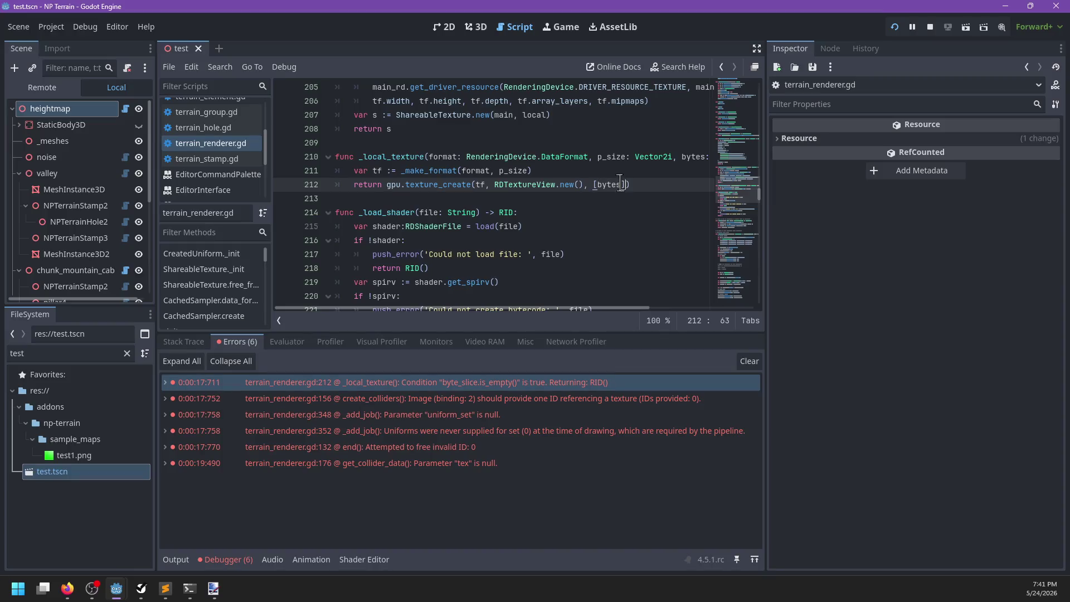
Type a conditional on line 212 testing bytes.is_empty() with an else branch, and save
left_click(591, 171)
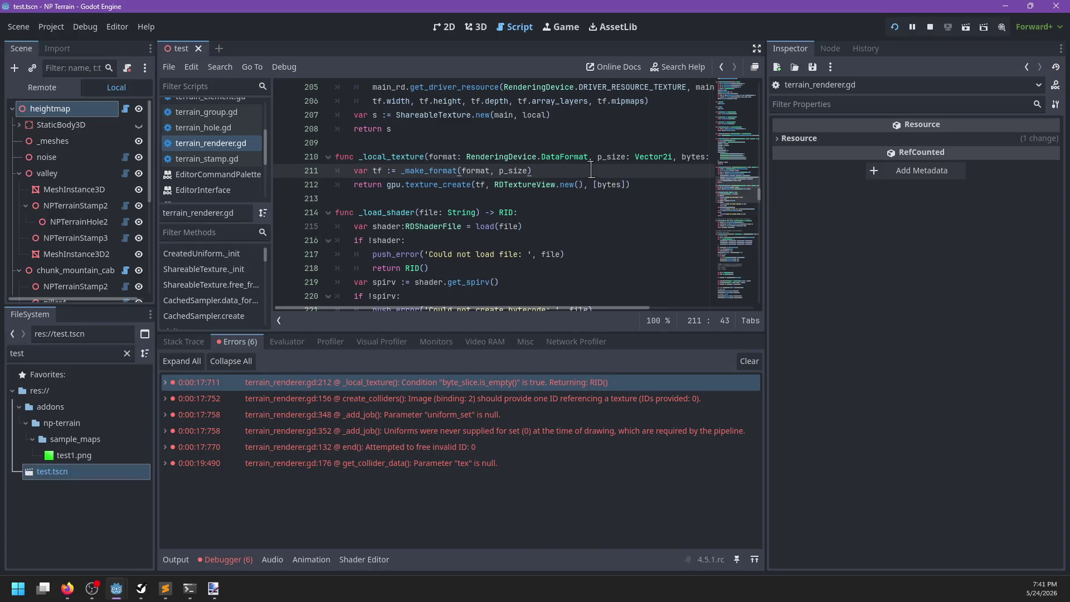
key("Down")
type("f !buyt")
key("BackSpace")
key("BackSpace")
key("BackSpace")
type("ytes.is_")
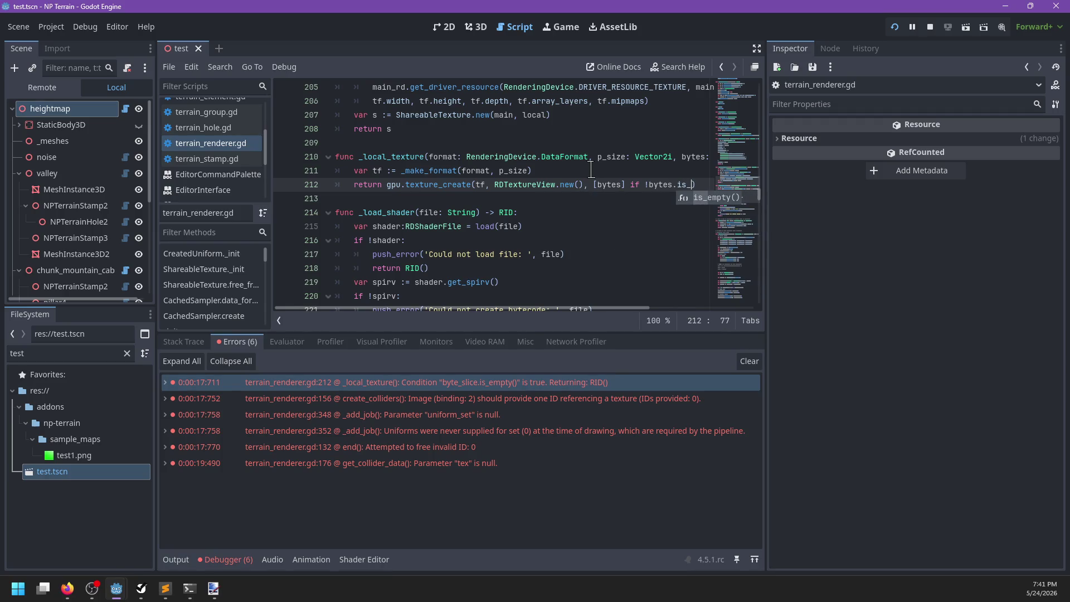
key("Return")
type("else []")
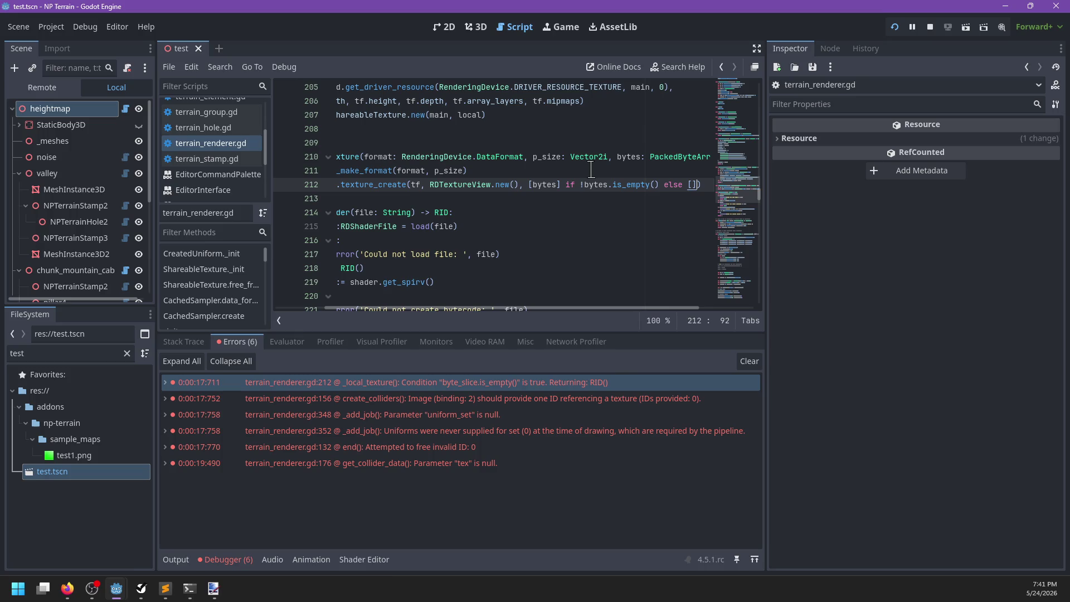
key("ctrl+s")
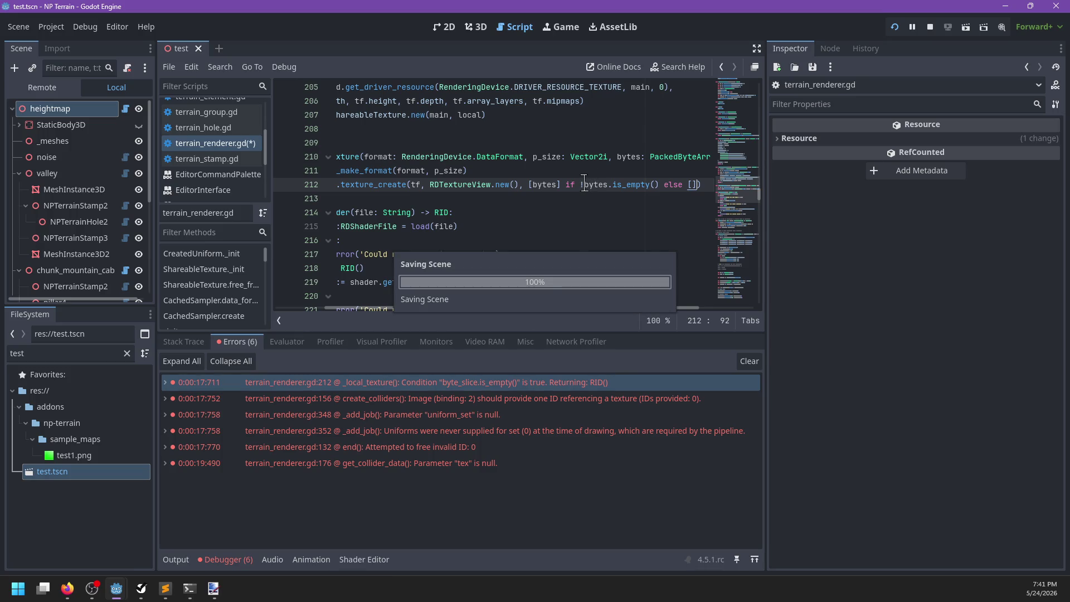
Correct line 212 to `[] if bytes.is_empty() else [bytes]` and run the project with F5
left_click(584, 184)
key("BackSpace")
key("End")
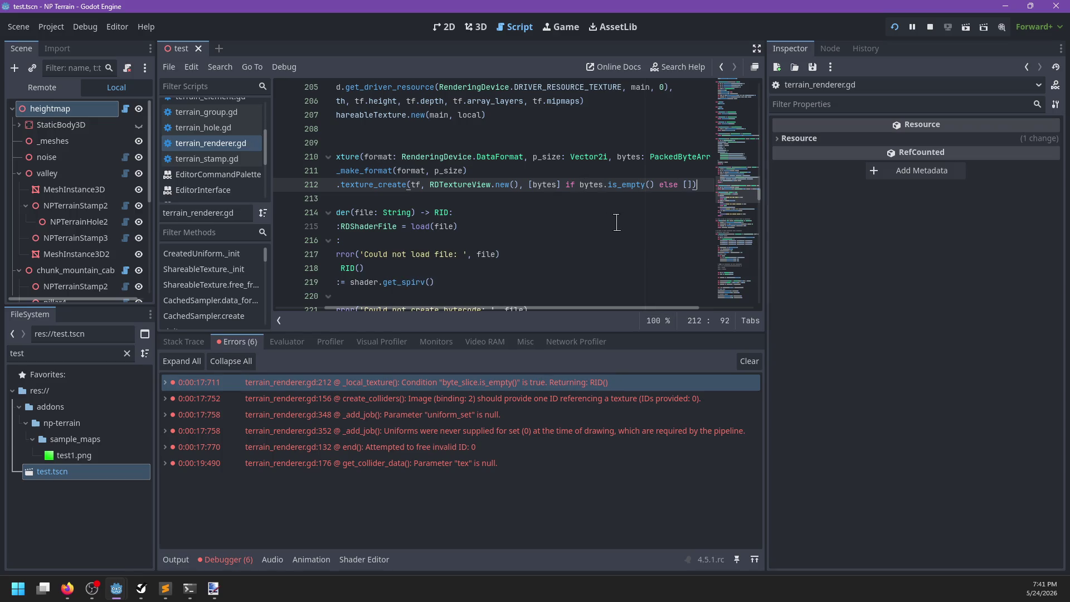
key("Left")
type("tes")
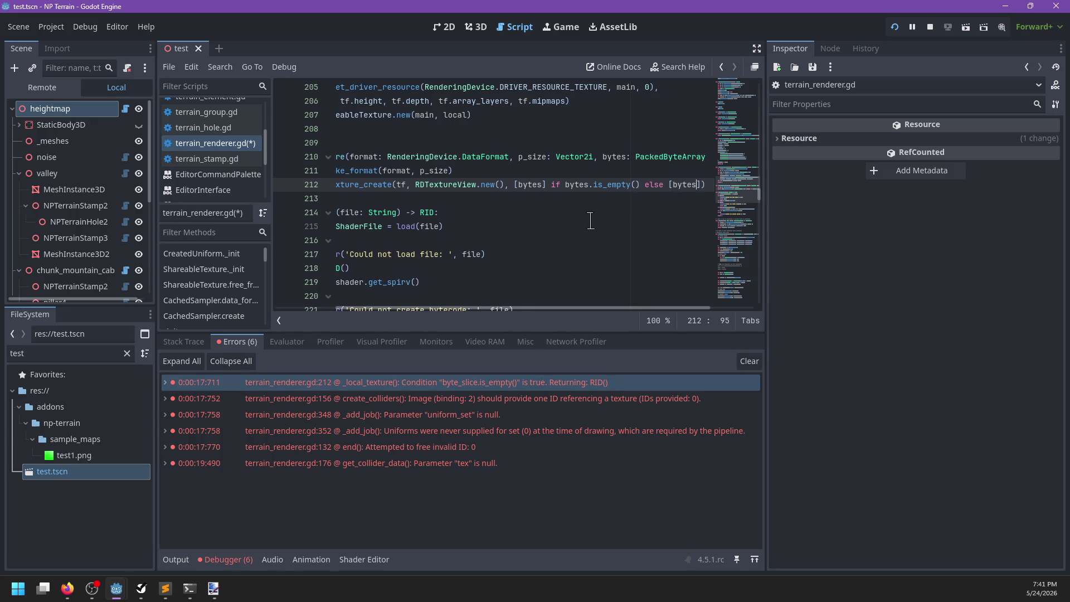
double_click(531, 183)
key("BackSpace")
key("F5")
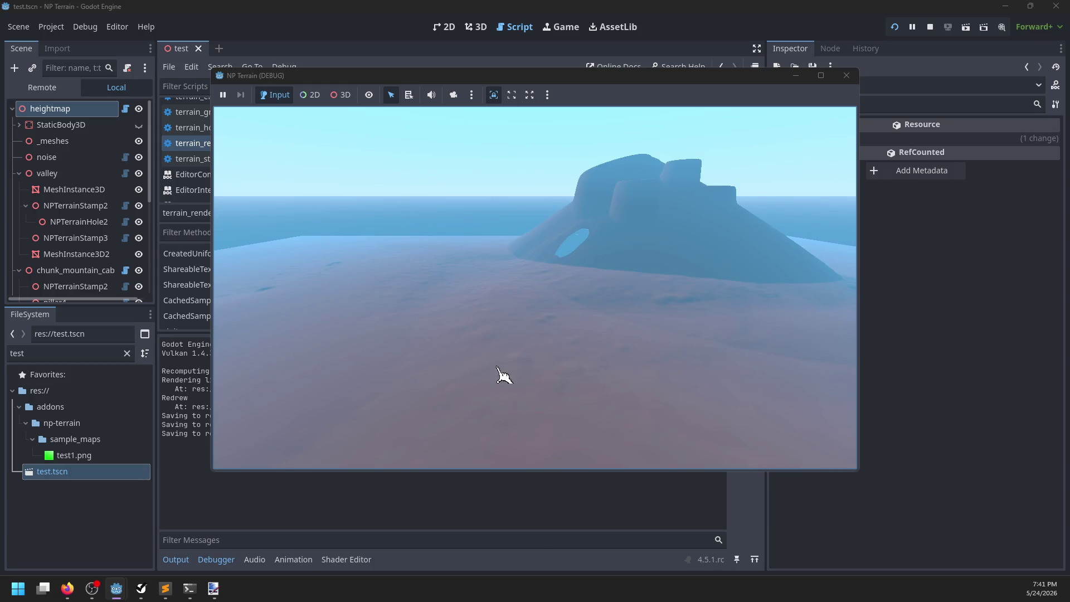
Stop the running game after the terrain renders, then scroll the output log to check for errors
left_click(845, 77)
scroll(424, 268, "left", 2)
scroll(429, 234, "down", 8)
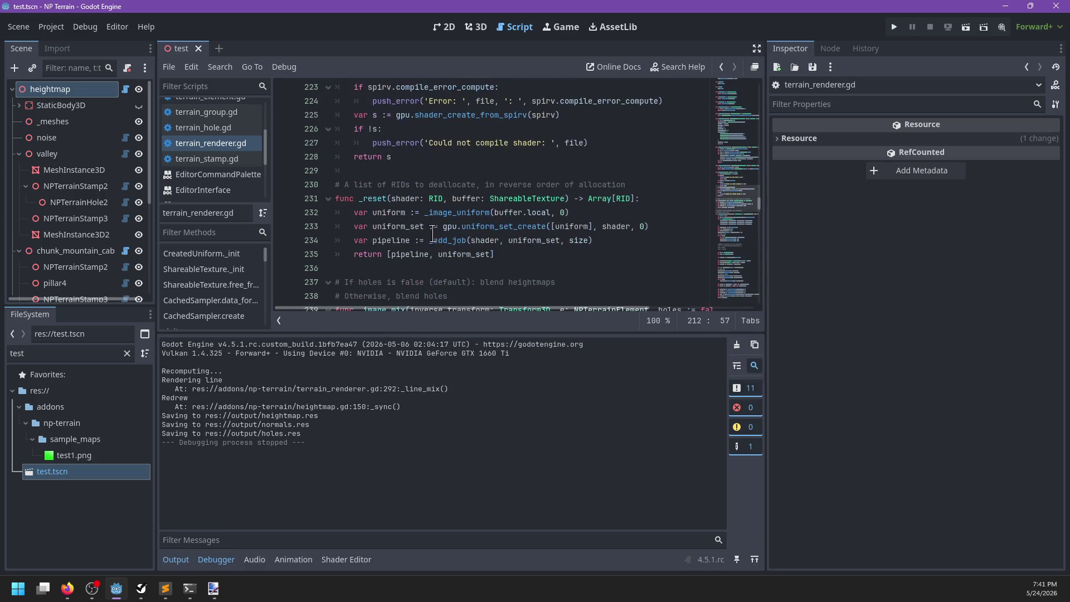
scroll(625, 152, "down", 4)
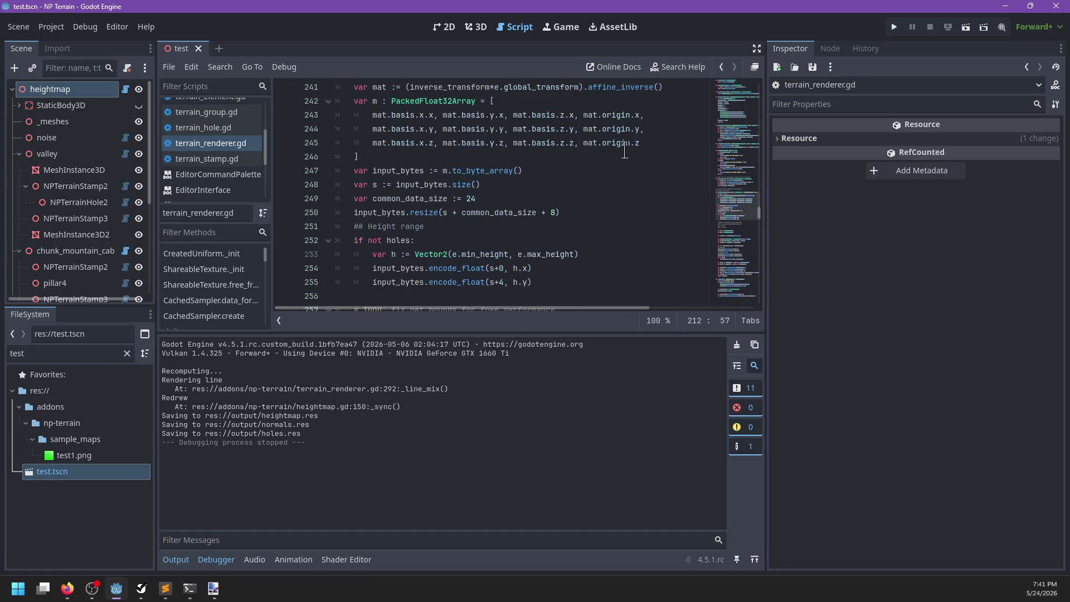
mouse_move(625, 151)
scroll(218, 151, "up", 4)
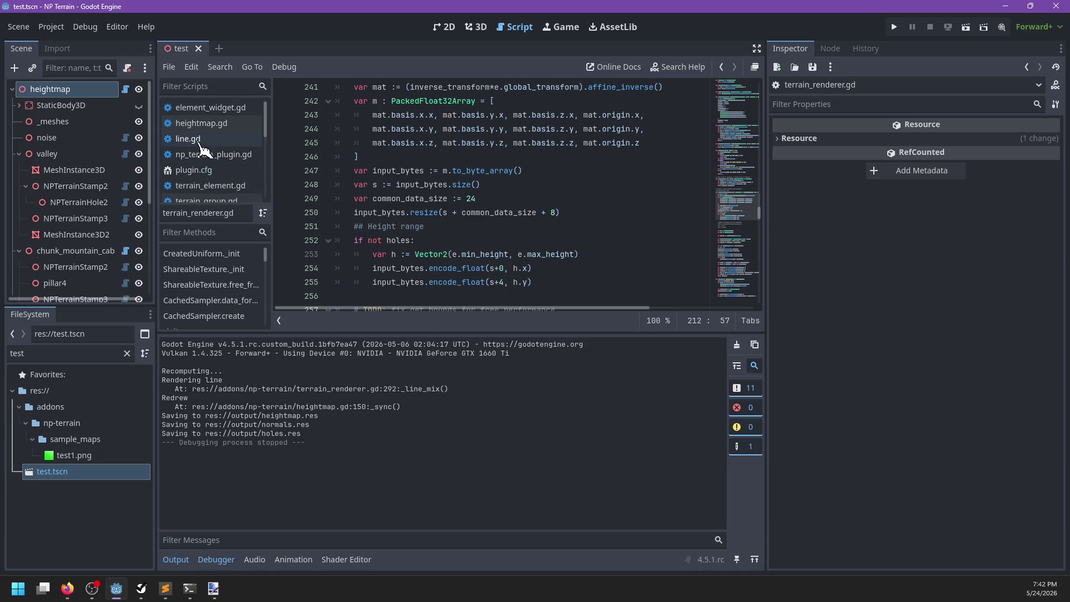
left_click(223, 123)
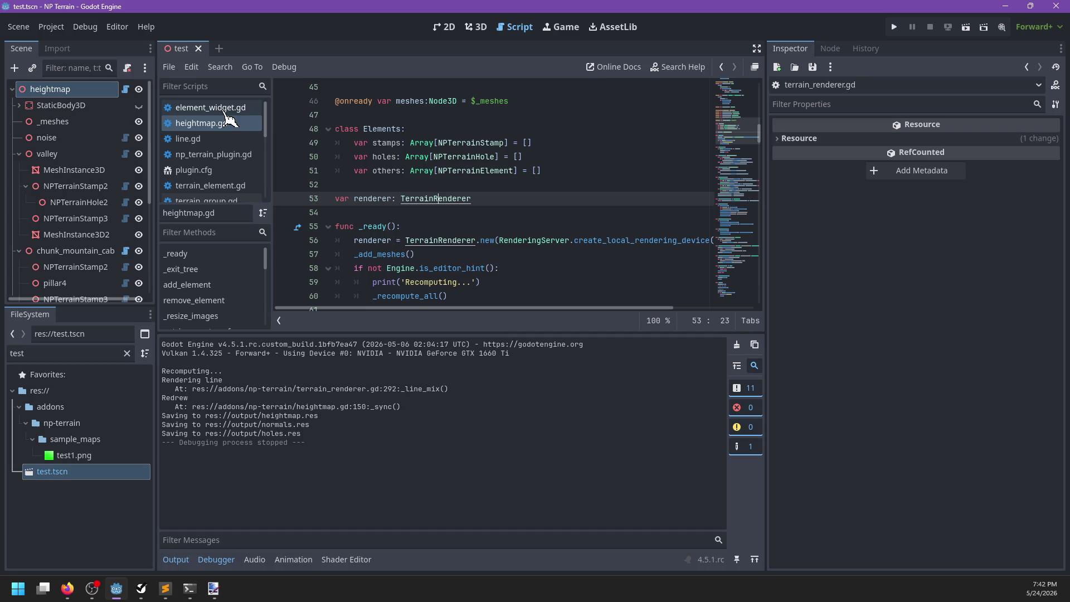
scroll(230, 145, "down", 3)
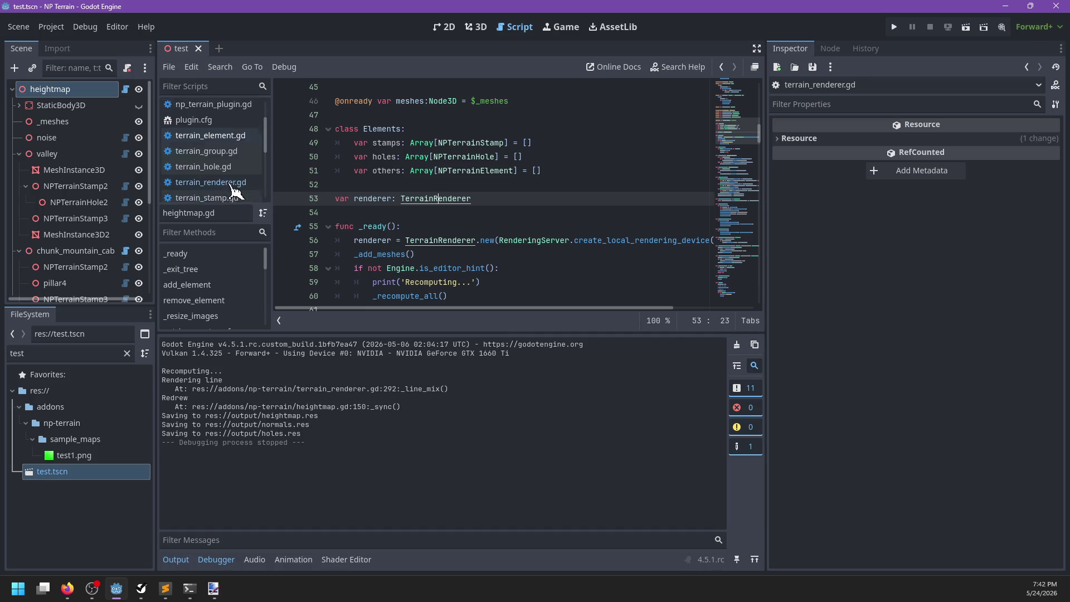
scroll(234, 192, "down", 1)
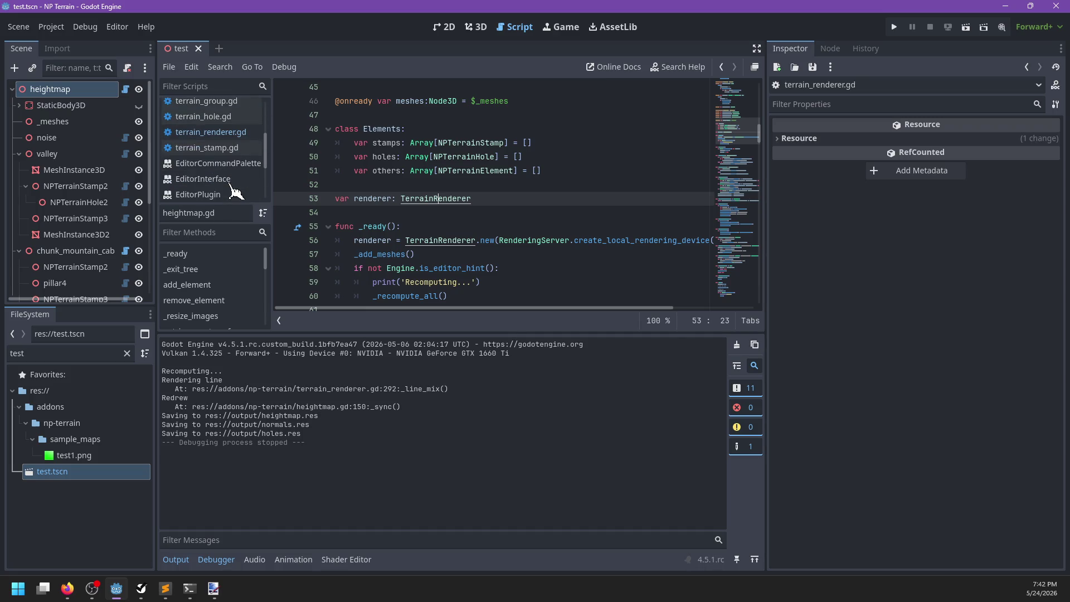
scroll(235, 192, "up", 3)
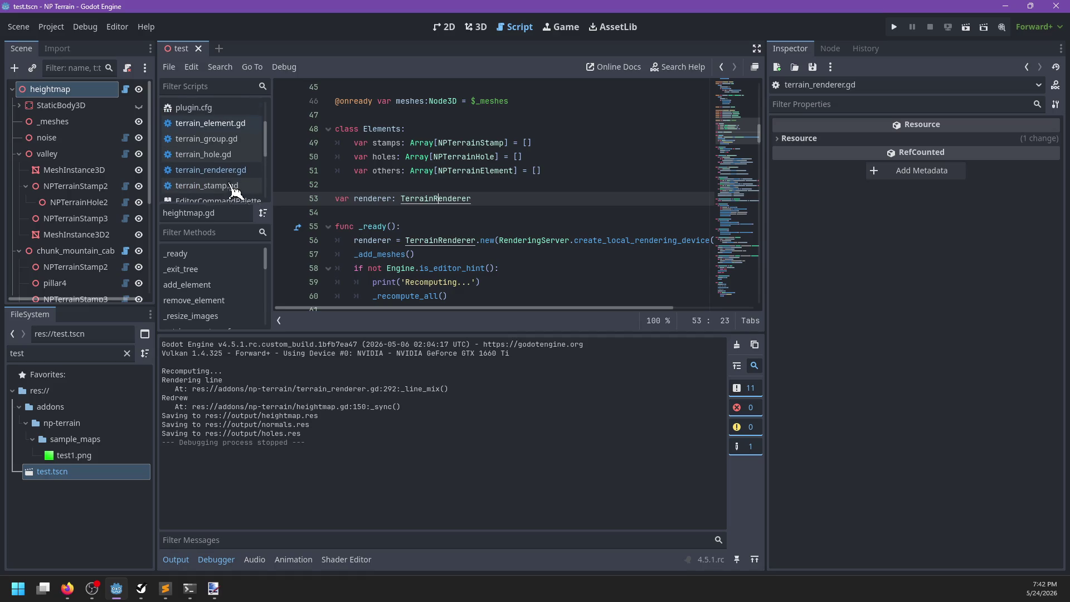
left_click(232, 186)
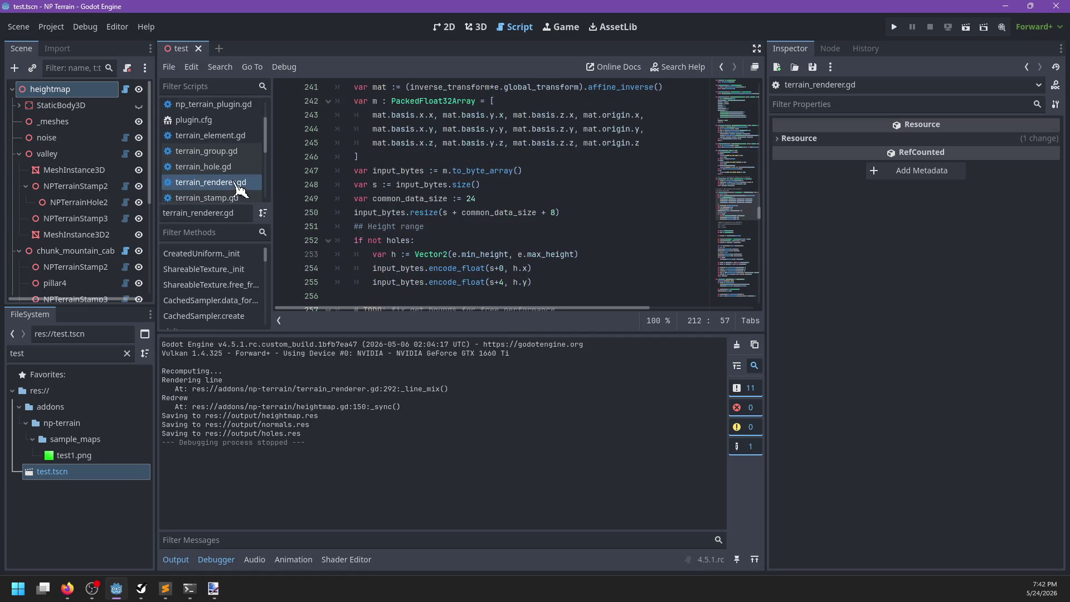
left_click(233, 140)
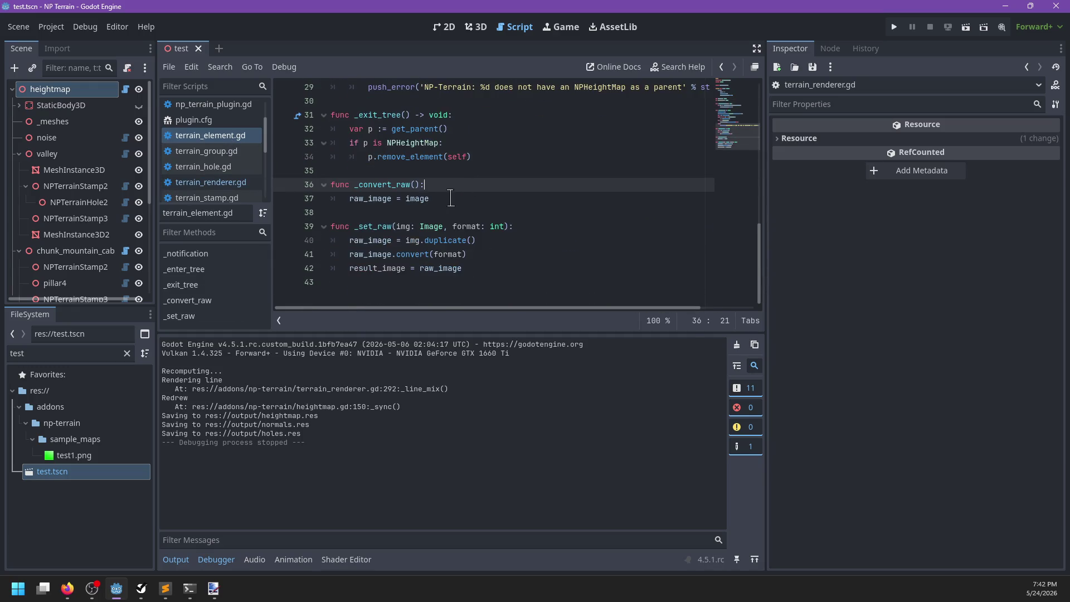
Declare result_image as RID in terrain_element.gd, save, hide the output log, and reopen terrain_renderer.gd
left_click(497, 256)
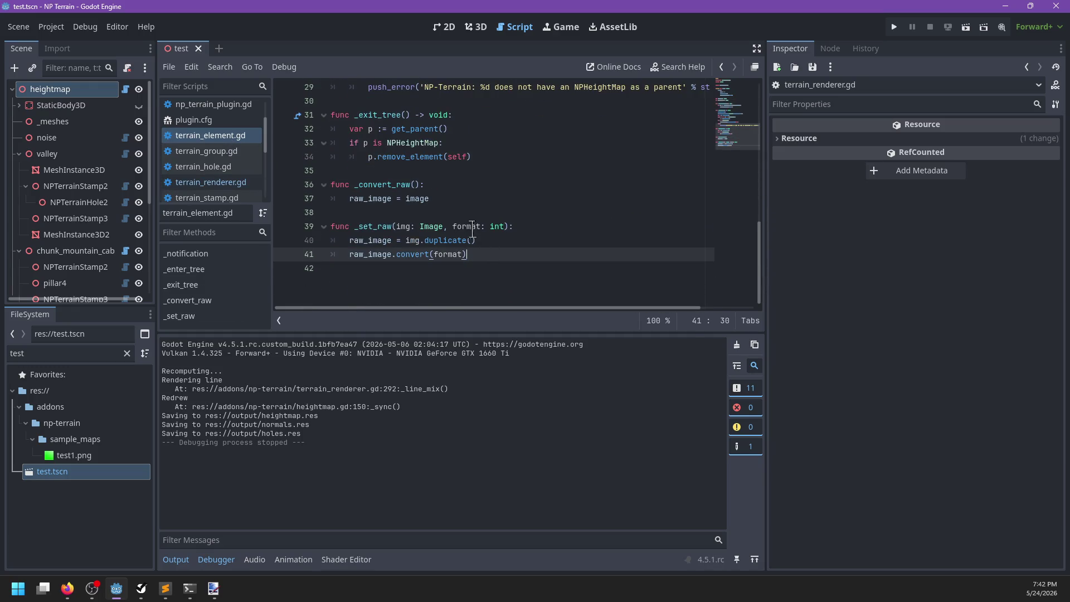
scroll(470, 225, "up", 7)
scroll(470, 226, "up", 3)
double_click(426, 226)
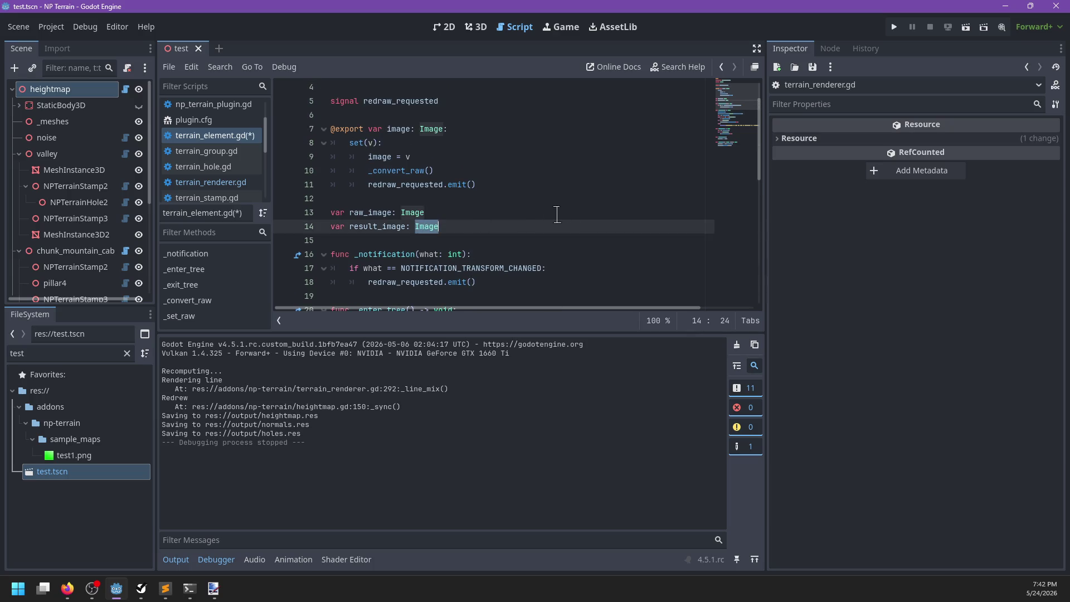
type("RID")
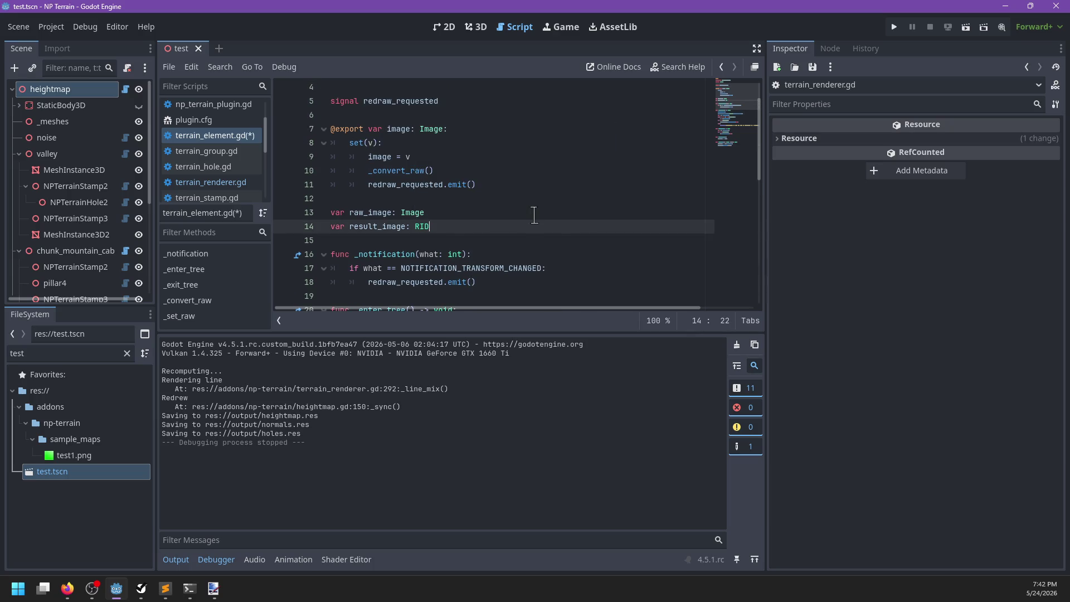
key("ctrl+s")
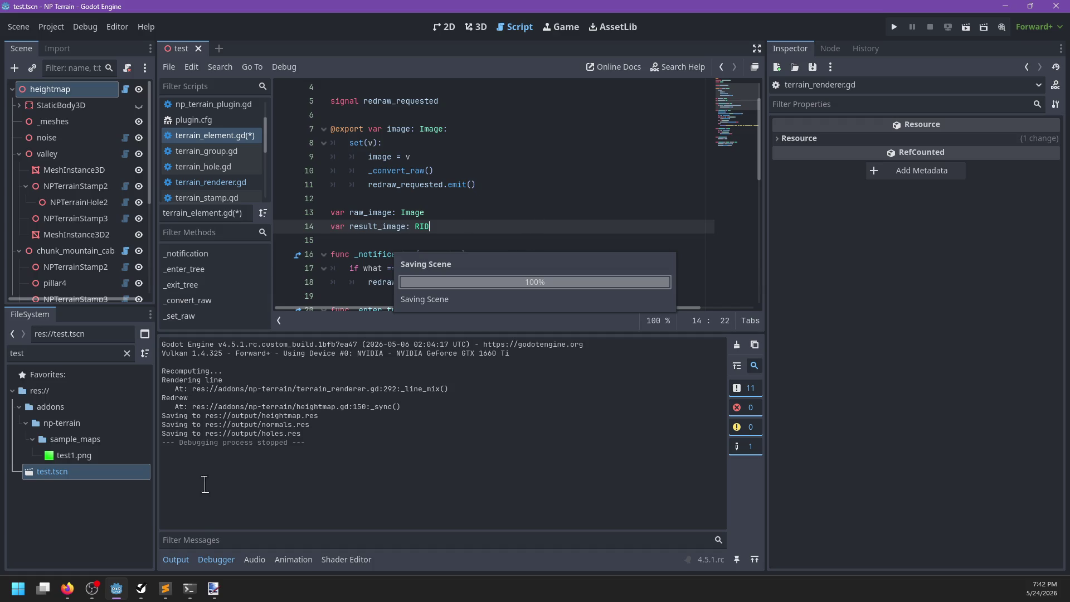
left_click(176, 560)
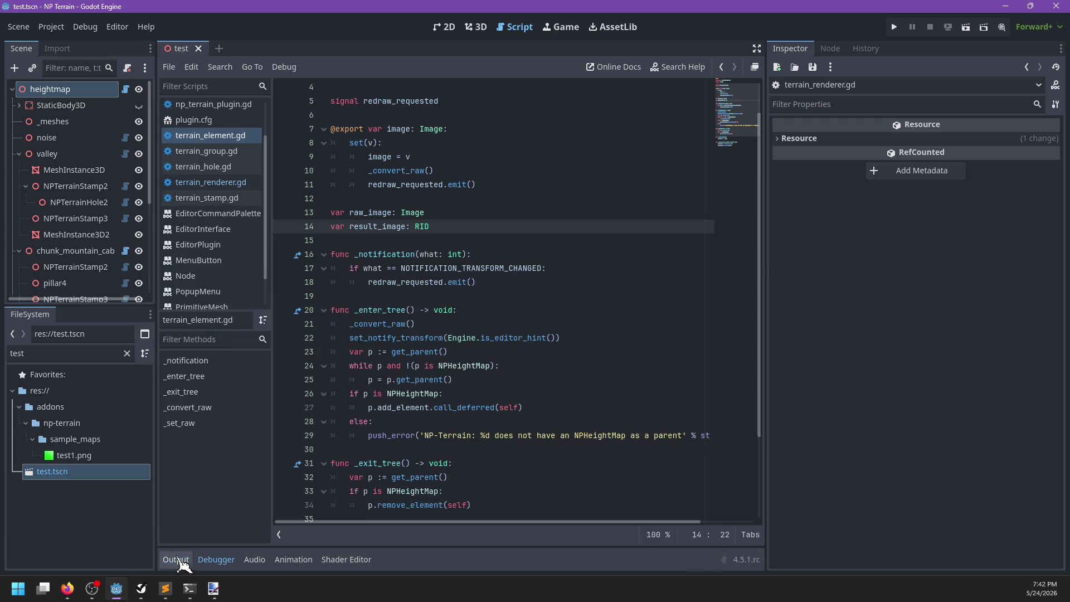
left_click(231, 186)
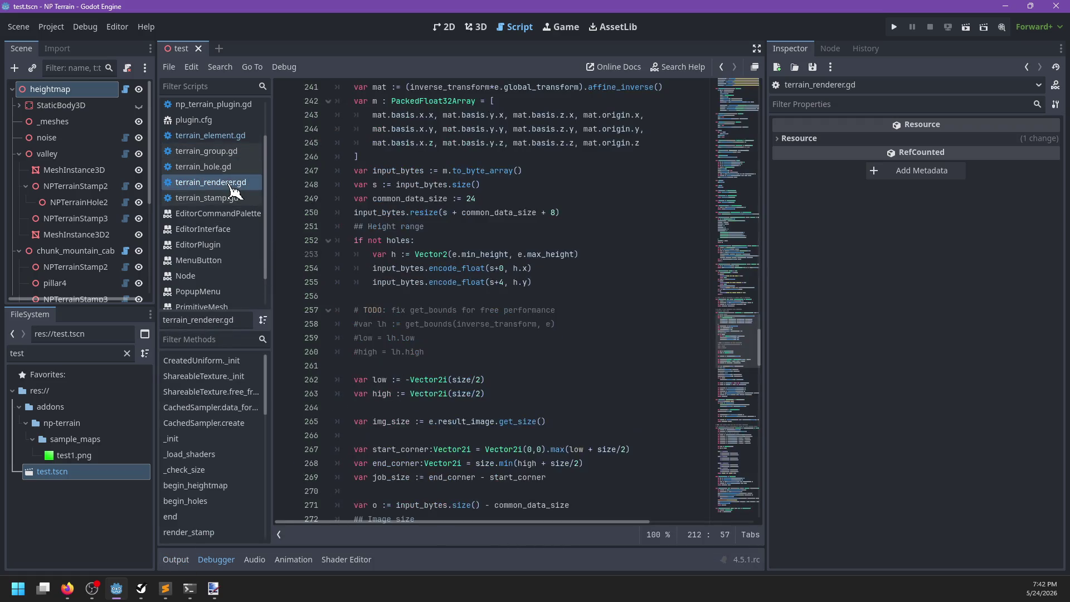
Search terrain_renderer.gd for result_image, begin editing line 265, and save
left_click(520, 225)
key("ctrl+f")
type("result_image")
key("Escape")
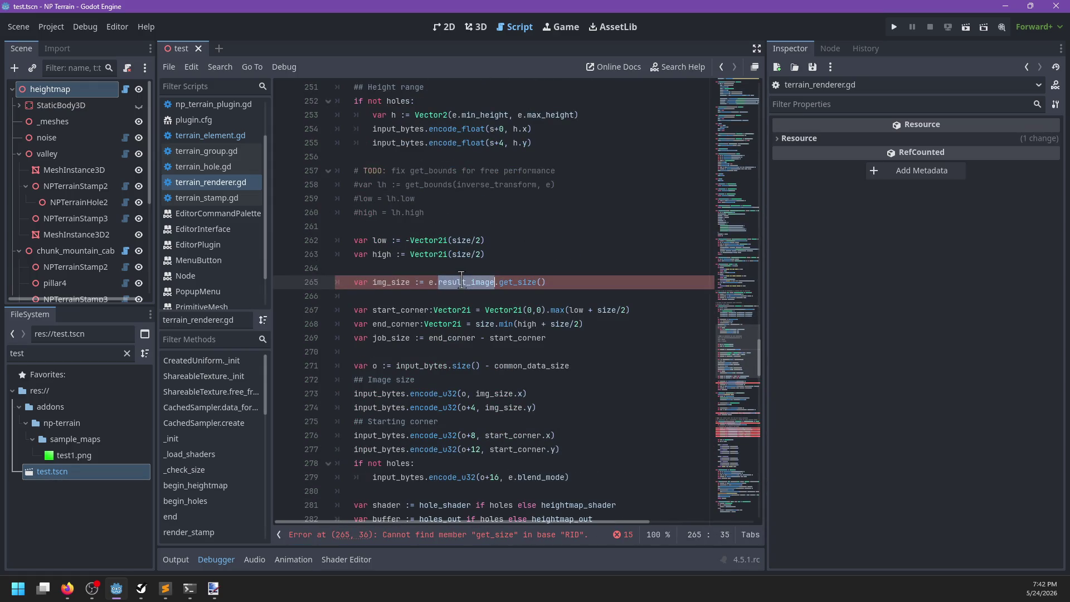
scroll(538, 277, "down", 9)
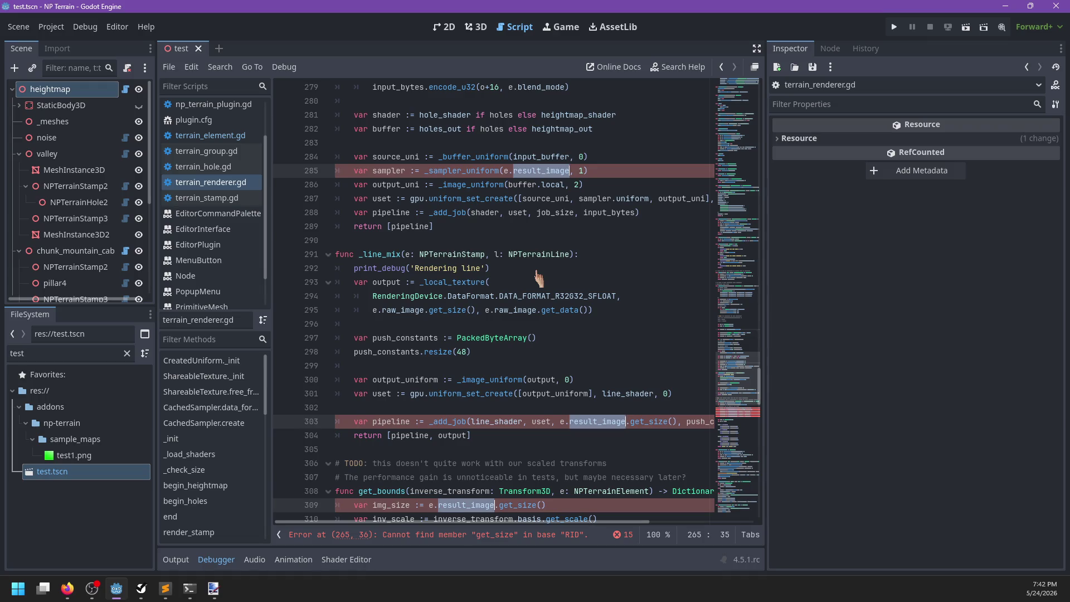
key("BackSpace")
type("e")
key("Escape")
key("ctrl+s")
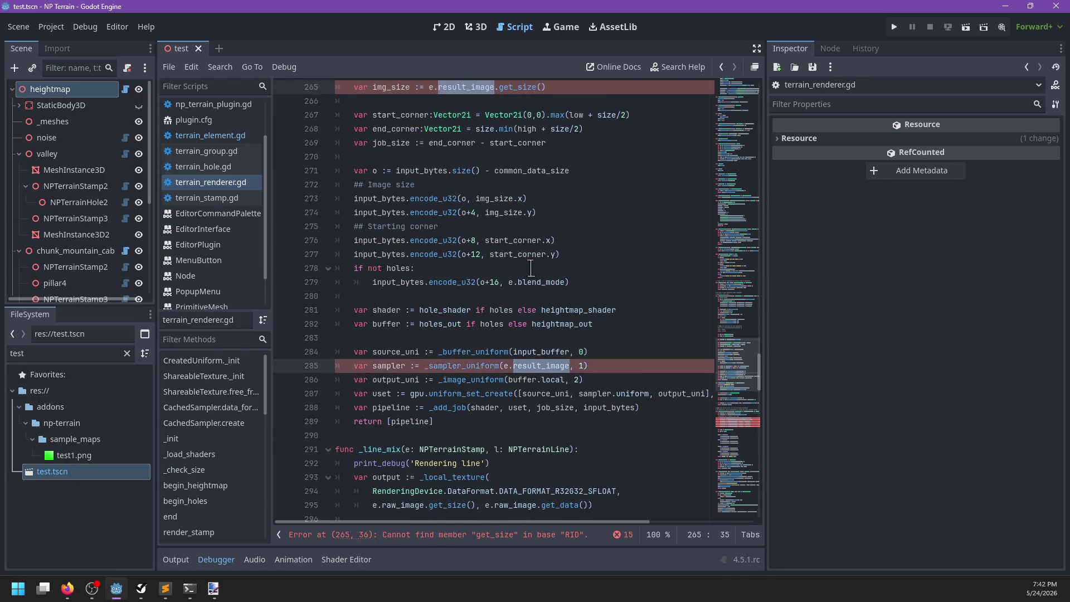
Replace result_image with image on line 265 so it reads e.image.get_size()
scroll(538, 277, "up", 5)
left_click(564, 249)
scroll(564, 249, "up", 3)
scroll(564, 251, "up", 1)
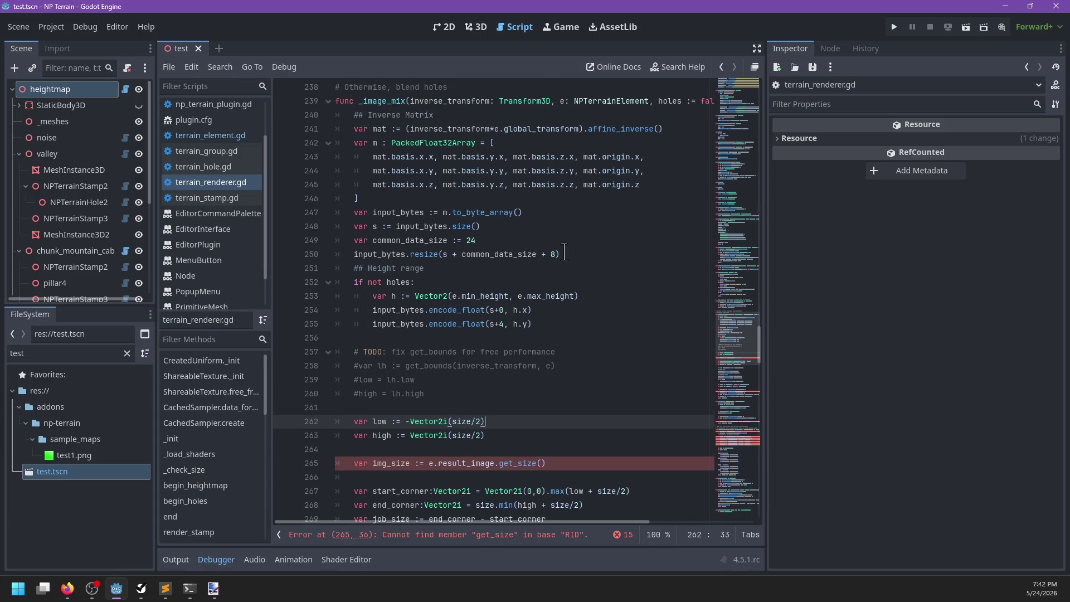
scroll(563, 252, "up", 20)
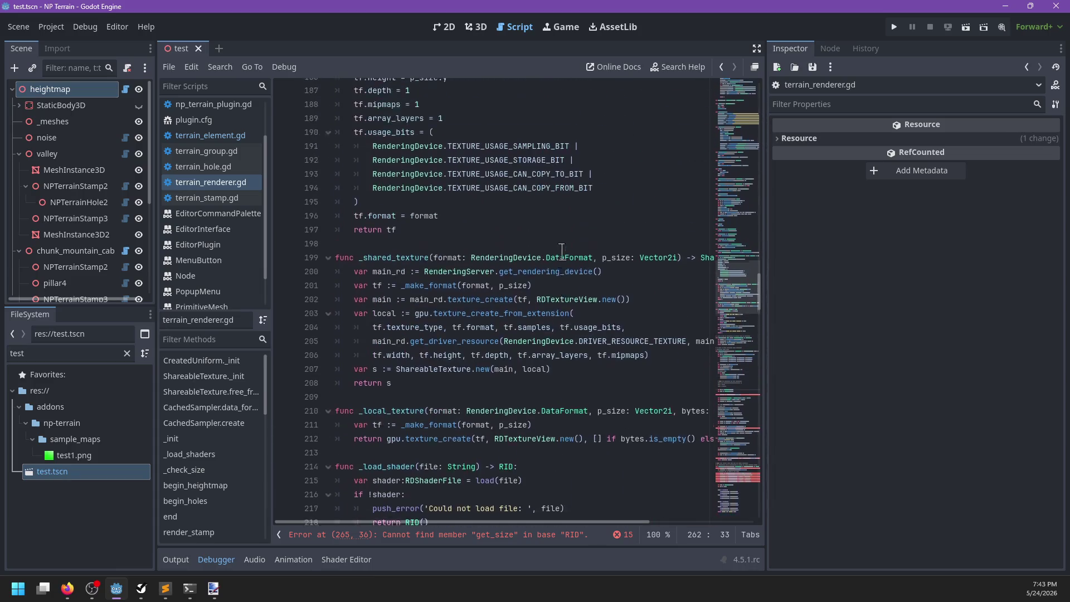
scroll(563, 251, "up", 20)
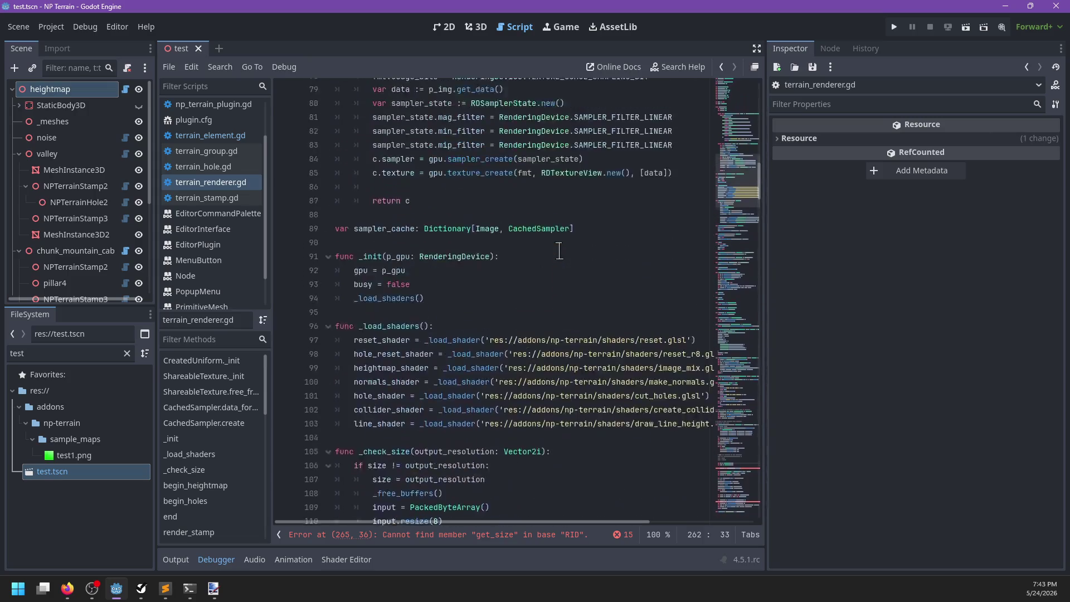
scroll(559, 251, "down", 5)
left_click(428, 535)
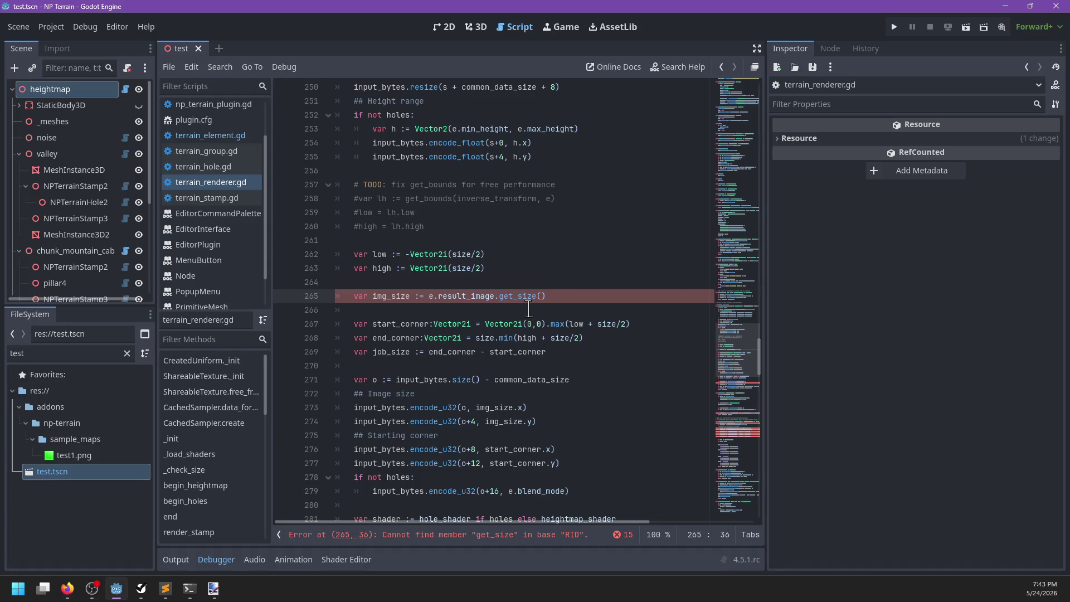
double_click(479, 298)
type("image")
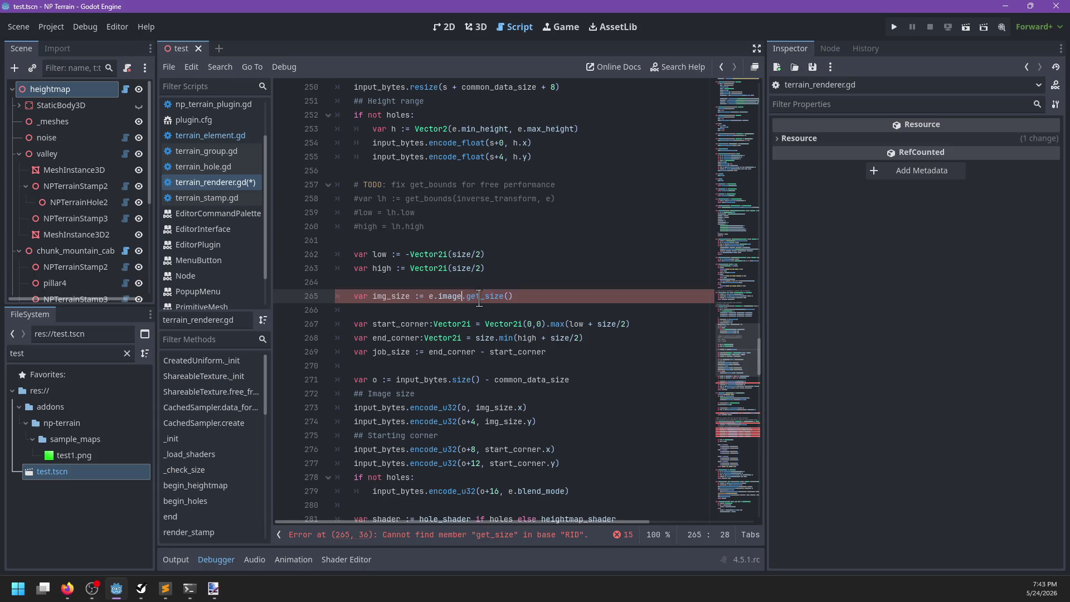
Jump from line 285 to the _sampler_uniform function definition at line 356
scroll(480, 293, "down", 3)
scroll(482, 288, "down", 3)
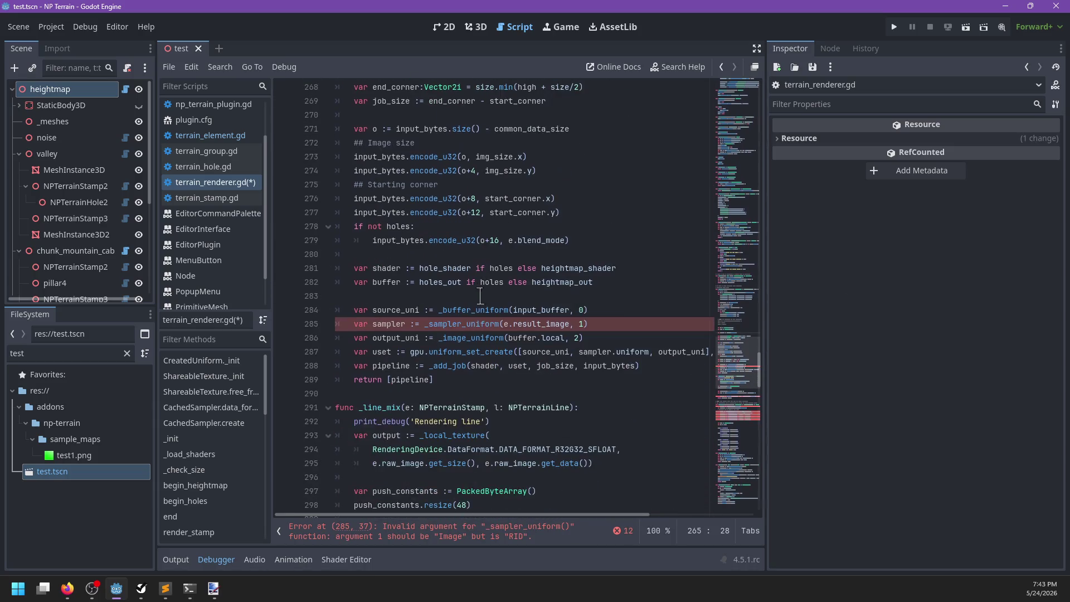
double_click(525, 324)
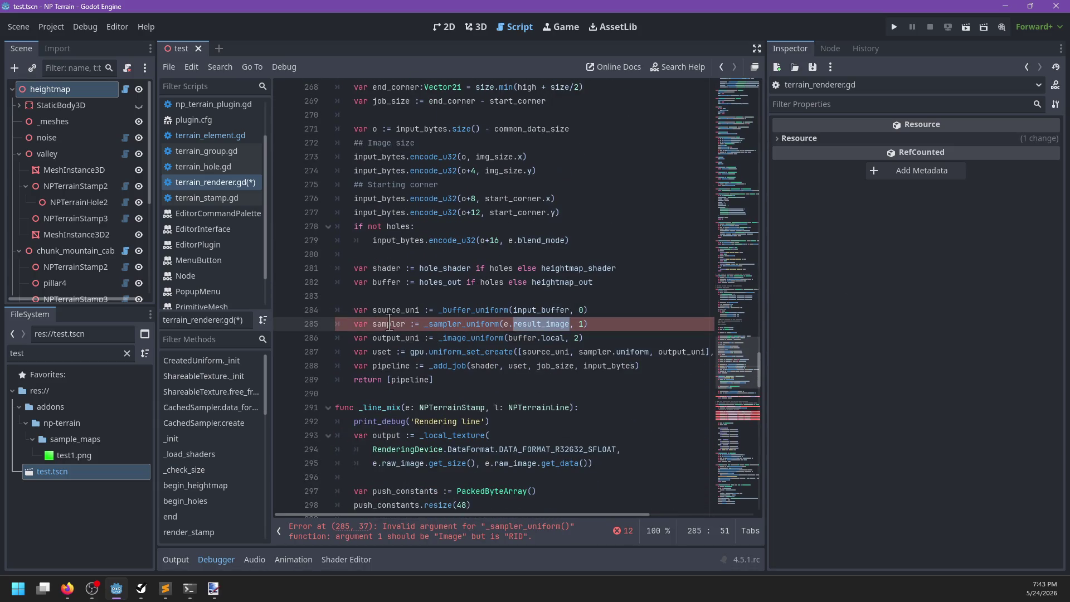
mouse_move(539, 324)
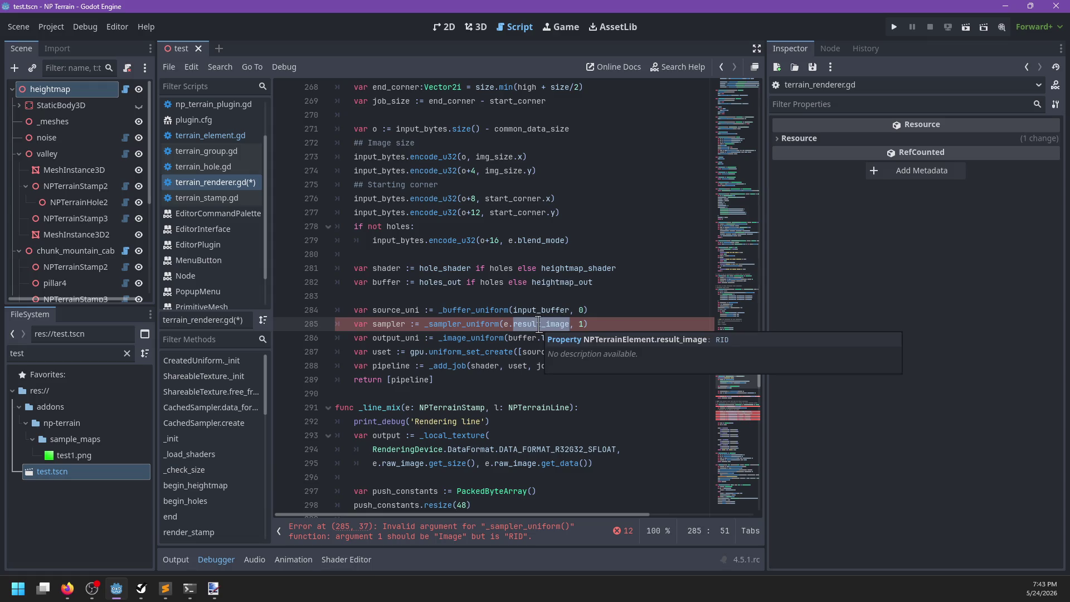
left_click(477, 324, "ctrl")
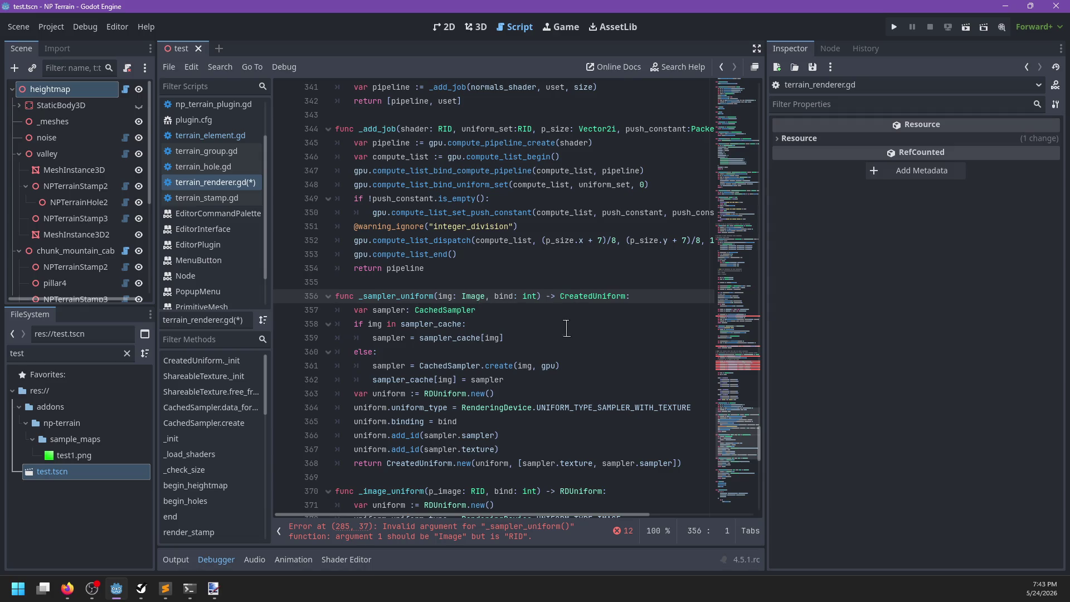
Change the _sampler_uniform parameter from img: Image to e: NPTerrainElement
scroll(568, 328, "down", 1)
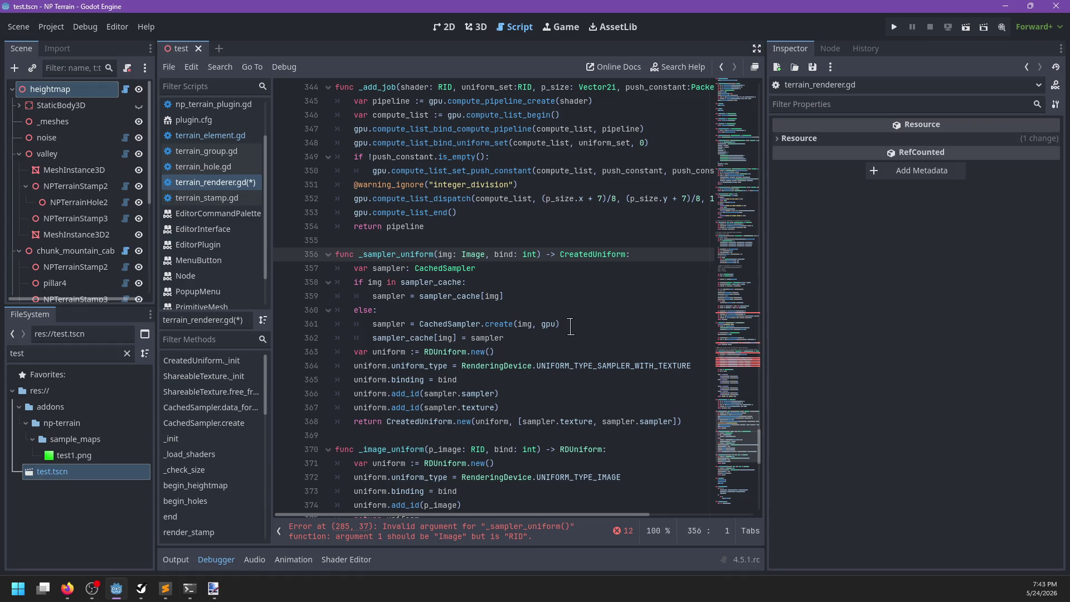
double_click(474, 254)
key("BackSpace")
key("BackSpace")
key("BackSpace")
type("e: NPTe")
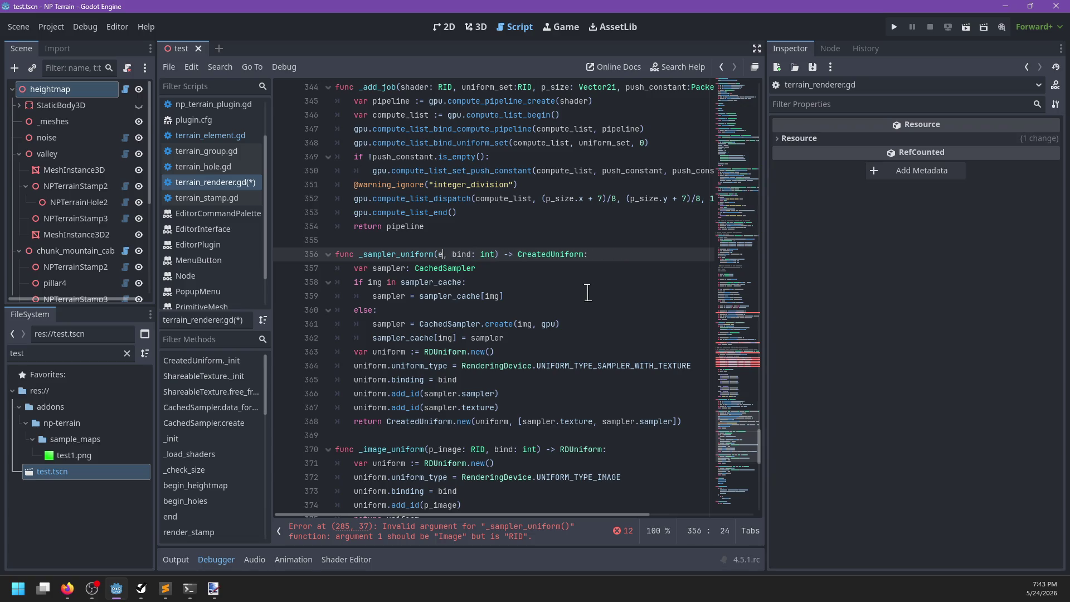
key("Return")
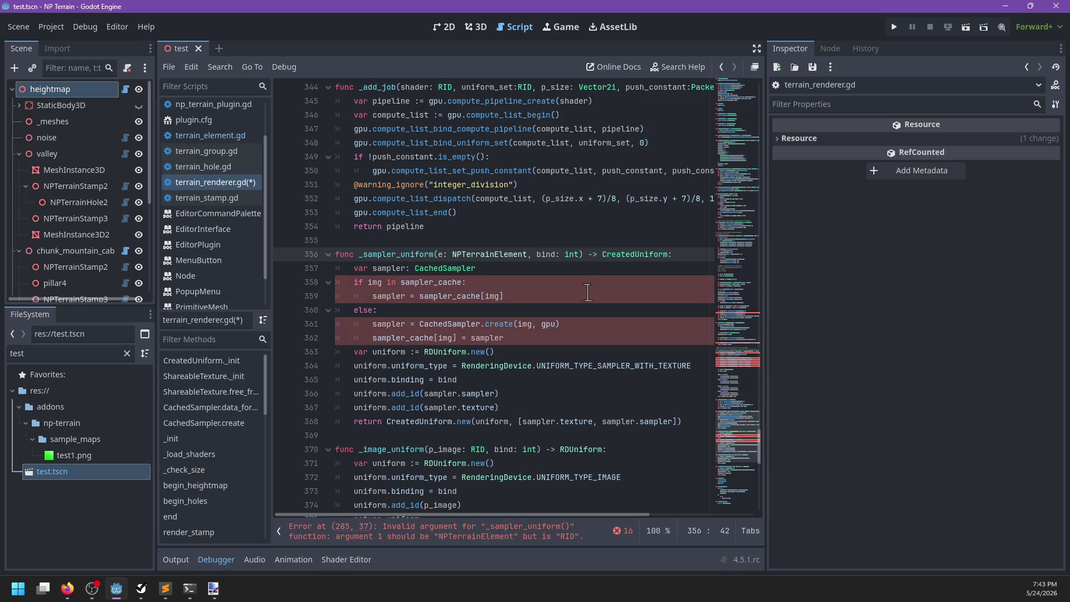
Start an 'if e.result_image != RID():' block in _sampler_uniform and go to the CachedSampler class
key("Down")
key("Down")
key("Up")
key("Up")
key("Return")
type("if")
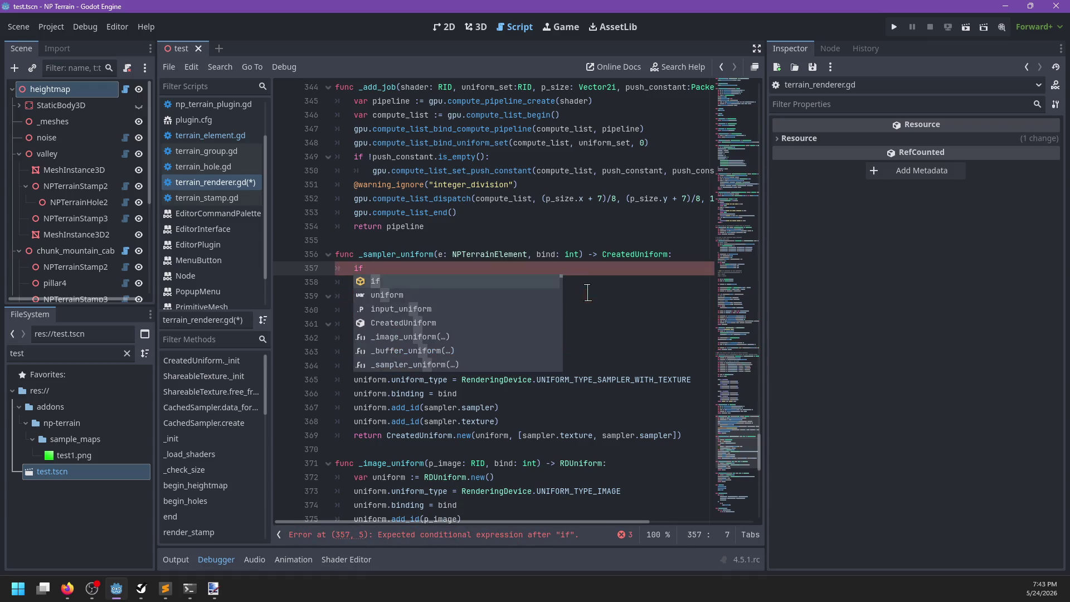
type(" e.resul")
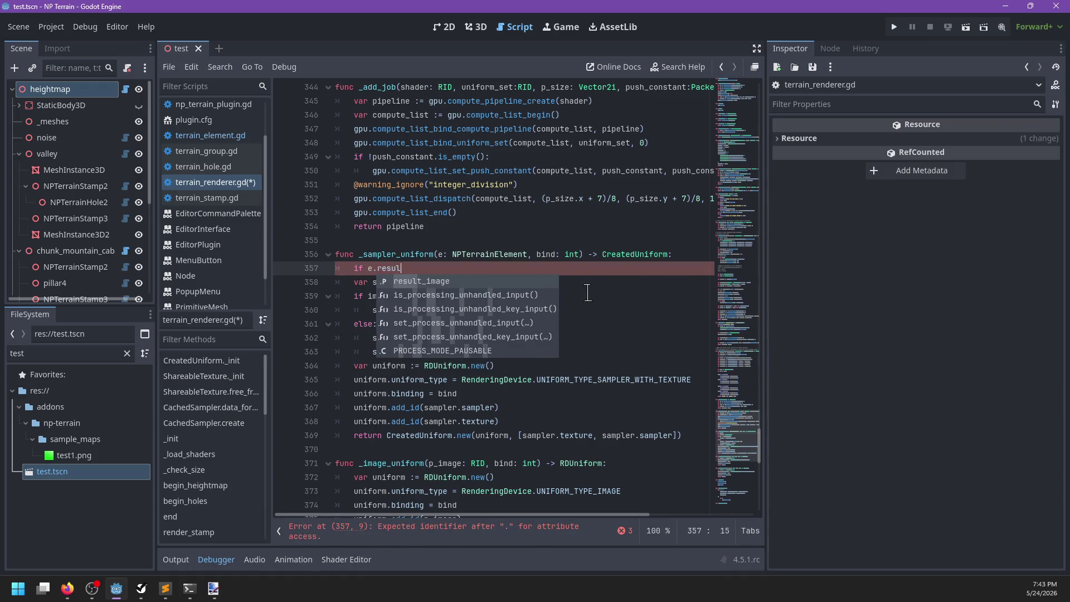
key("Return")
type("= RID():")
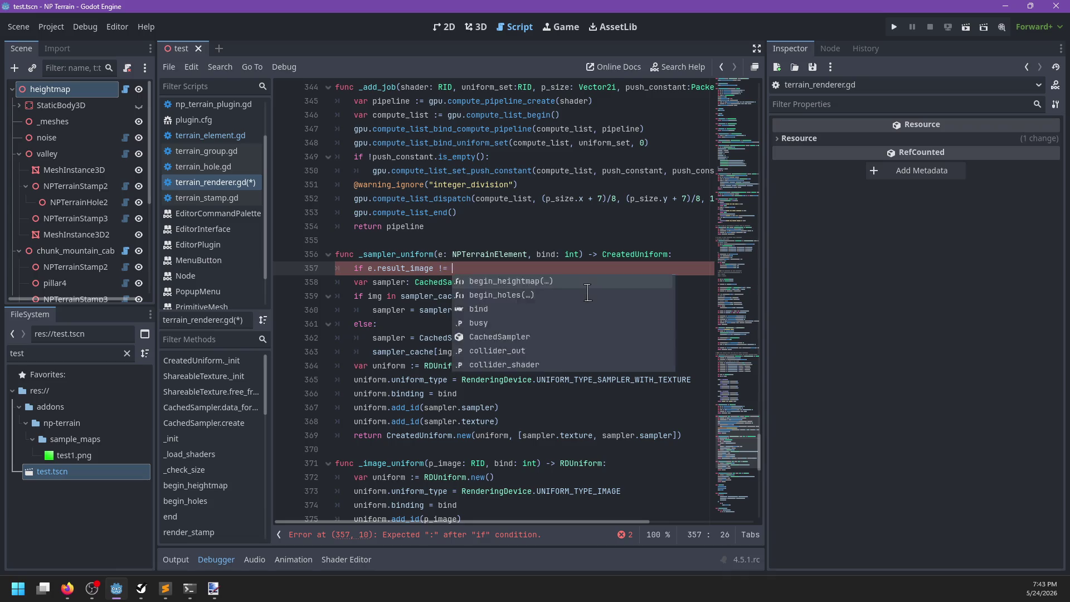
key("Return")
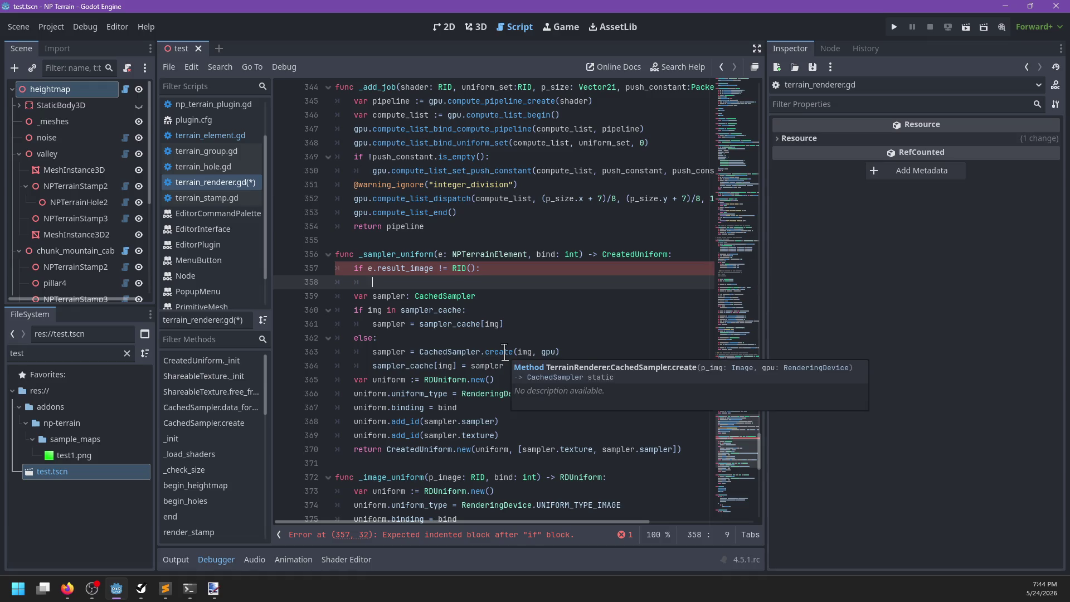
left_click(473, 352, "ctrl")
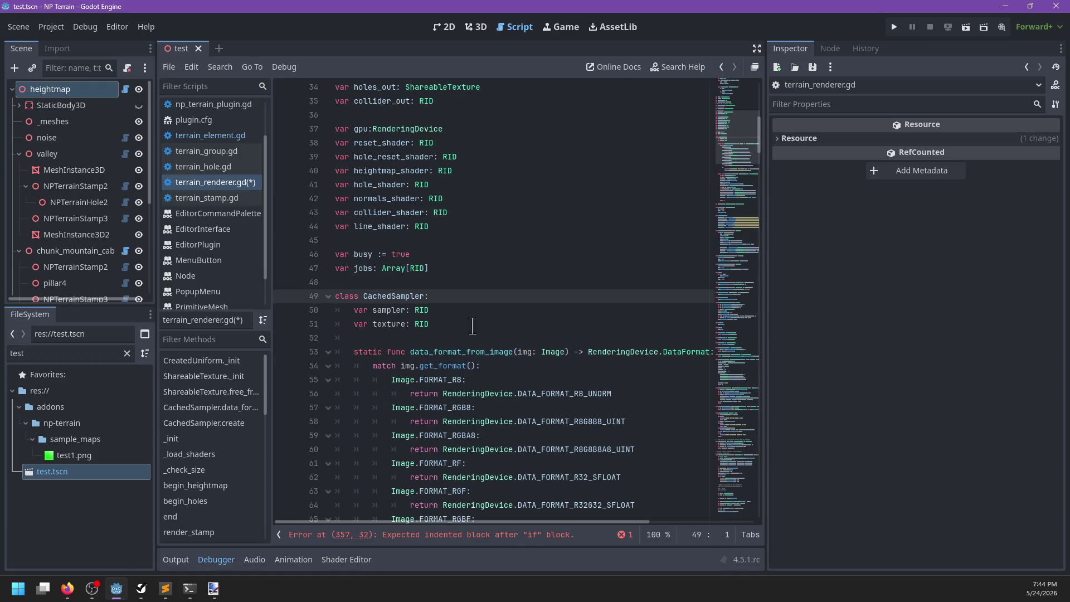
scroll(460, 313, "down", 5)
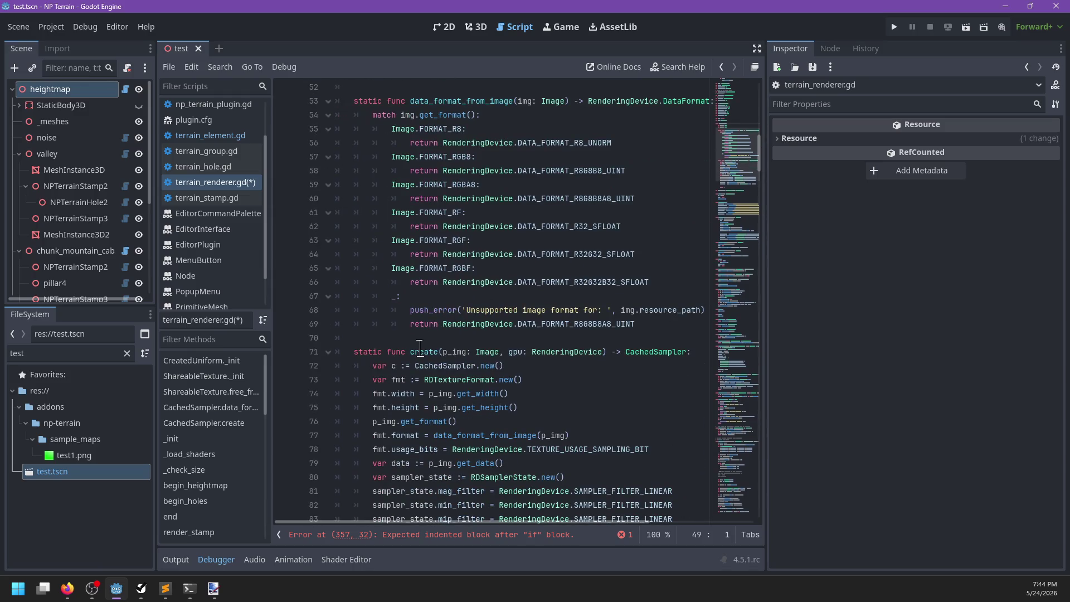
Rename CachedSampler's create method to from_image and delete the unfinished if statement
double_click(424, 352)
type("from_image")
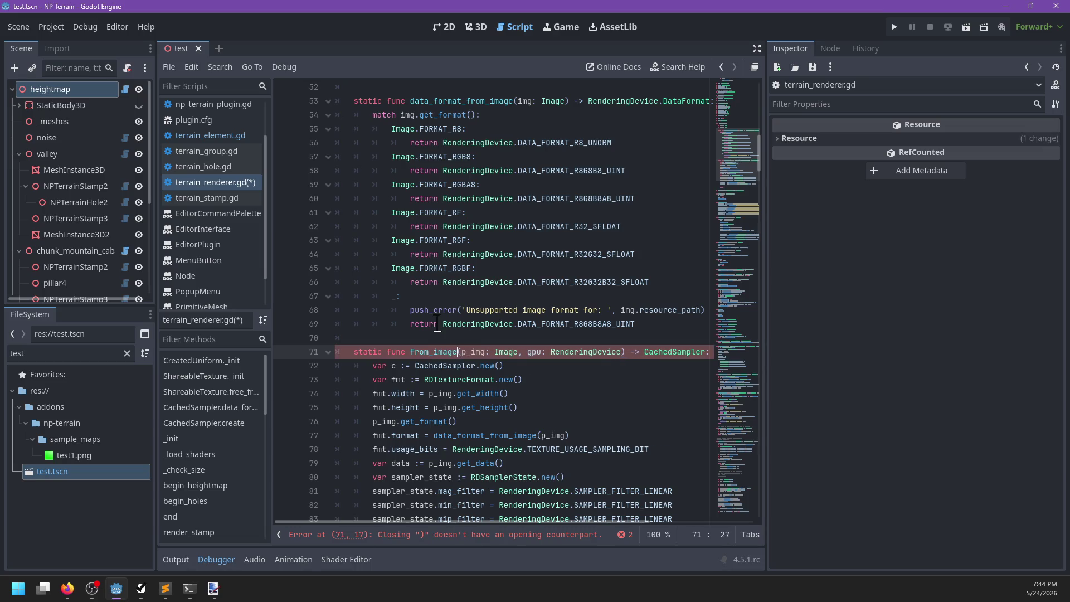
scroll(441, 312, "down", 3)
left_click(504, 534)
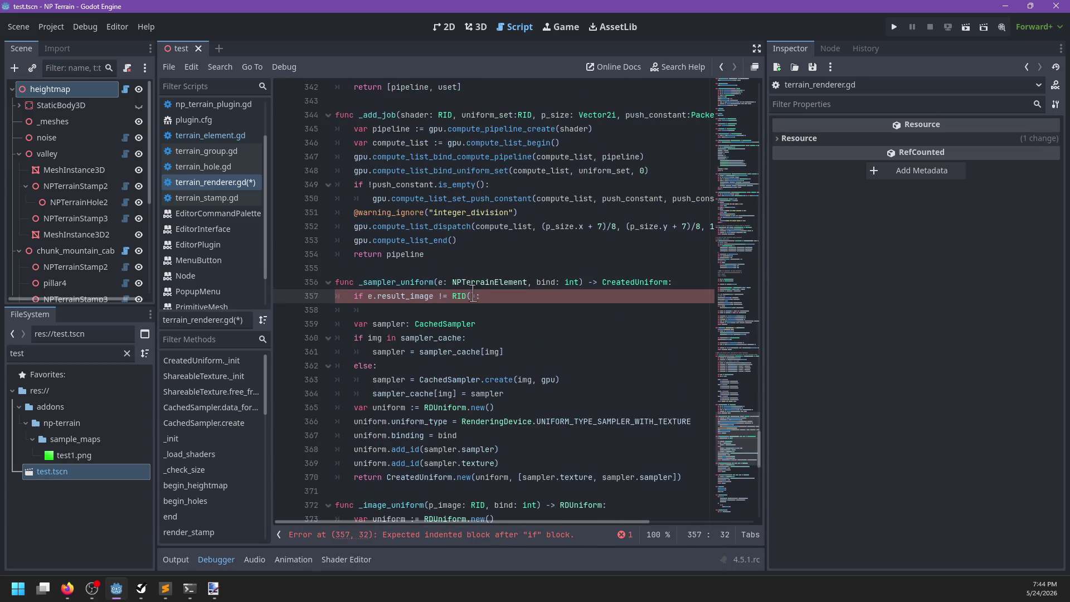
left_click_drag(436, 311, 312, 298)
key("BackSpace")
key("BackSpace")
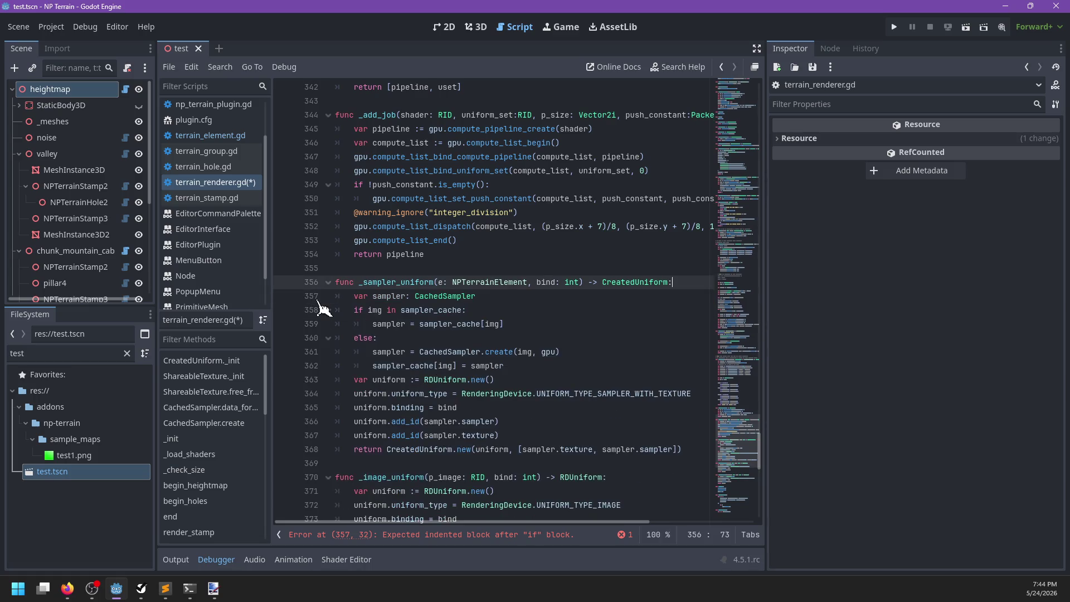
Call CachedSampler.from_image in _sampler_uniform and add 'var img := e.raw_image'
double_click(438, 310)
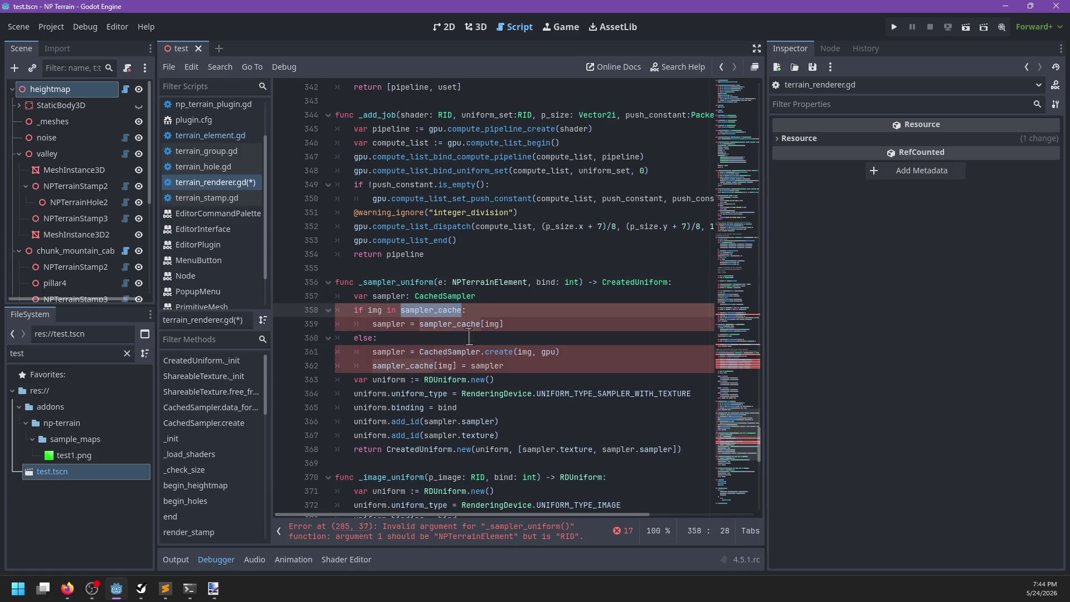
double_click(498, 352)
type("from_image")
left_click(490, 296)
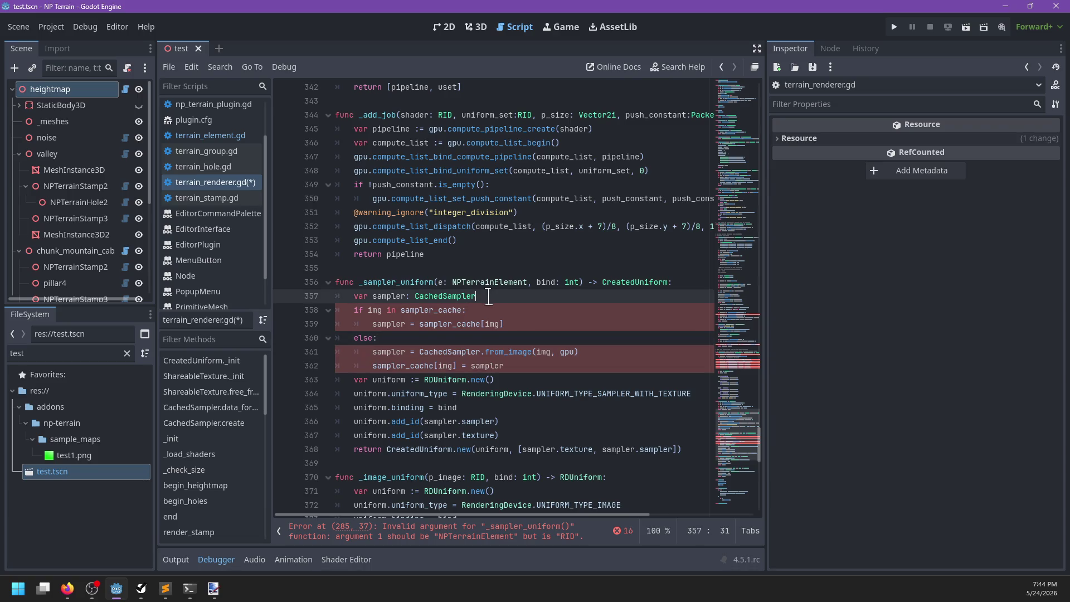
key("Return")
type("var img := ")
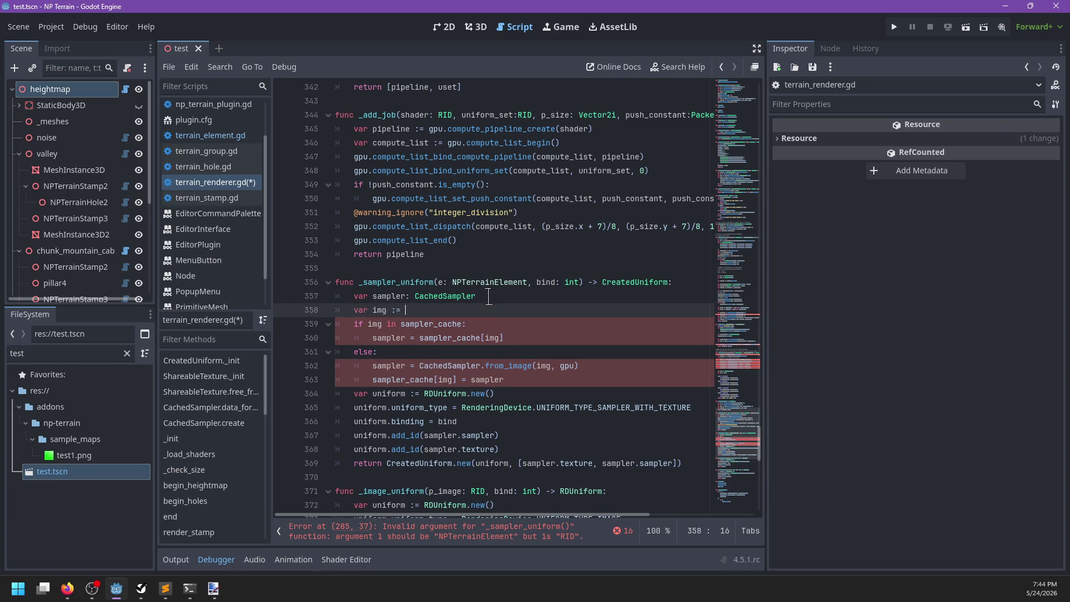
type("e.raw")
key("Return")
scroll(505, 314, "down", 1)
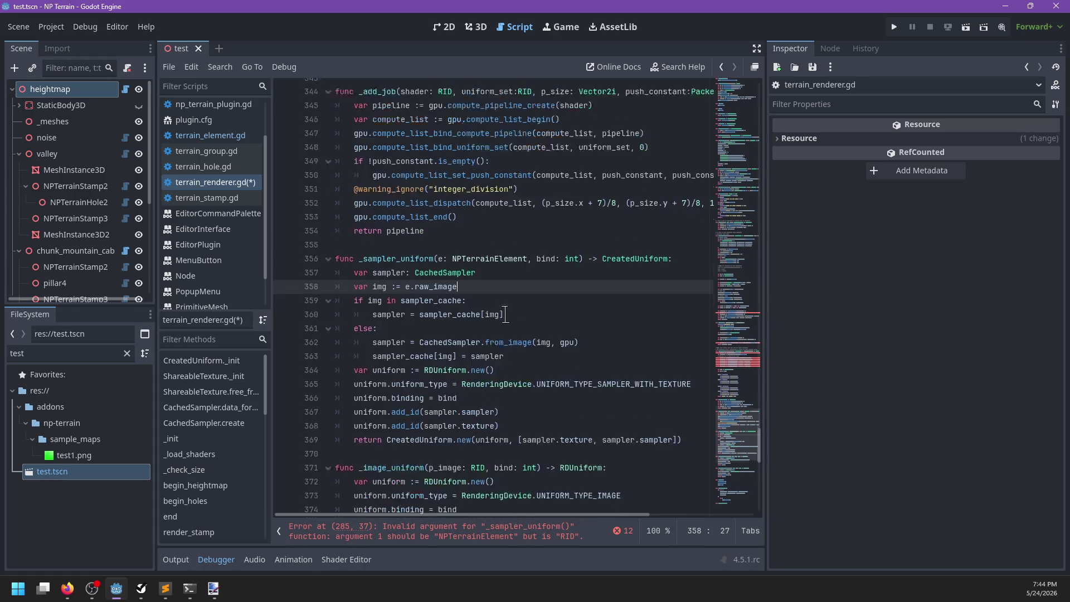
left_click(451, 530)
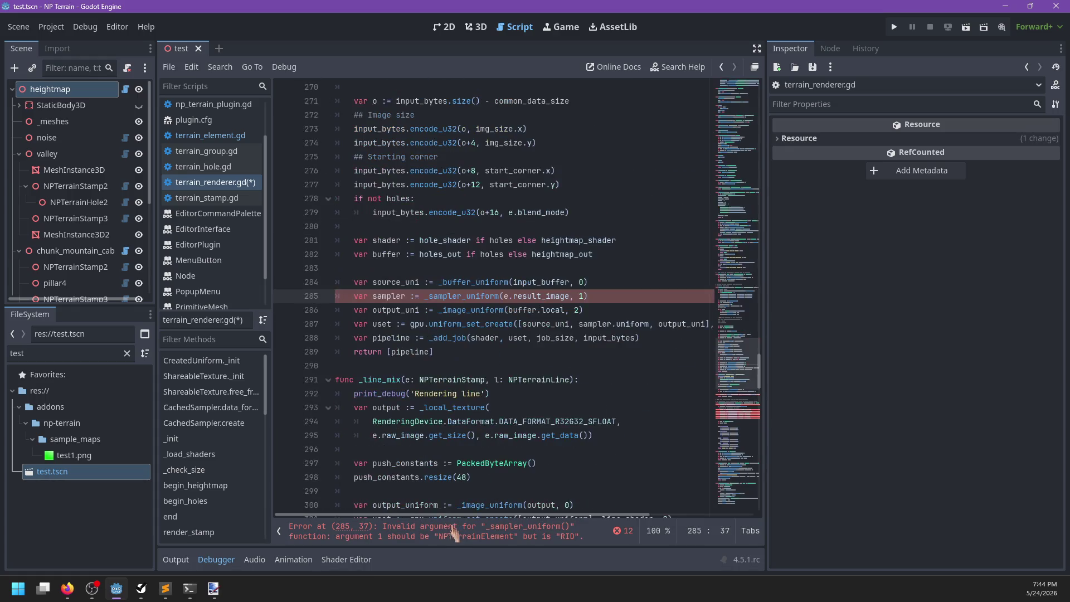
Change the call on line 285 to _sampler_uniform(e, 1), passing the element directly
double_click(544, 296)
type("raw")
key("BackSpace")
key("BackSpace")
key("BackSpace")
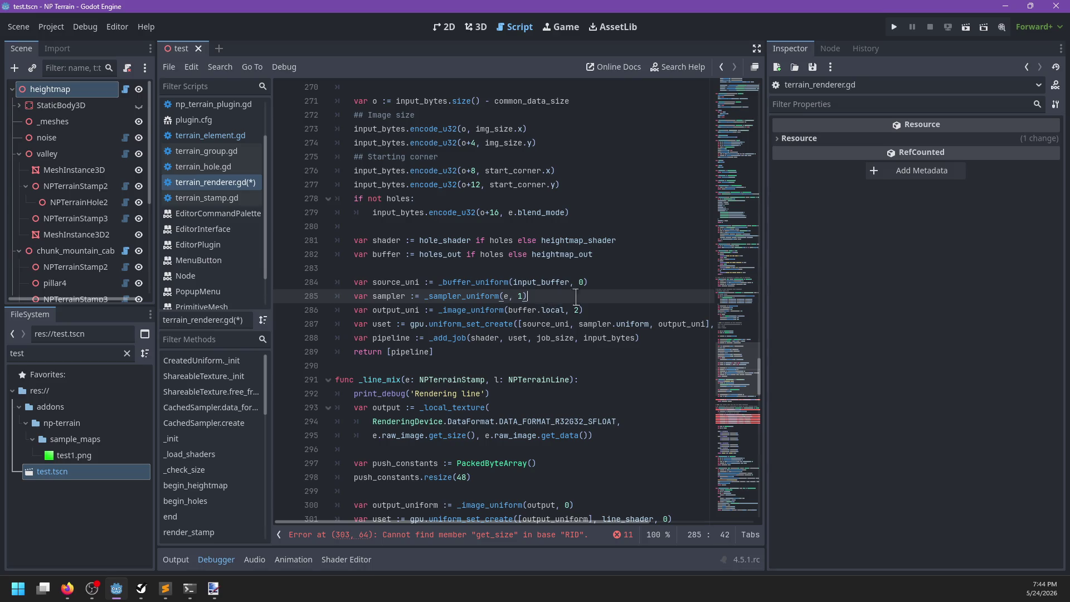
double_click(384, 296)
scroll(595, 377, "left", 4)
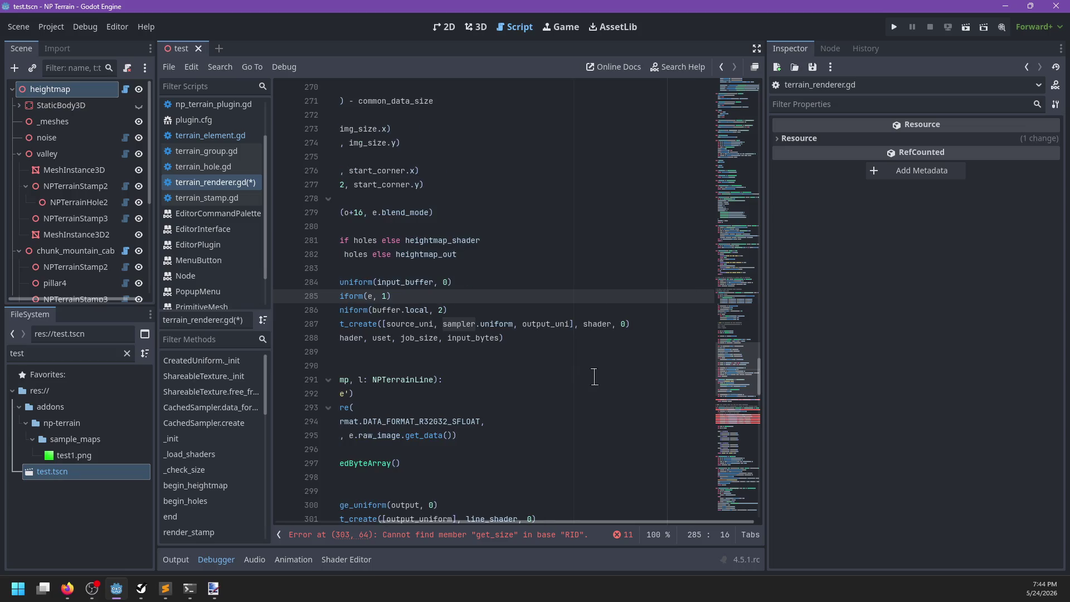
Replace result_image with image on lines 303 and 309
left_click(499, 535)
double_click(600, 295)
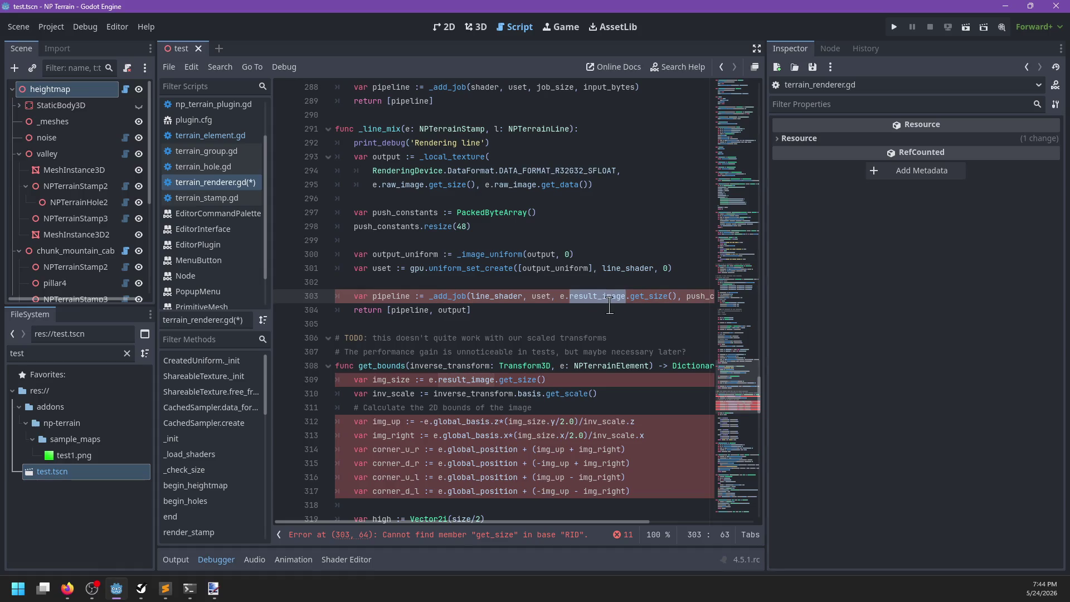
type("image")
double_click(478, 380)
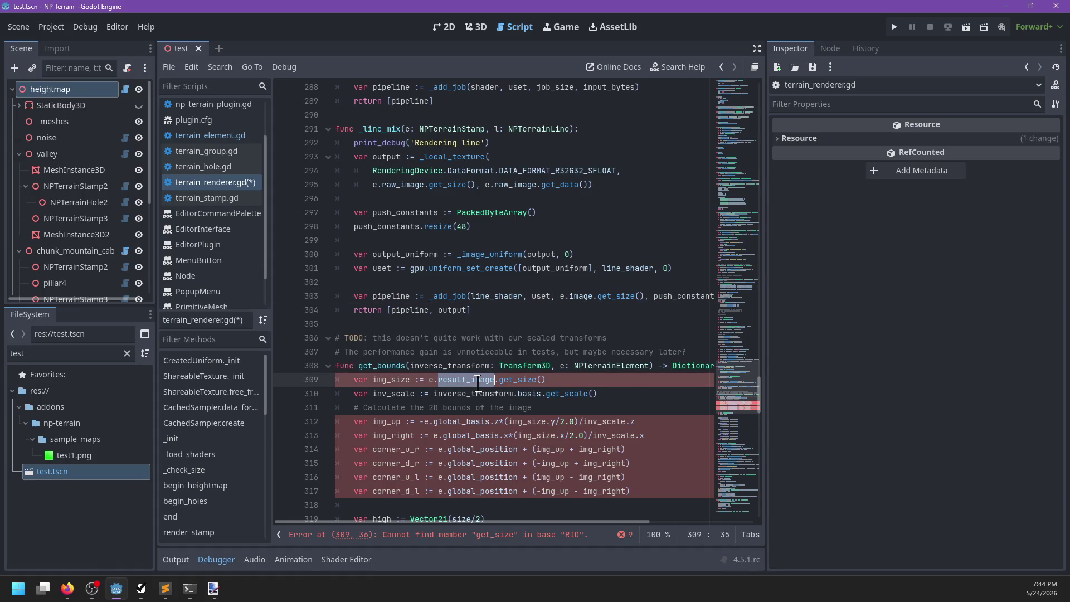
type("image")
scroll(530, 368, "down", 4)
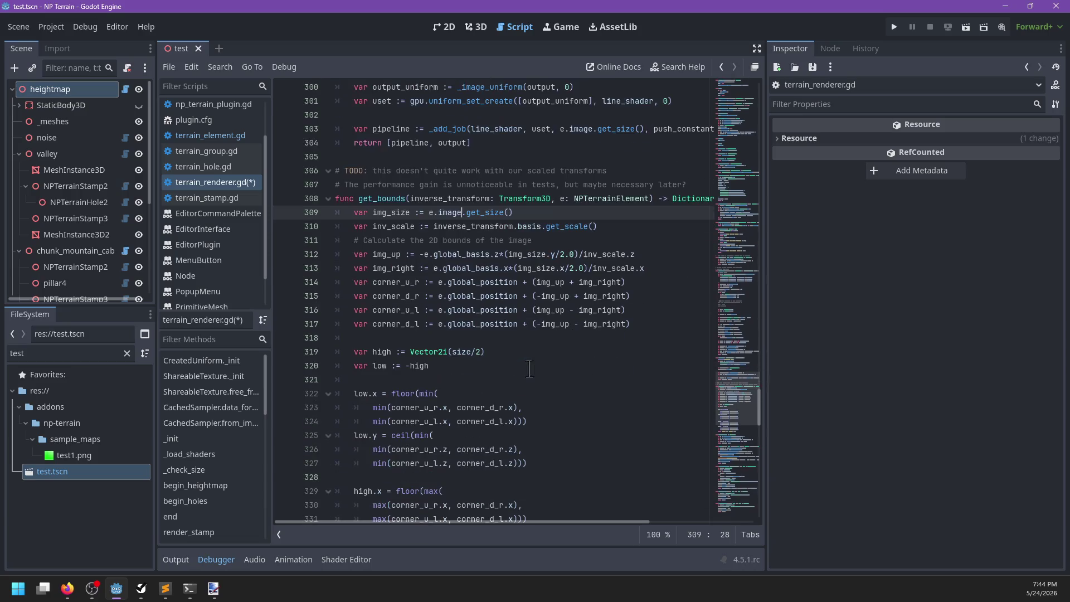
scroll(625, 357, "down", 7)
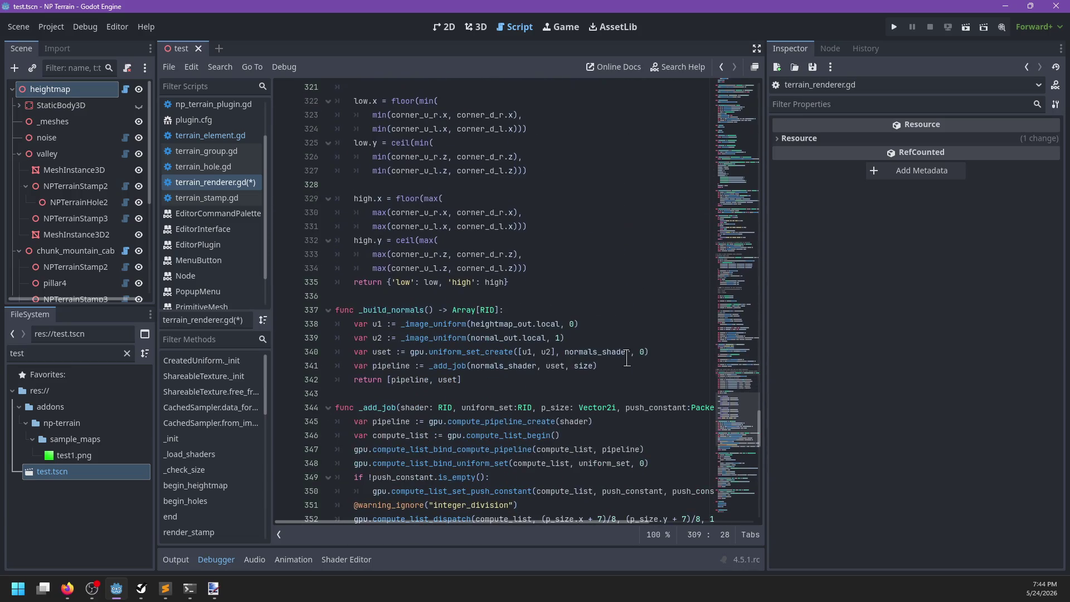
left_click_drag(741, 437, 759, 149)
scroll(568, 312, "down", 3)
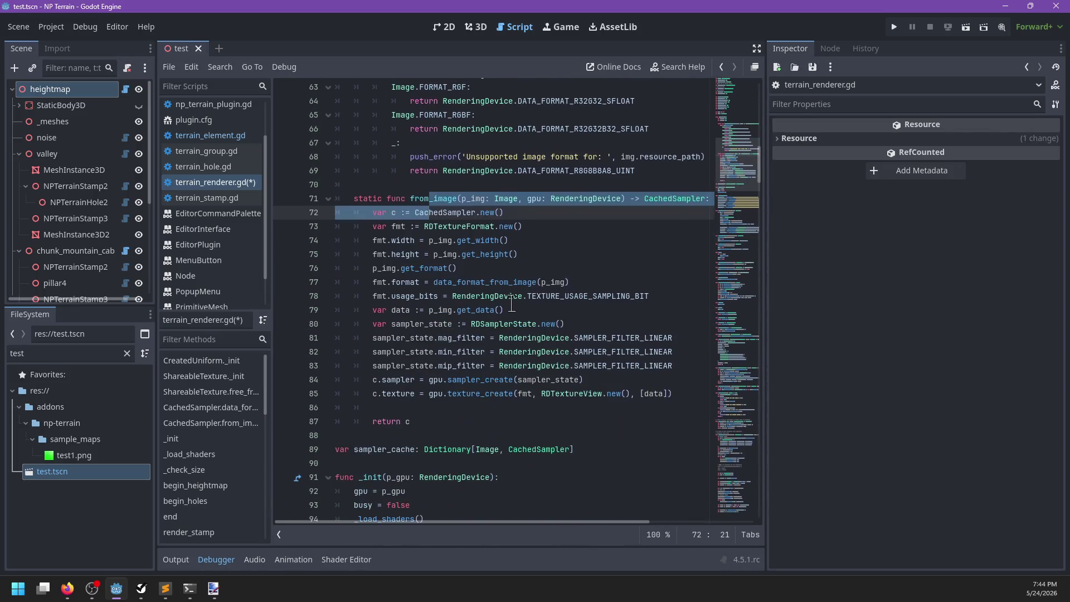
Save the script, tidy the blank line above return c, and discard a started static func stub
left_click(569, 240)
key("ctrl+s")
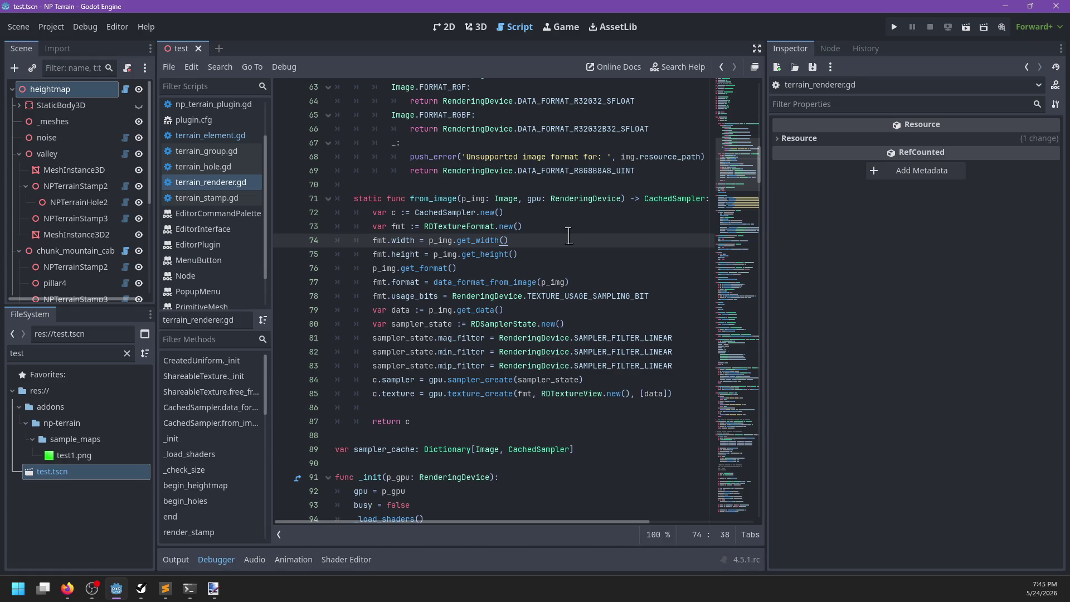
left_click(527, 410)
key("Delete")
key("End")
key("Return")
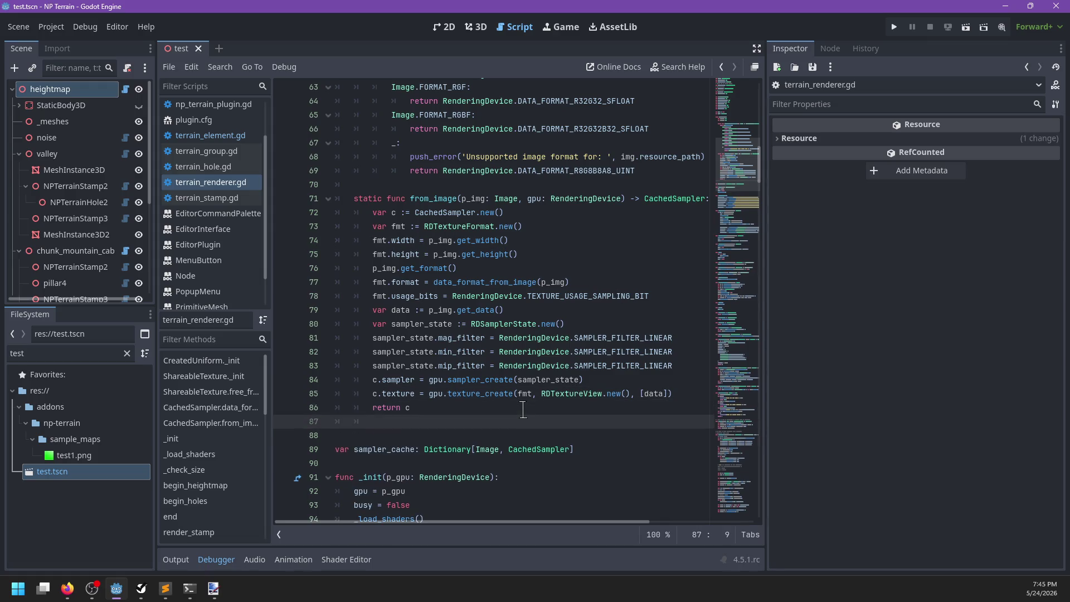
key("Return")
type("static f")
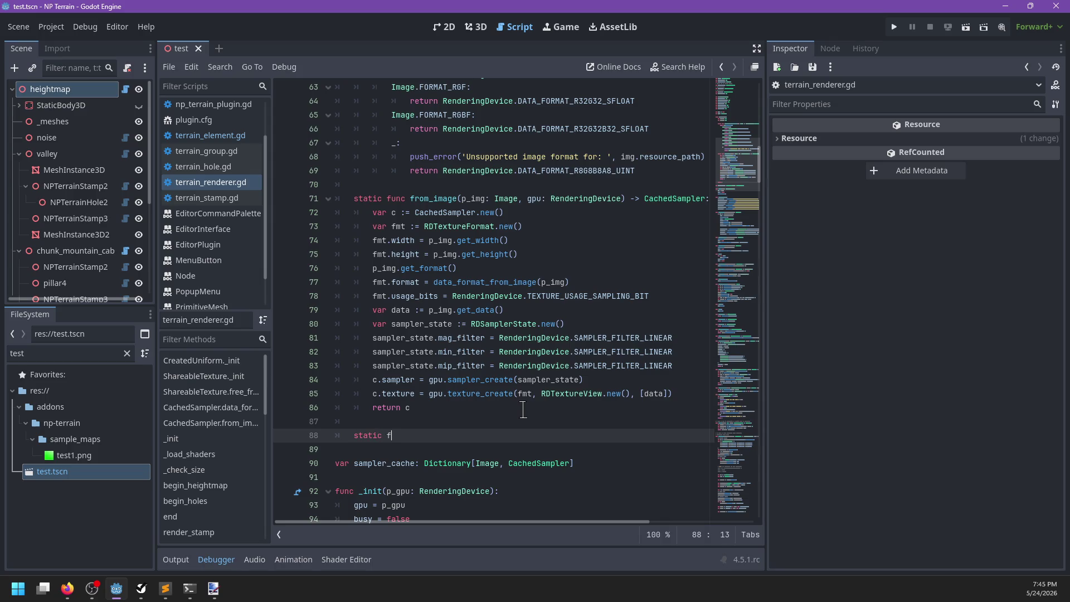
type("unc from_")
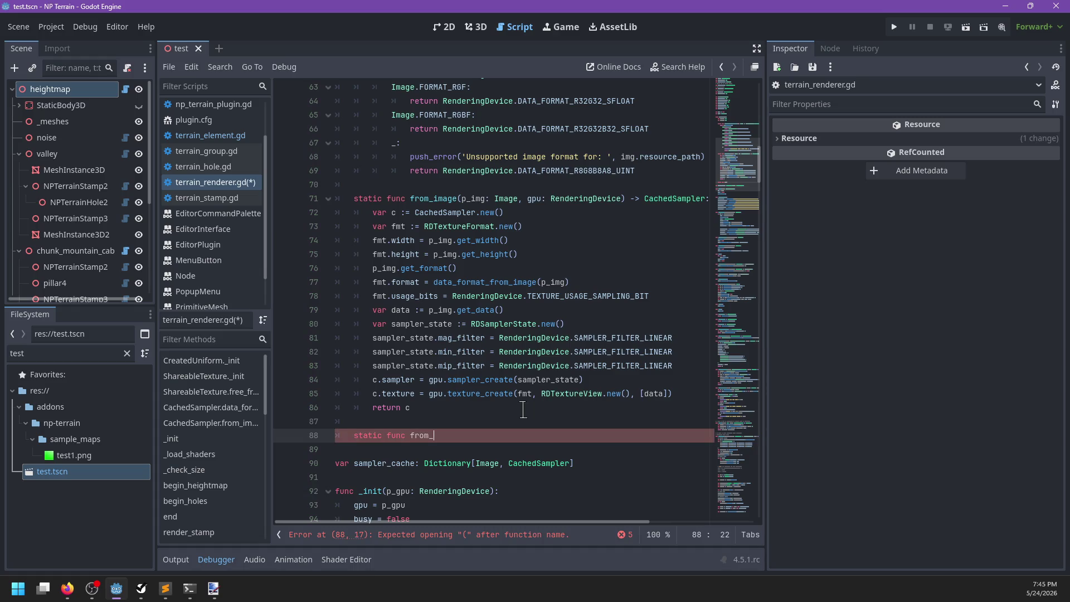
key("BackSpace")
key("BackSpace")
key("BackSpace")
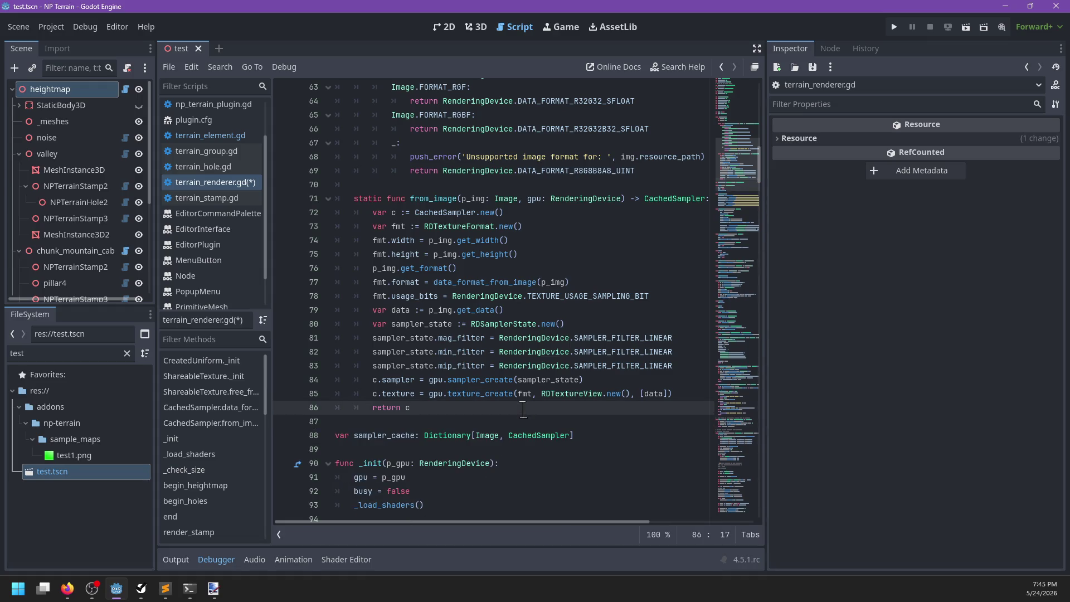
Search terrain_renderer.gd for 'result_' to find its remaining uses
key("ctrl+f")
type("result_image")
key("Escape")
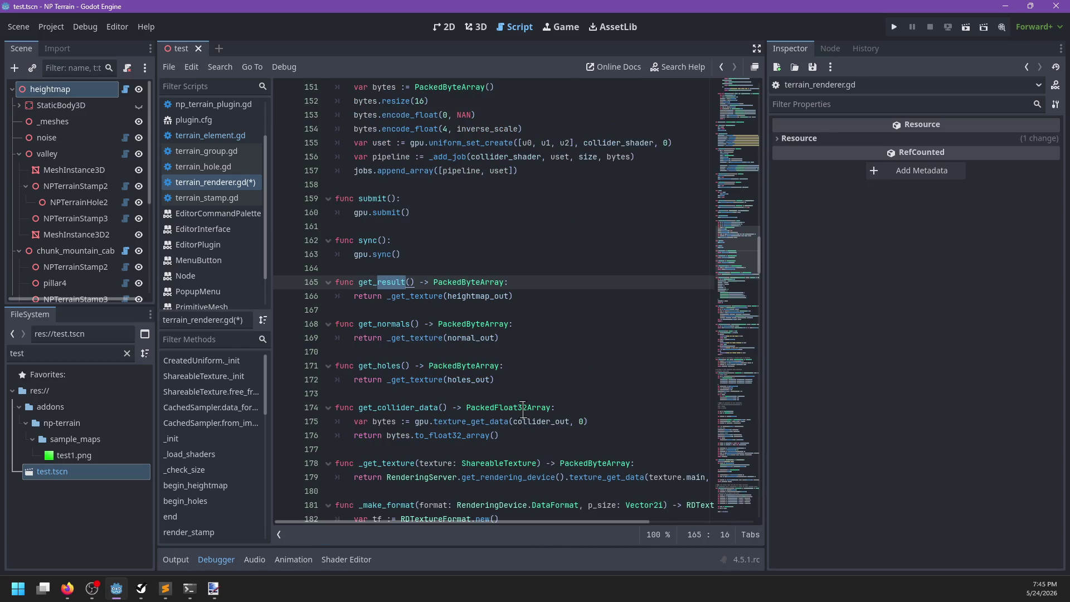
left_click(220, 136)
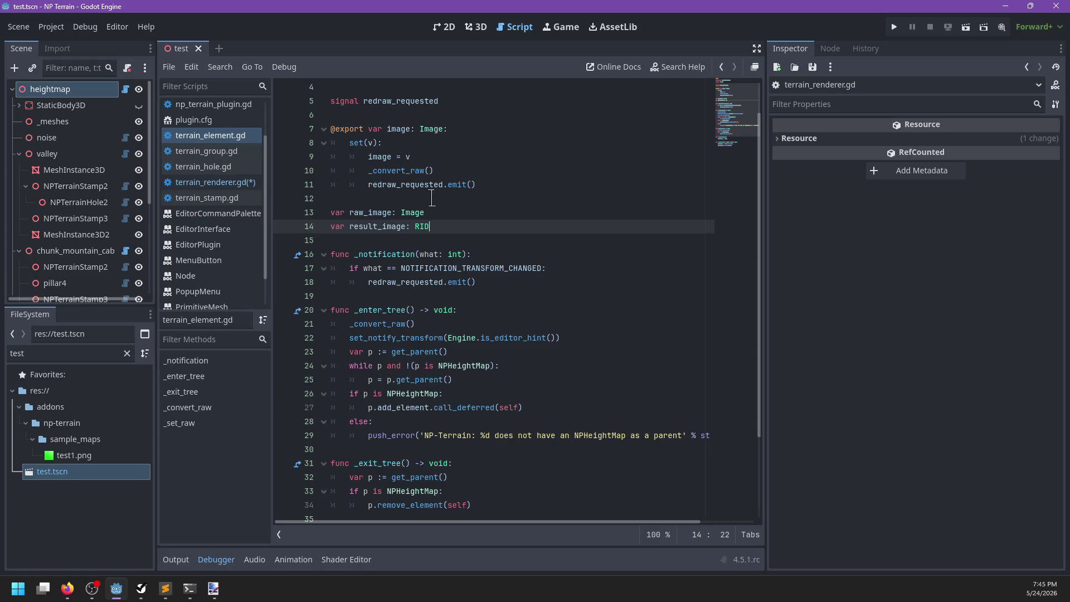
double_click(390, 227)
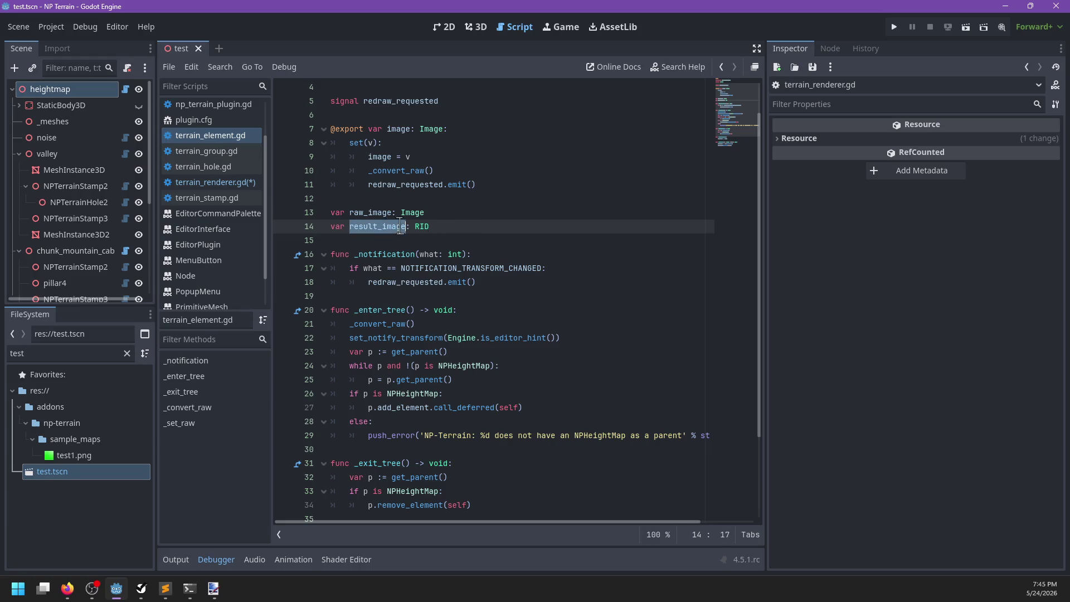
scroll(503, 206, "down", 3)
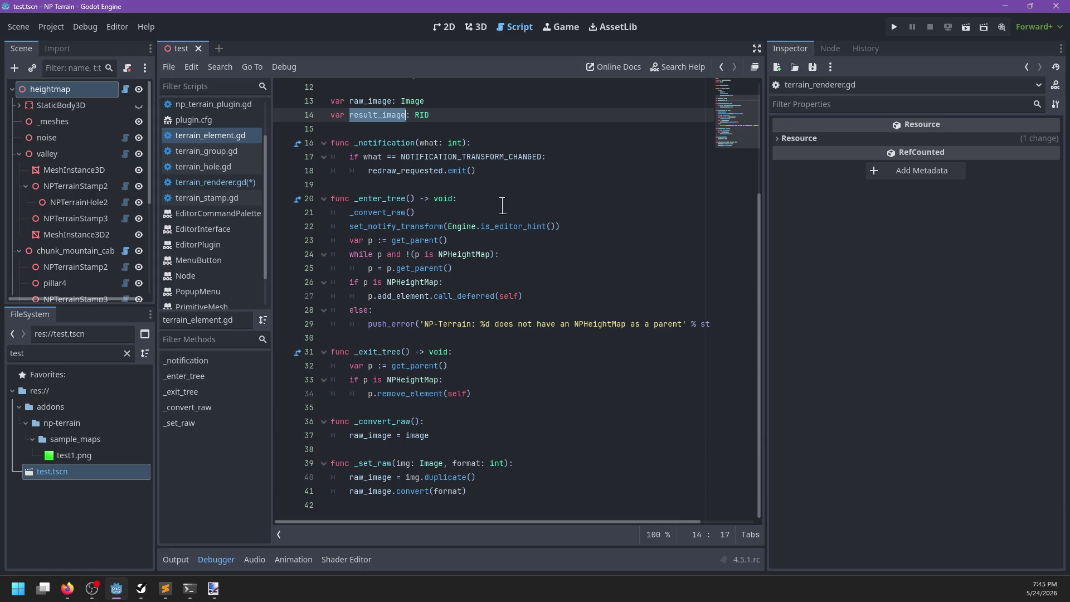
left_click(475, 116)
scroll(474, 140, "up", 2)
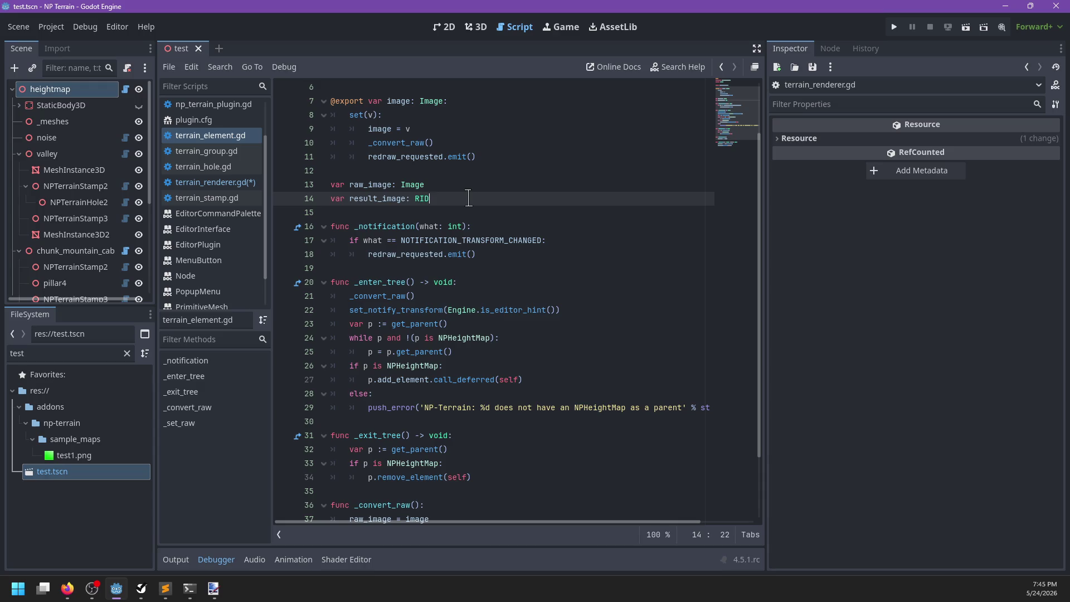
left_click(245, 184)
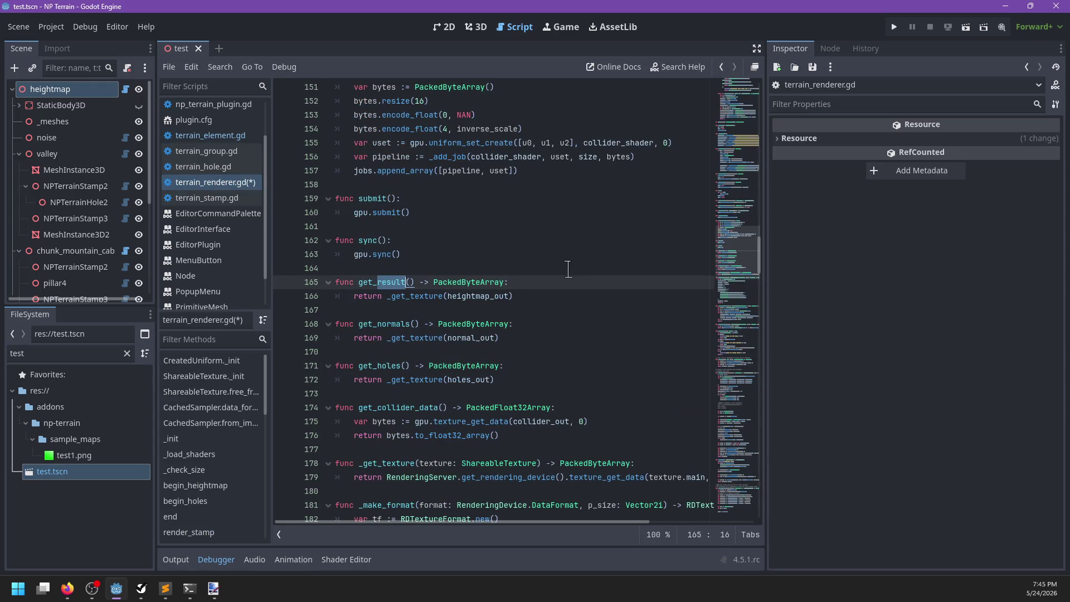
Search for 'output' to locate the output texture declaration in _line_mix
scroll(543, 283, "up", 20)
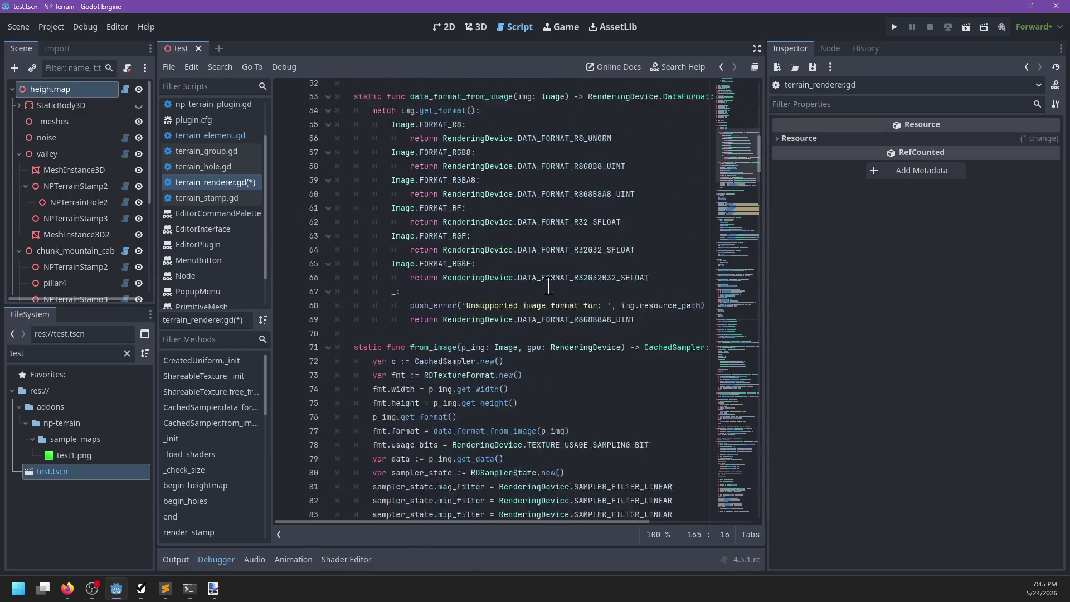
scroll(549, 285, "up", 5)
scroll(549, 285, "down", 14)
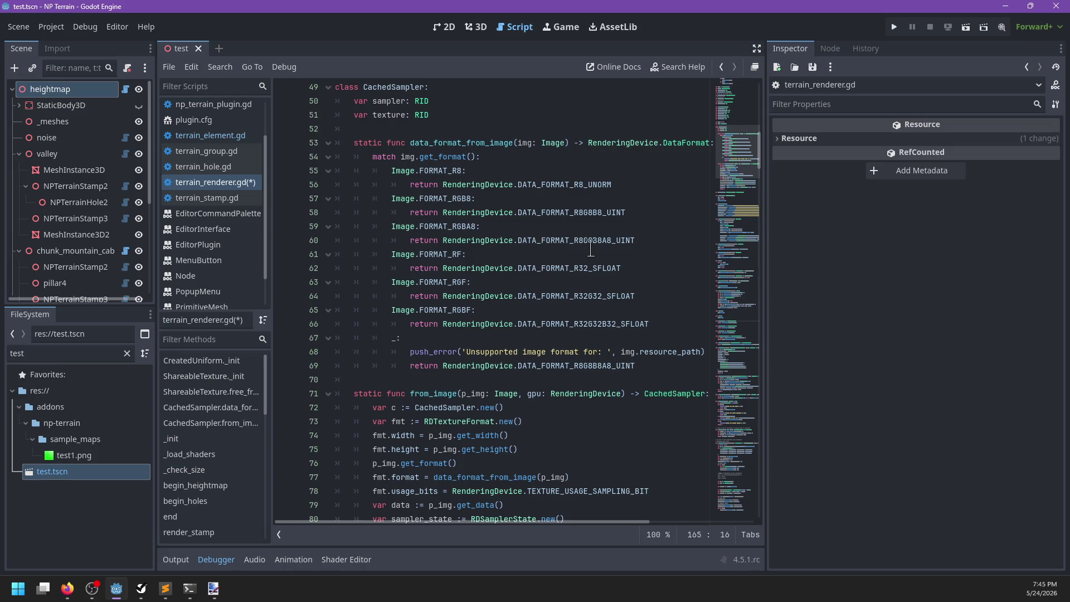
scroll(598, 319, "down", 3)
left_click(598, 319)
key("ctrl+f")
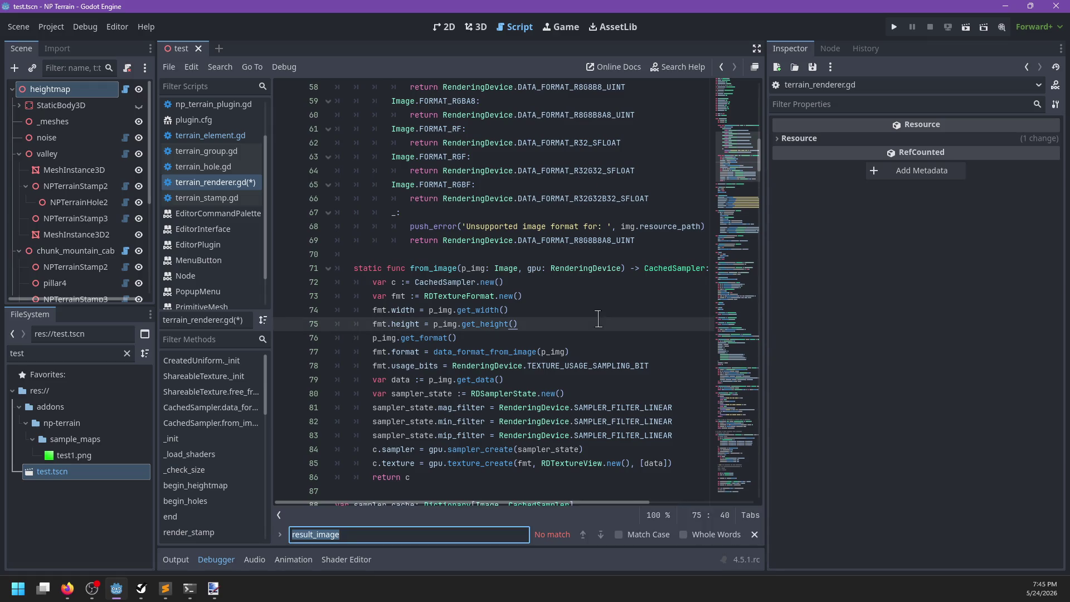
type("result_")
key("BackSpace")
key("BackSpace")
key("BackSpace")
type("output")
key("Return")
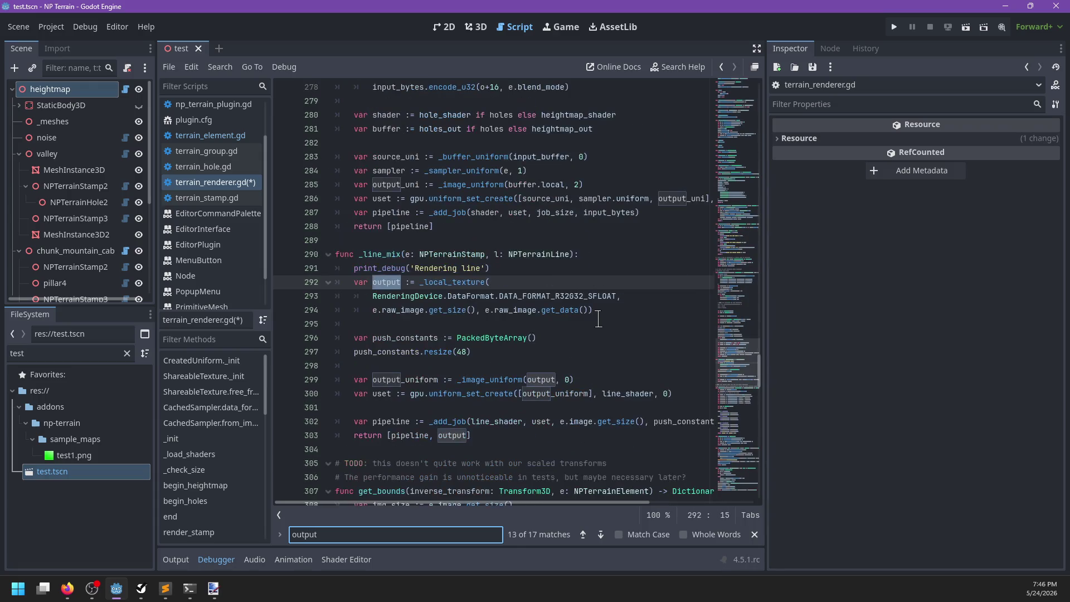
key("Escape")
Replace 'var output :=' with 'e.result_image =' on line 292
left_click(407, 283)
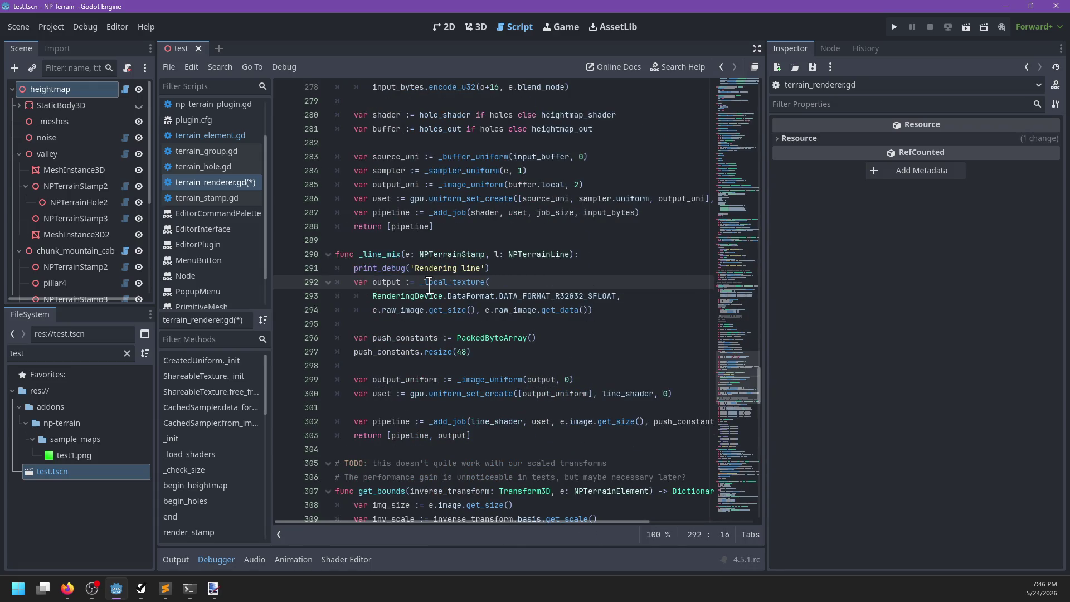
key("shift+Home")
type("e.result_")
type("image")
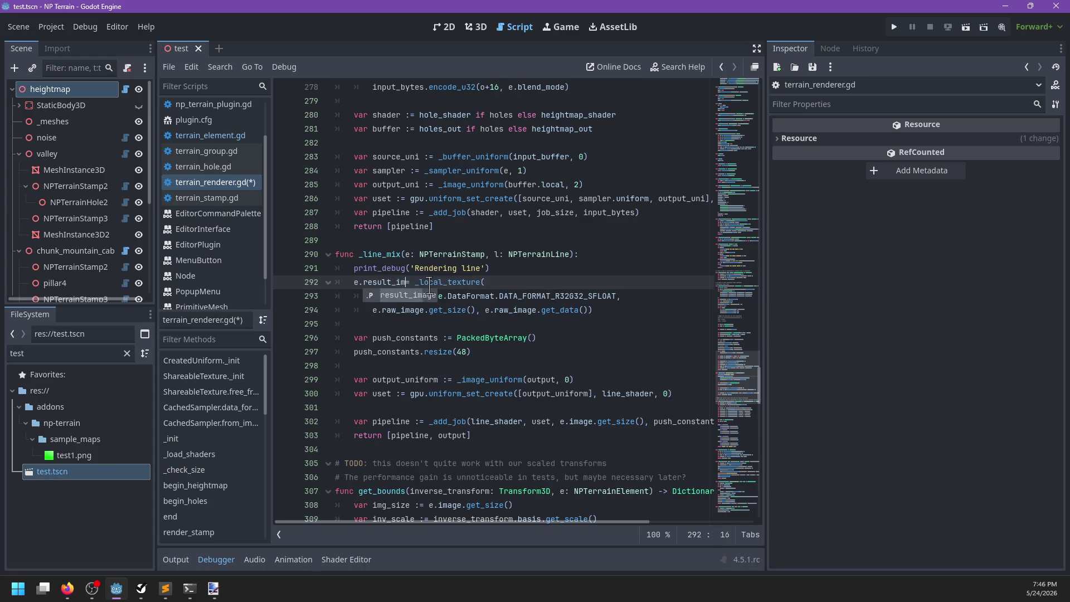
key("Right")
left_click(638, 308)
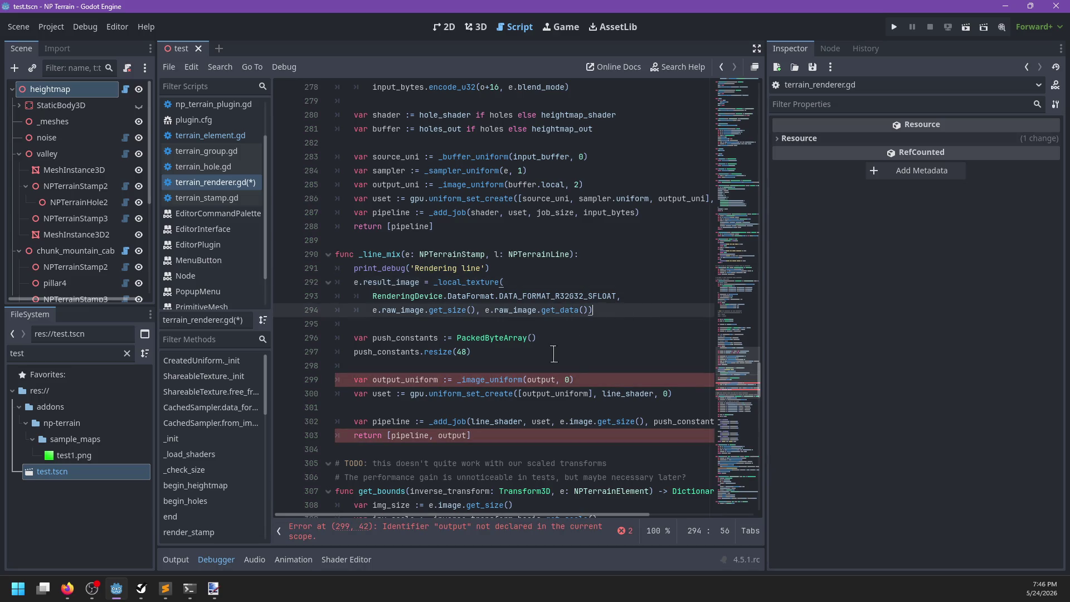
Return only [pipeline], bind e.result_image in the output uniform, and save the script
double_click(454, 437)
key("BackSpace")
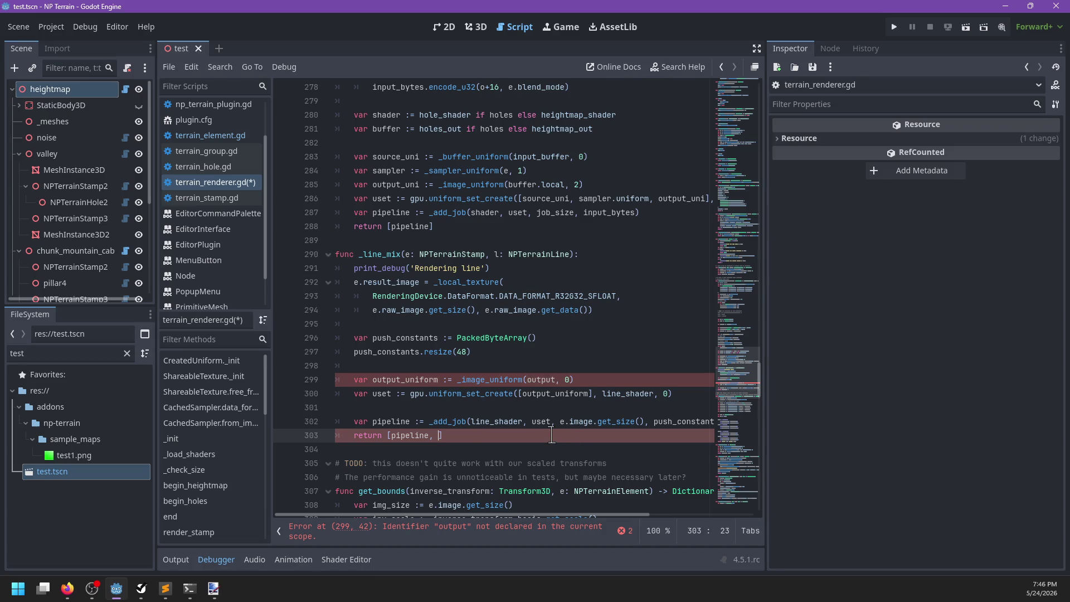
double_click(533, 379)
type("e.result_image")
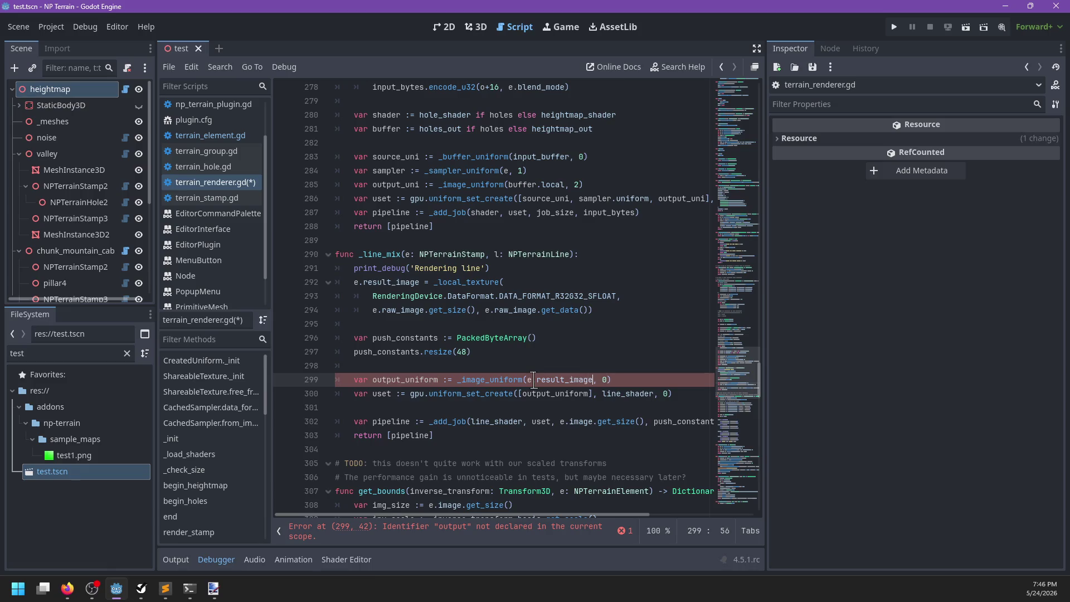
left_click(629, 298)
left_click(626, 307)
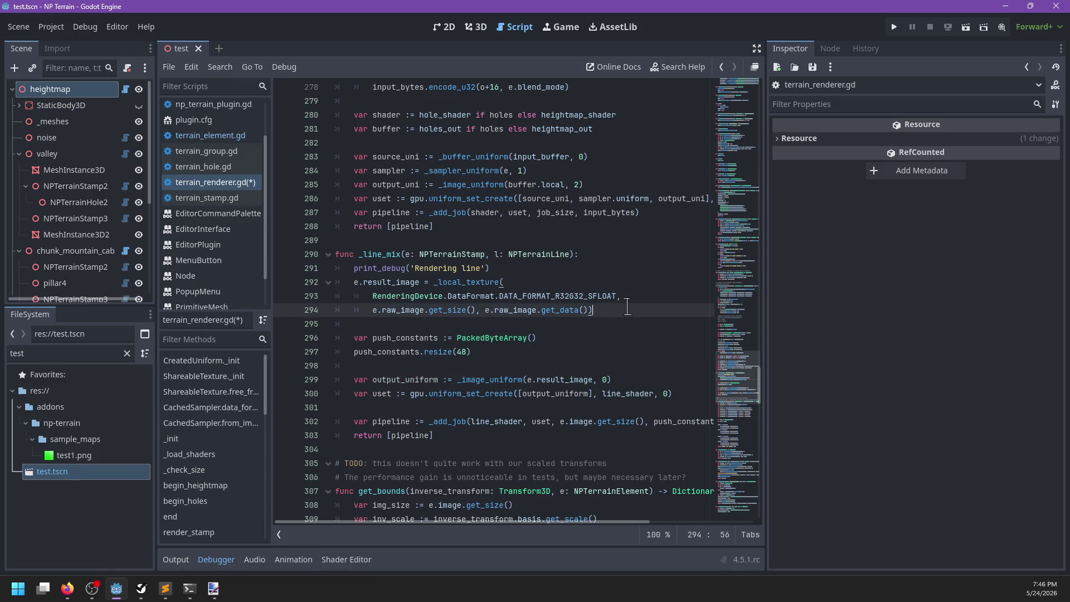
key("ctrl+s")
scroll(481, 415, "right", 2)
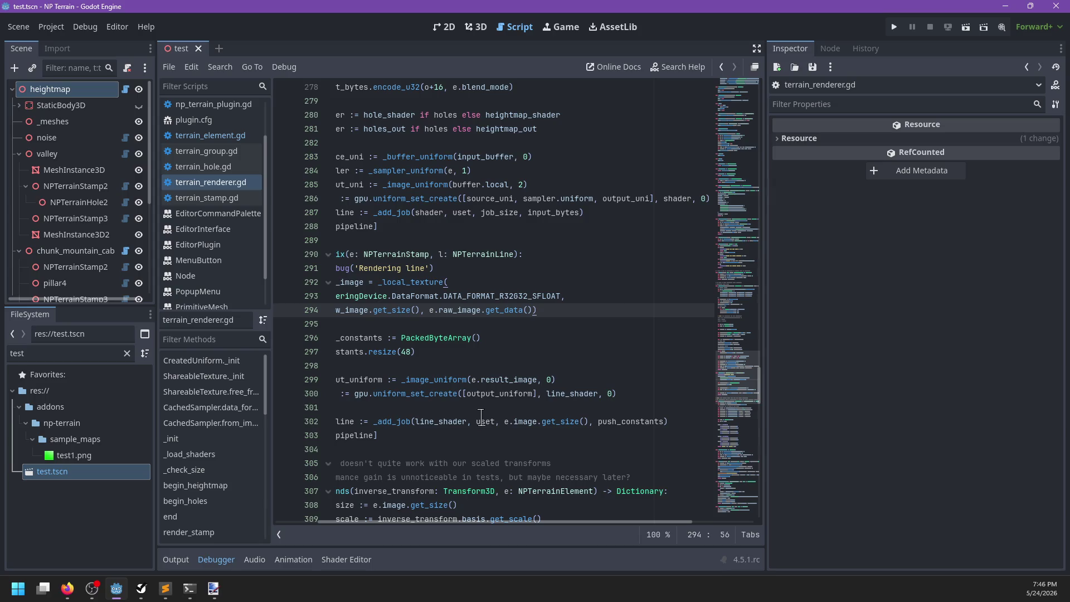
scroll(481, 416, "left", 2)
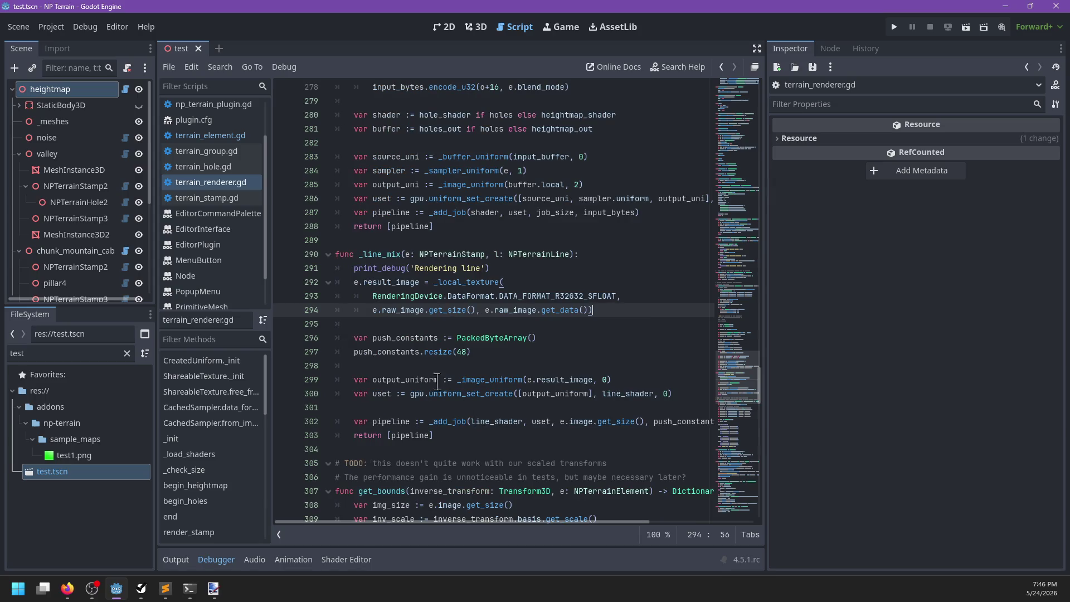
double_click(418, 379)
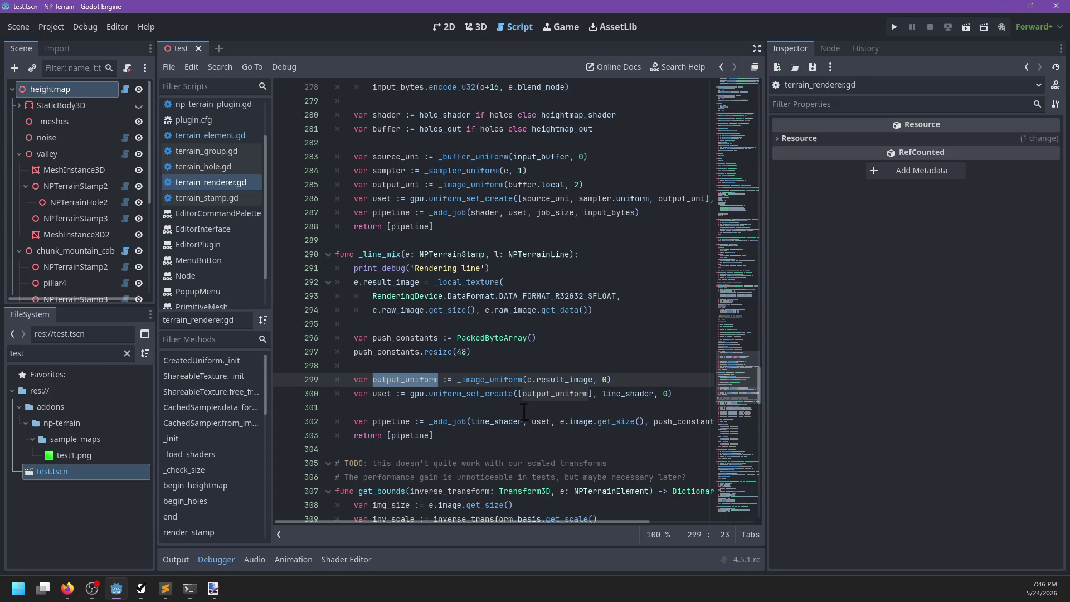
mouse_move(555, 393)
left_click(471, 434)
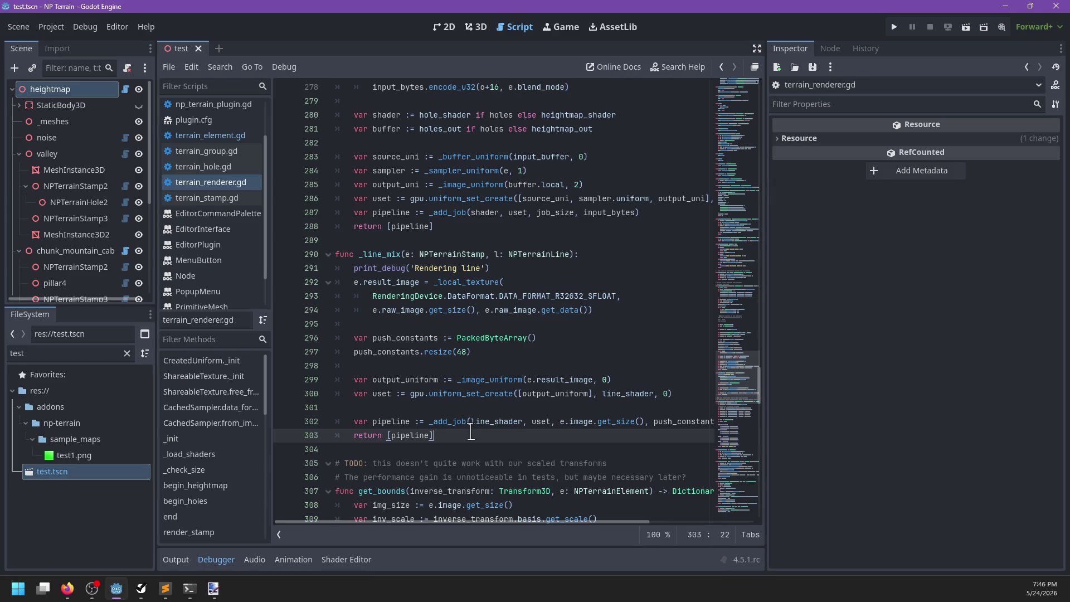
scroll(468, 324, "up", 1)
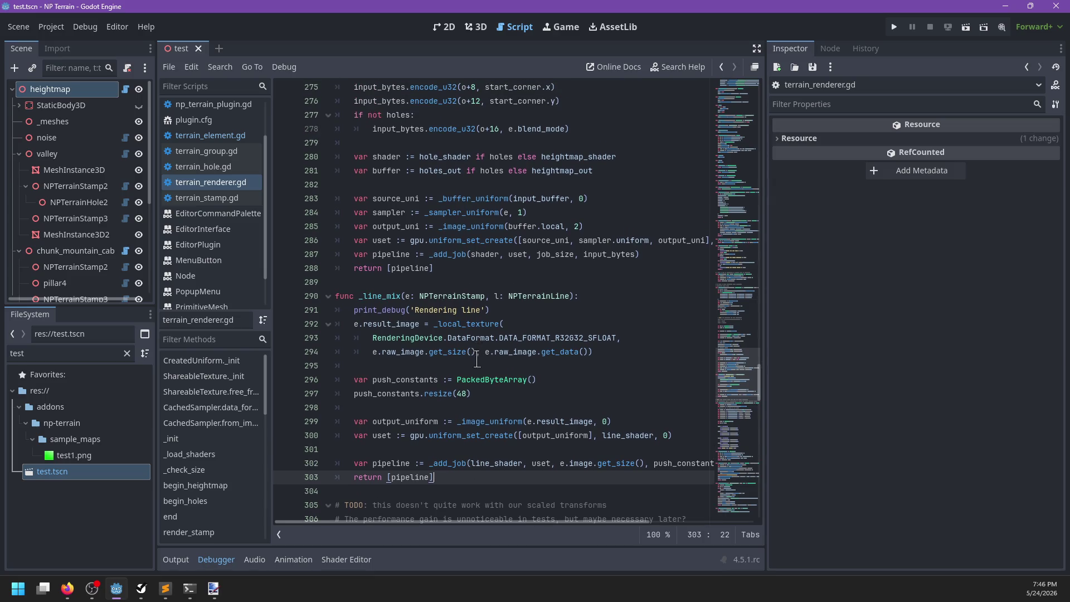
scroll(479, 360, "up", 20)
Add a static from_result_image(NPTerrainElement, RenderingDevice) -> CachedSampler signature below from_image
scroll(482, 359, "up", 20)
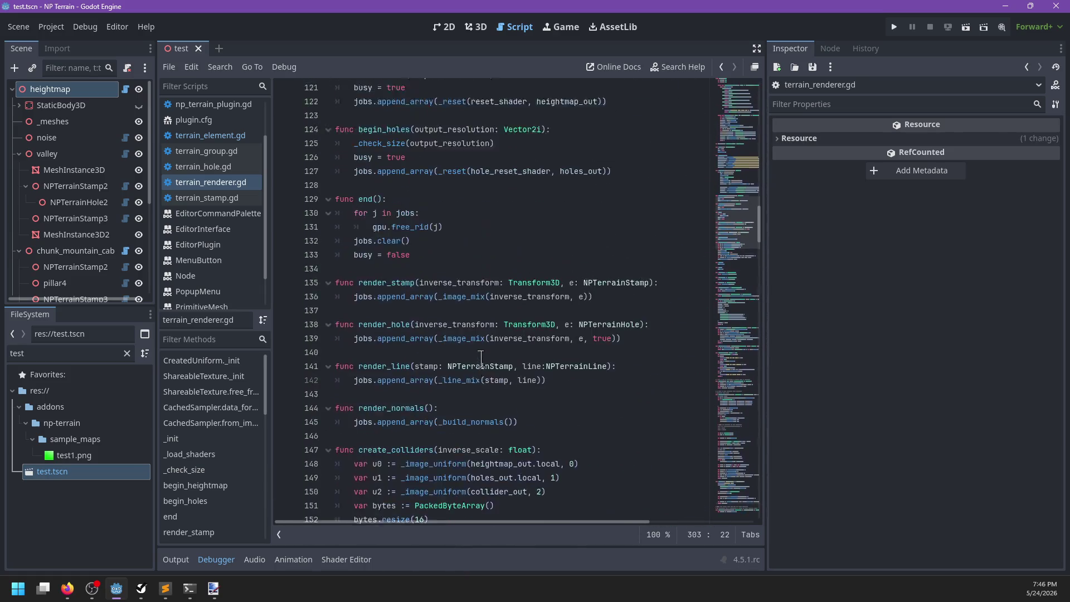
scroll(481, 359, "up", 20)
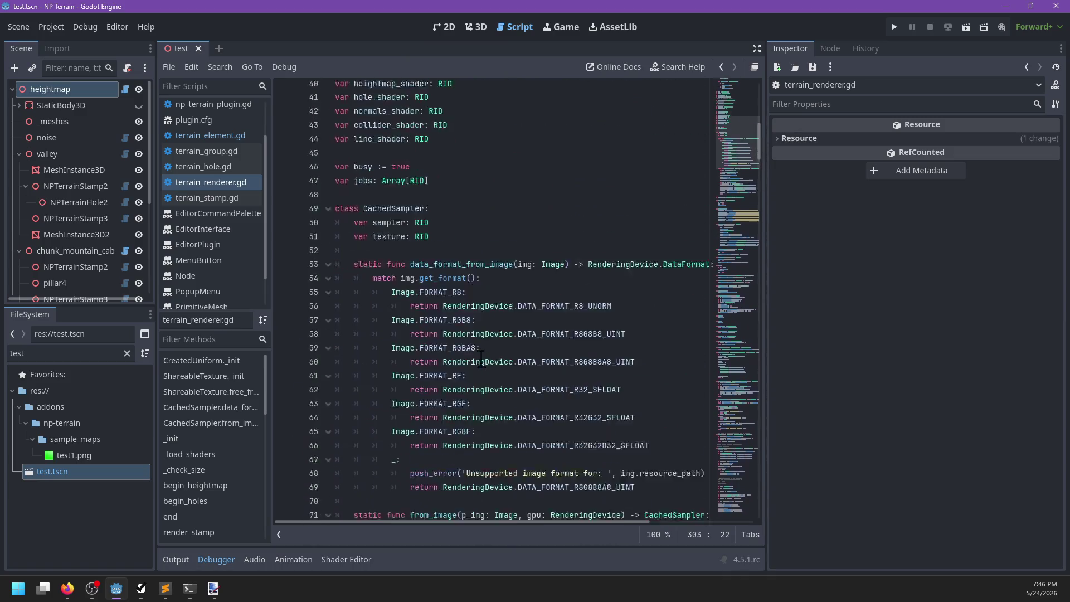
scroll(482, 358, "down", 7)
left_click(441, 422)
key("Return")
key("Return")
type("static func from_")
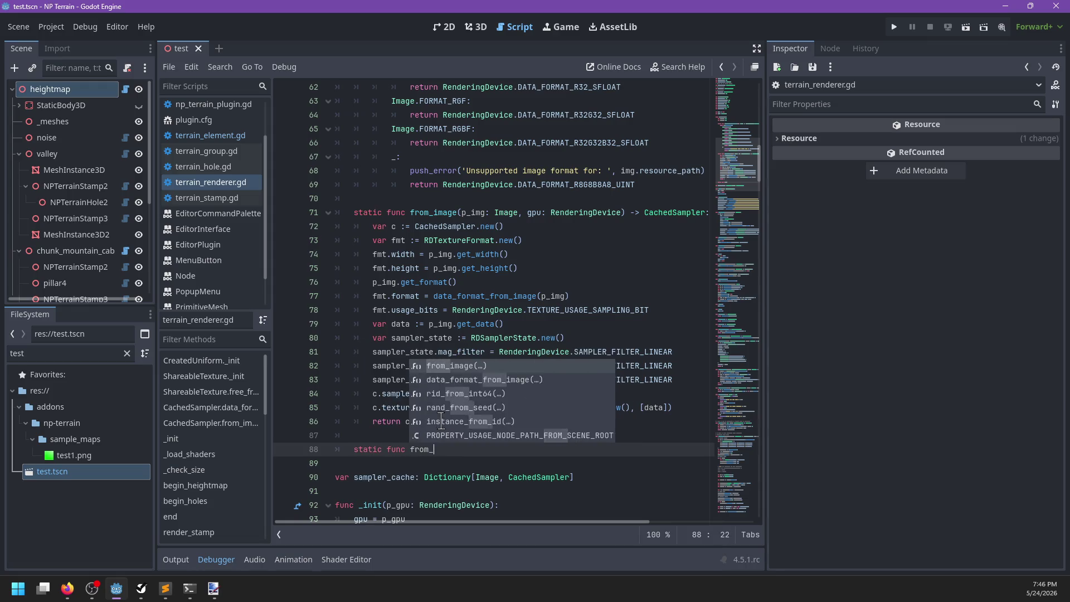
type("result_image()")
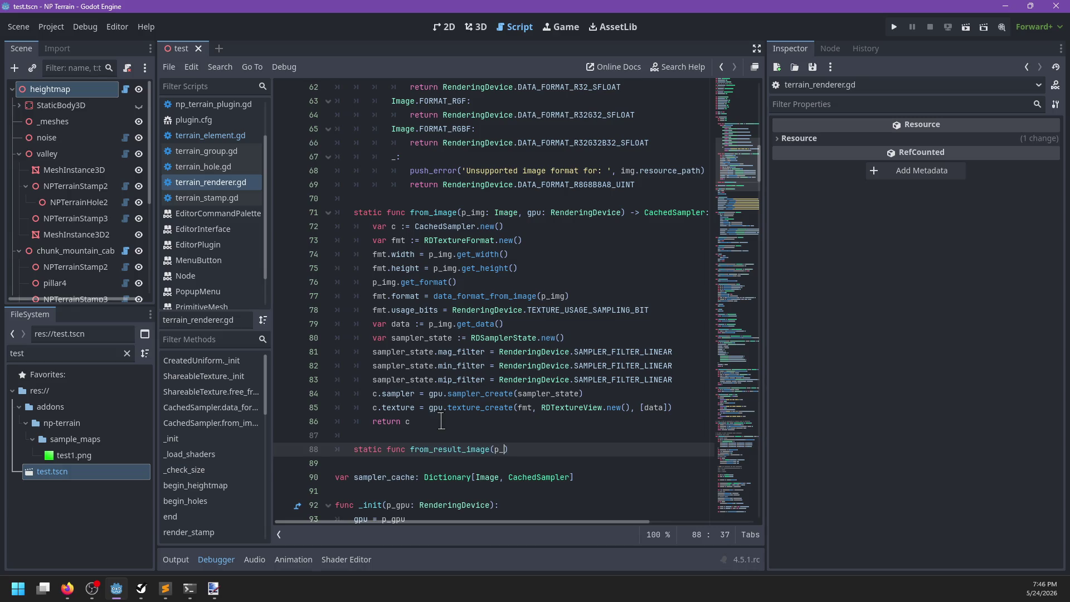
key("BackSpace")
type("TErrainS")
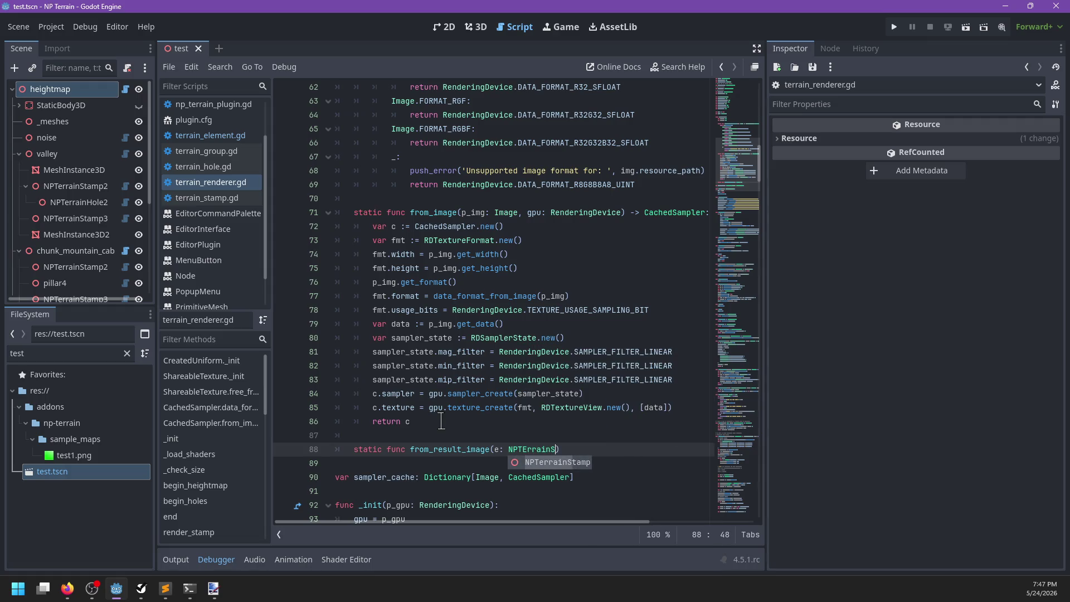
key("Return")
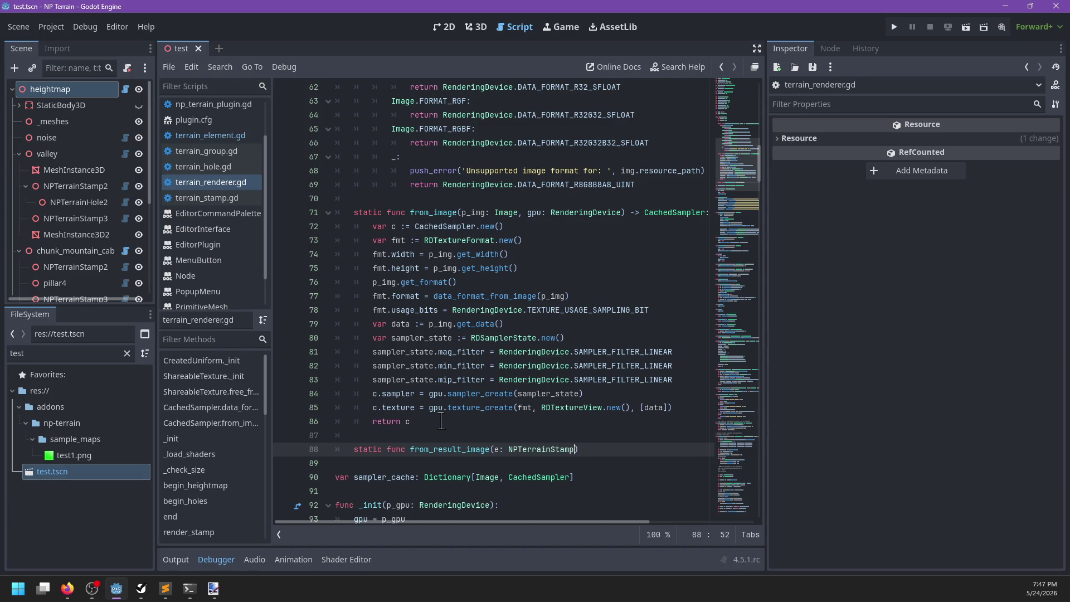
key("ctrl+BackSpace")
type("NPTErrainE")
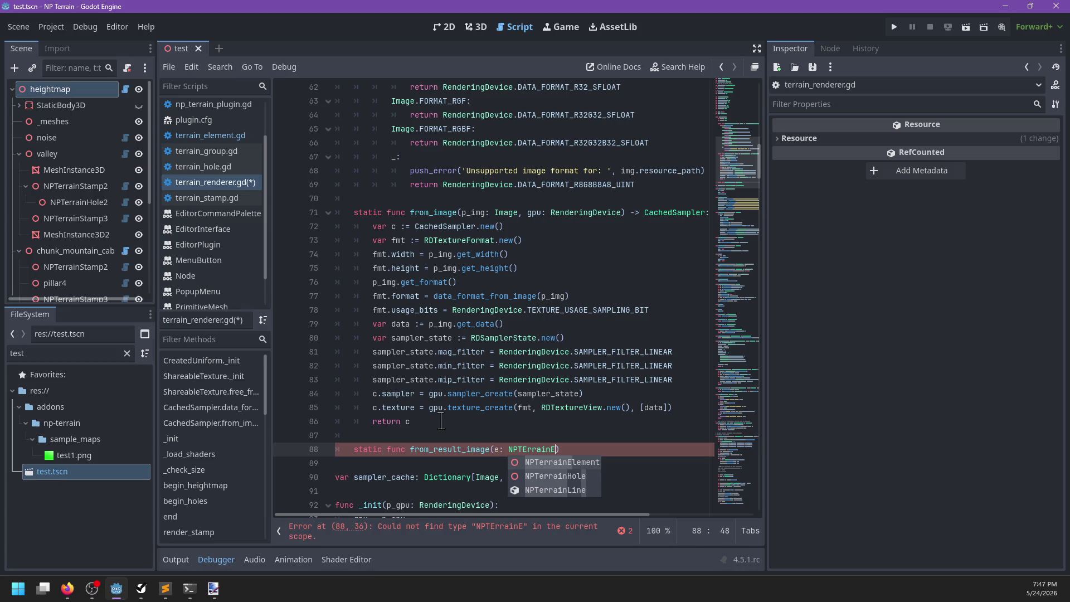
key("Return")
type(", gpu")
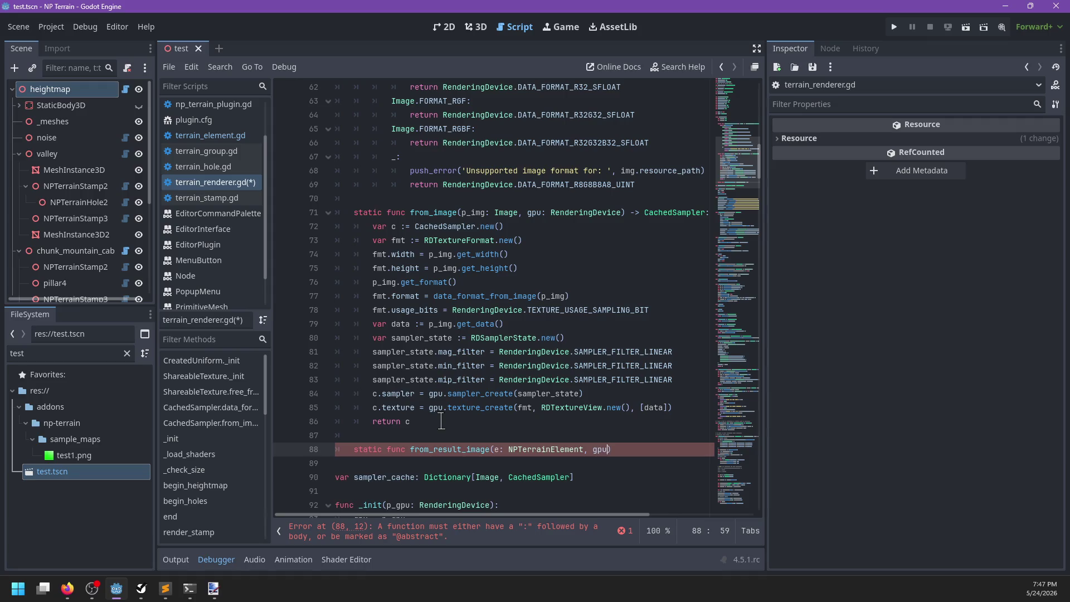
type(" Renderin")
key("BackSpace")
key("BackSpace")
key("BackSpace")
type("nder")
key("Return")
type("-> Cached")
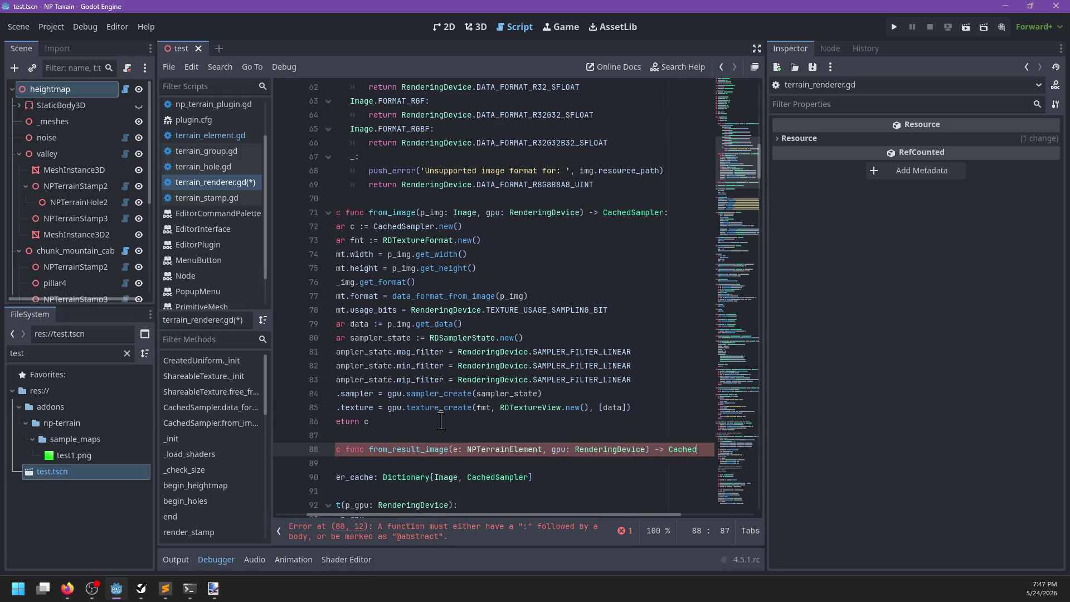
type("Sampler:")
key("Return")
Give the function a body declaring 'var cs := CachedSampler.new()' followed by a return line
scroll(435, 419, "down", 2)
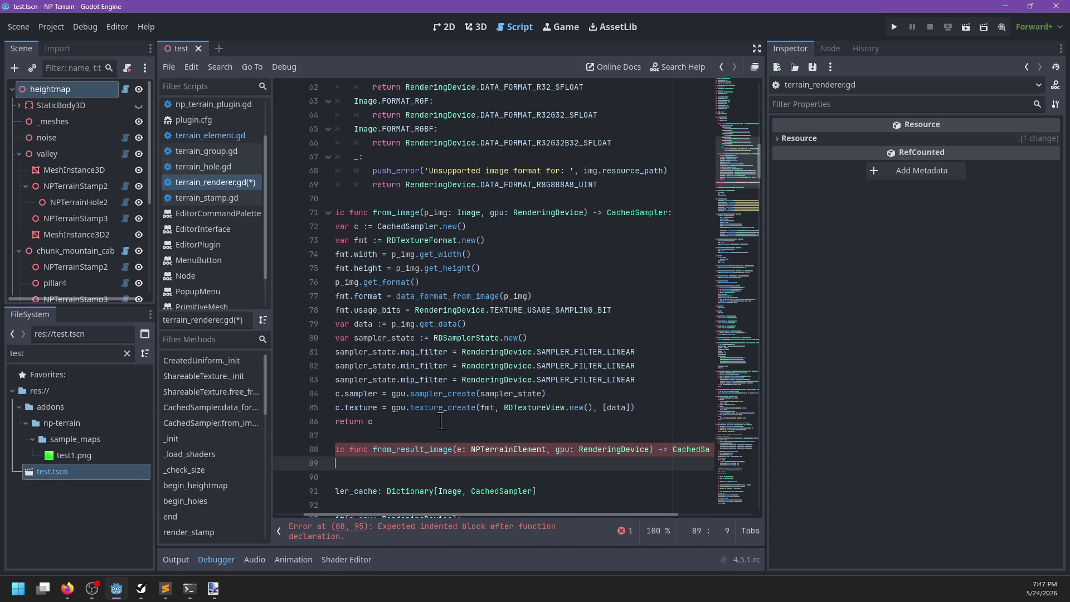
scroll(432, 418, "down", 14)
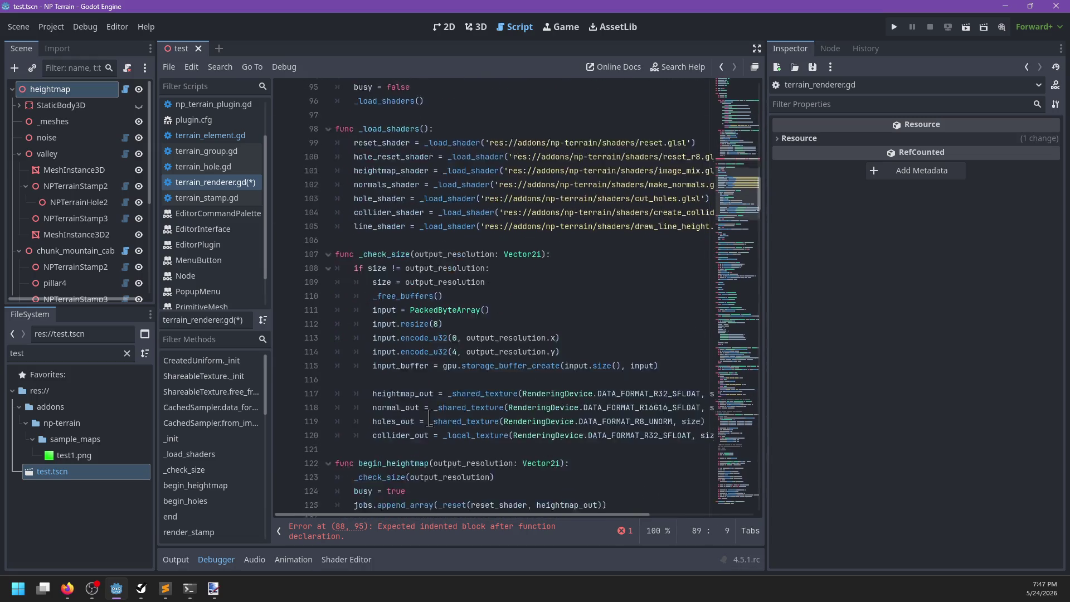
scroll(430, 416, "down", 3)
scroll(457, 379, "up", 8)
type("poa")
key("BackSpace")
key("BackSpace")
key("BackSpace")
type("return Cach")
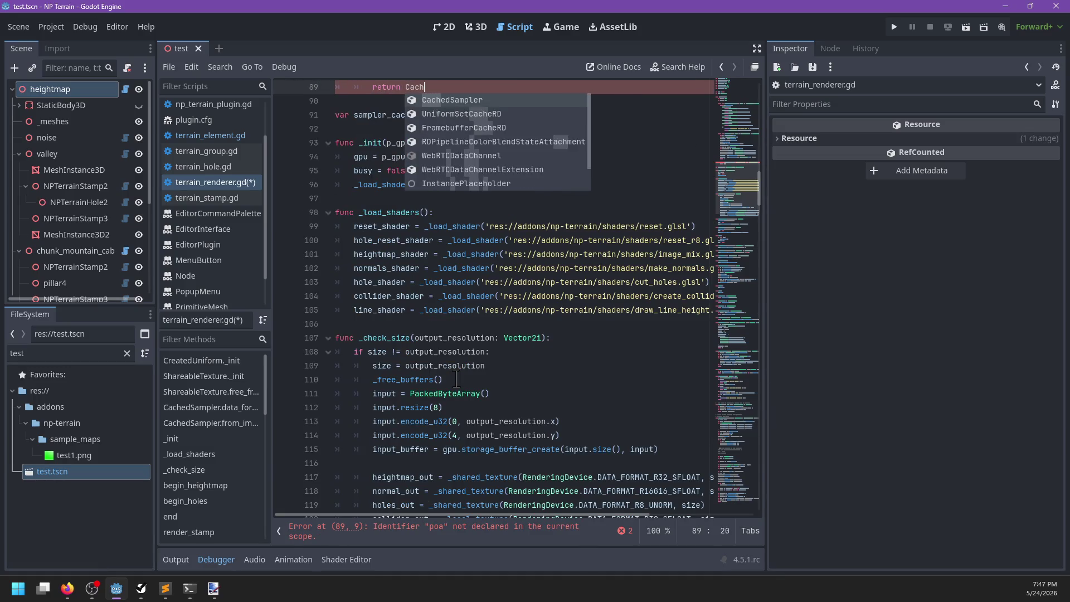
key("Return")
type(".new")
key("Return")
key("Home")
key("ctrl+Delete")
type("var cs ")
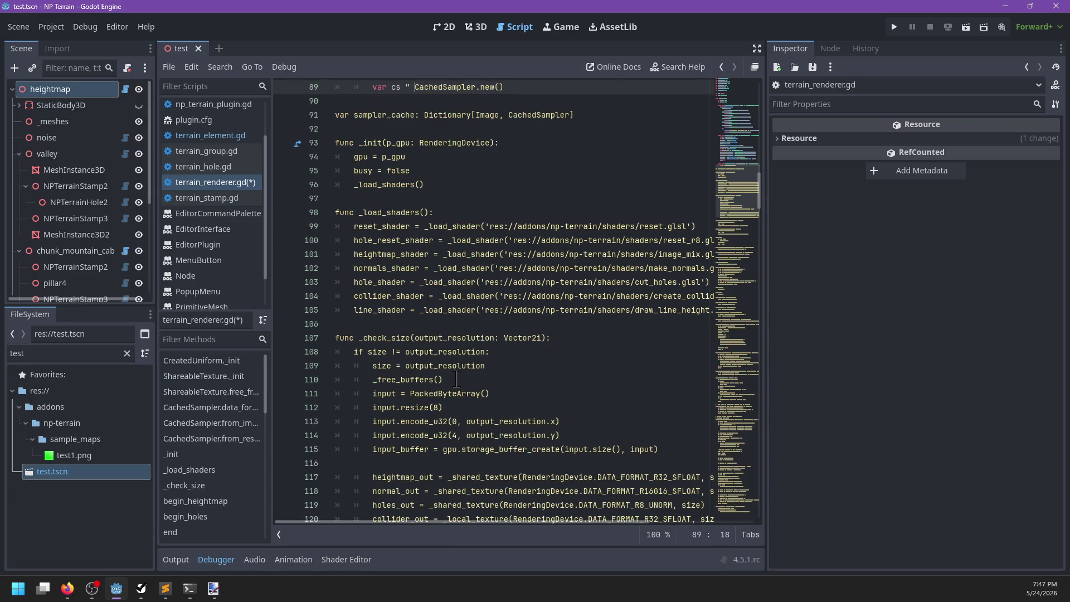
type(":=")
key("End")
key("Return")
type("re")
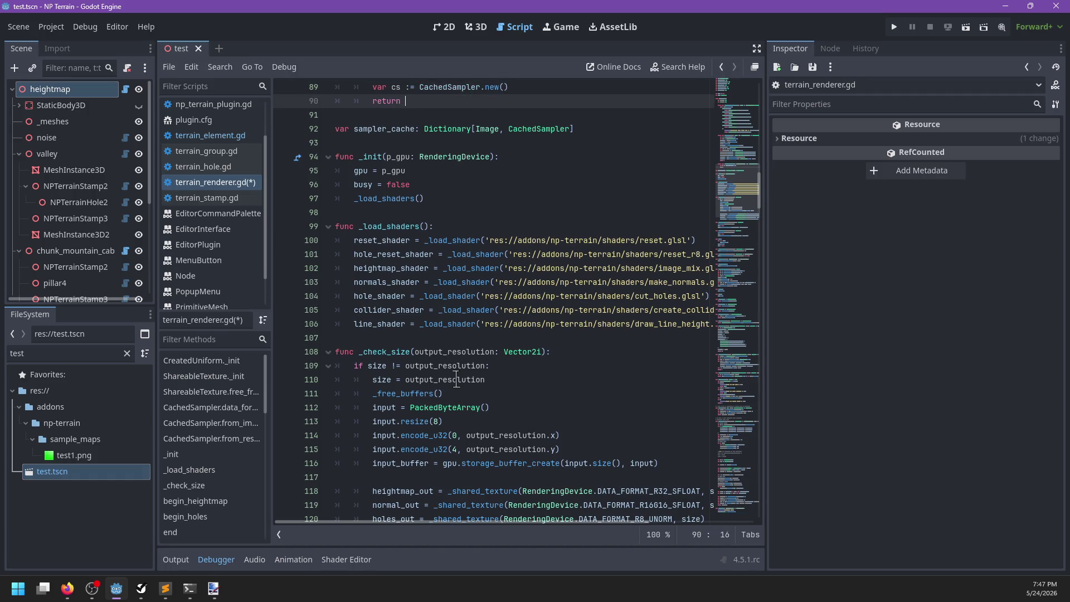
type("cs")
scroll(448, 372, "down", 2)
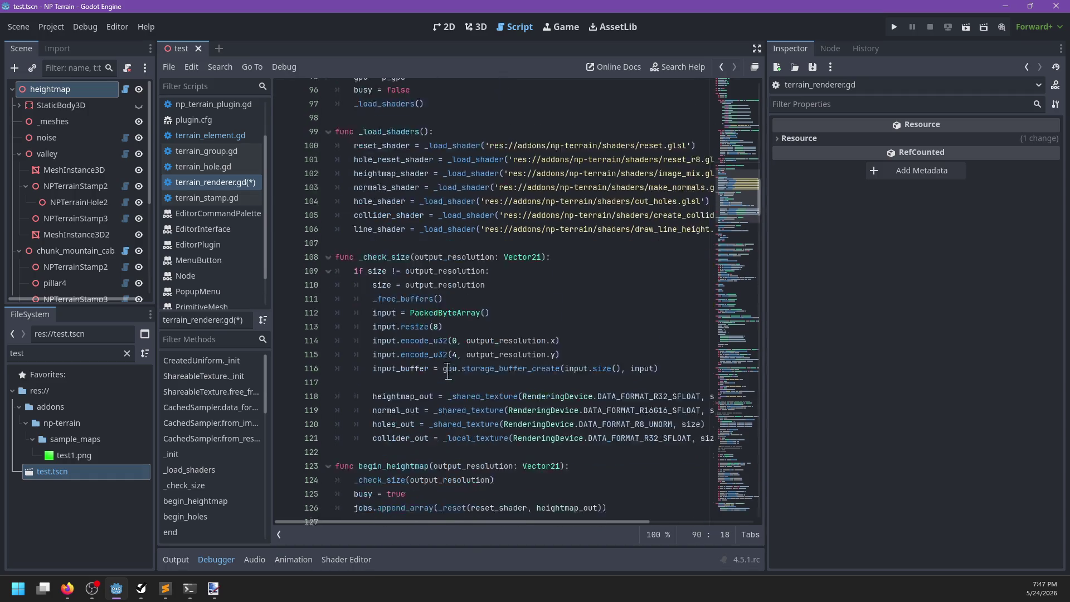
Find sampler_cache in _sampler_uniform and add a result_image check after the sampler declaration
key("ctrl+f")
type("sampler_cac")
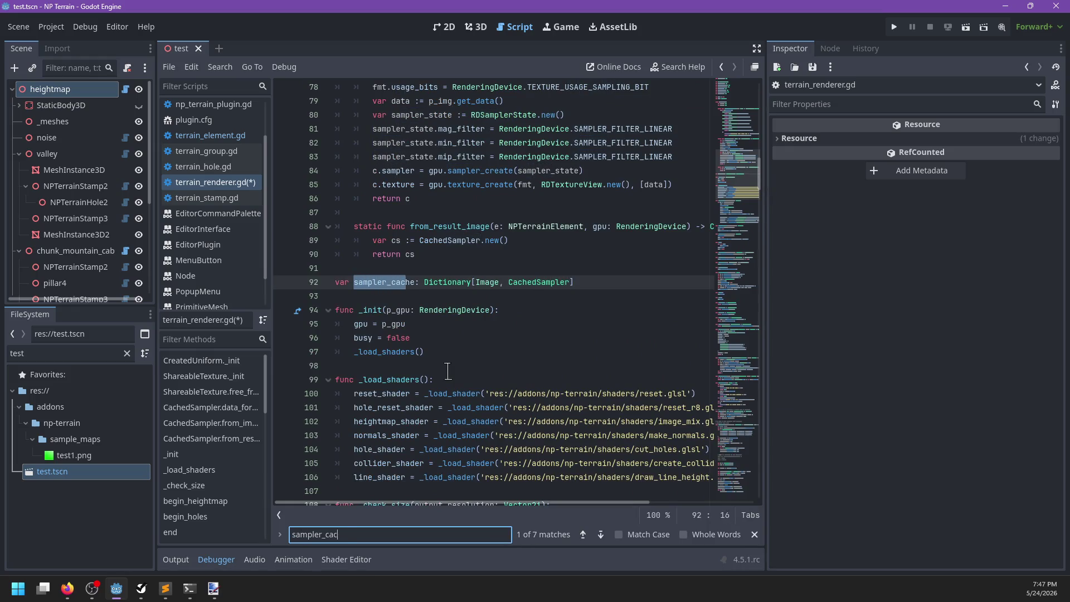
type("he")
key("Return")
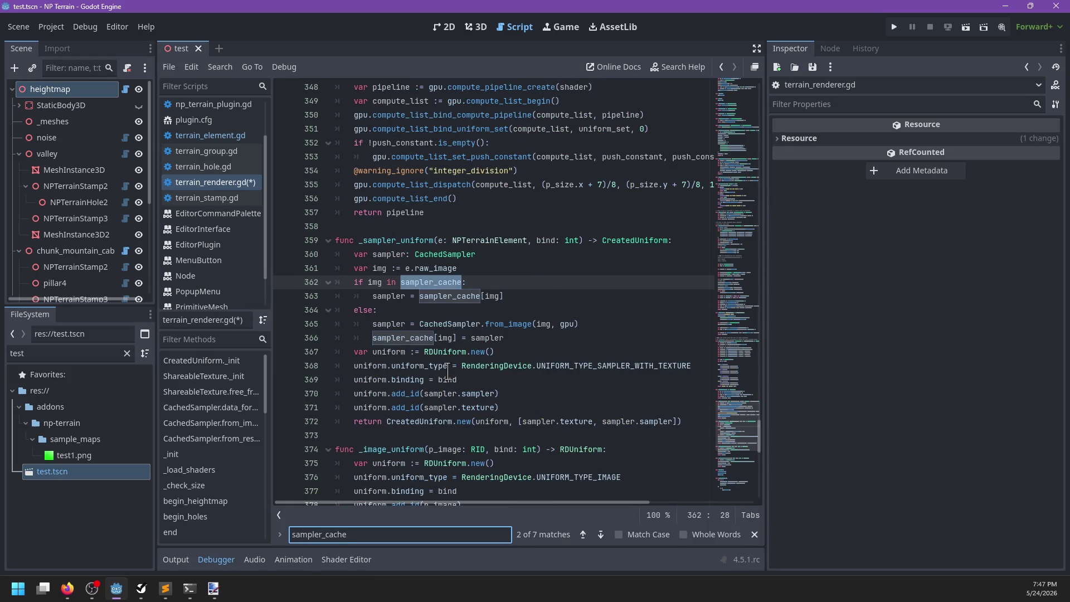
key("Escape")
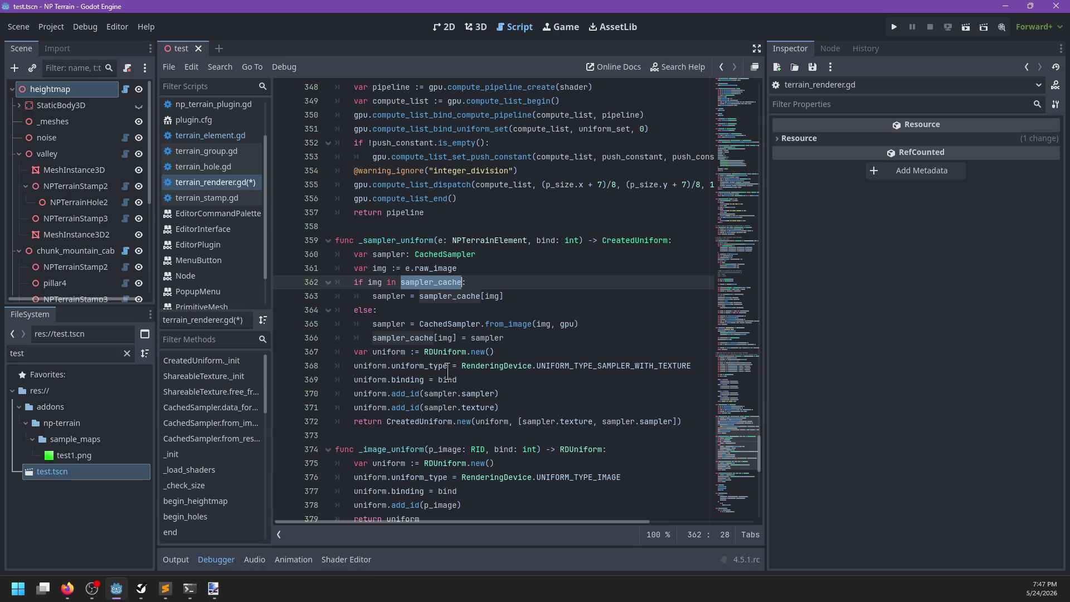
double_click(397, 338)
mouse_move(409, 339)
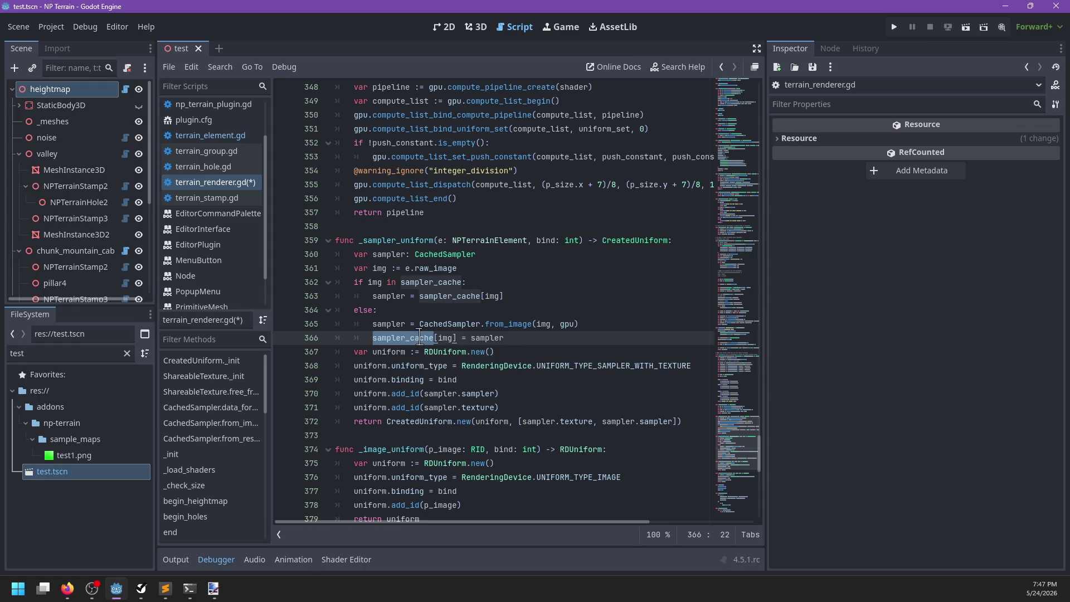
left_click(413, 282)
left_click(514, 254)
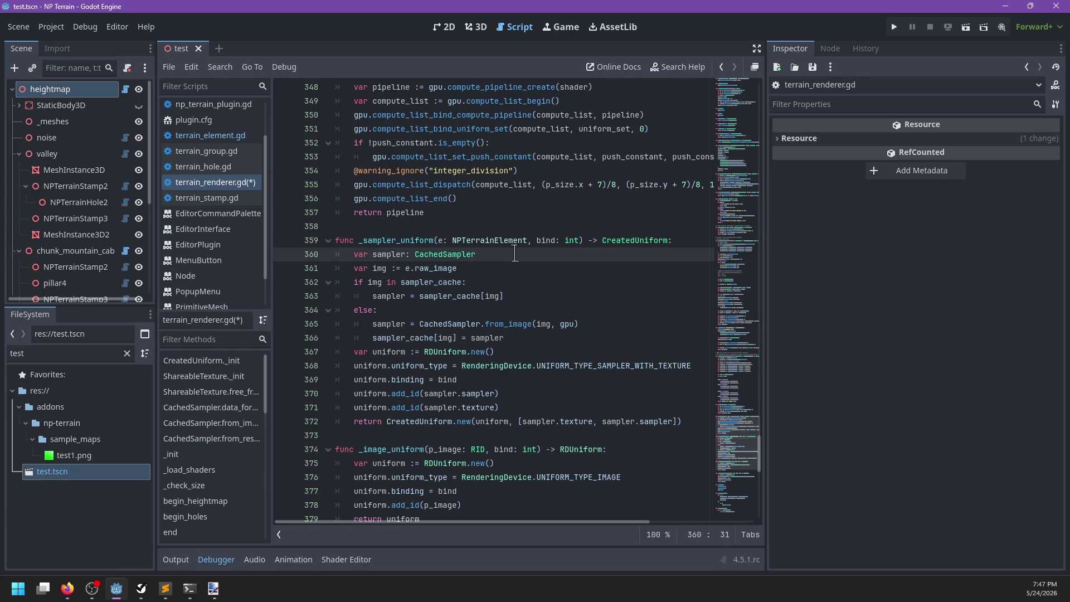
key("Return")
type("result_image:")
key("Return")
type("sampler = CachedSa")
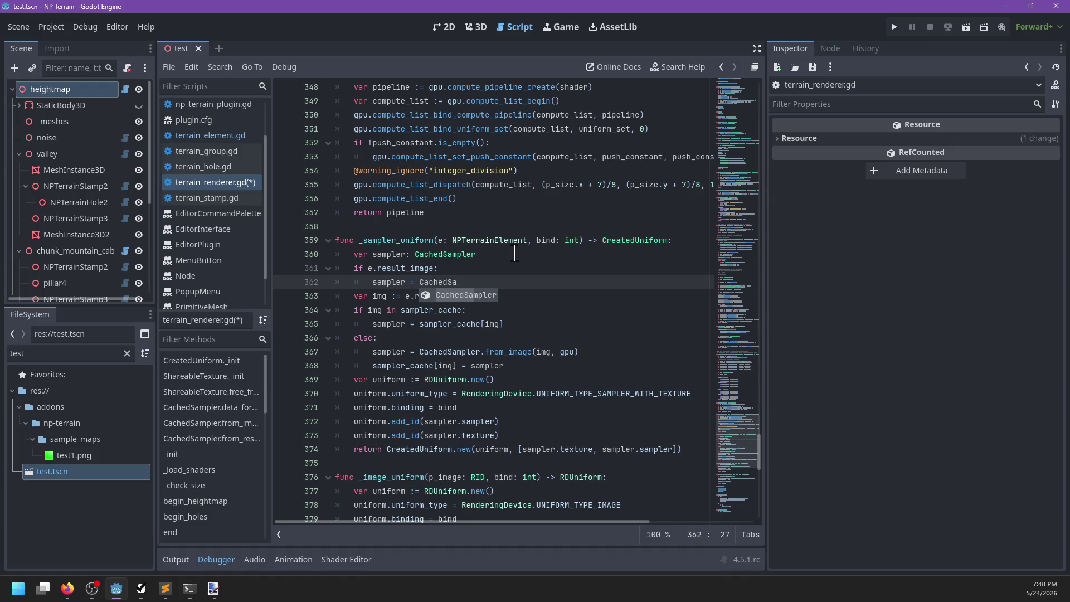
Assign CachedSampler.from_result_image in that branch and indent the raw-image cache lines under else
key("Return")
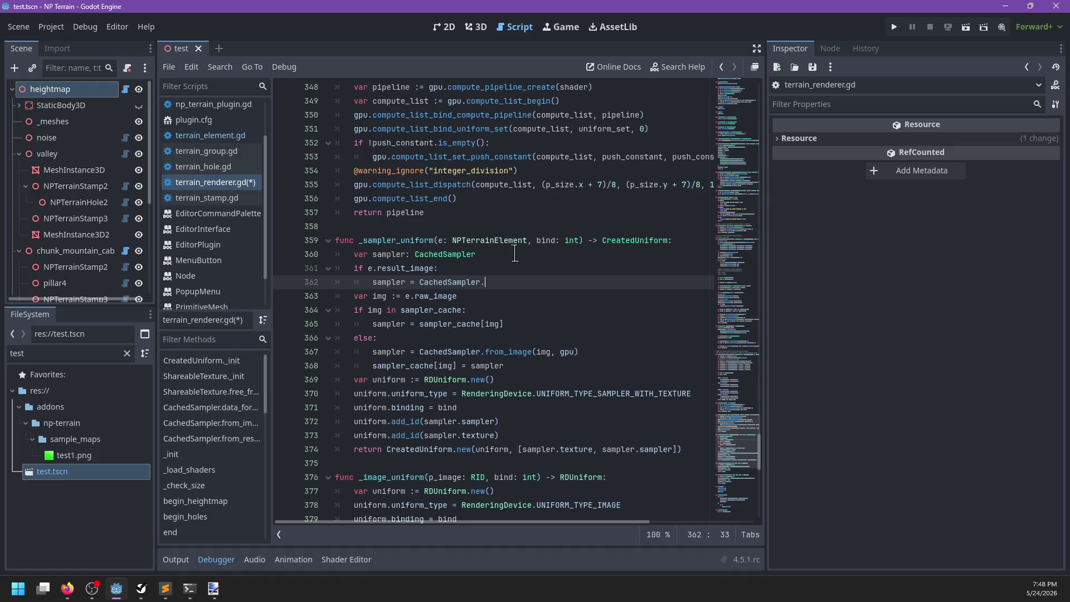
type(".from_")
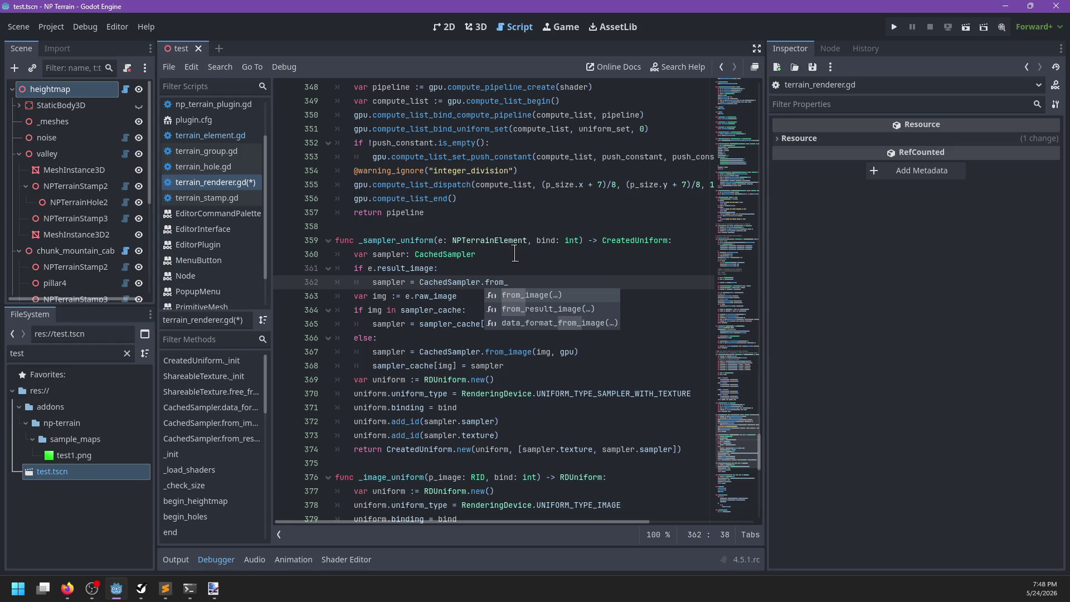
key("Down")
key("Return")
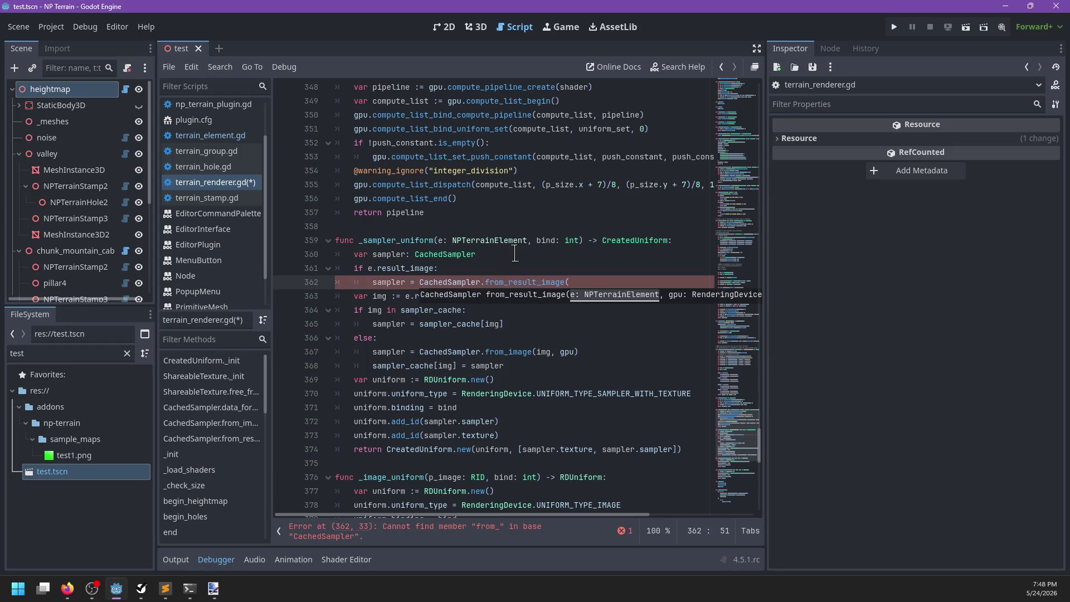
type(")")
key("Return")
type("else:")
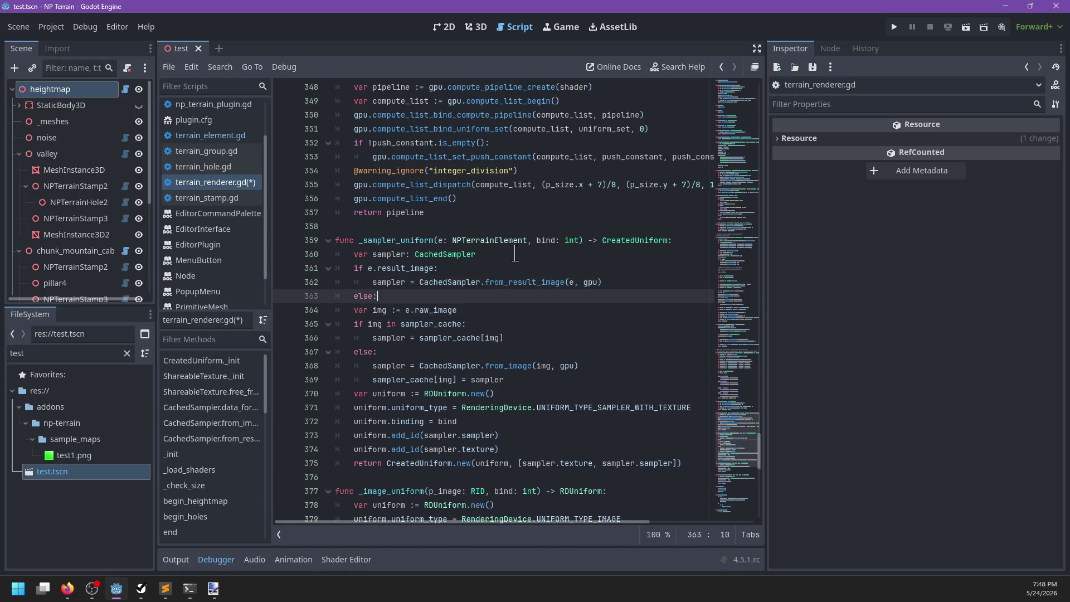
left_click_drag(395, 381, 395, 317)
key("Tab")
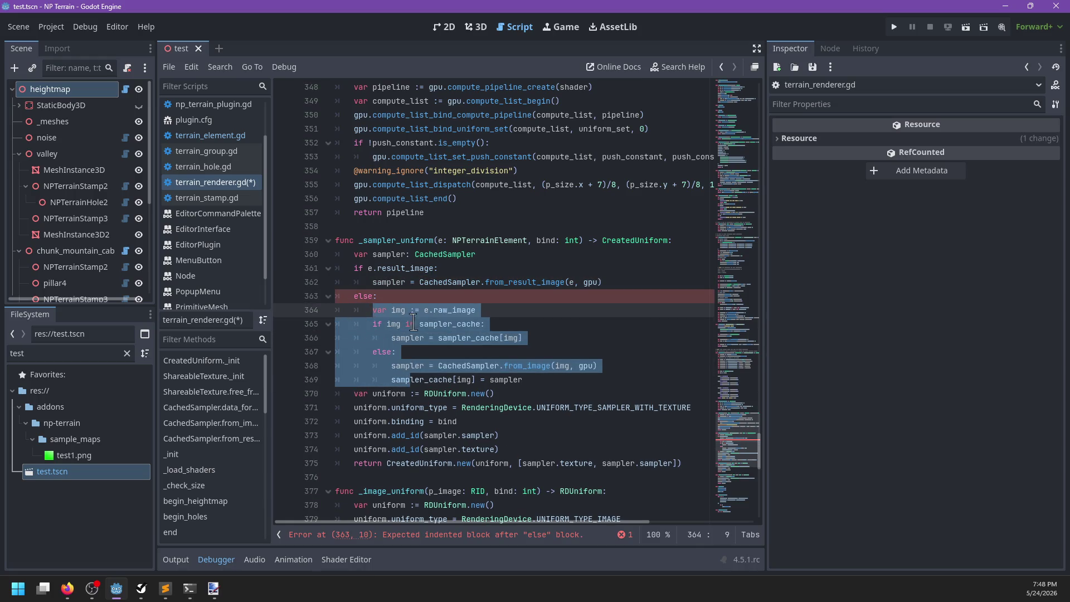
left_click(550, 380)
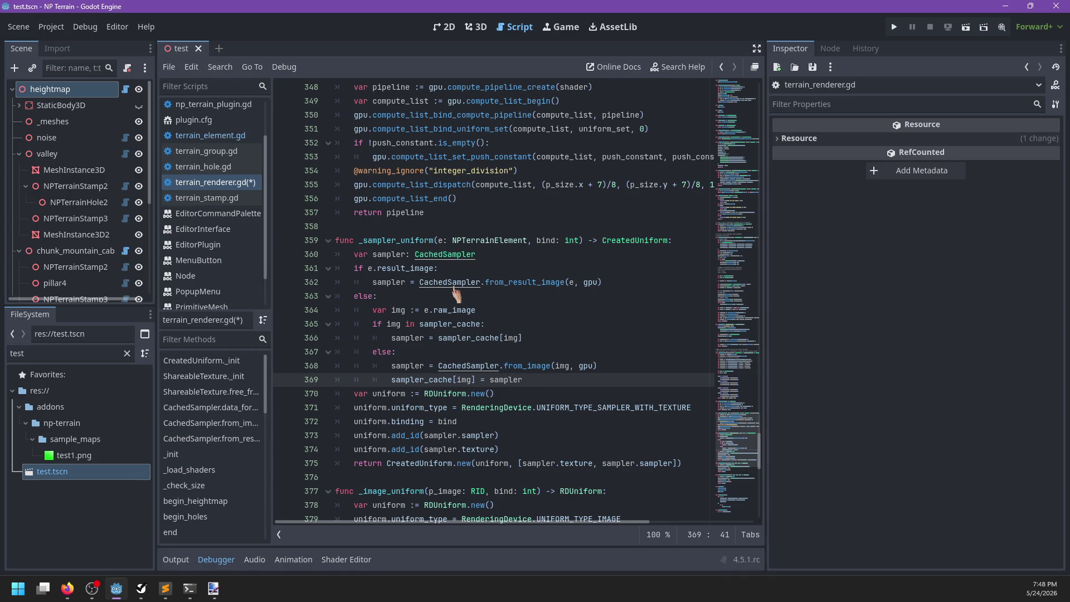
scroll(530, 315, "down", 1)
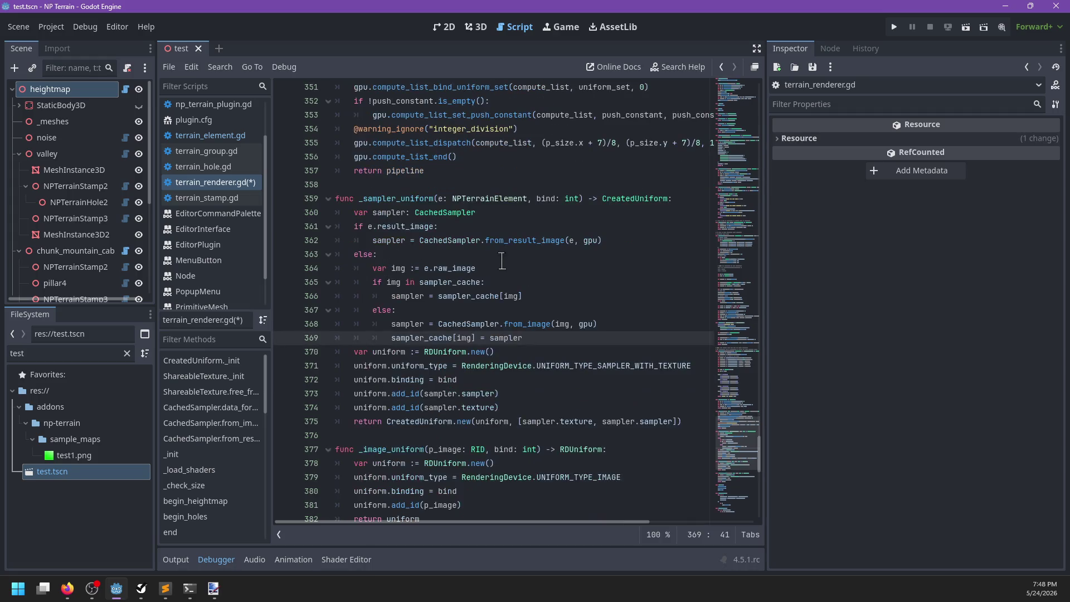
In from_result_image, assign the element's result_image to c.text after the cs declaration
left_click(513, 246, "ctrl")
left_click(471, 326)
left_click(535, 311)
scroll(538, 318, "up", 2)
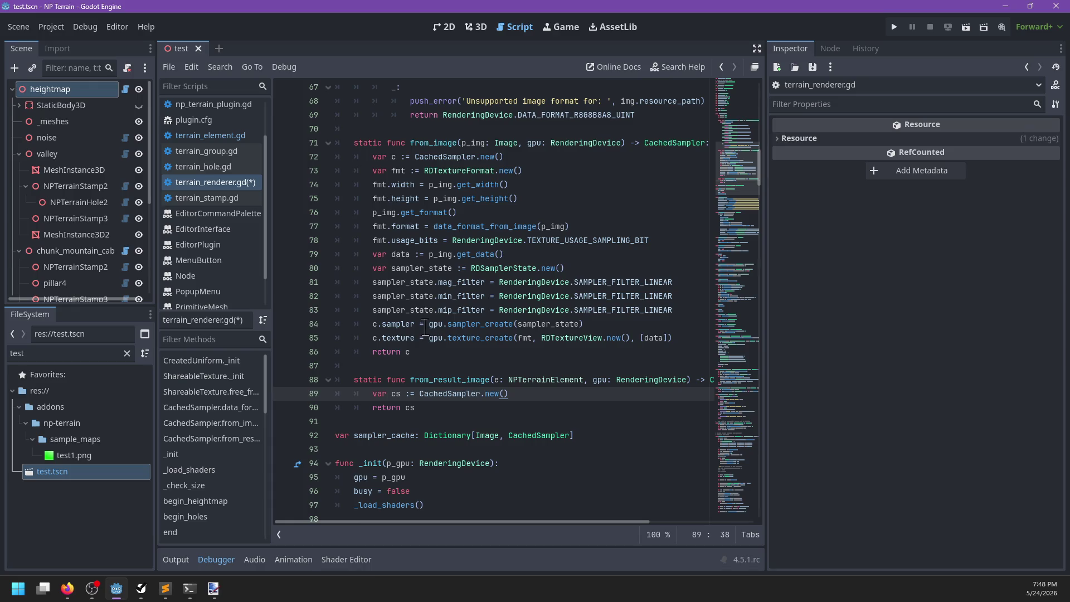
double_click(529, 324)
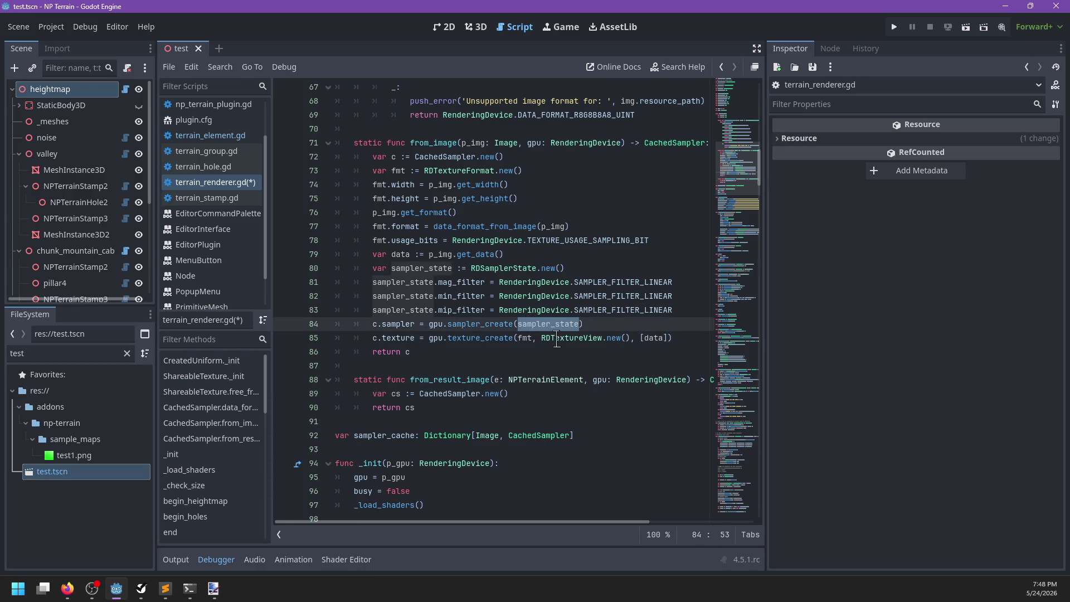
double_click(651, 337)
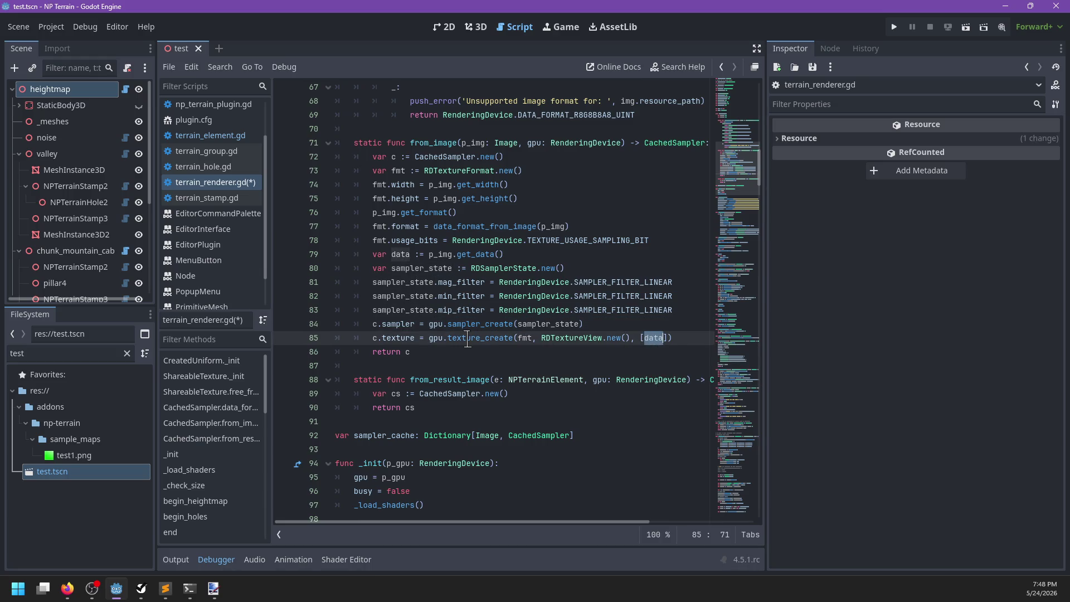
double_click(478, 323)
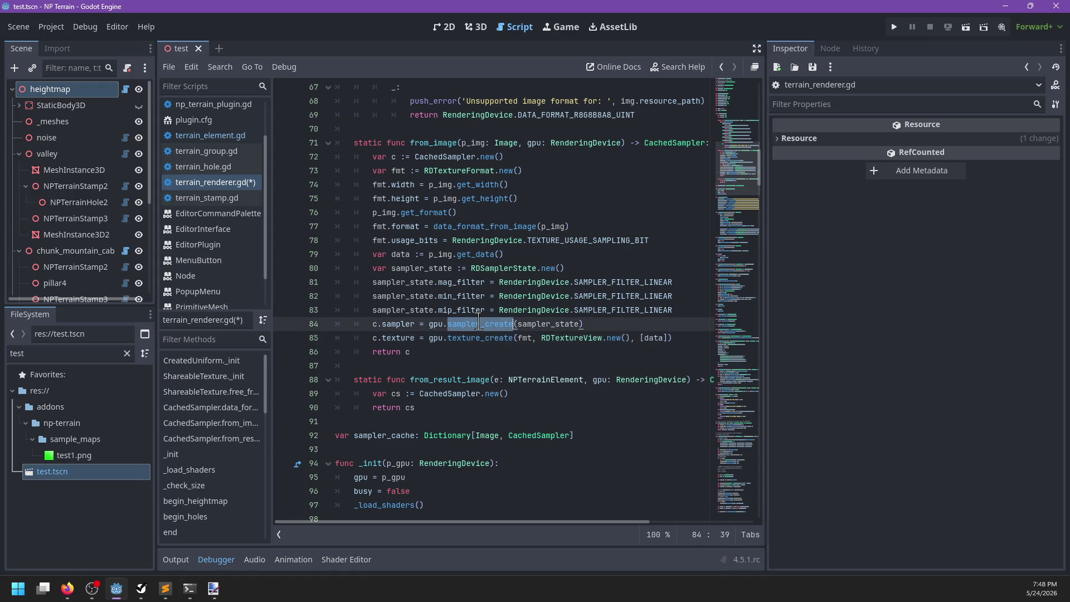
double_click(526, 324)
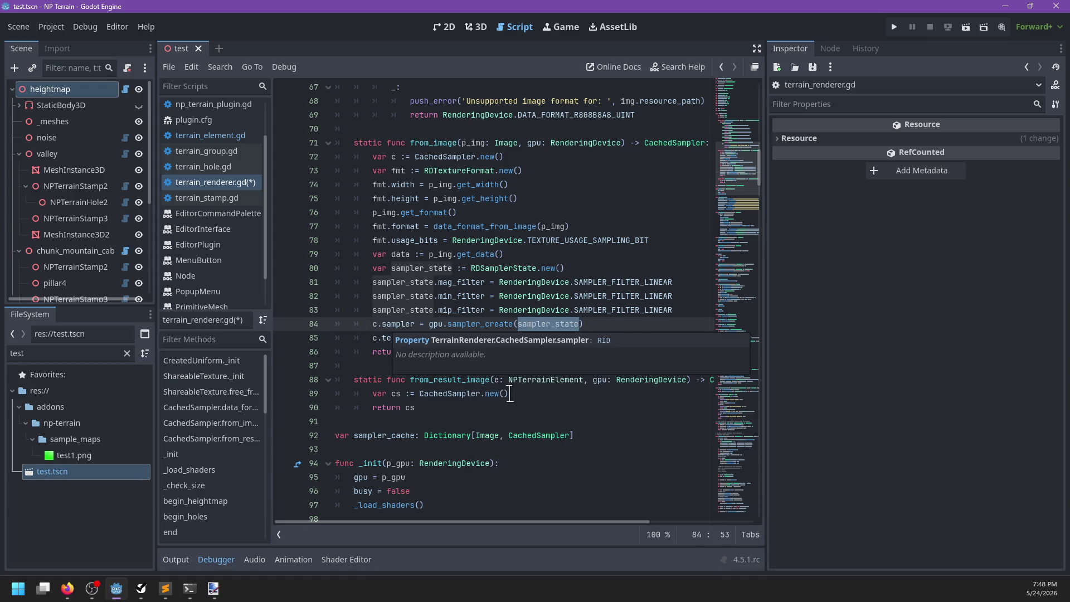
left_click(527, 393)
key("Return")
type("c.text =")
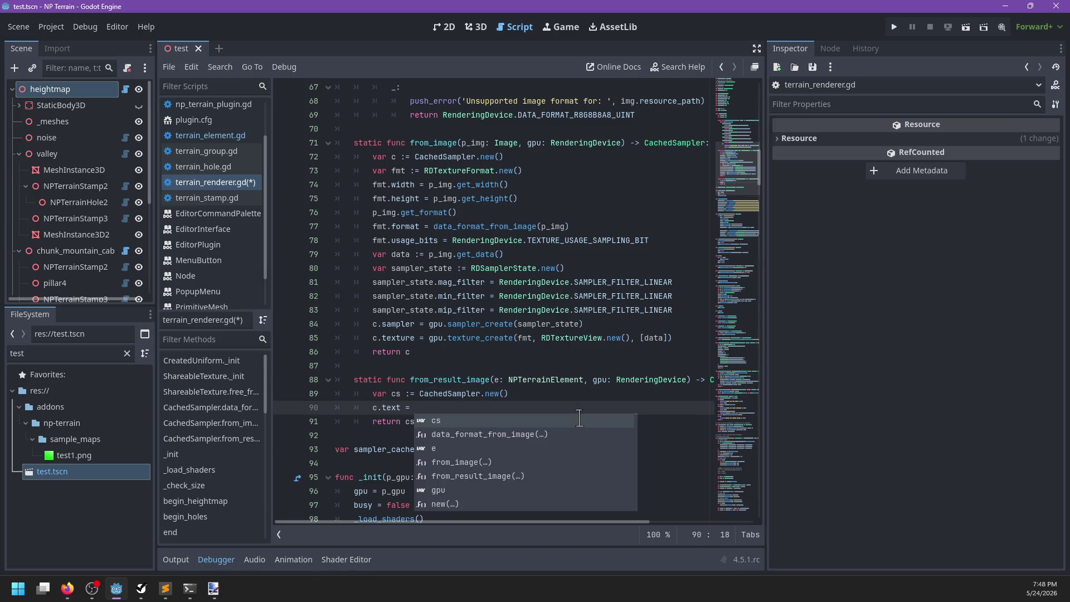
key("Escape")
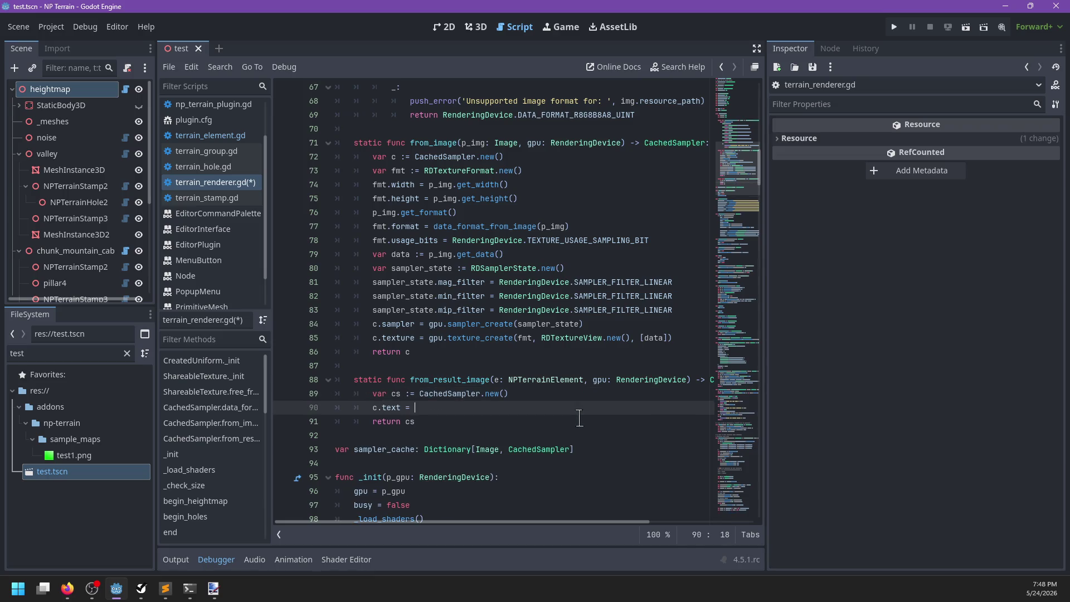
type("result_im")
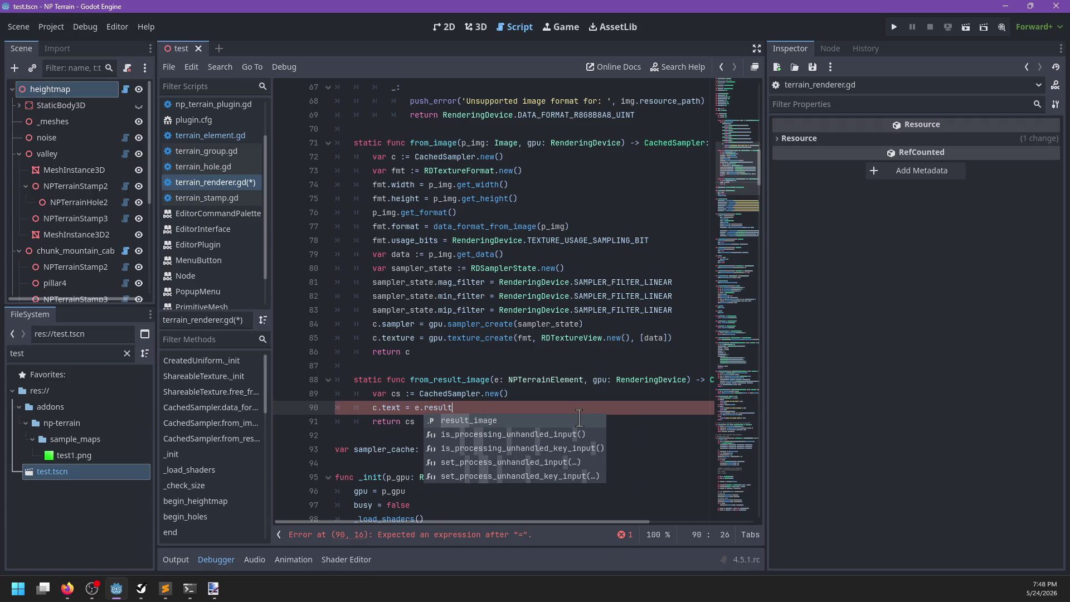
key("Return")
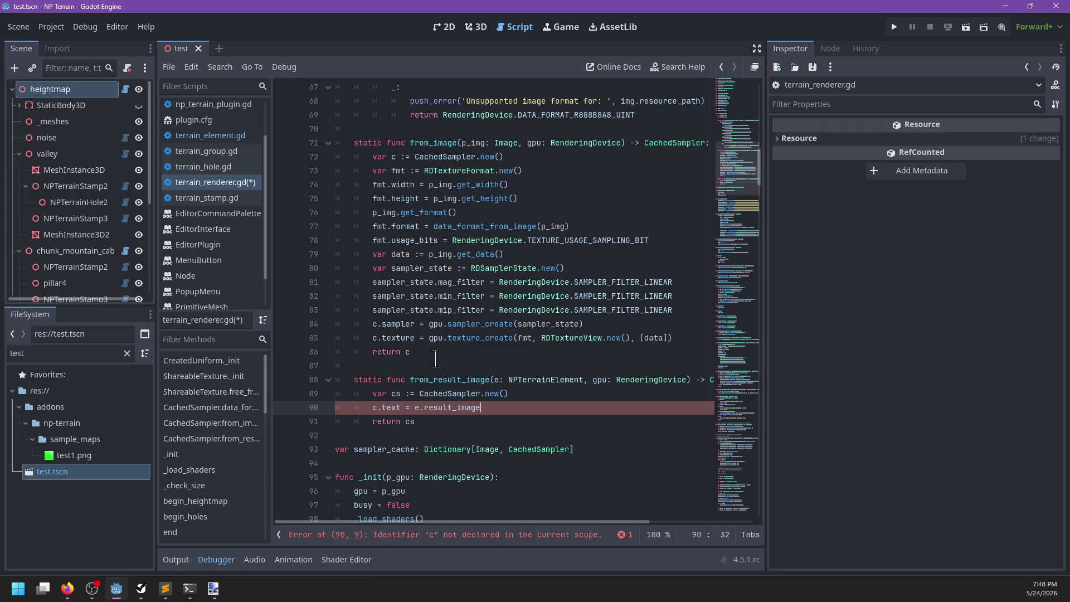
Start a new static helper function stub below 'return cs'
left_click(491, 416)
key("Return")
key("Return")
key("BackSpace")
key("BackSpace")
key("BackSpace")
type("static func _")
type("from_r")
key("ctrl+BackSpace")
type("crter")
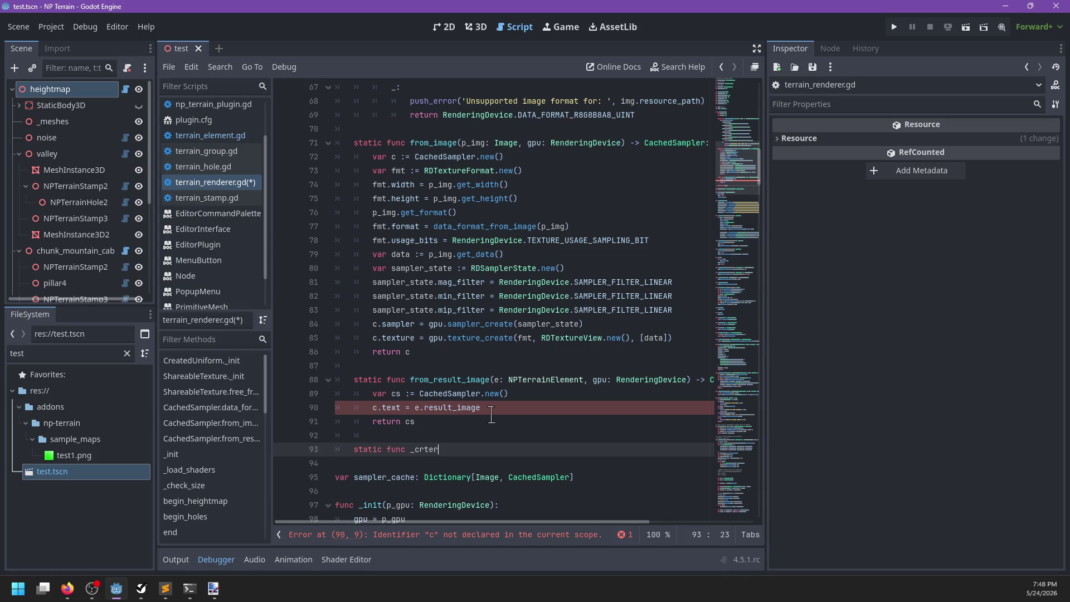
key("BackSpace")
key("BackSpace")
key("BackSpace")
type("eate_sampler(")
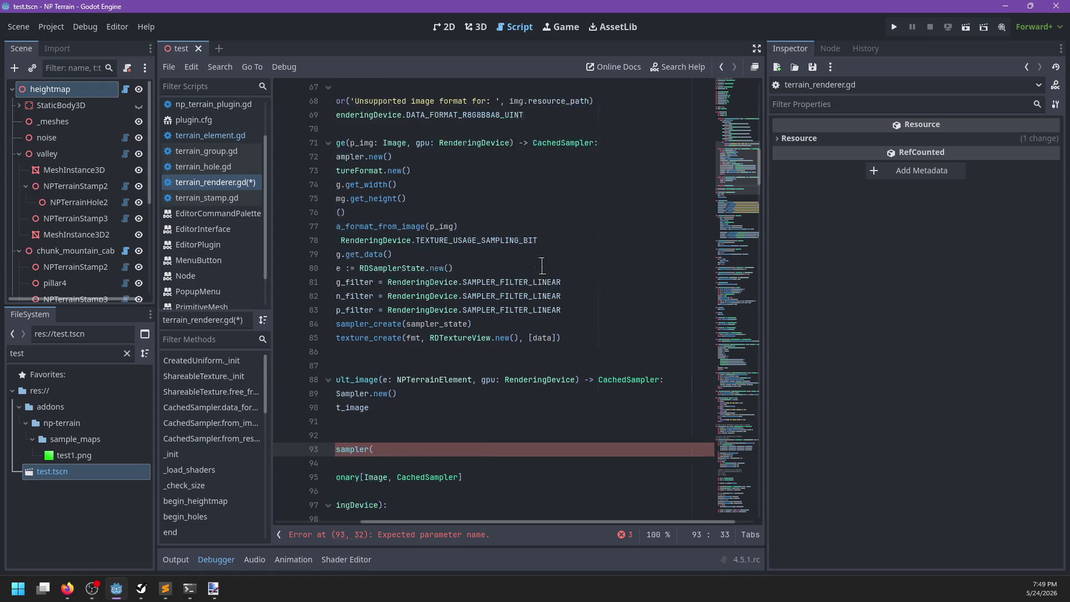
Inspect TEXTURE_USAGE_SAMPLING_BIT, _local_texture and _make_format, then return to the parse-error line
double_click(560, 240)
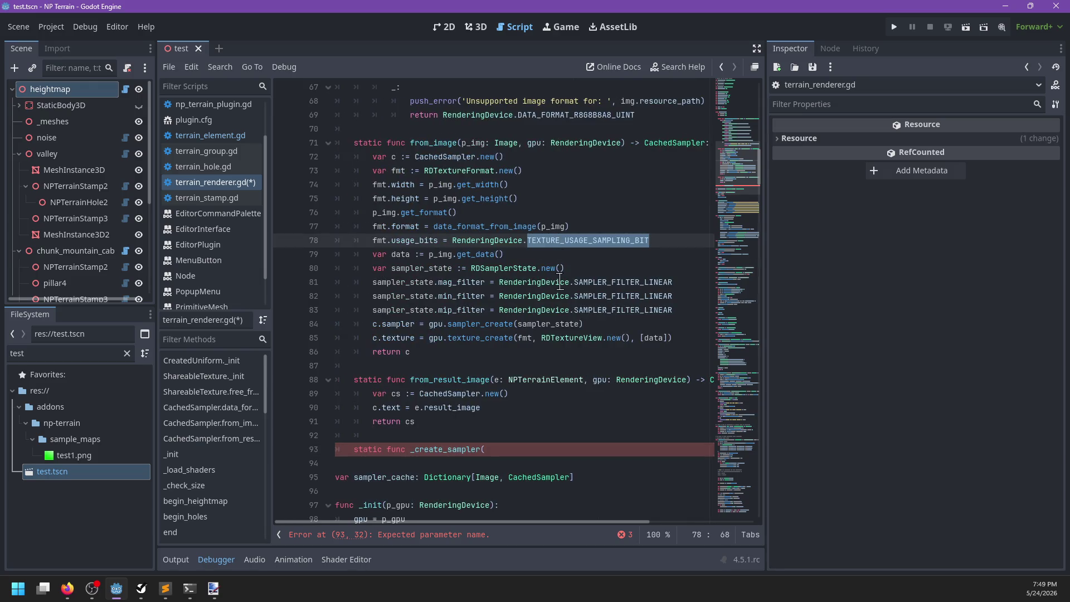
mouse_move(558, 279)
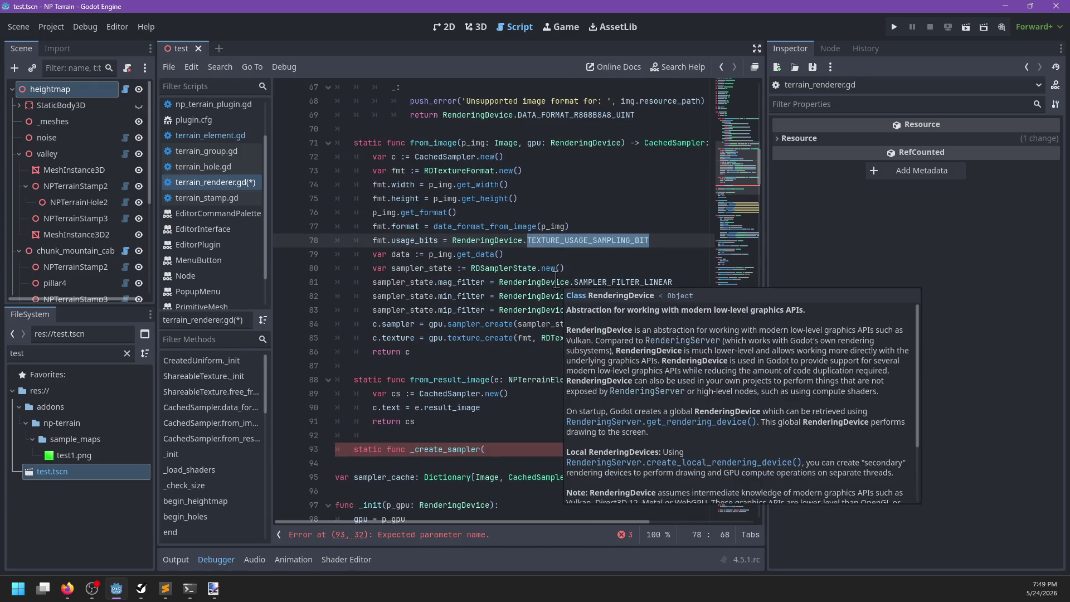
left_click_drag(452, 240, 670, 240)
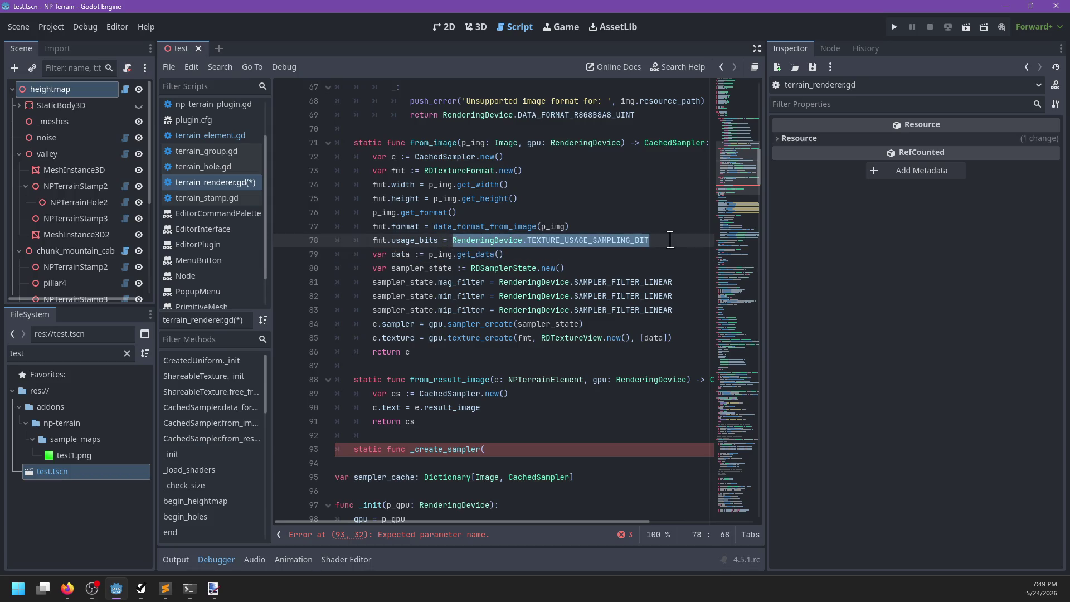
scroll(627, 262, "up", 5)
scroll(635, 288, "down", 7)
scroll(636, 289, "down", 2)
left_click(578, 282)
key("ctrl+f")
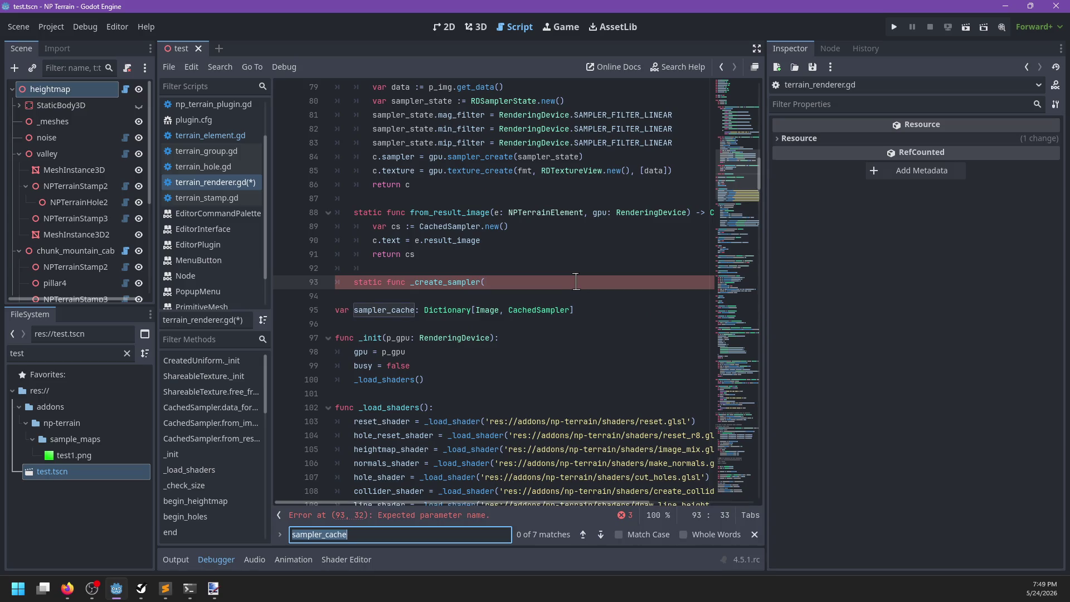
type("_local_text")
key("Escape")
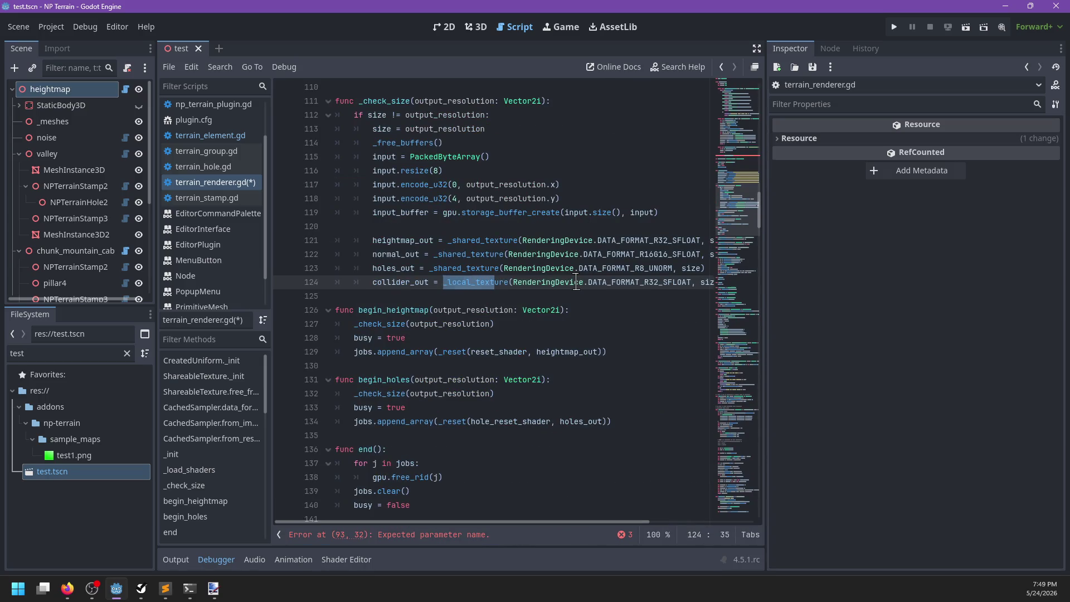
left_click(485, 282, "ctrl")
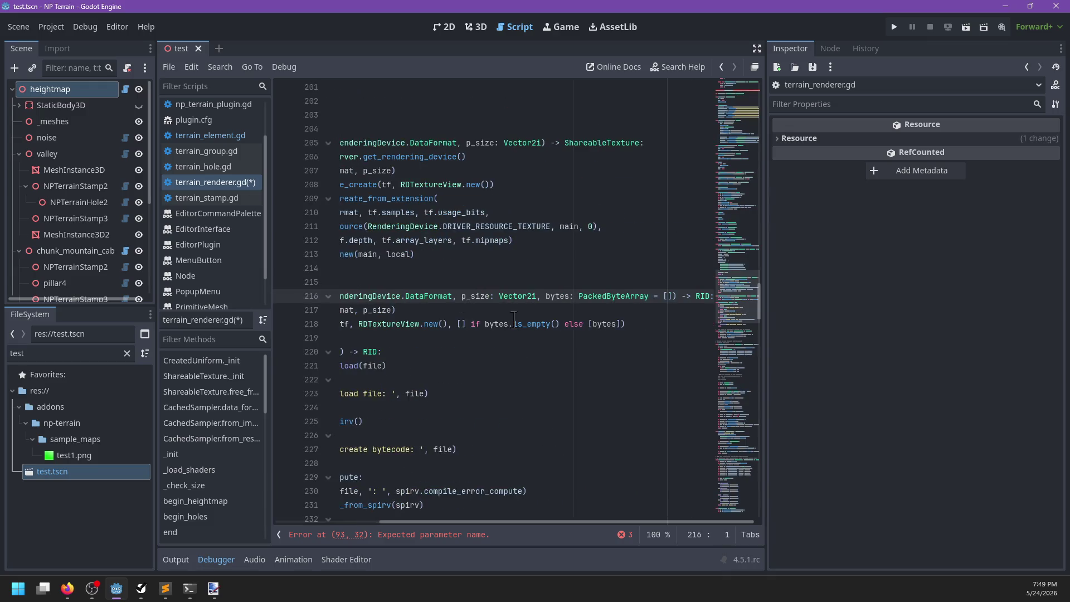
left_click(429, 311, "ctrl")
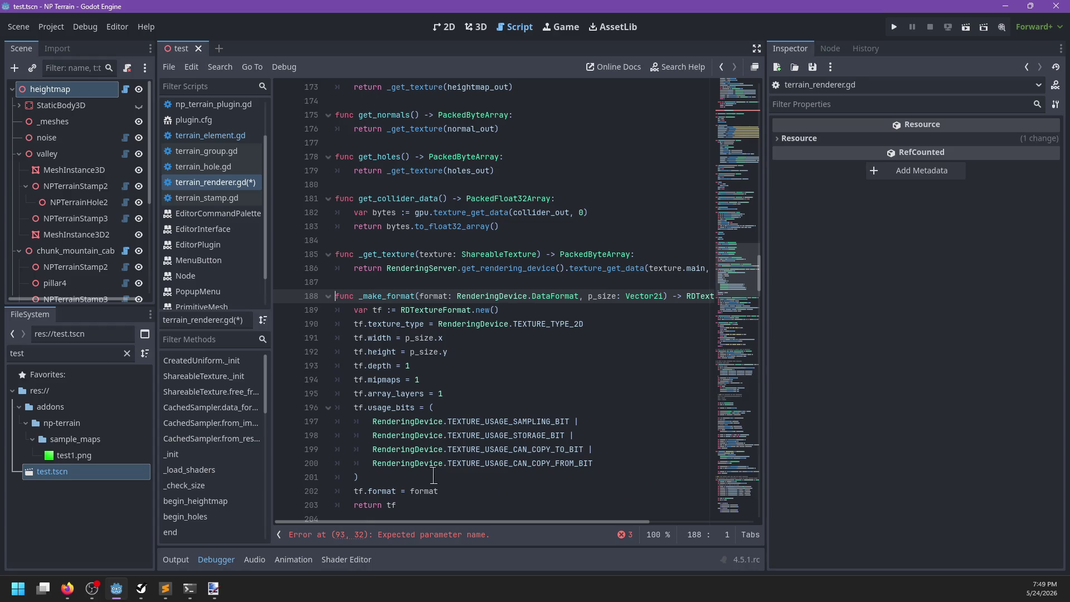
mouse_move(433, 415)
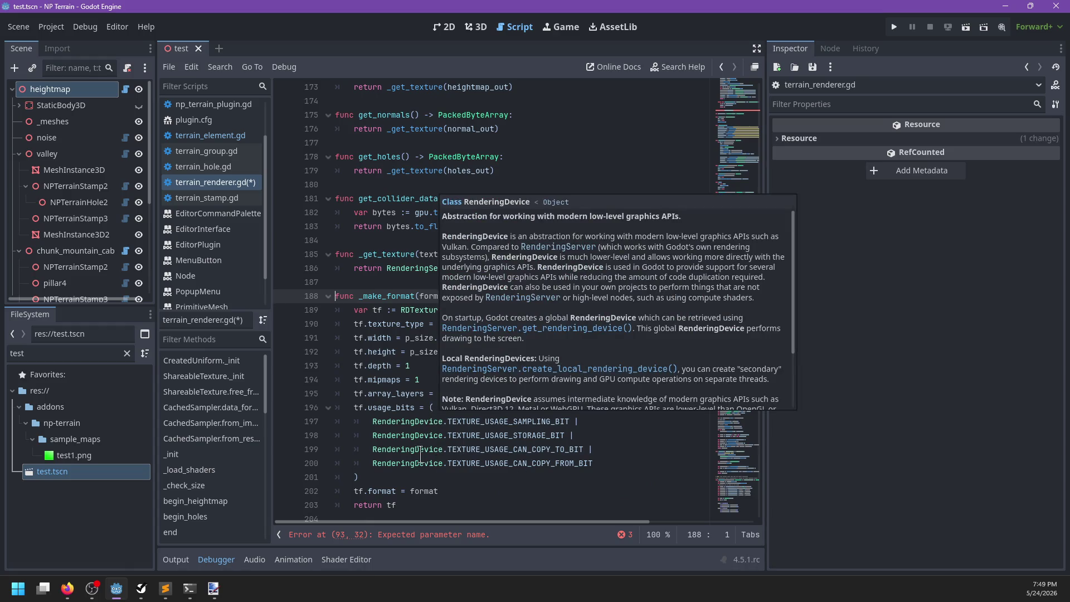
left_click(441, 536)
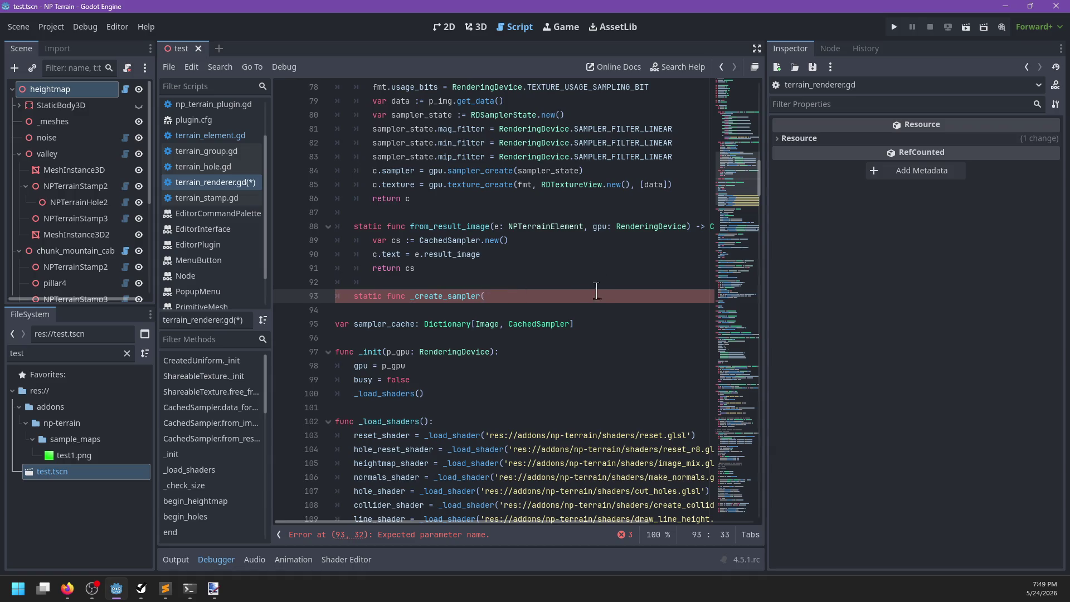
scroll(600, 288, "up", 4)
left_click_drag(681, 324, 673, 268)
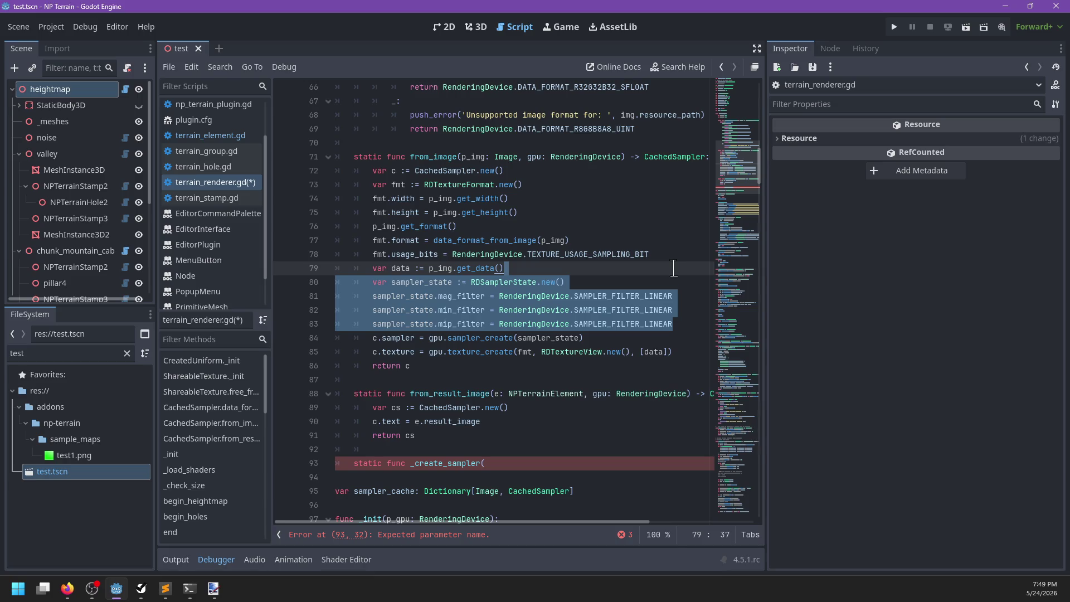
Cut the sampler-state setup from from_image and paste it into a new _create_sampler function
left_click(599, 337)
left_click_drag(600, 336, 596, 268)
key("ctrl+c")
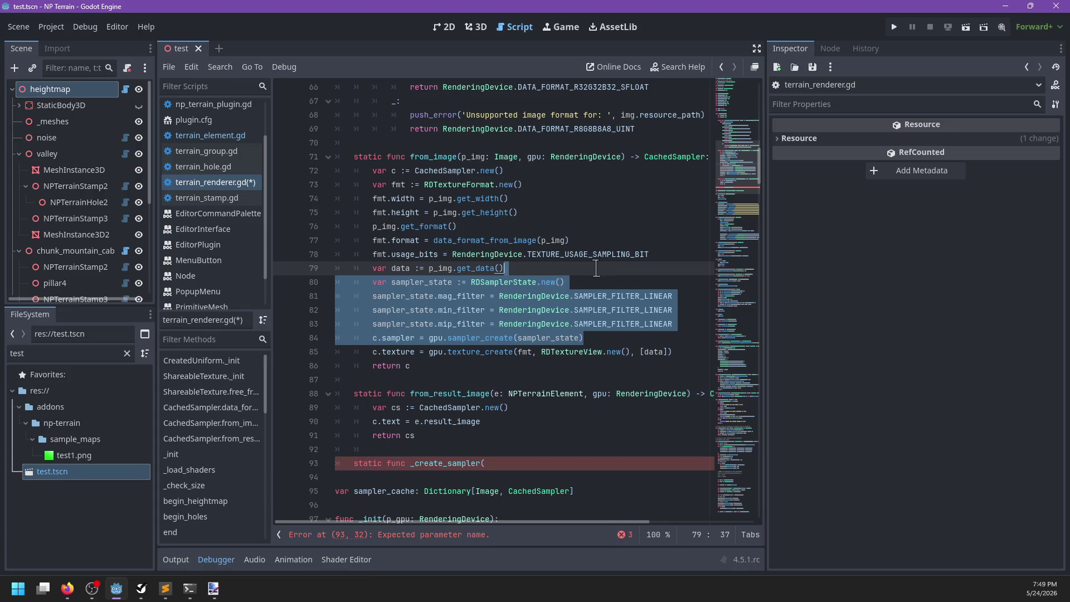
key("BackSpace")
key("Return")
type("c.sam")
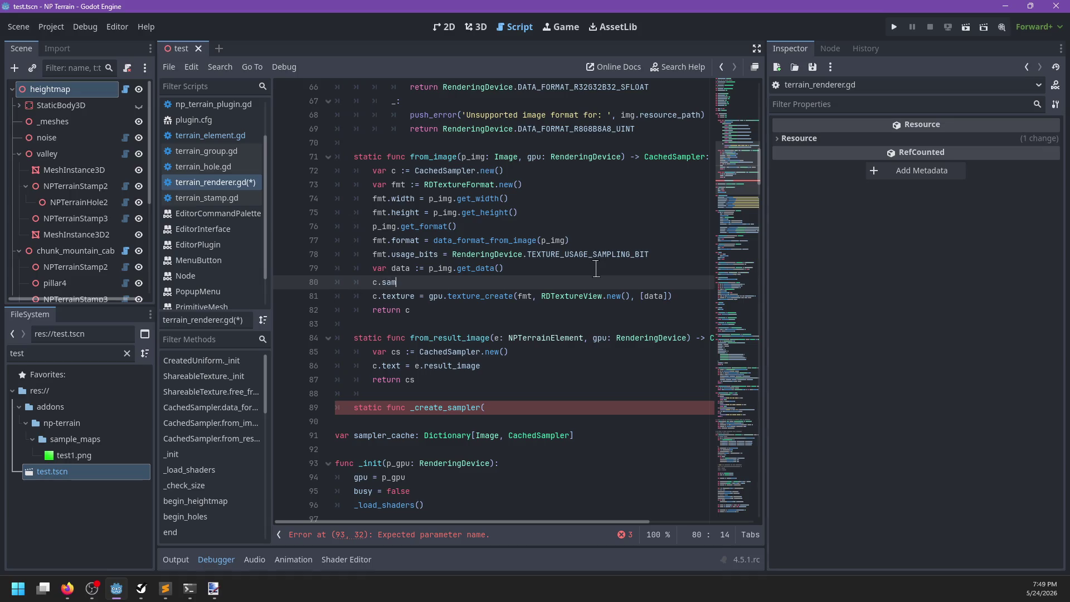
type("pler create_s")
type("ampler()")
key("ctrl+z")
type("pler()")
left_click(521, 402)
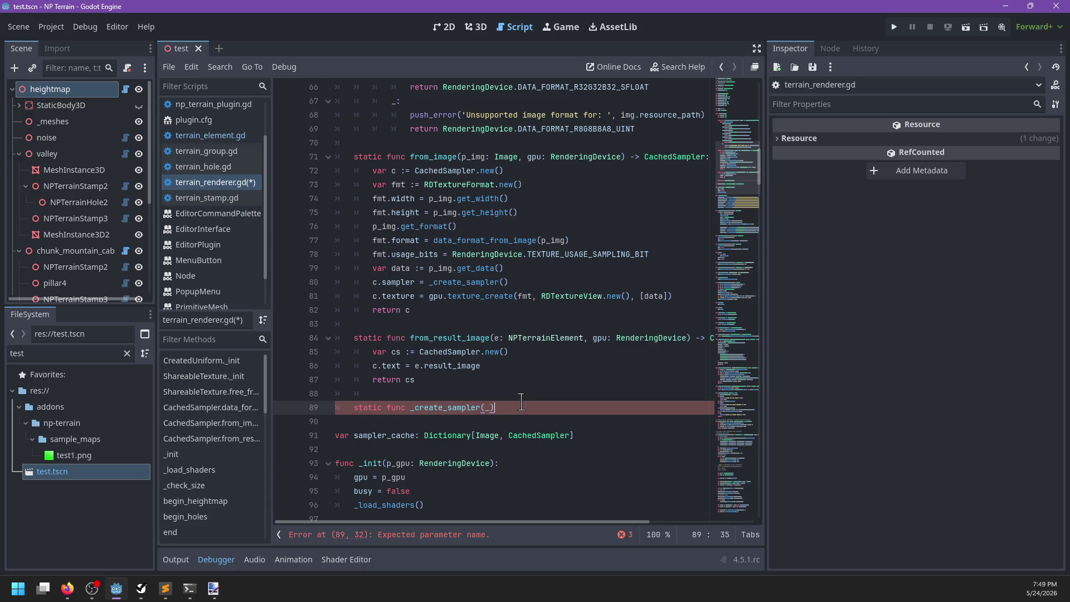
type(":")
key("Return")
key("ctrl+v")
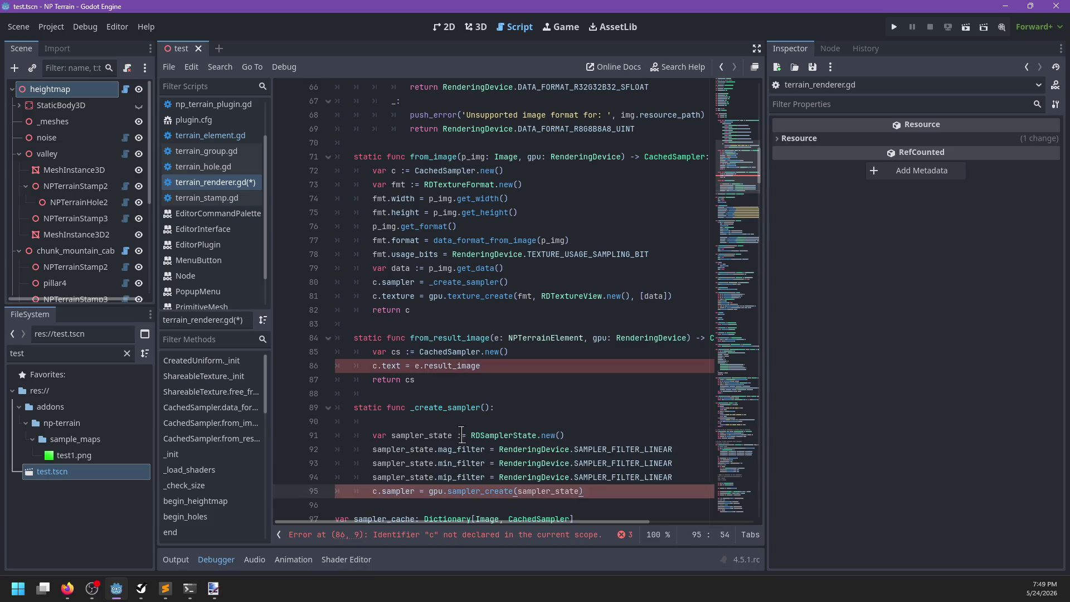
Fix the pasted code's indentation, return the sampler, and add a gpu: RenderingDevice parameter
left_click_drag(392, 491, 372, 436)
key("shift+Tab")
key("Tab")
left_click(397, 424)
key("BackSpace")
key("BackSpace")
key("BackSpace")
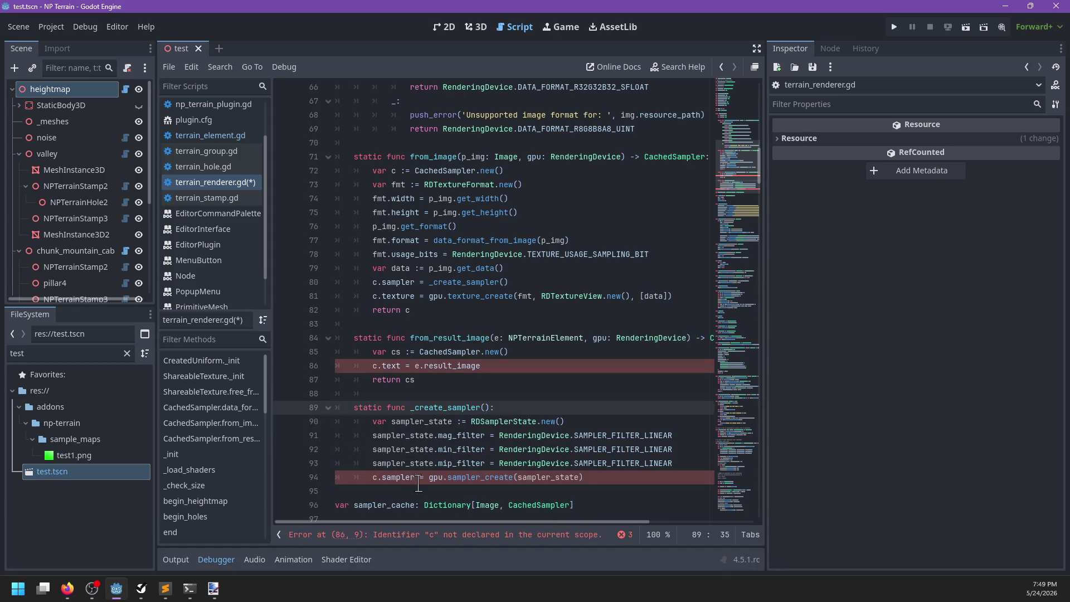
left_click(427, 479)
key("BackSpace")
key("BackSpace")
key("BackSpace")
key("BackSpace")
key("BackSpace")
type("return")
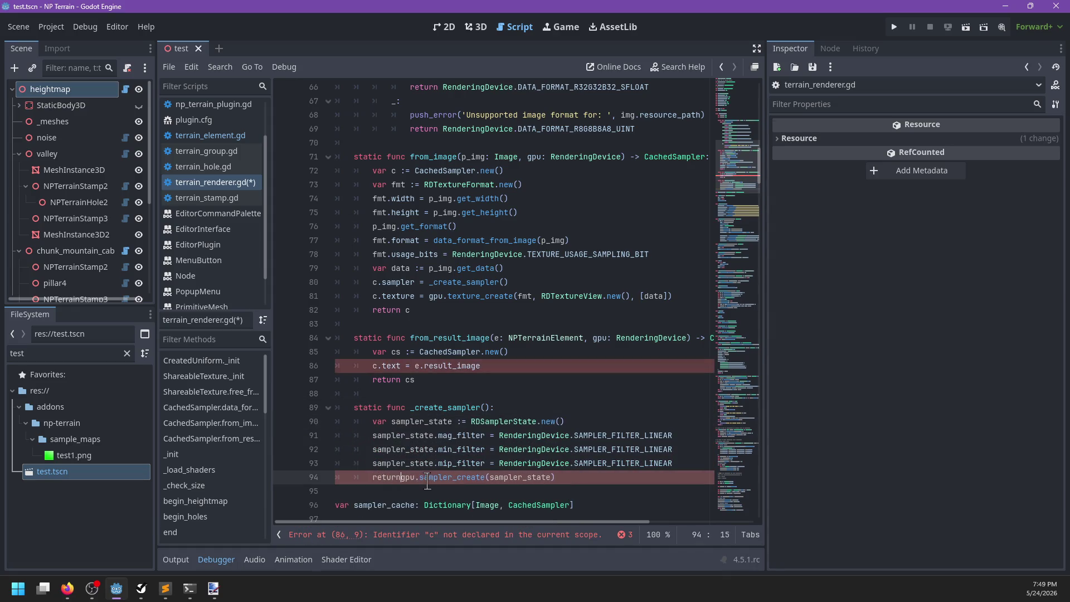
left_click(483, 408)
type("gpu: ")
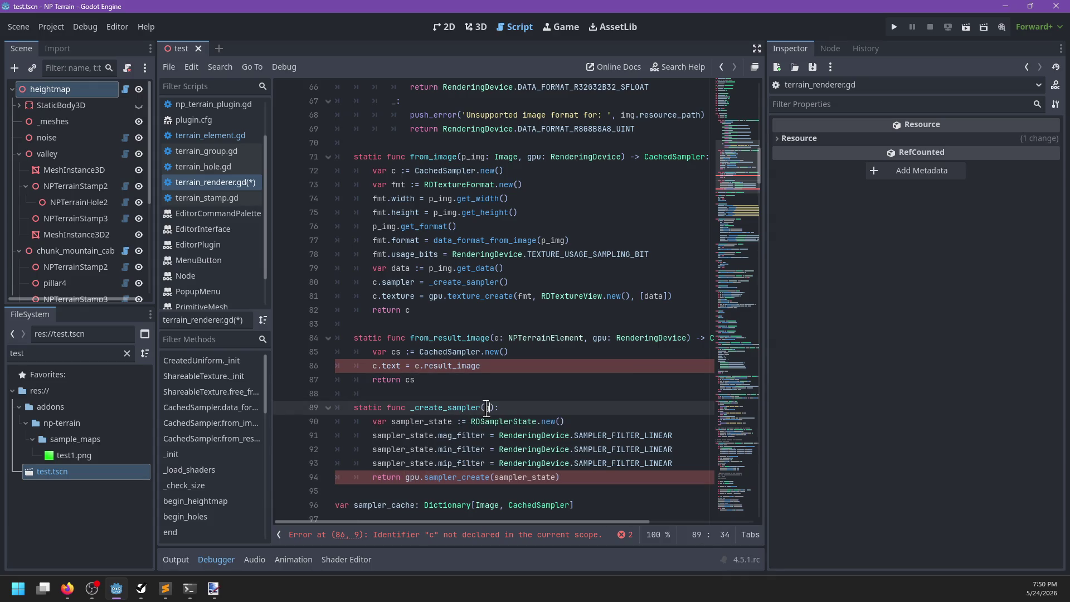
type("RenderingDevice")
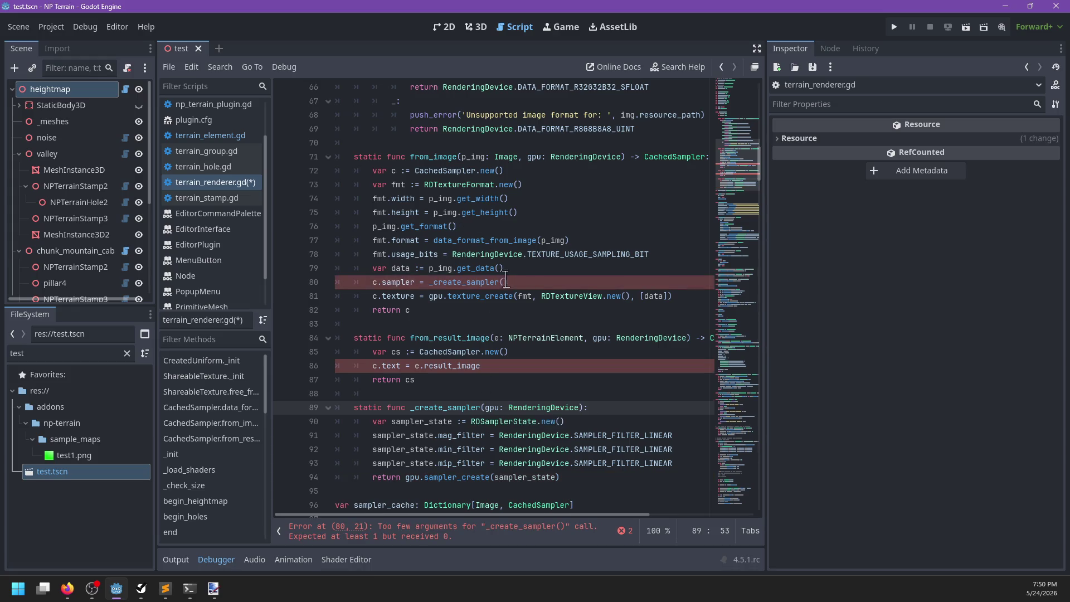
Pass gpu into the _create_sampler call in from_image
left_click(505, 282)
type("gpu")
key("Return")
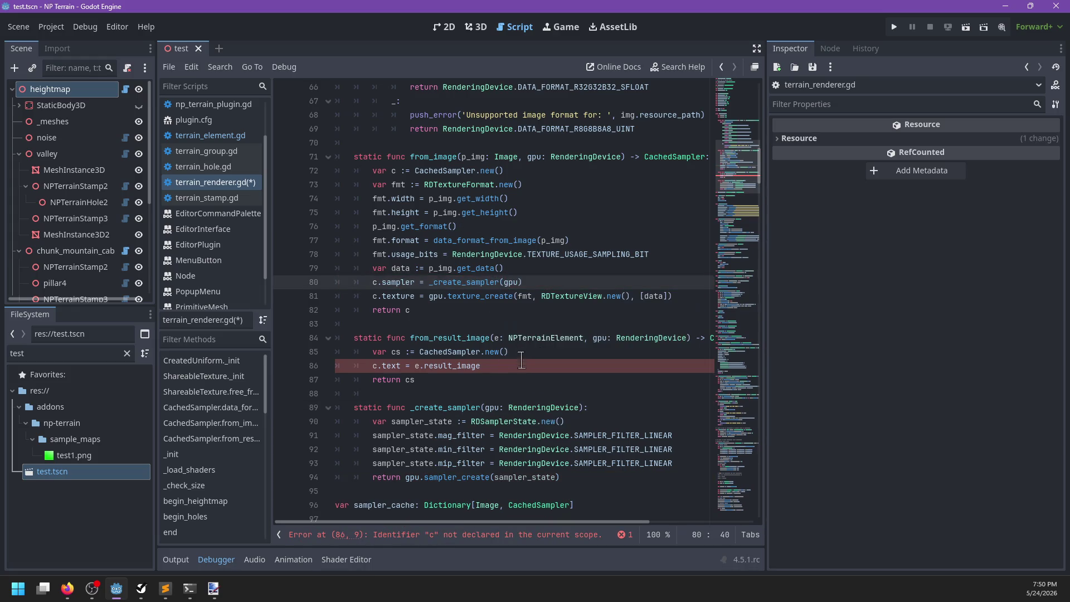
left_click(519, 368)
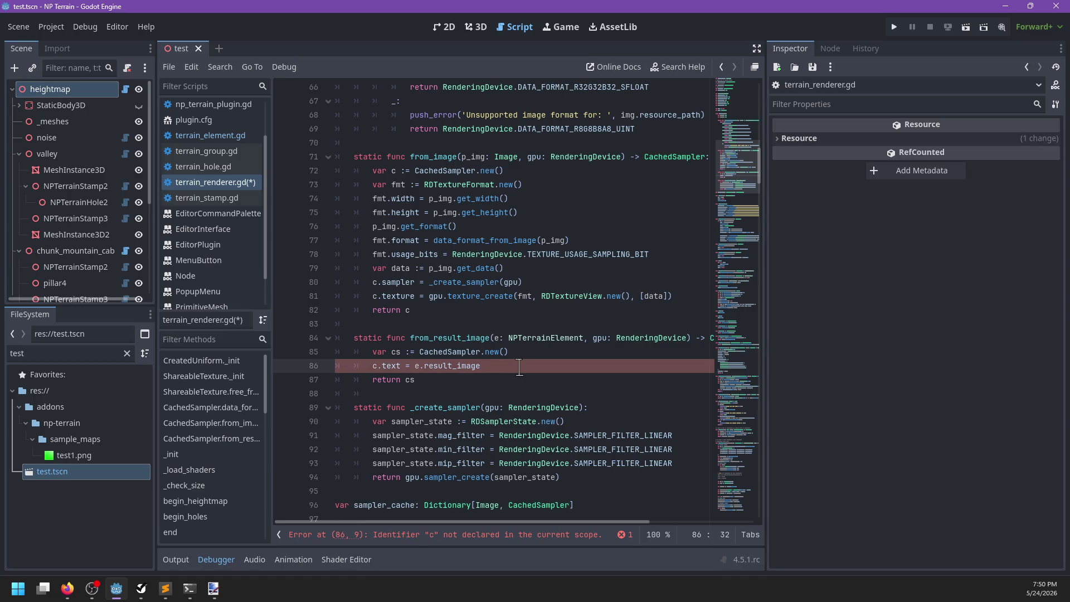
left_click(405, 368)
Set cs.texture to the result image and cs.sampler = _create_sampler(gpu), then save the script
type("ure")
key("ctrl+Return")
type("ampler = _c")
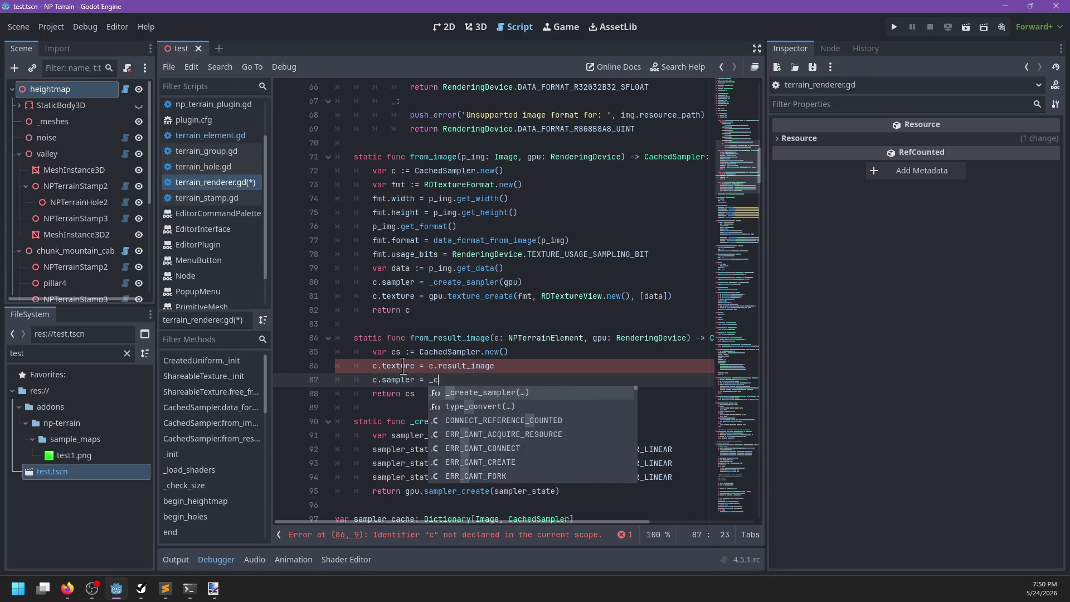
key("Return")
type("gpu)")
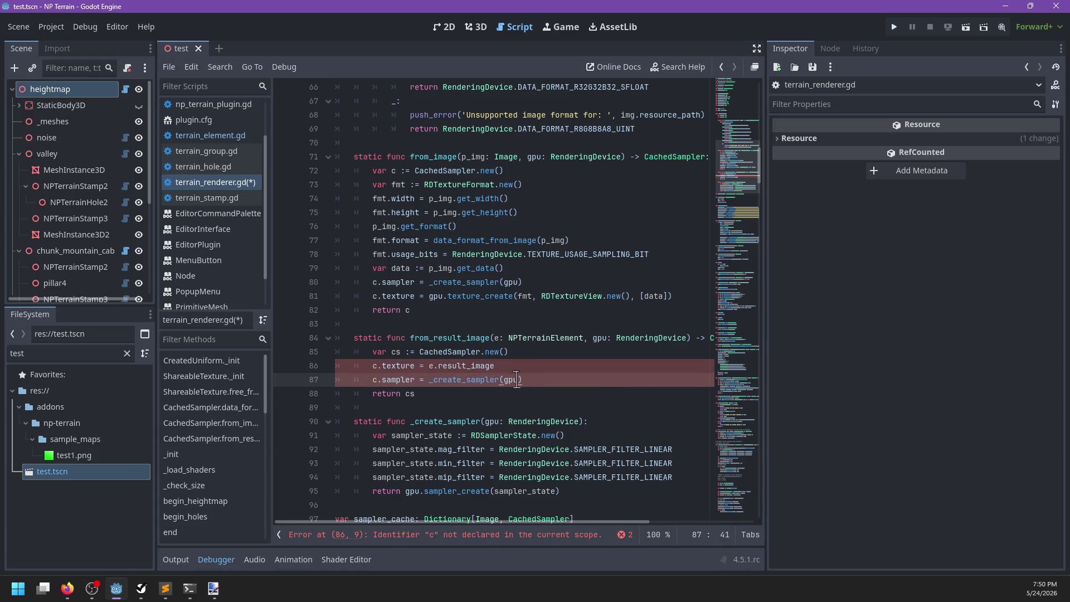
left_click(378, 366)
type("s")
left_click(377, 380)
type("s")
left_click(532, 379)
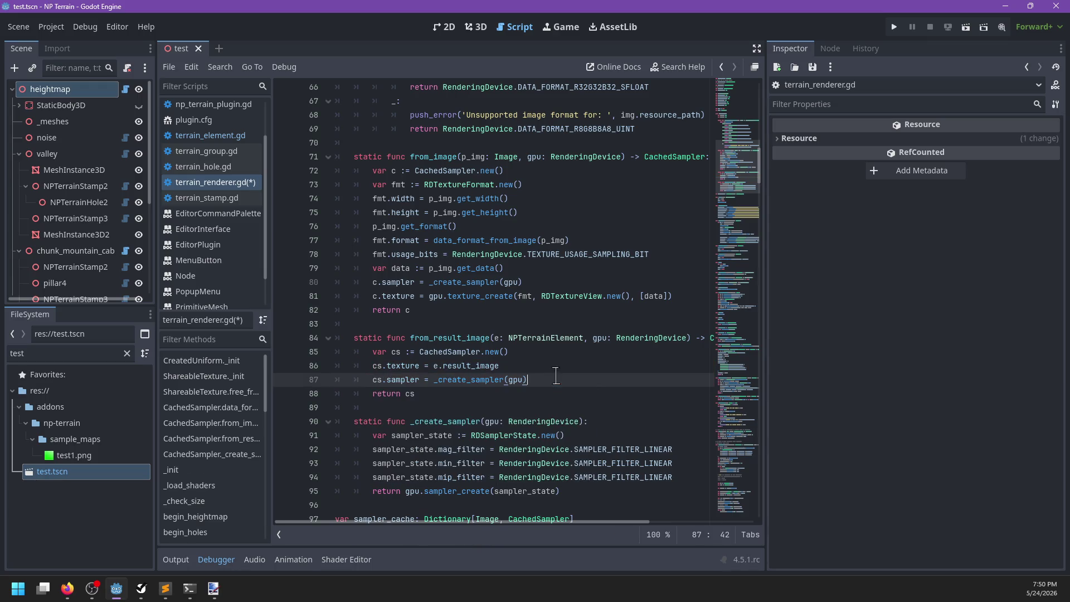
key("ctrl+s")
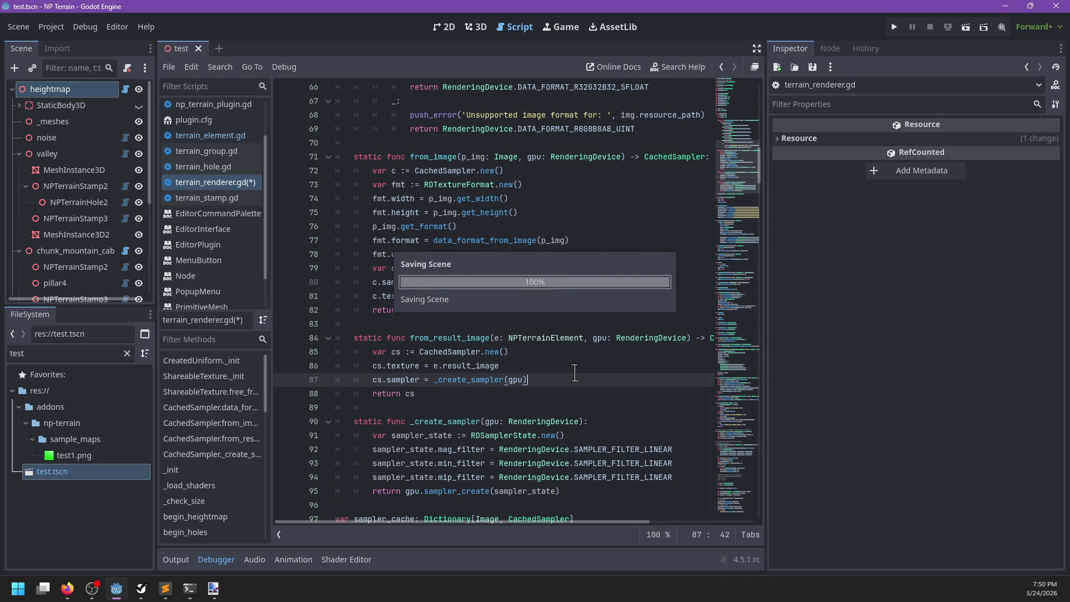
Look up NPTerrainElement and open terrain_element.gd
double_click(533, 337)
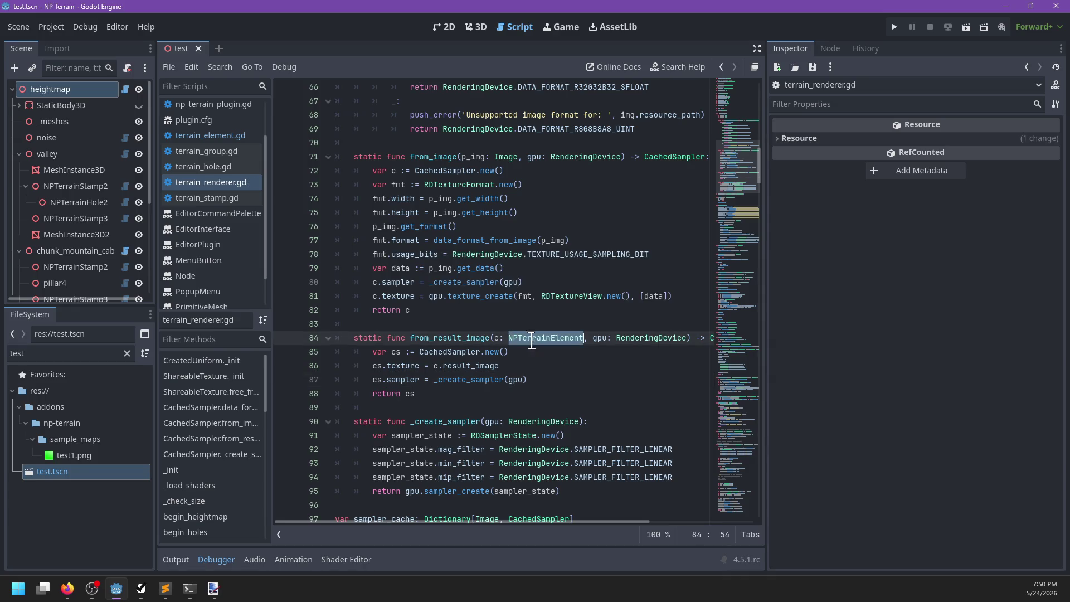
mouse_move(437, 380)
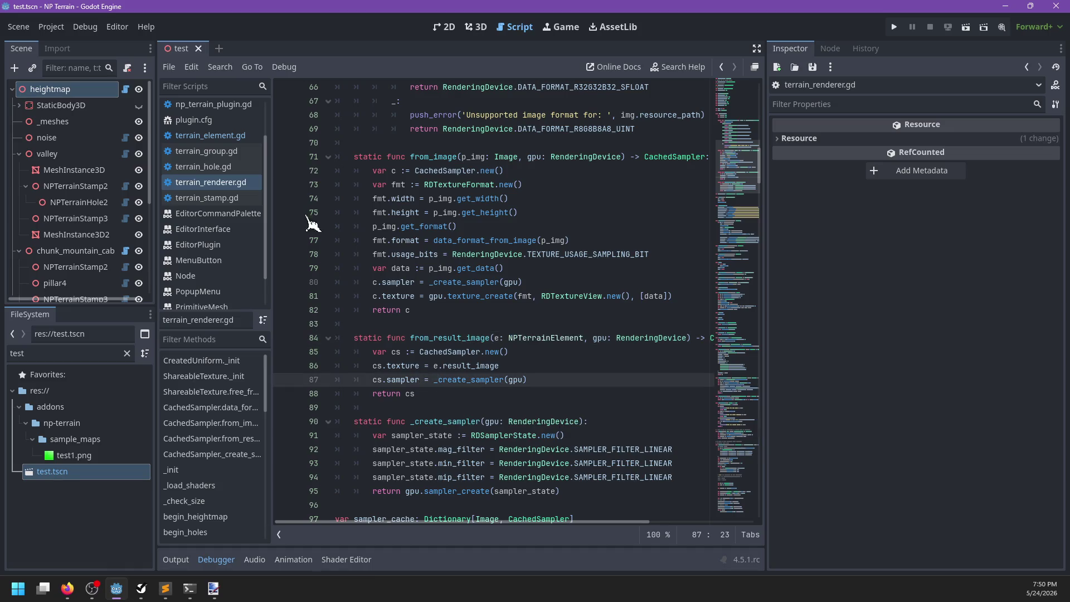
left_click(218, 136)
Search terrain_renderer.gd for 'rend' and then 'render_line'
left_click(532, 281)
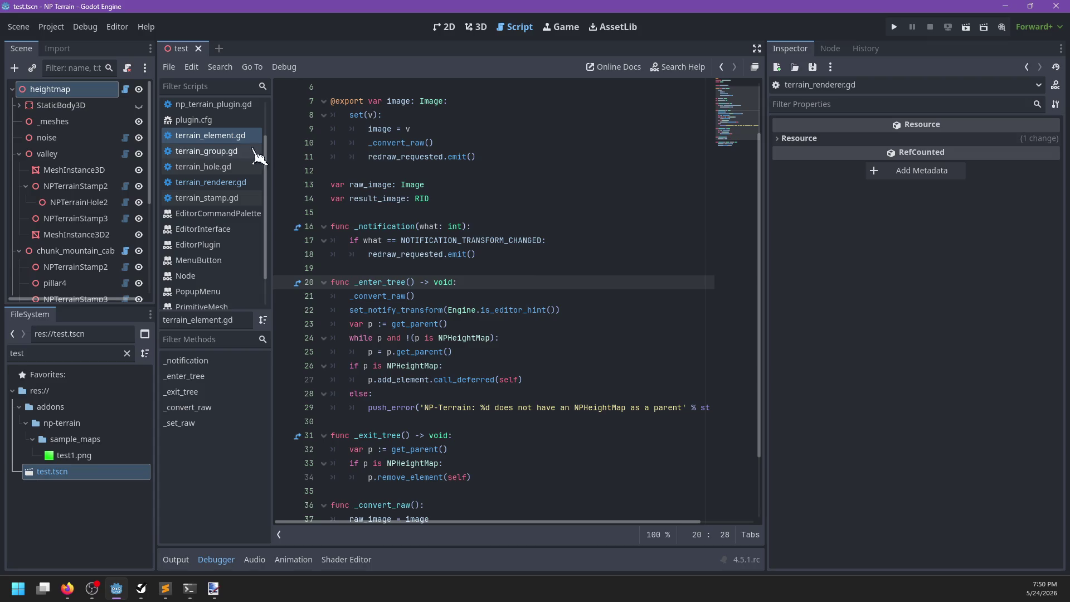
key("ctrl+f")
type("render_")
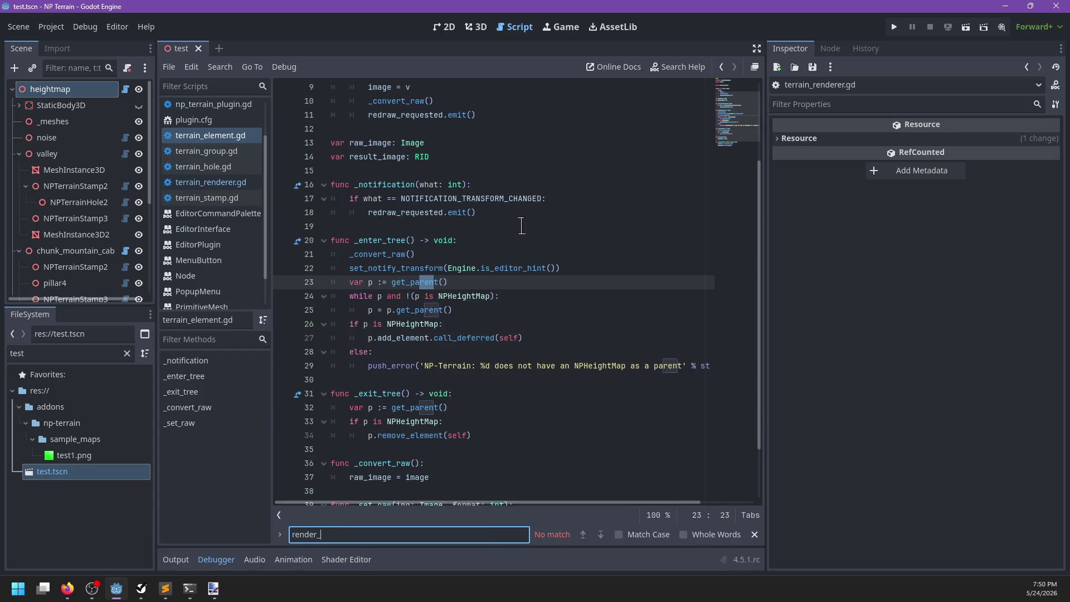
left_click(211, 182)
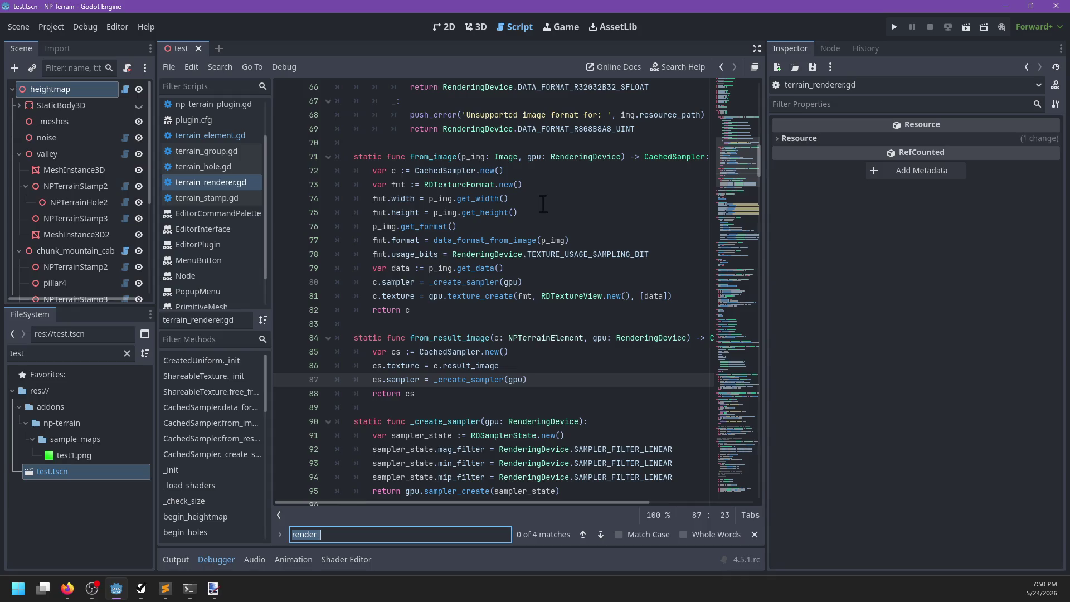
type("render_line")
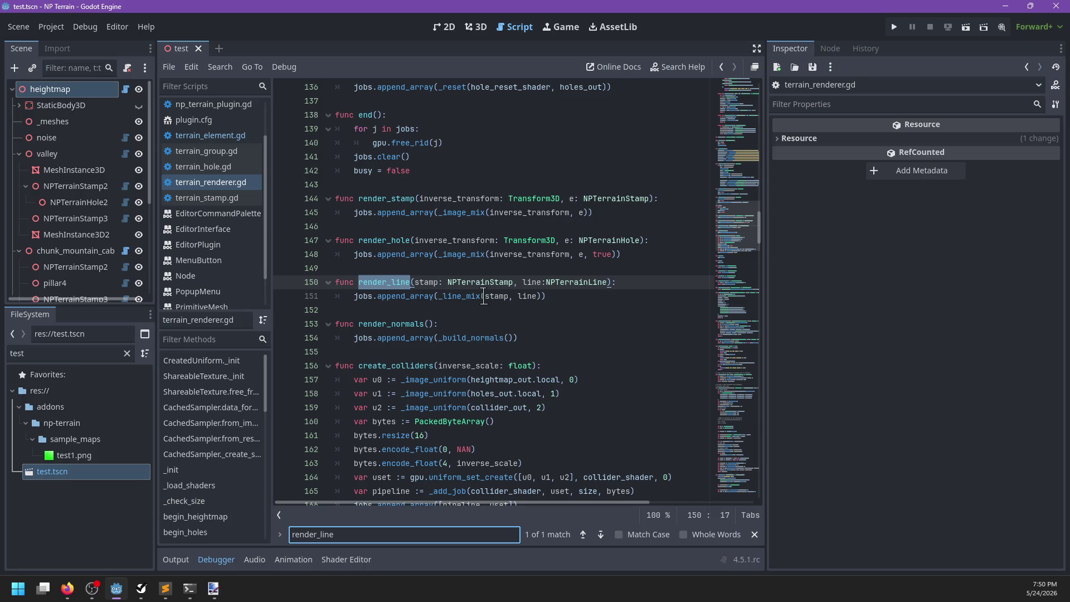
scroll(237, 165, "up", 2)
In heightmap.gd, locate the render_line call and place the caret on func _sync()
left_click(234, 122)
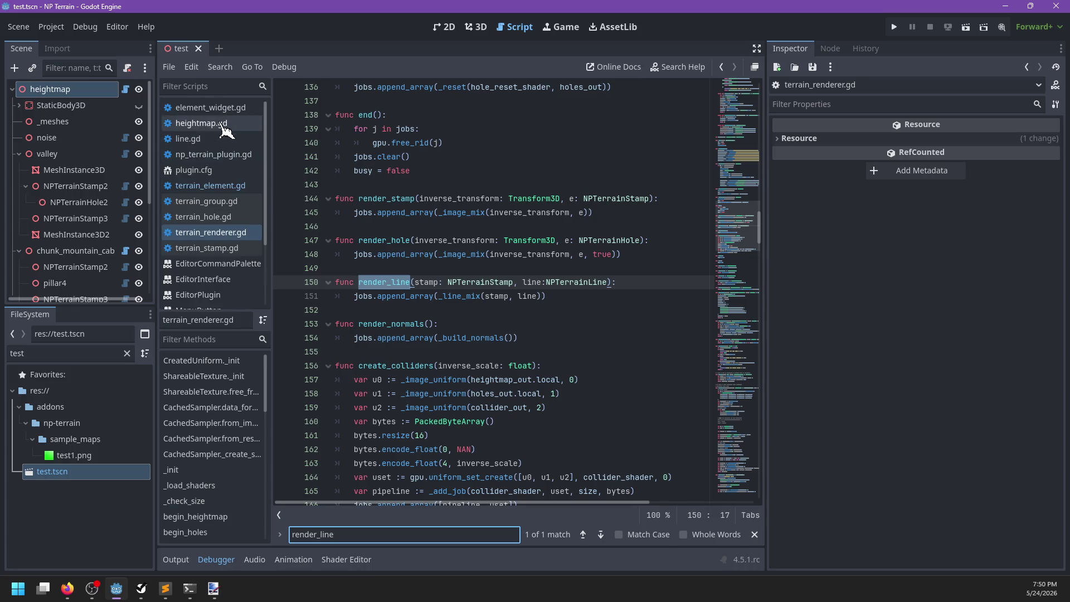
left_click(512, 268)
key("ctrl+f")
type("render_line")
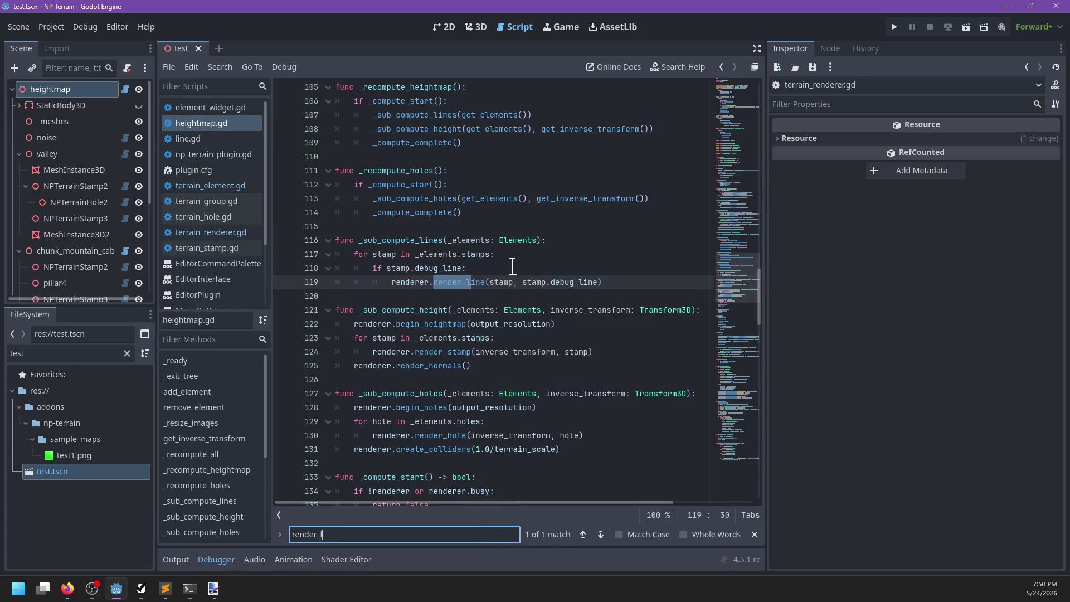
key("Escape")
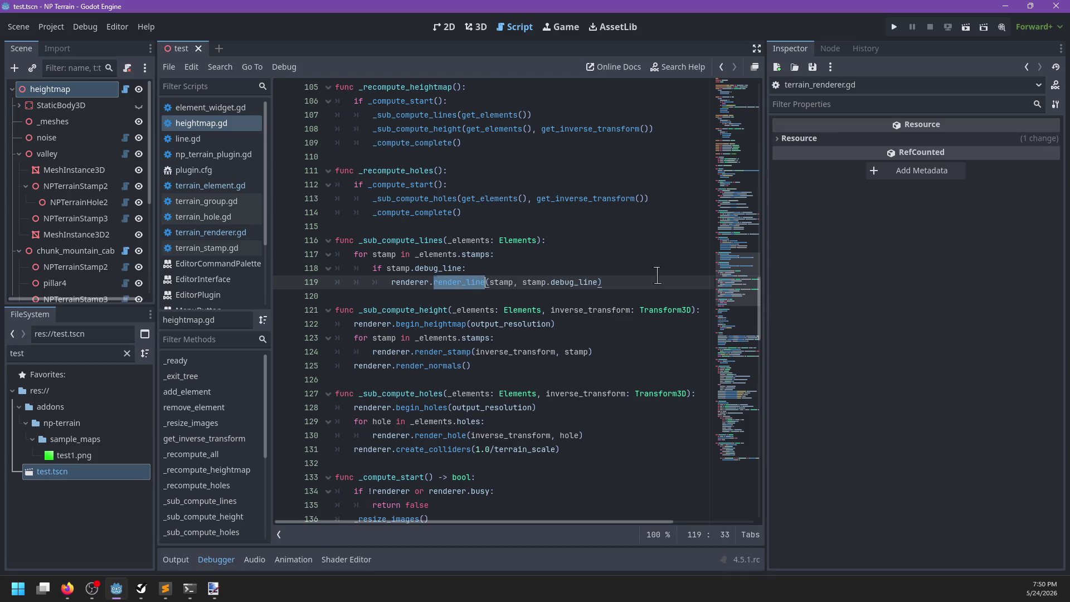
left_click(656, 282)
scroll(455, 312, "down", 1)
scroll(482, 311, "down", 2)
scroll(482, 312, "up", 3)
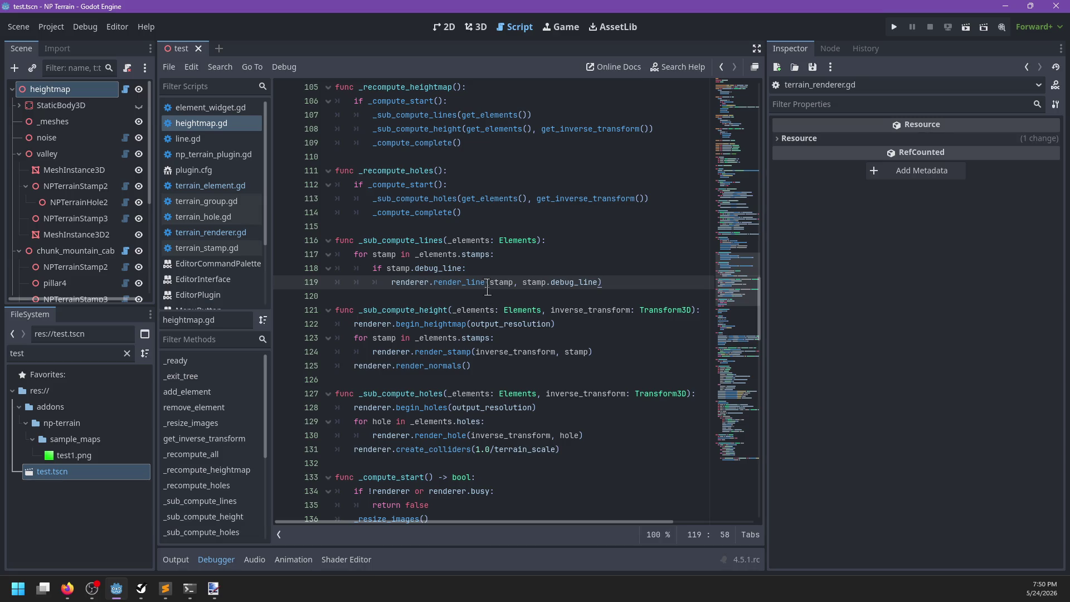
scroll(460, 342, "down", 1)
scroll(461, 343, "down", 4)
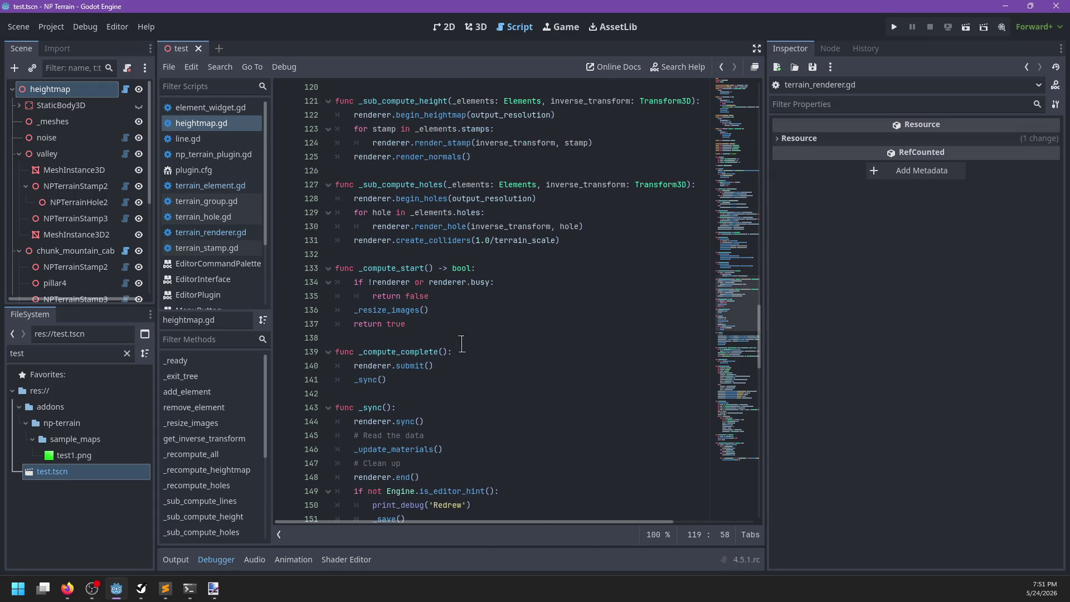
left_click(368, 408)
scroll(401, 368, "down", 3)
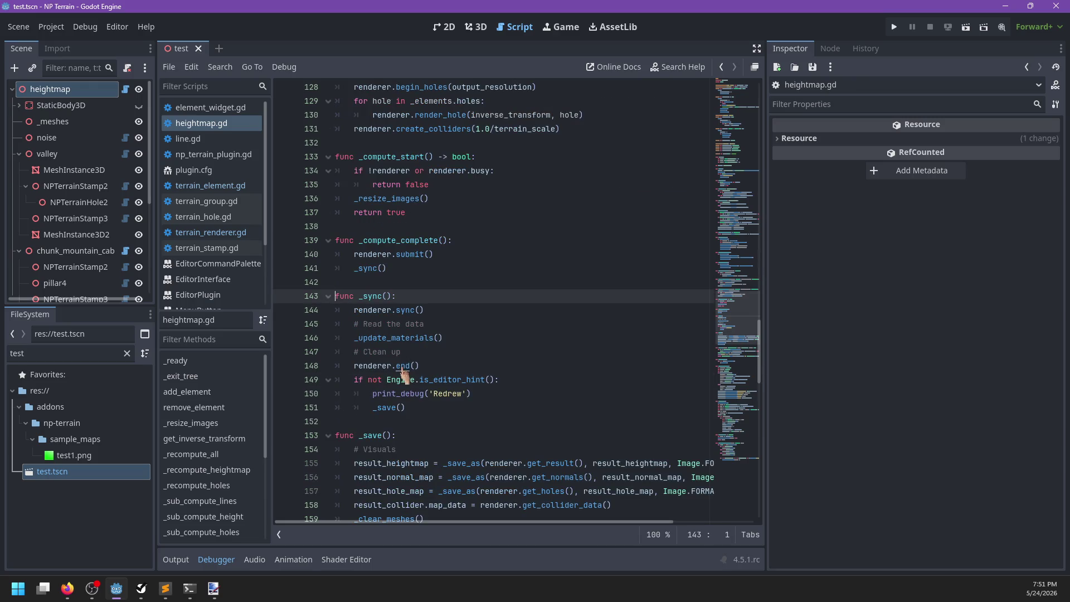
Go from renderer.end() in _sync to func end() in terrain_renderer.gd, discarding a started for loop
left_click(402, 367, "ctrl")
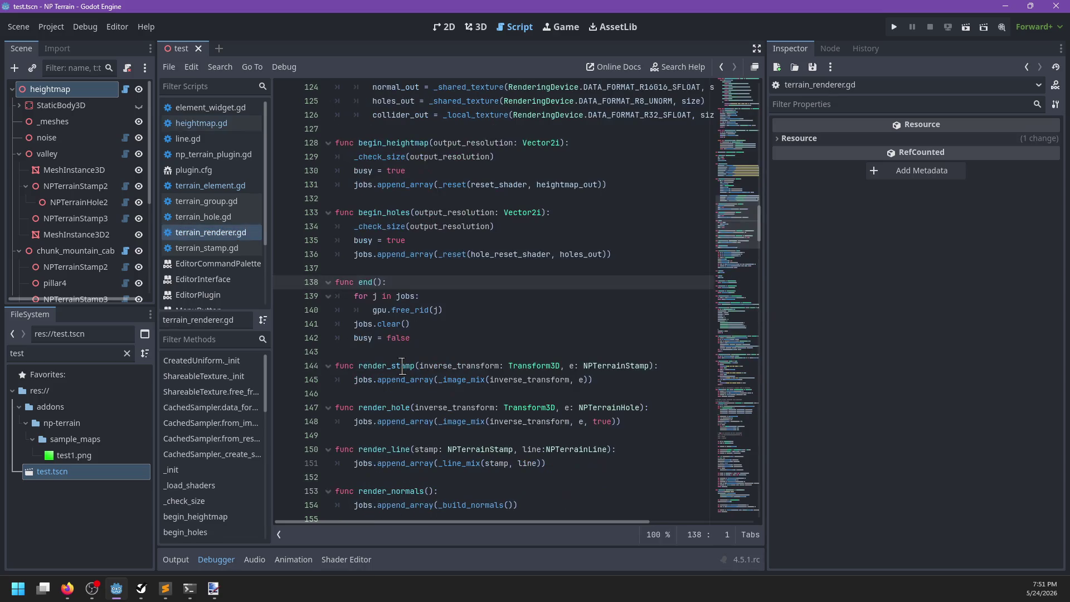
left_click(226, 125)
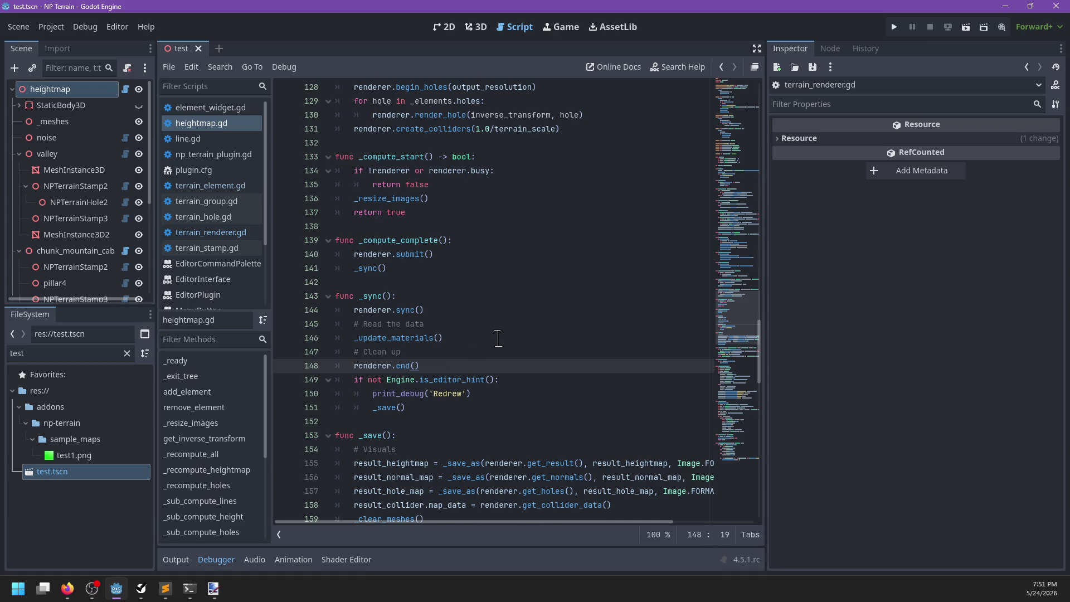
key("Return")
key("alt+Up")
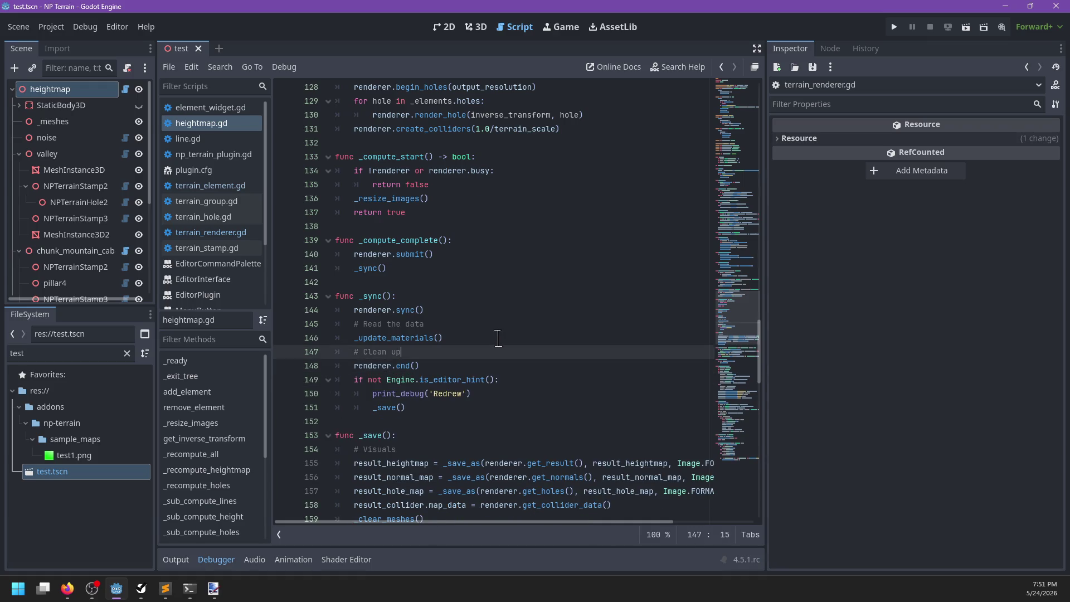
type("for e in")
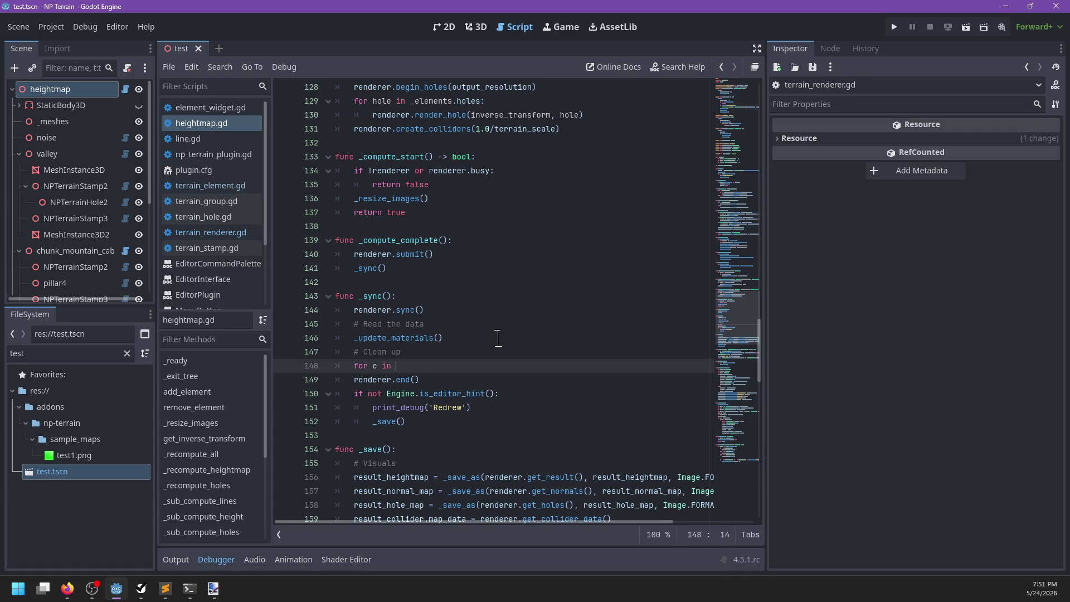
type("l")
key("BackSpace")
key("BackSpace")
key("BackSpace")
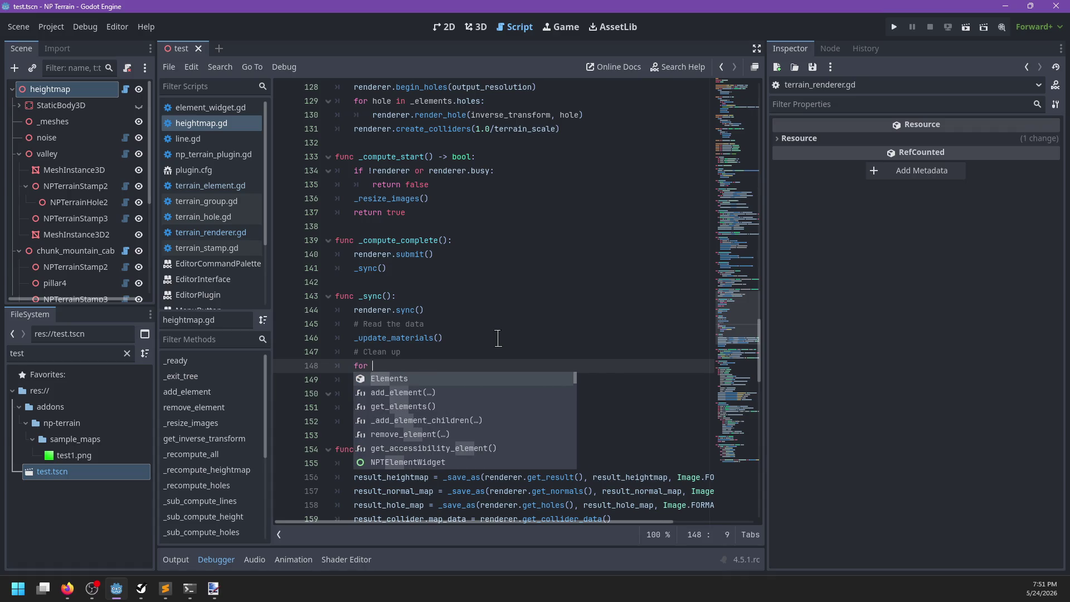
key("BackSpace")
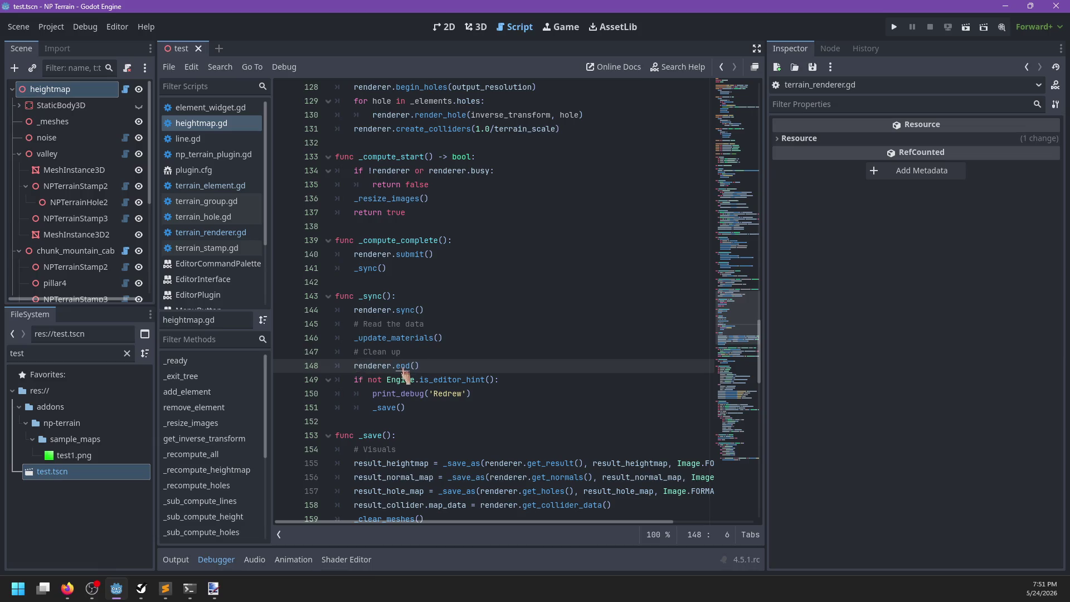
left_click(403, 366, "ctrl")
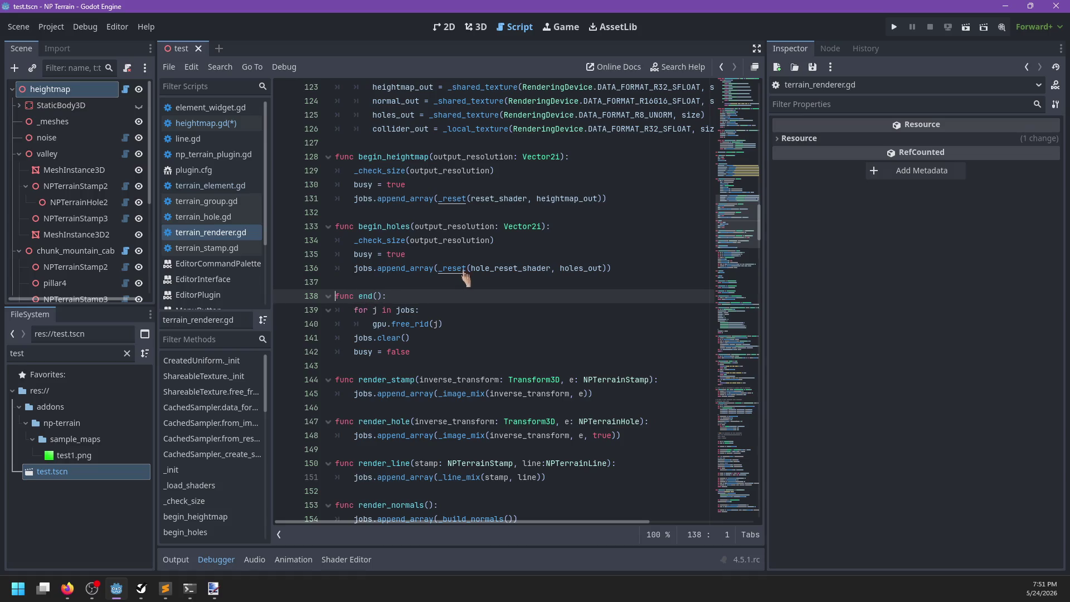
Step through each 'result_' match in terrain_renderer.gd
left_click(483, 240)
scroll(487, 269, "up", 10)
key("ctrl+f")
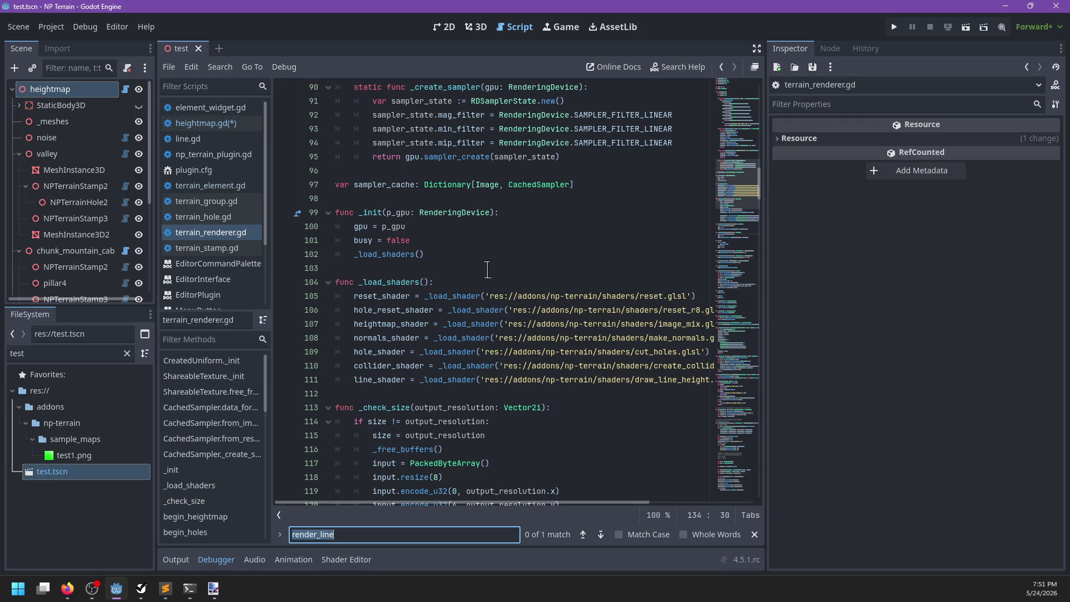
type("result_")
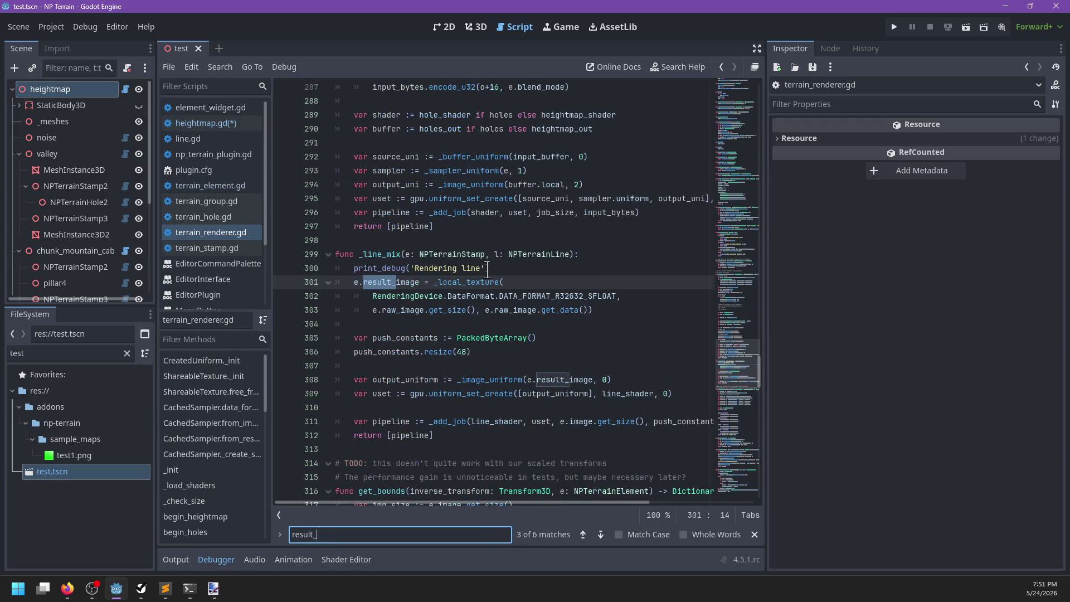
key("Return")
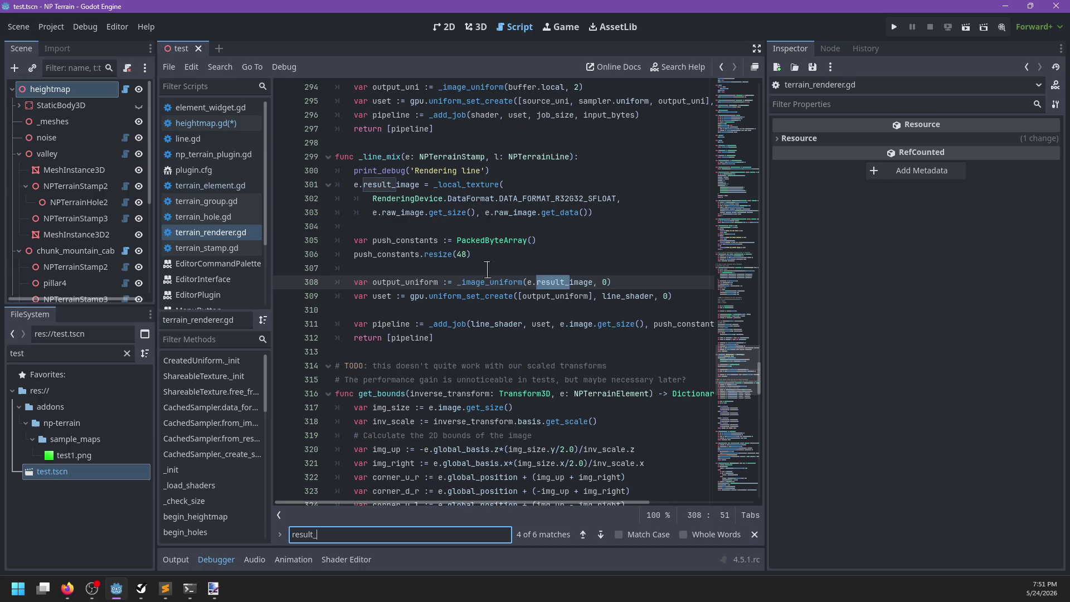
key("Return")
key("Return")
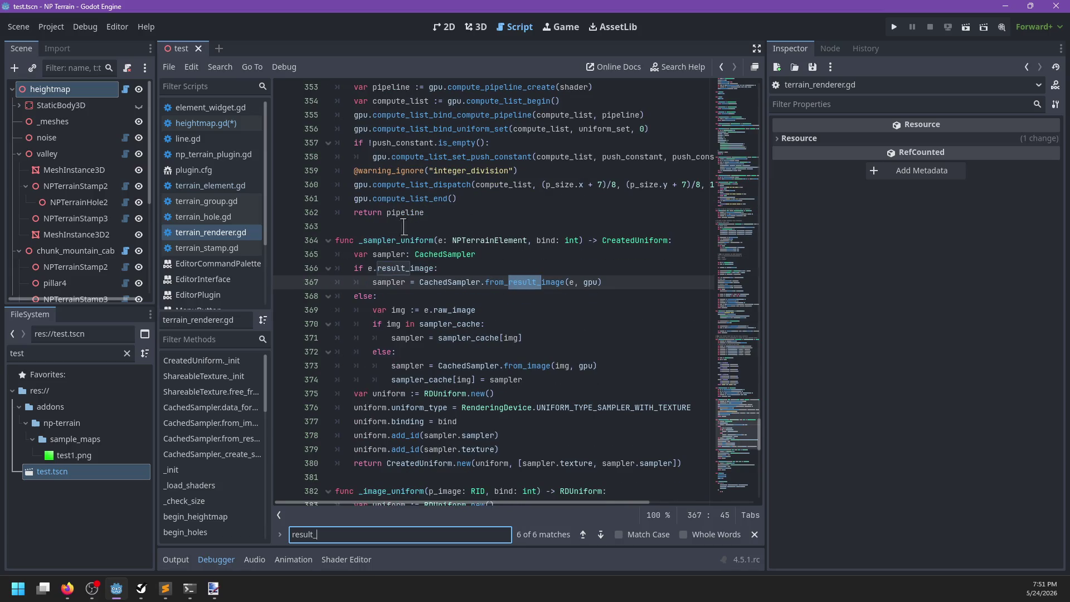
key("Escape")
scroll(398, 223, "down", 1)
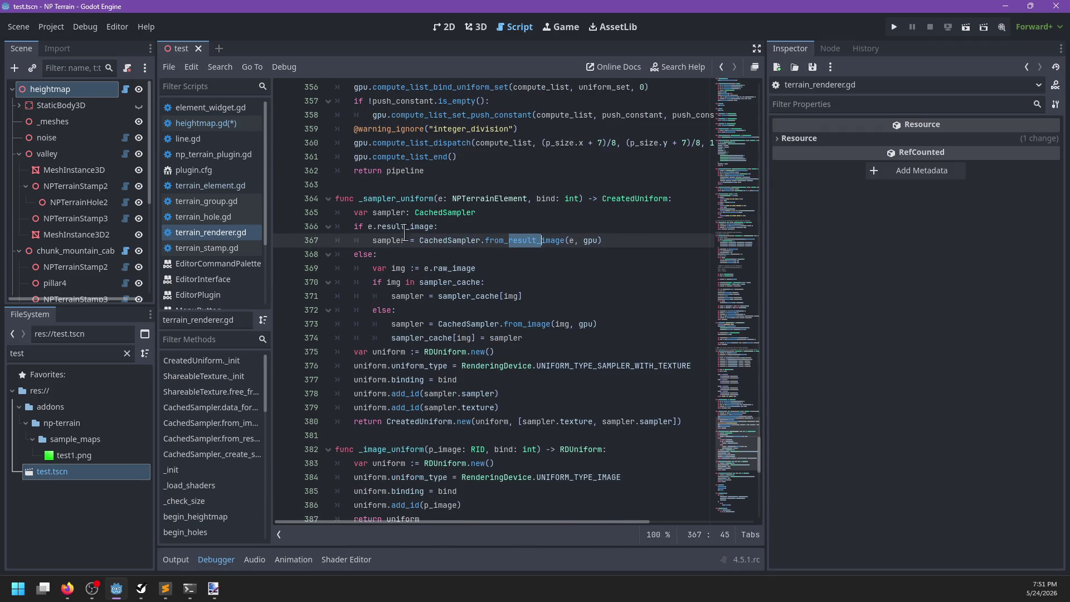
Make _line_mix's return on line 312 just [pipeline] and save the scripts
key("ctrl+f")
type("_line_mix")
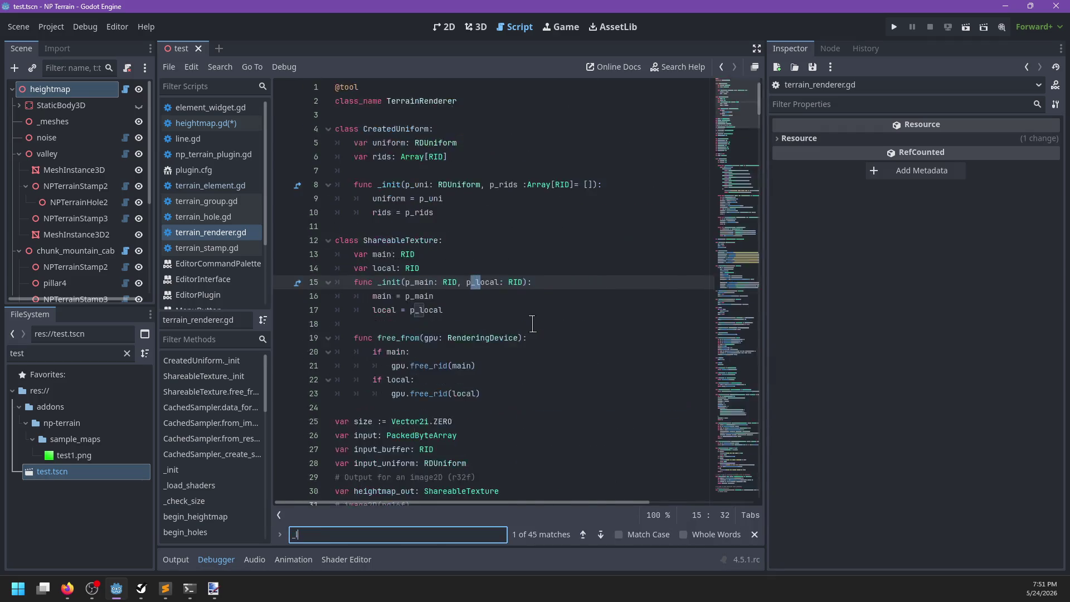
key("Escape")
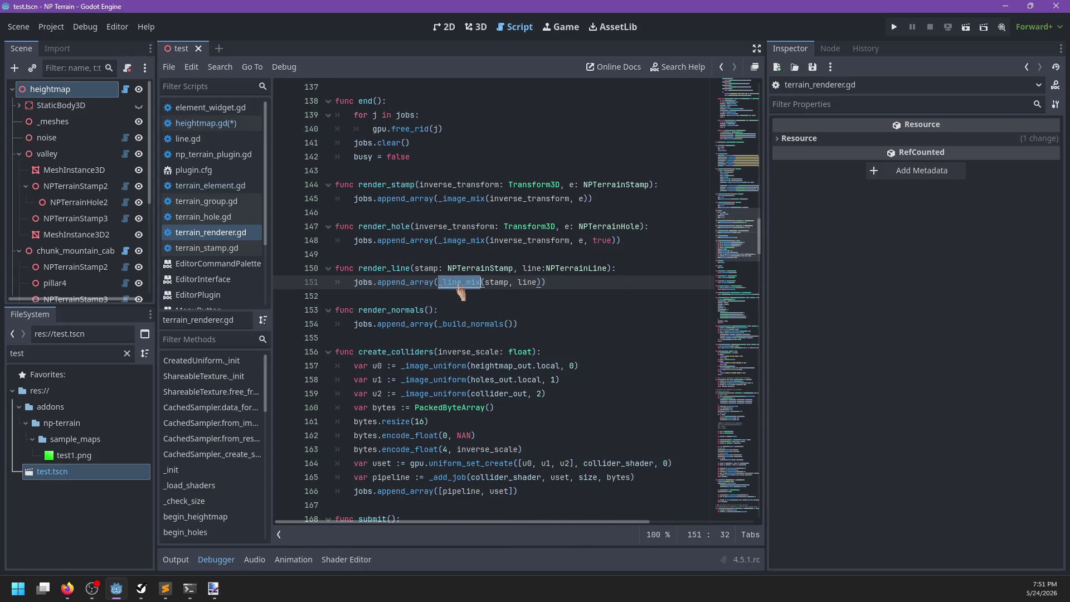
left_click(461, 283, "ctrl")
scroll(420, 403, "down", 1)
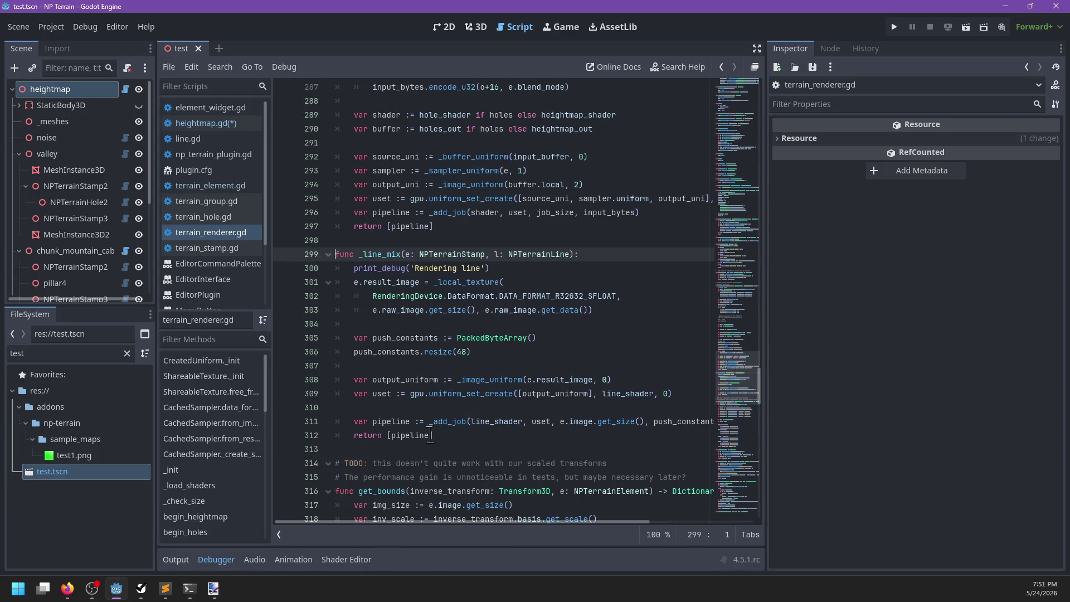
left_click(430, 437)
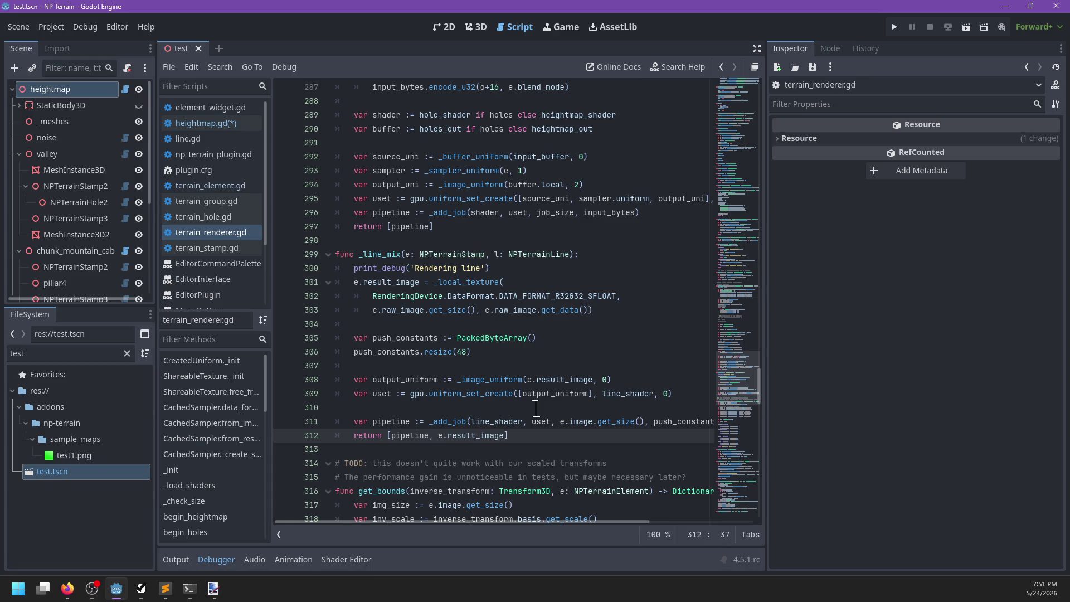
key("ctrl+s")
key("BackSpace")
key("BackSpace")
key("BackSpace")
key("ctrl+s")
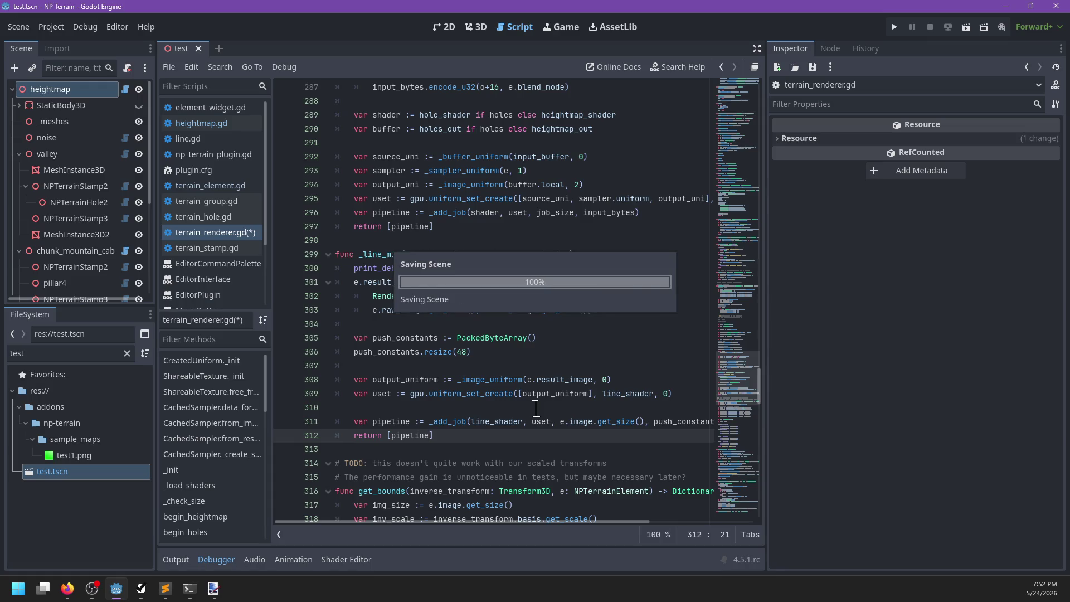
Close the test.tscn scene after viewing it in 3D, and show the Output log
left_click(476, 27)
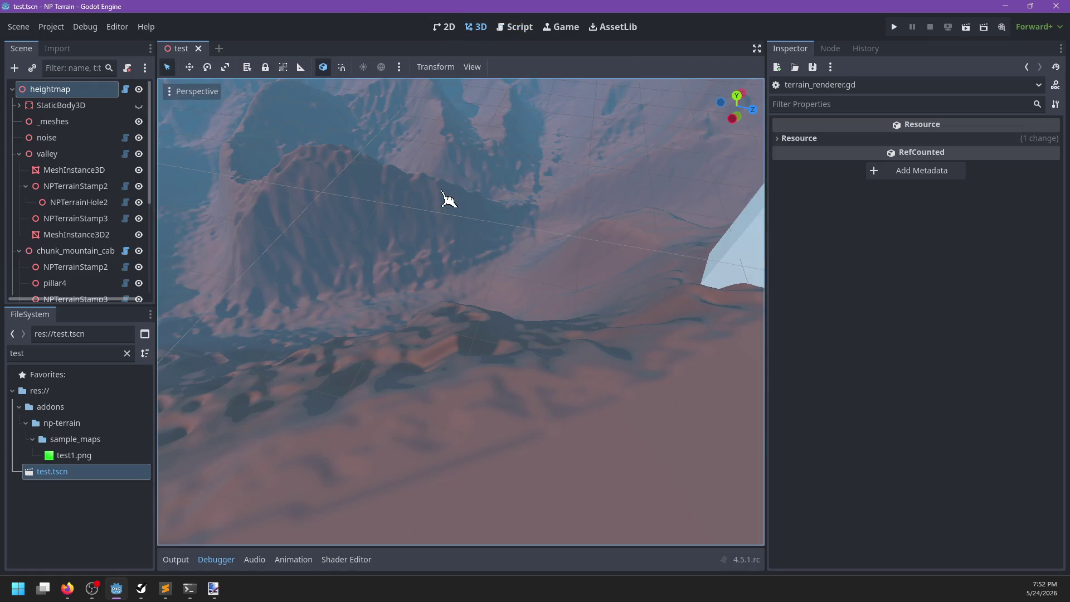
mouse_move(445, 217)
left_mouse_down()
mouse_move(444, 244)
mouse_move(506, 327)
mouse_move(375, 334)
mouse_move(433, 309)
left_mouse_up()
left_click(198, 49)
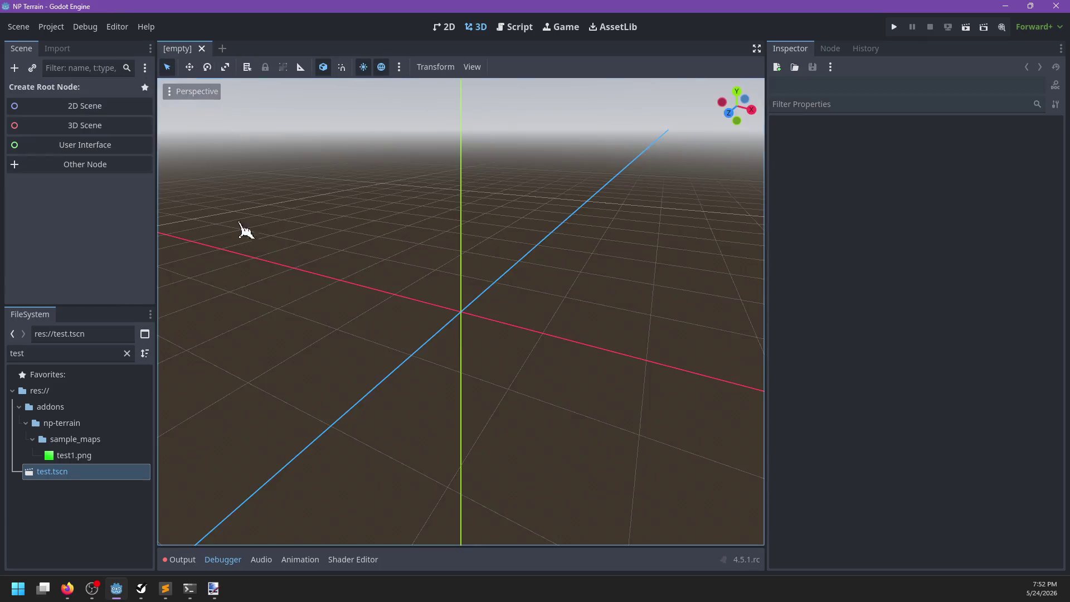
mouse_move(57, 480)
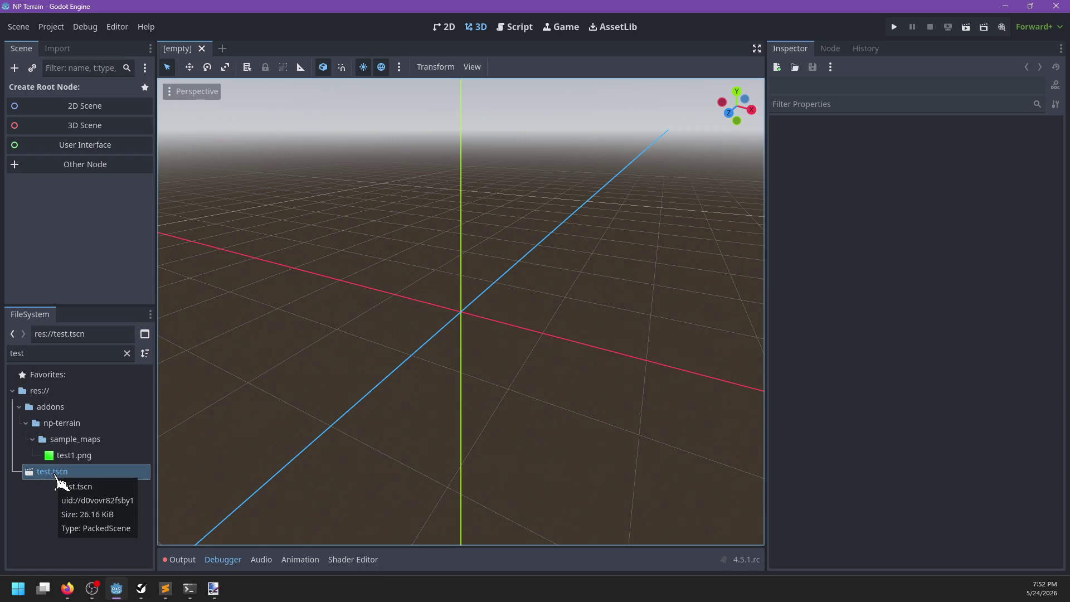
left_click(177, 560)
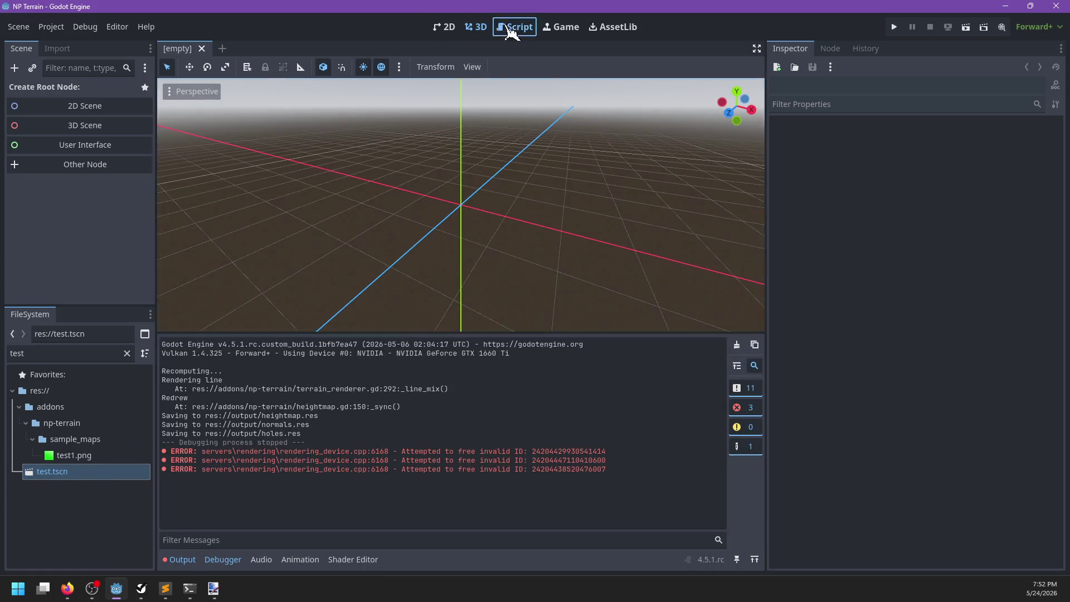
Insert a new line after the 'Rendering line' print in _line_mix
left_click(513, 27)
scroll(545, 266, "down", 3)
left_click(567, 167)
left_click(530, 151)
left_click(528, 143)
key("Return")
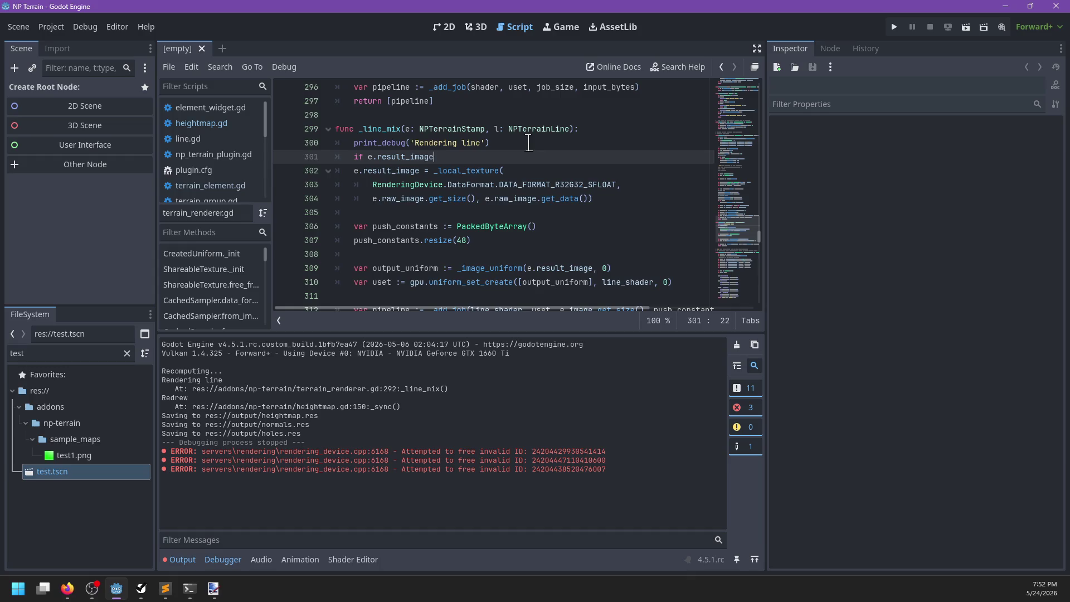
Add 'if e.result_image: gpu.free_rid(e.result_image)' in _line_mix, save, reopen test.tscn, and clear output
type(":")
key("Return")
type("gpu.free_rid(e.resu")
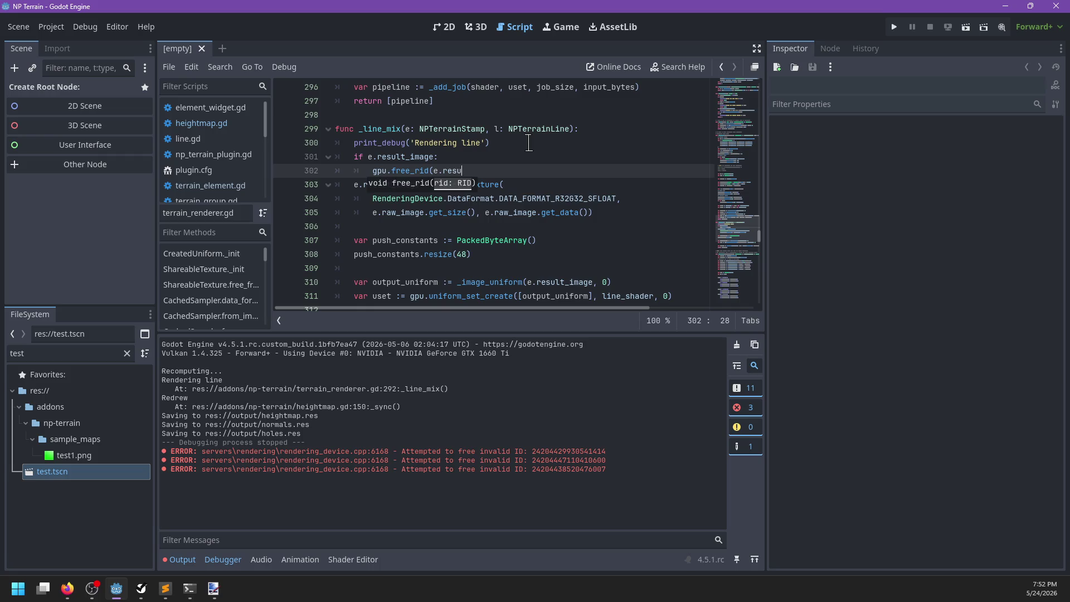
type("lt)i")
type("ge")
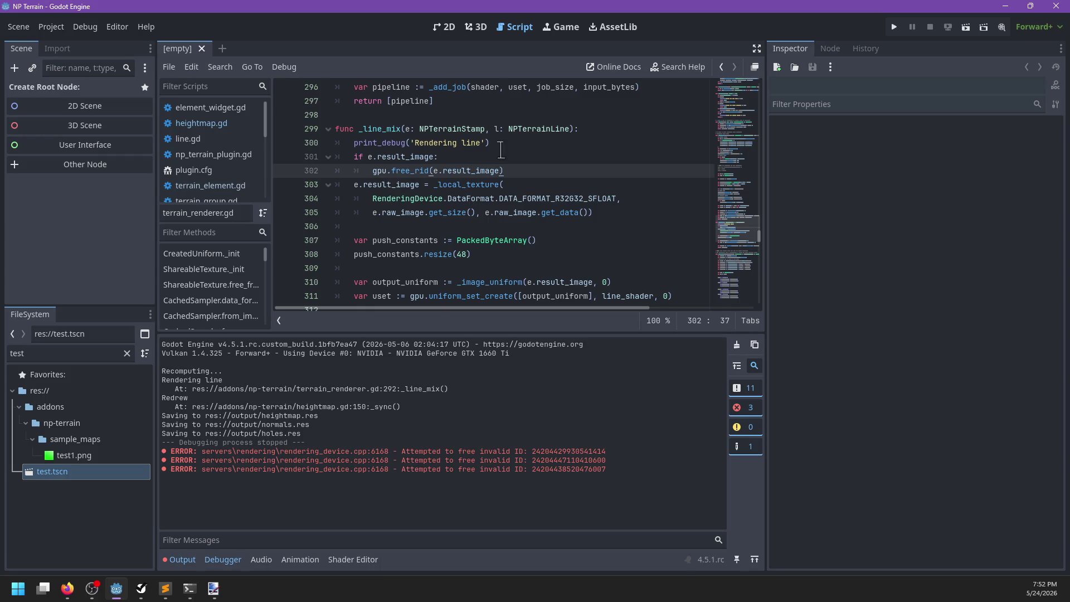
key("ctrl+s")
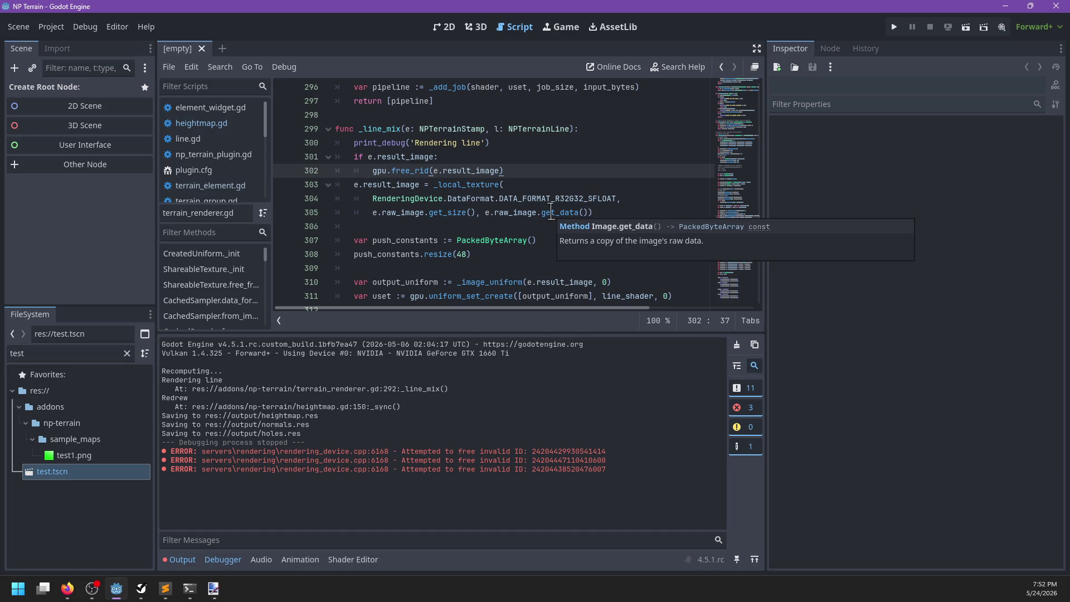
double_click(93, 472)
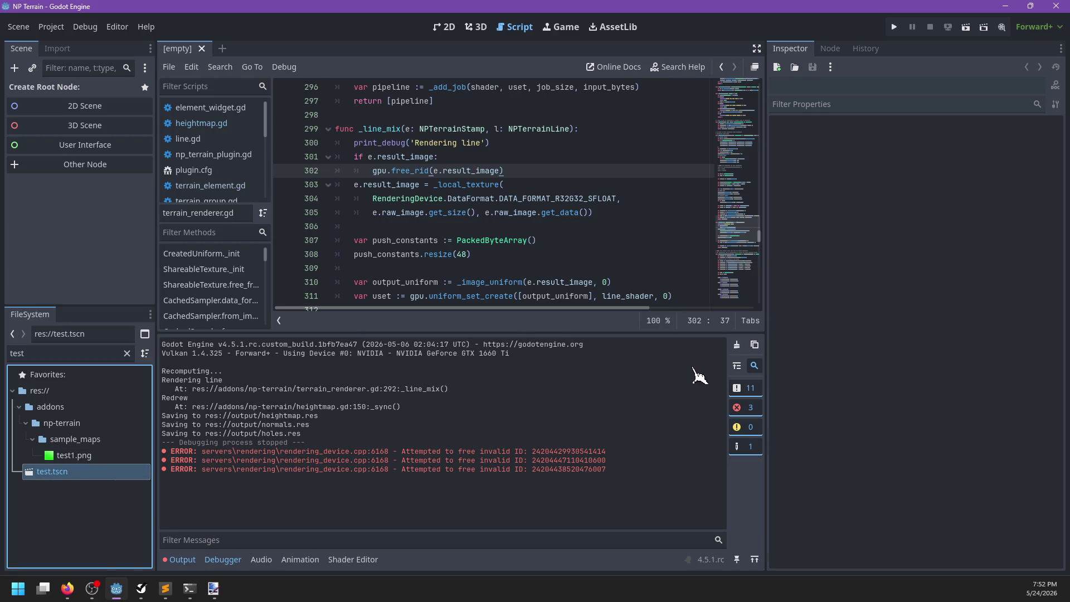
left_click(736, 345)
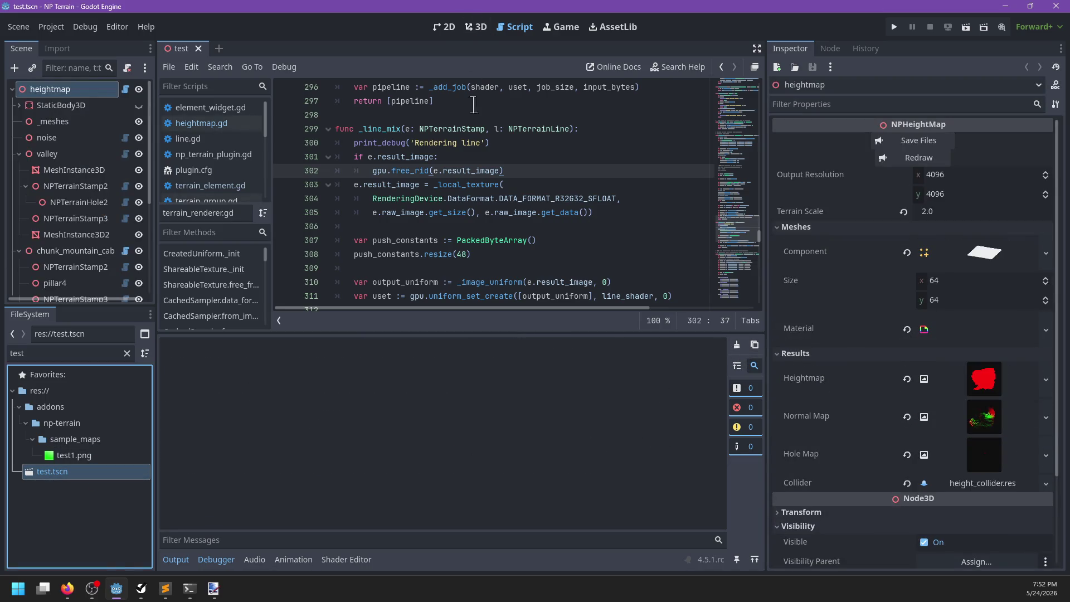
Redraw the NPHeightMap and inspect the now-flat terrain in the 3D viewport
left_click(477, 33)
scroll(545, 201, "down", 5)
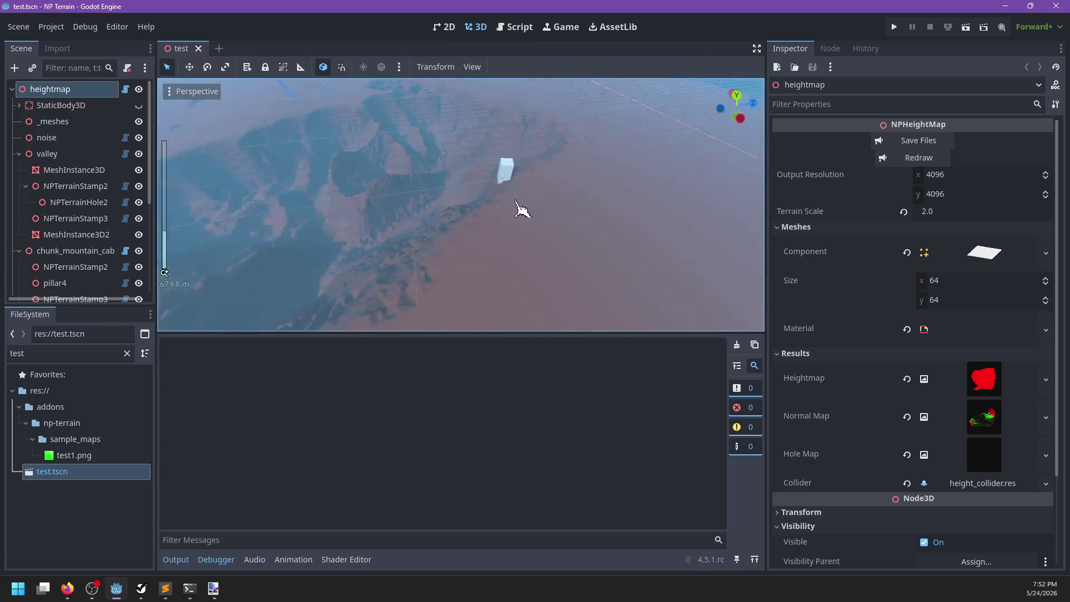
scroll(476, 207, "up", 8)
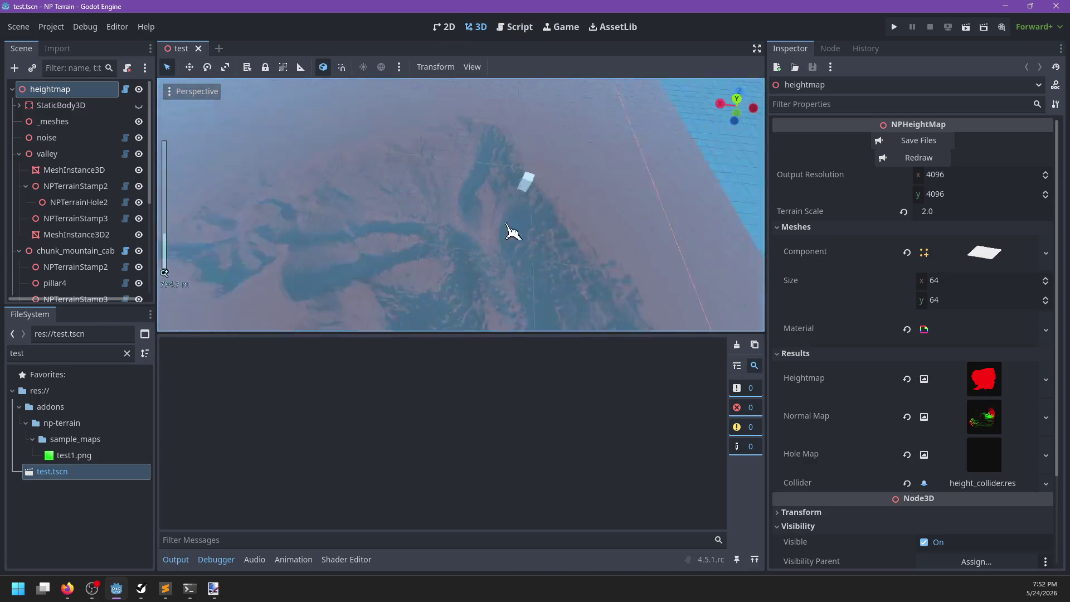
mouse_move(596, 227)
left_mouse_down()
mouse_move(444, 244)
mouse_move(499, 208)
mouse_move(507, 223)
mouse_move(461, 191)
mouse_move(538, 181)
left_mouse_up()
scroll(535, 203, "down", 3)
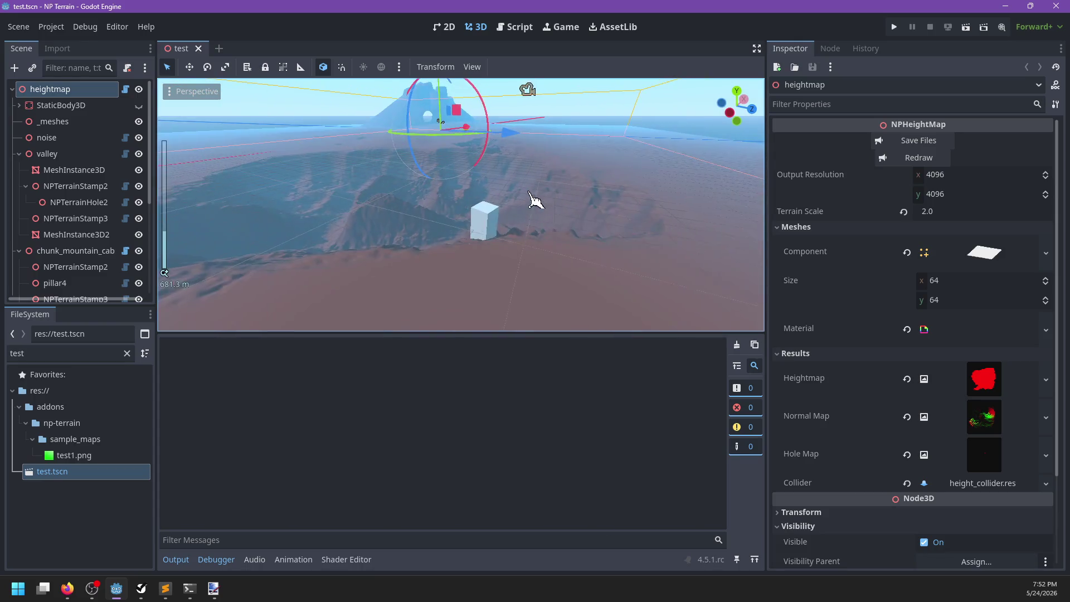
scroll(537, 206, "up", 2)
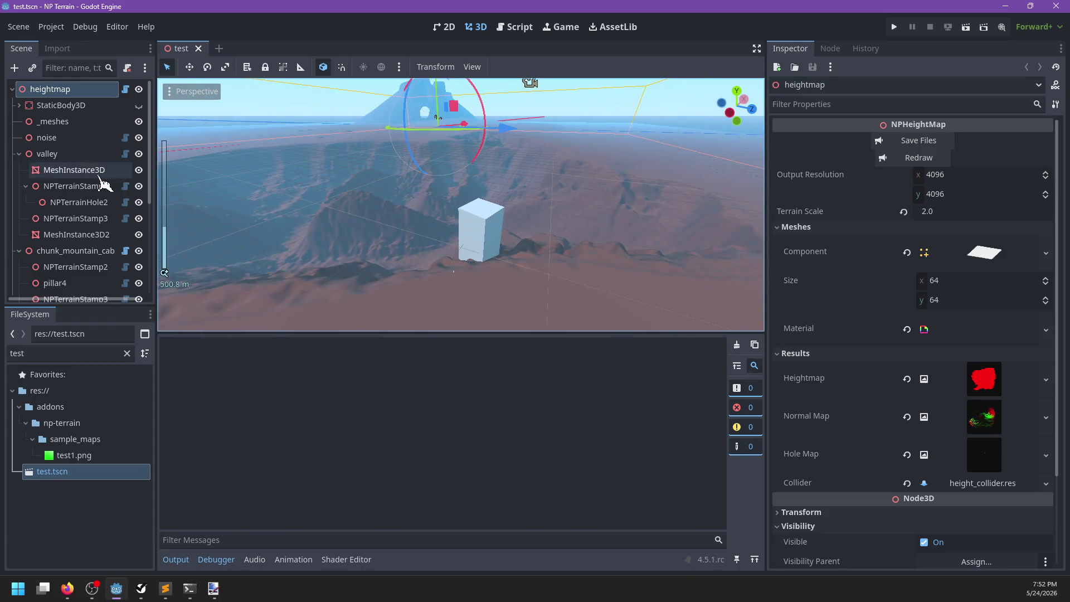
left_click(939, 159)
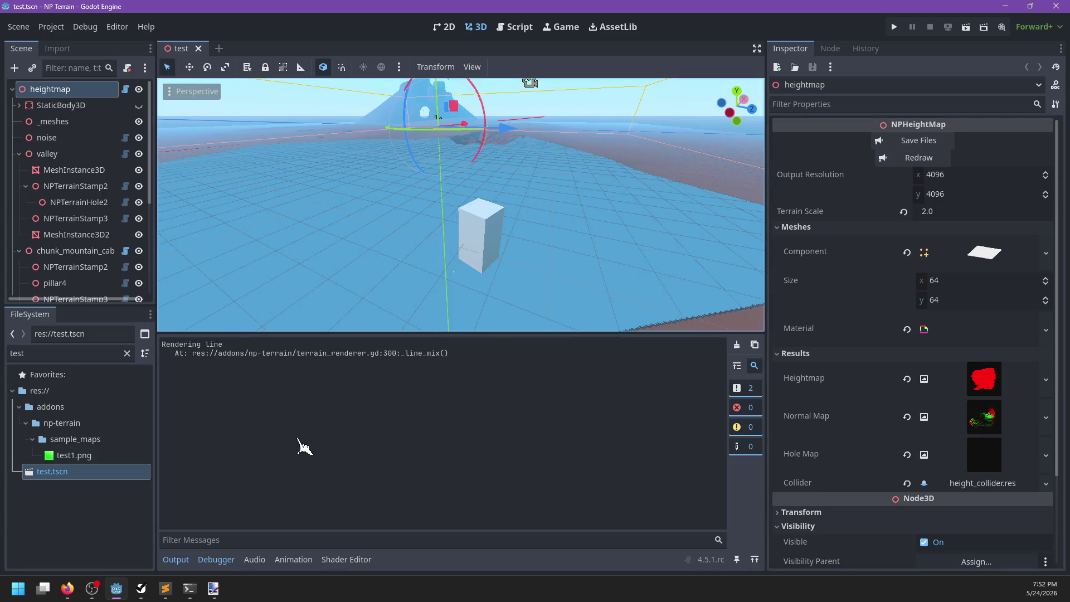
scroll(429, 240, "down", 2)
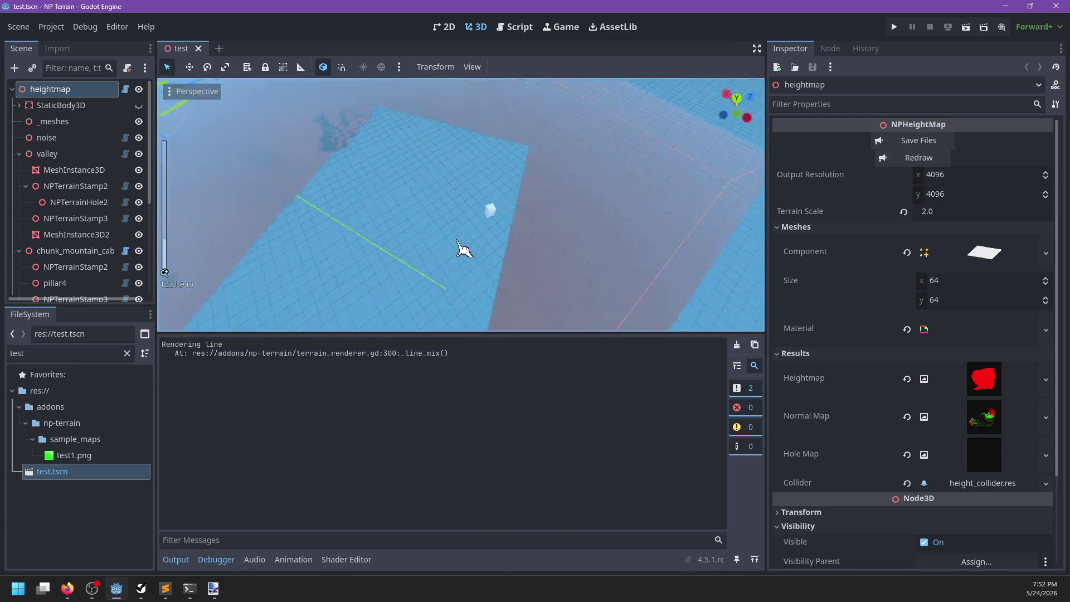
scroll(616, 215, "down", 3)
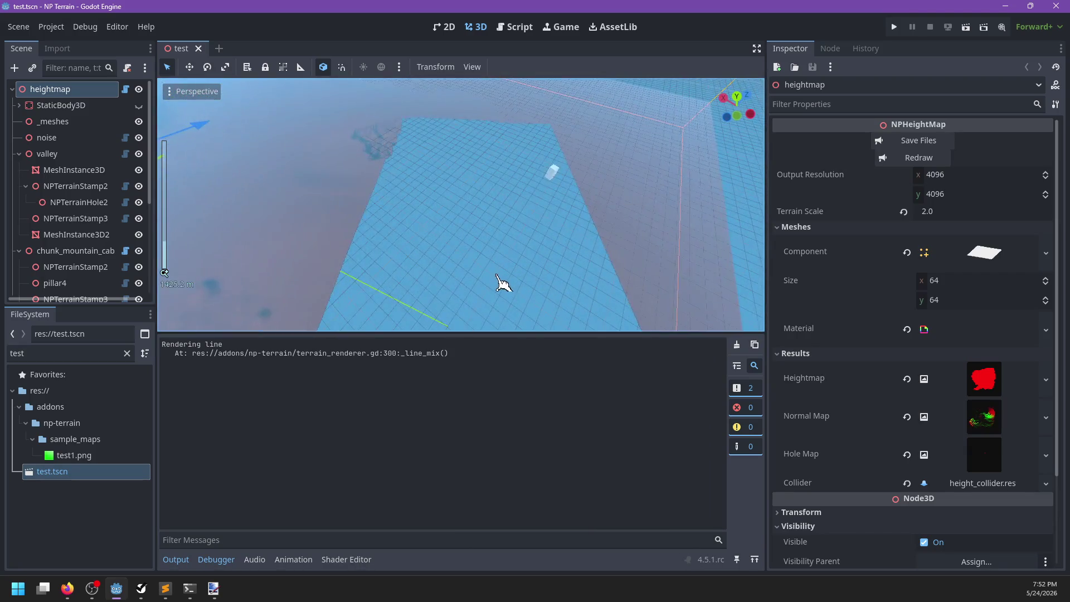
scroll(501, 221, "down", 2)
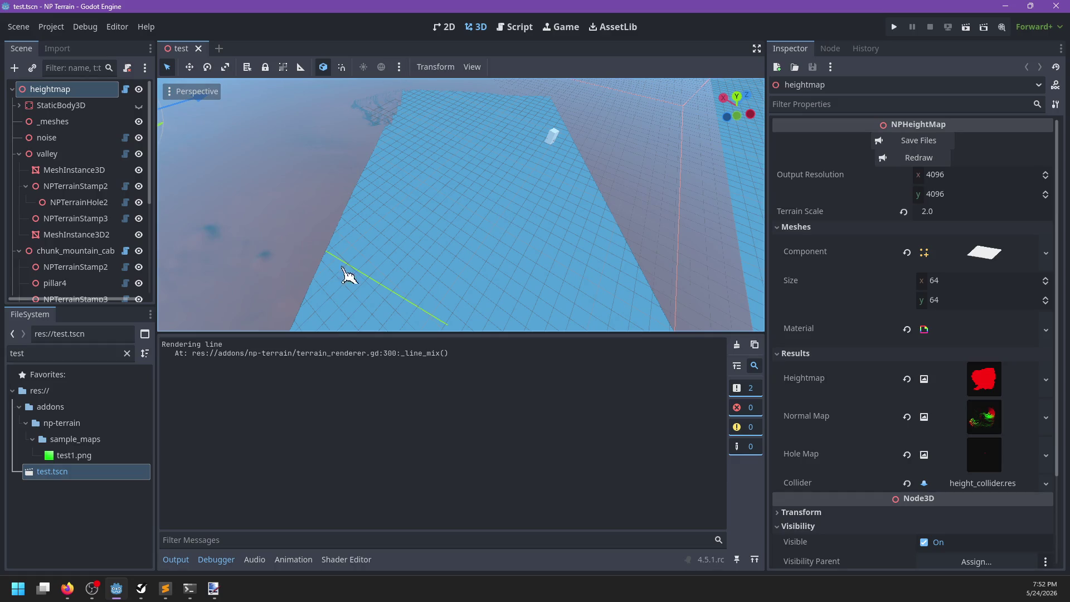
scroll(554, 239, "up", 2)
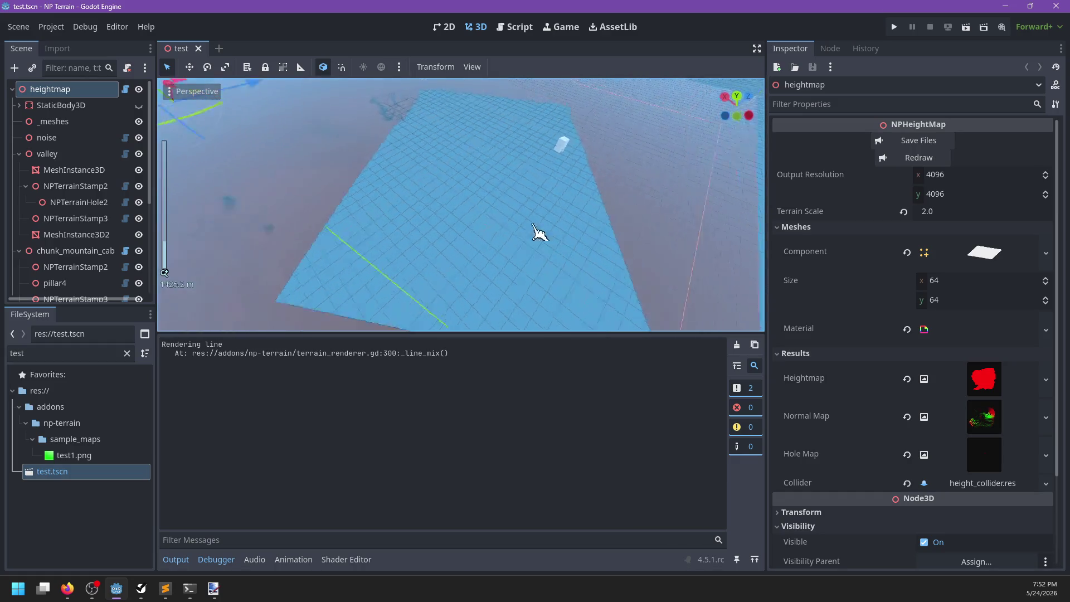
left_click(58, 188)
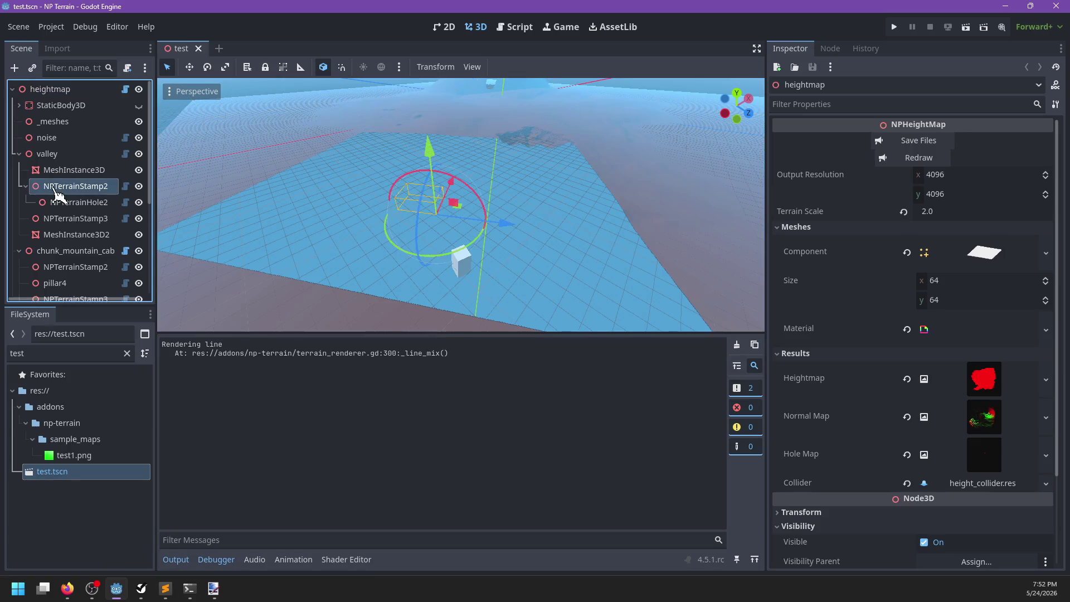
Empty NPTerrainStamp2's Debug Line, keeping rotation at -128.9°, then redraw the heightmap and clear output
mouse_move(231, 200)
left_mouse_down()
mouse_move(454, 227)
mouse_move(502, 248)
mouse_move(688, 242)
left_mouse_up()
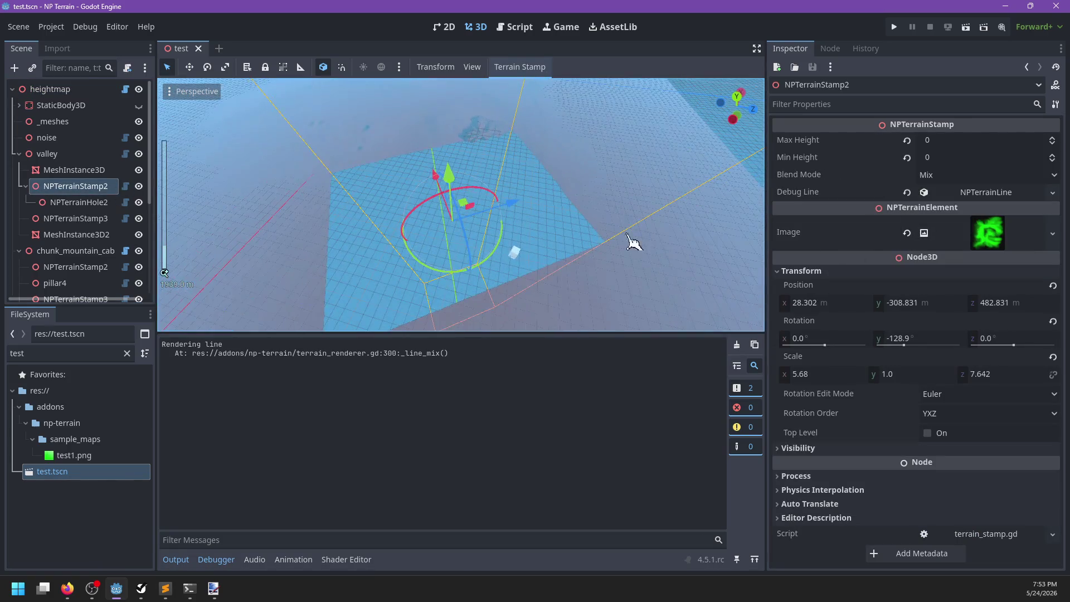
left_click_drag(491, 272, 521, 275)
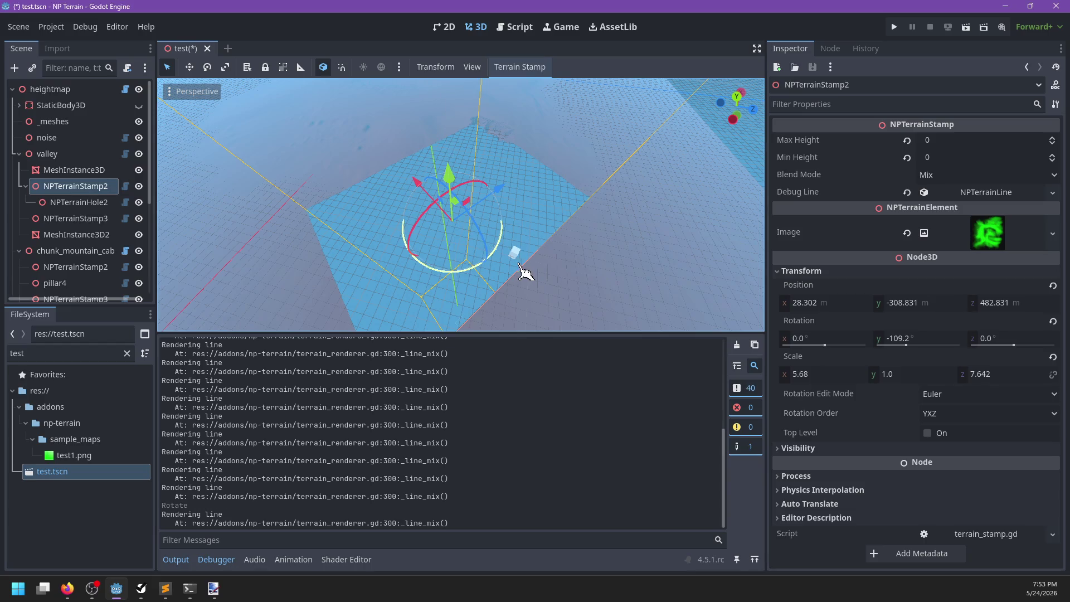
key("ctrl+z")
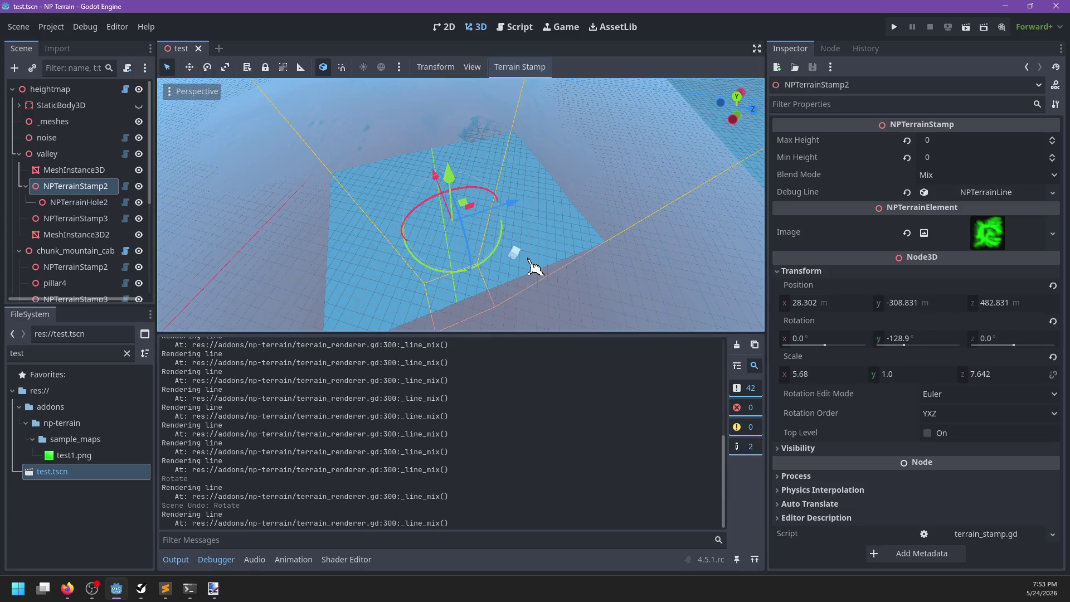
left_click(907, 192)
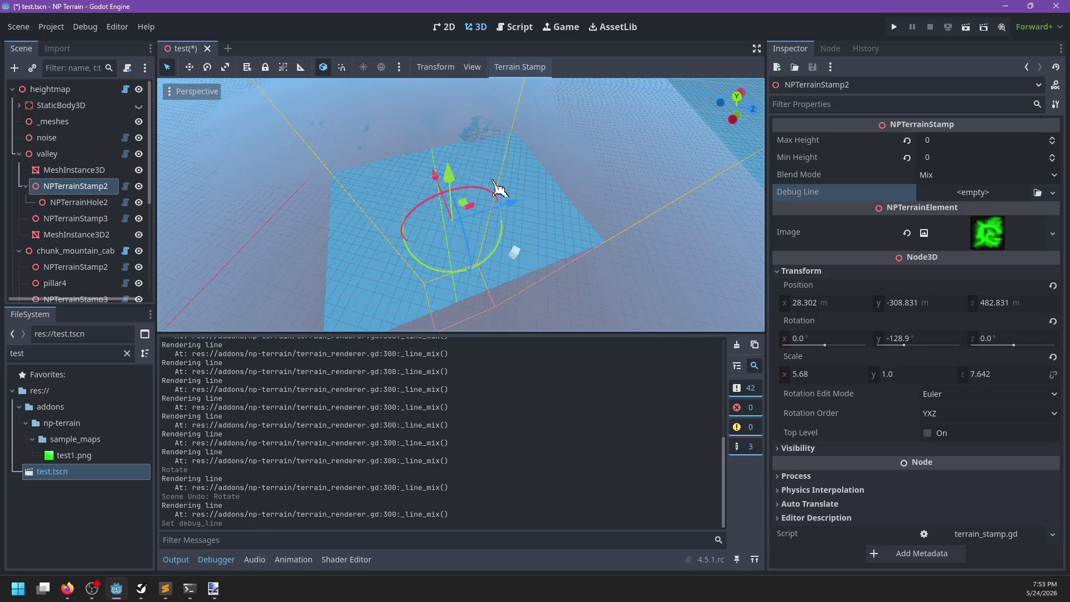
left_click(53, 90)
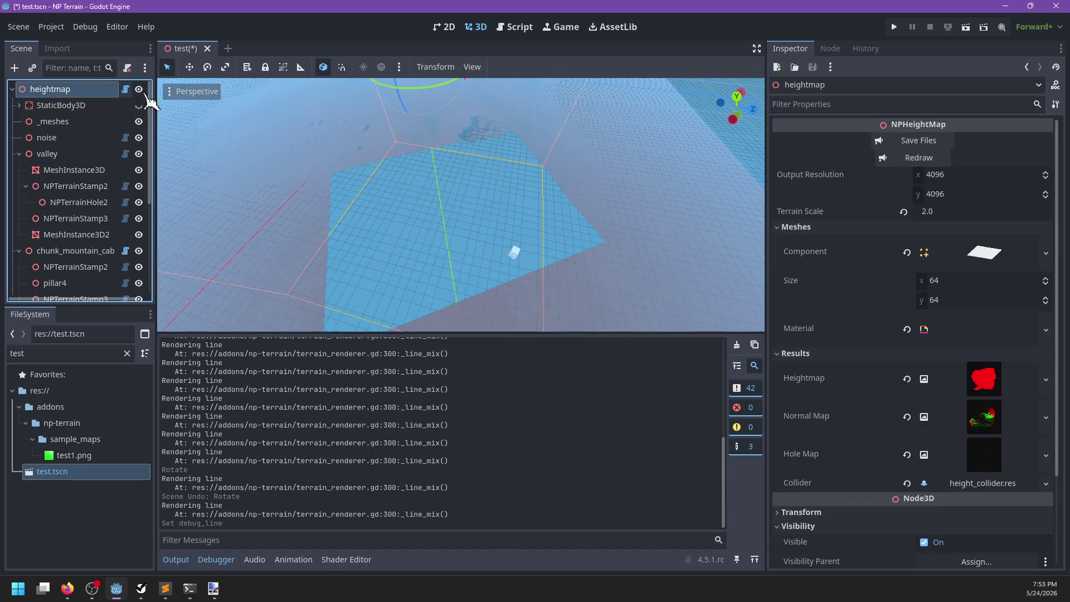
left_click(909, 161)
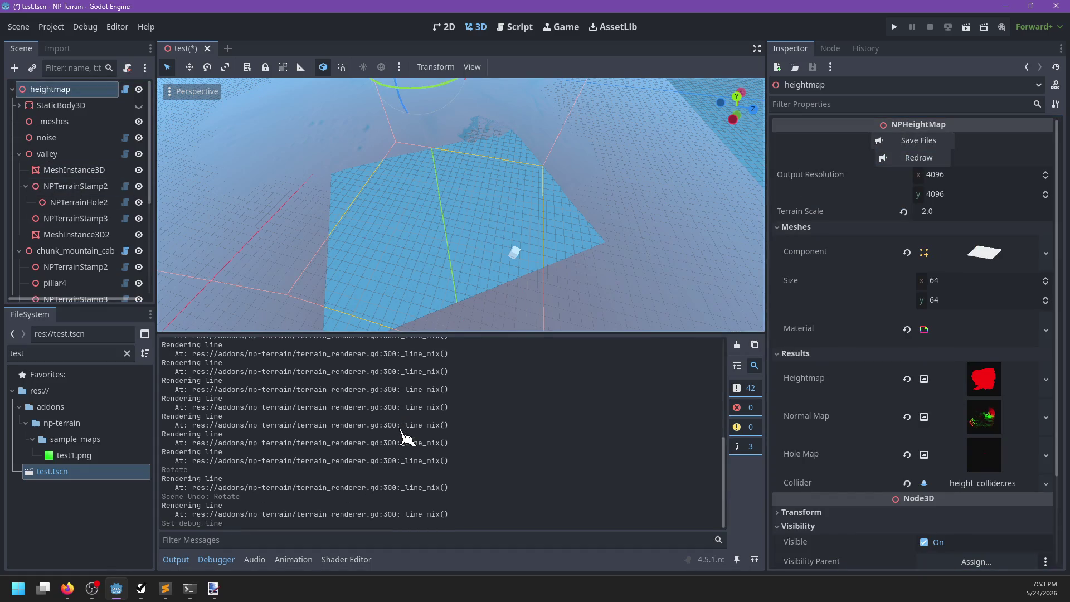
left_click(736, 344)
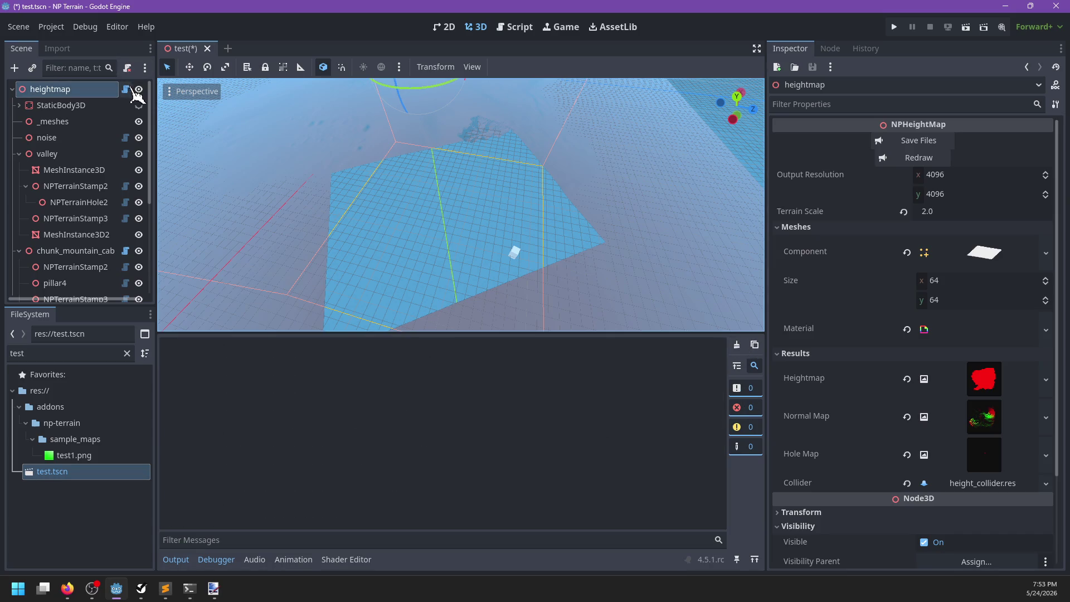
Review _line_mix's result_image freeing code and switch to heightmap.gd
left_click(515, 29)
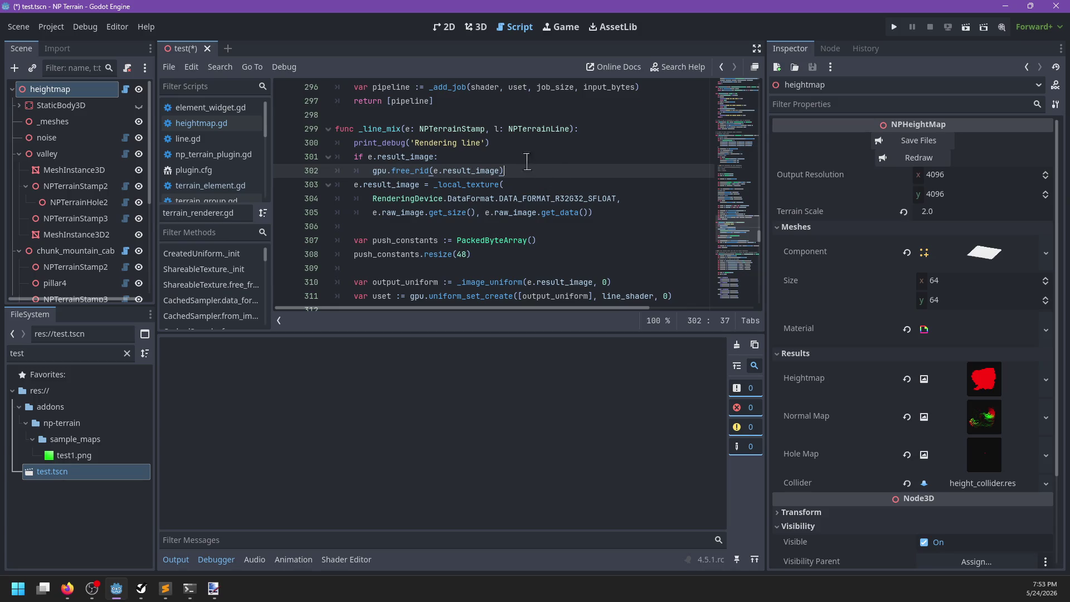
left_click_drag(528, 166, 522, 141)
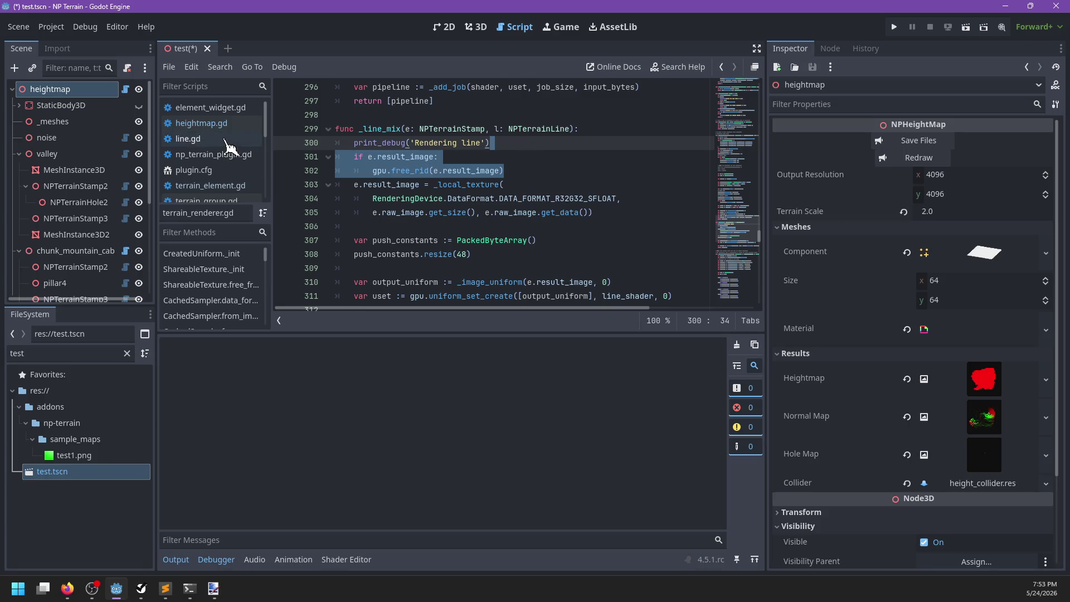
scroll(243, 177, "down", 2)
scroll(240, 176, "up", 2)
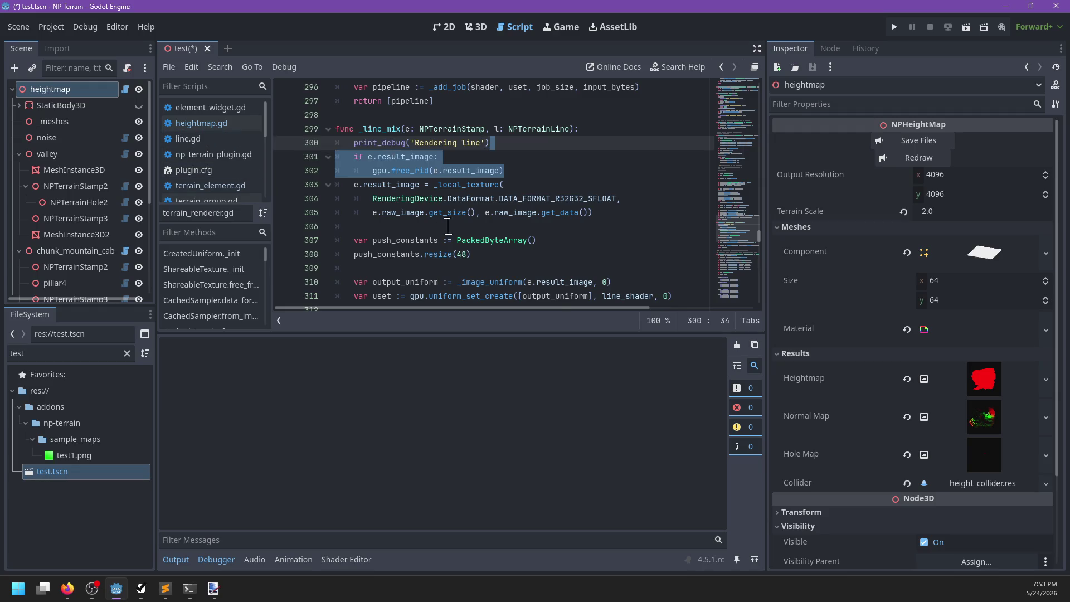
scroll(448, 225, "down", 2)
left_click(217, 111)
left_click(222, 123)
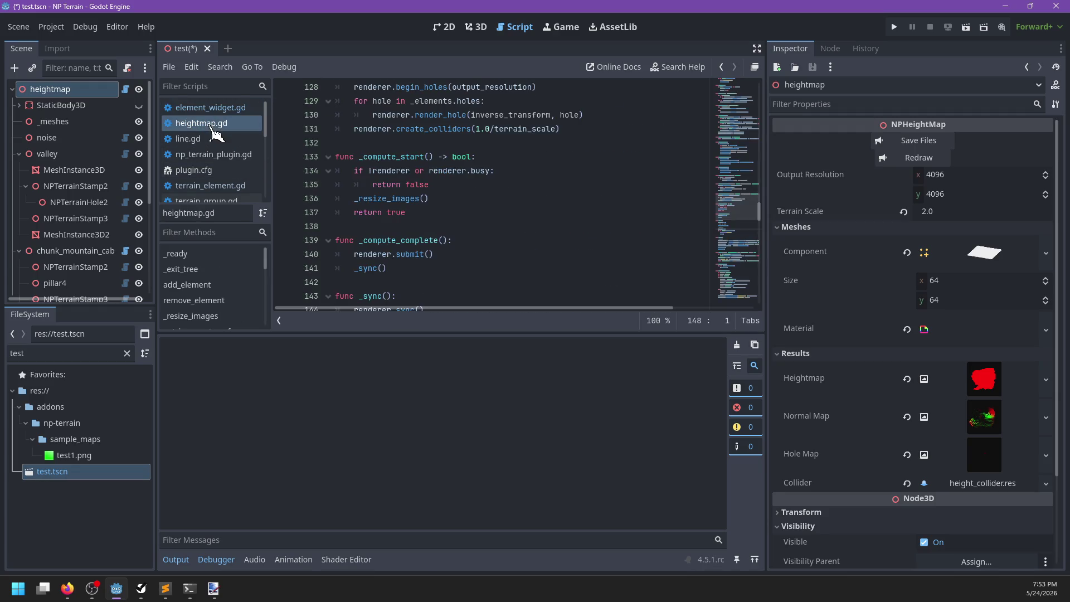
scroll(223, 183, "down", 4)
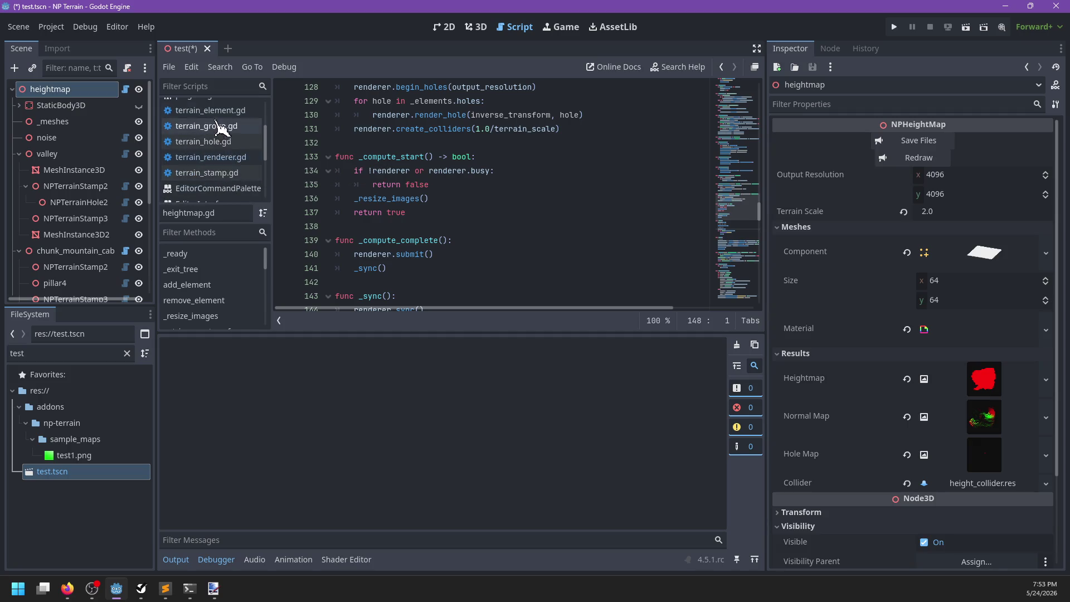
scroll(221, 140, "up", 4)
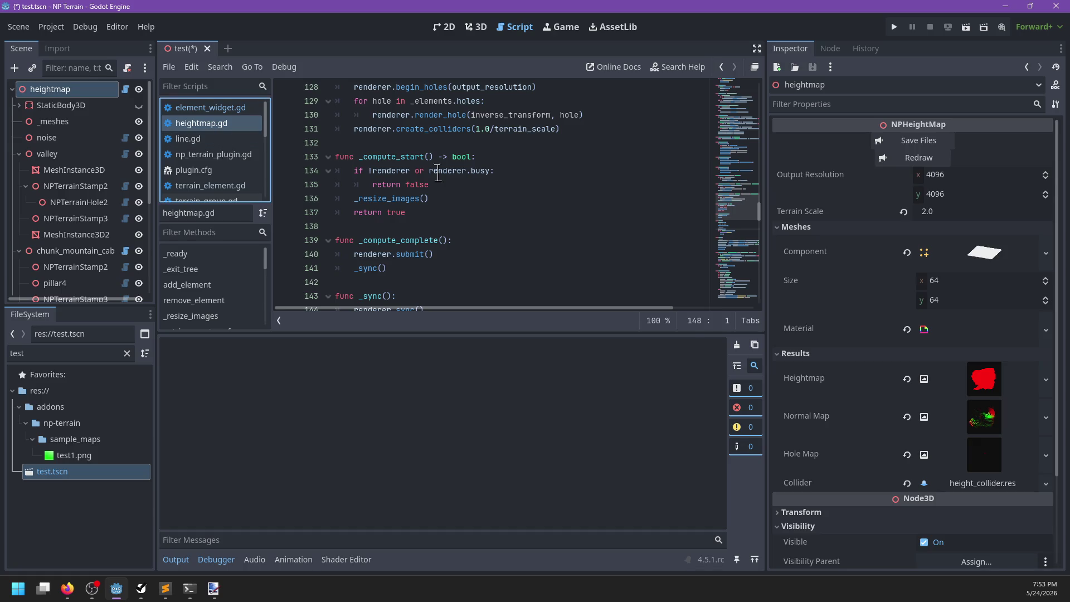
After the render_line call, add 'elif stamp.result_image: renderer.gpu.free_rid(stamp.result_image)' and save
left_click(471, 171)
key("ctrl+f")
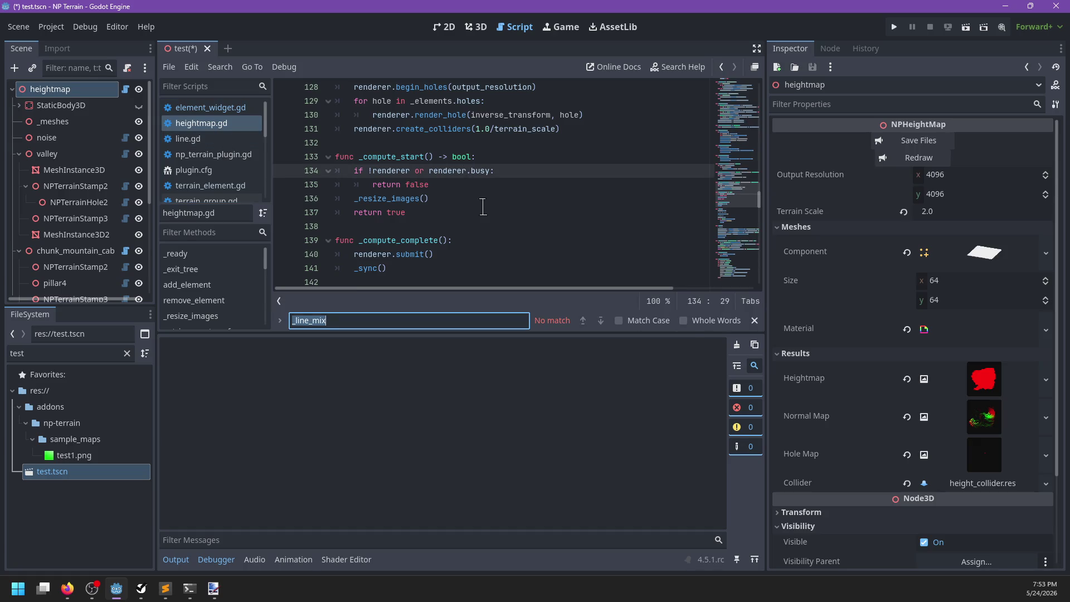
type("render_line")
key("Escape")
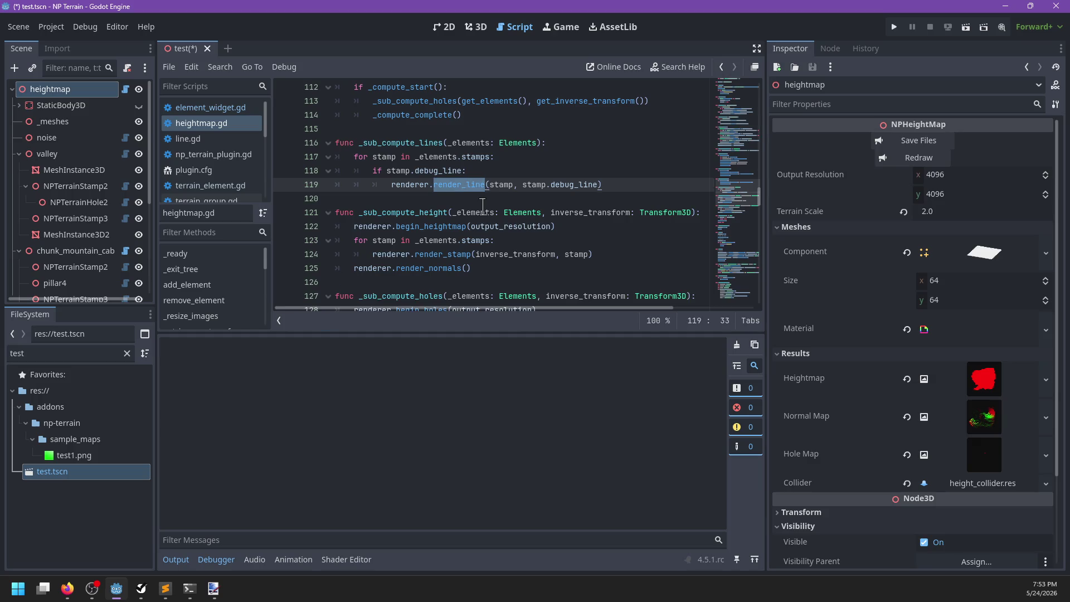
key("End")
key("Return")
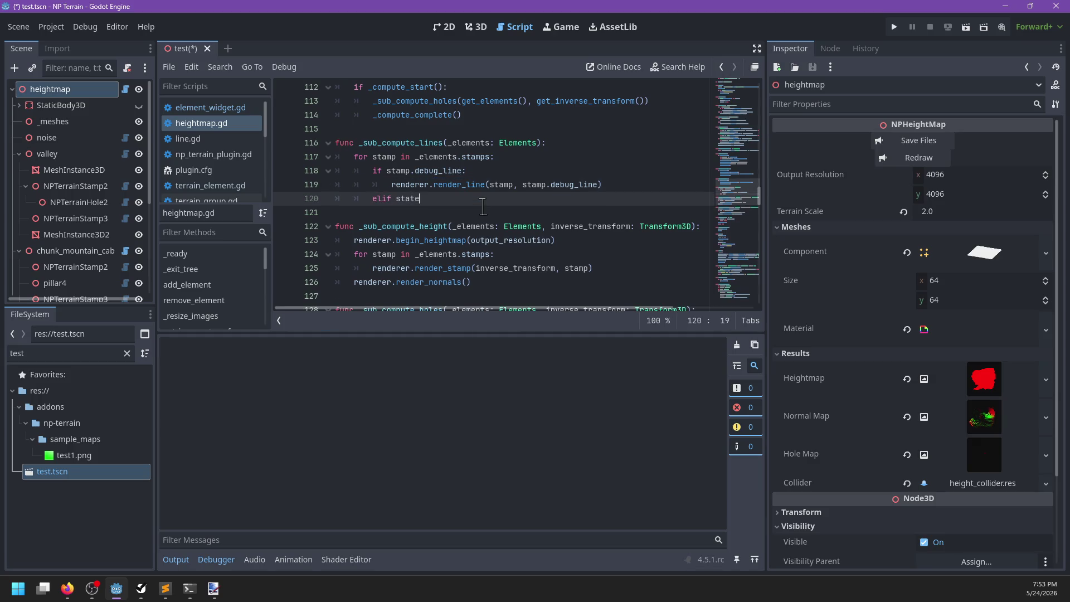
key("BackSpace")
key("BackSpace")
type("mp.")
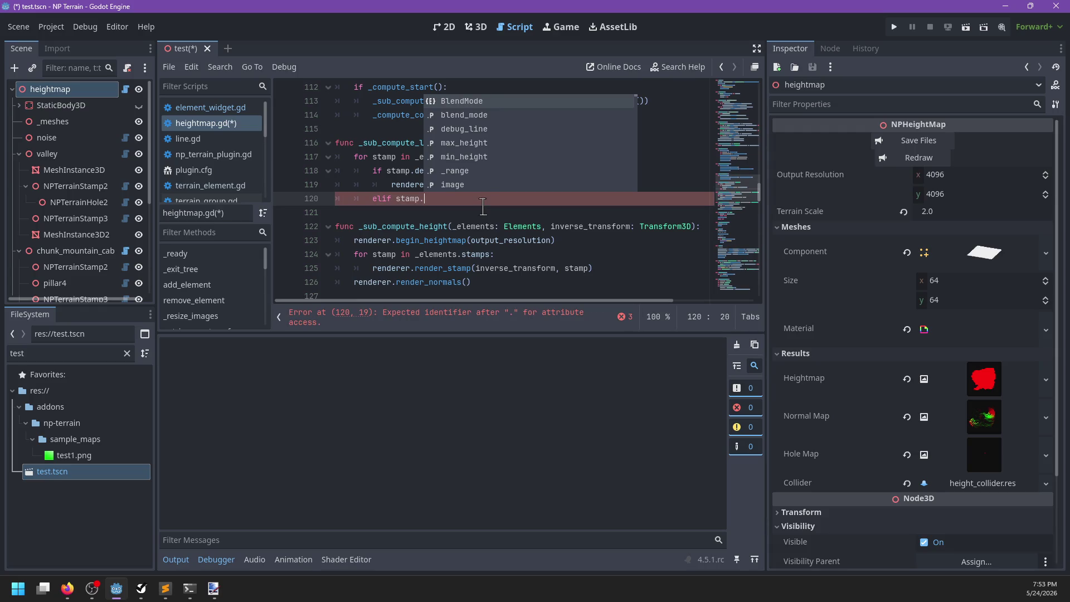
type("result_image:")
key("Return")
type("re")
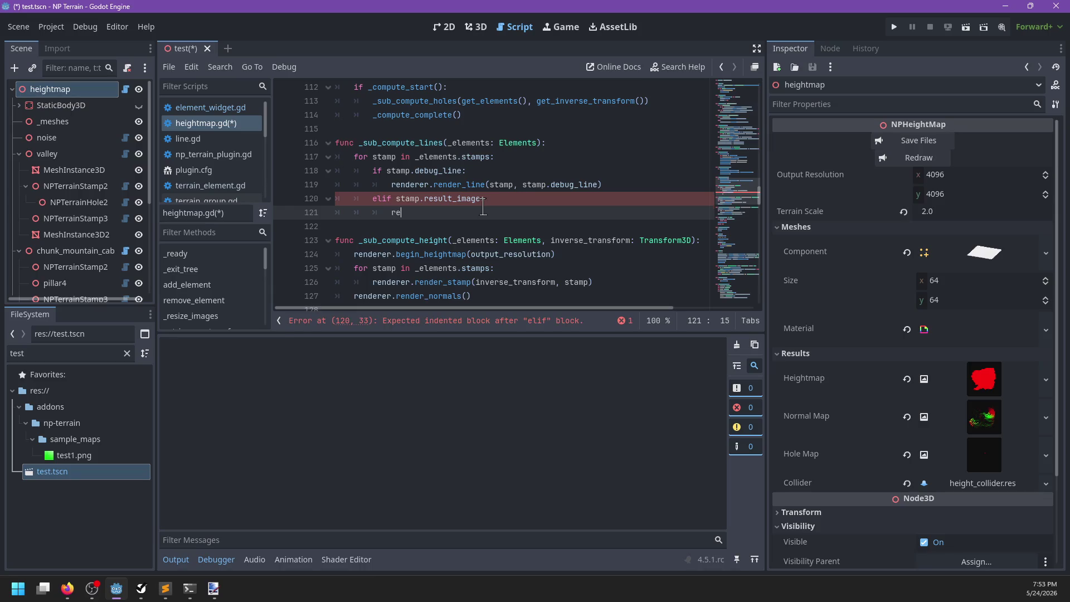
type("nderer.gpu.free_rid(stamp.result_image")
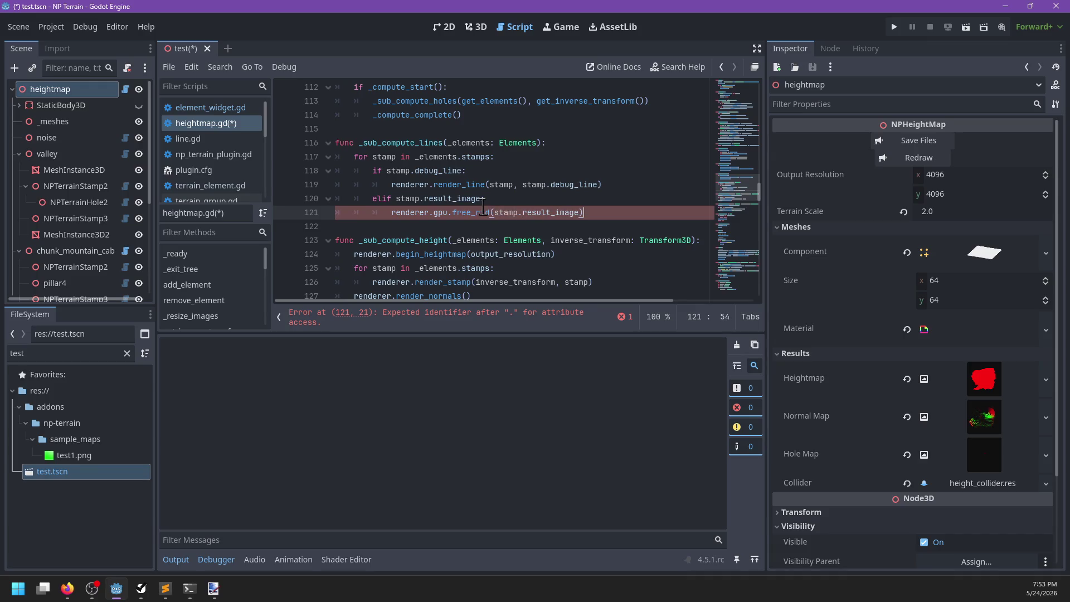
key("ctrl+s")
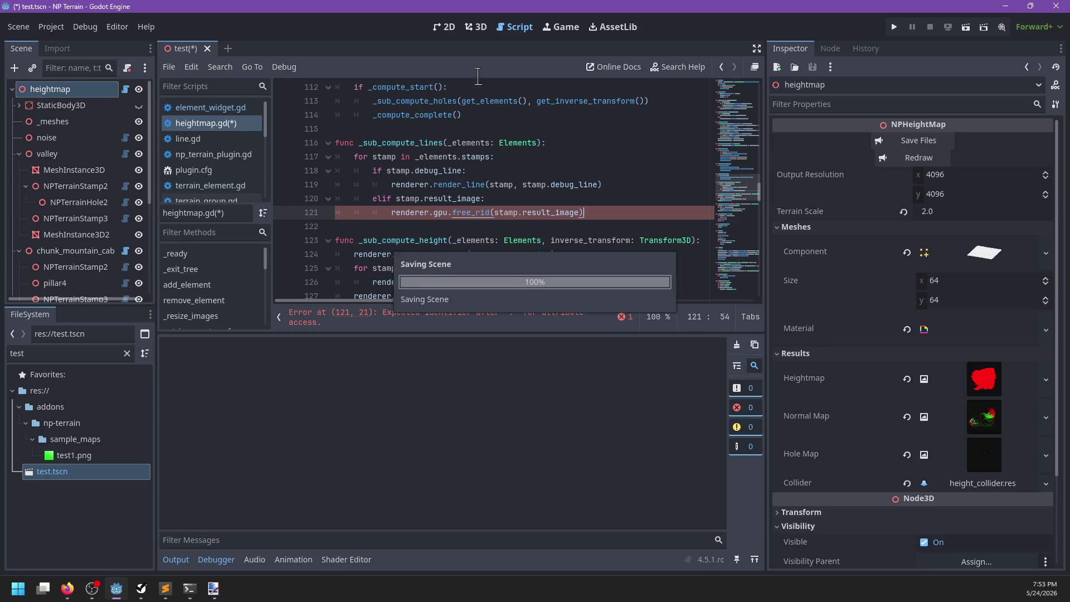
Redraw the heightmap, clear the resulting errors, and select NPTerrainStamp2 under valley
left_click(476, 27)
left_click(919, 158)
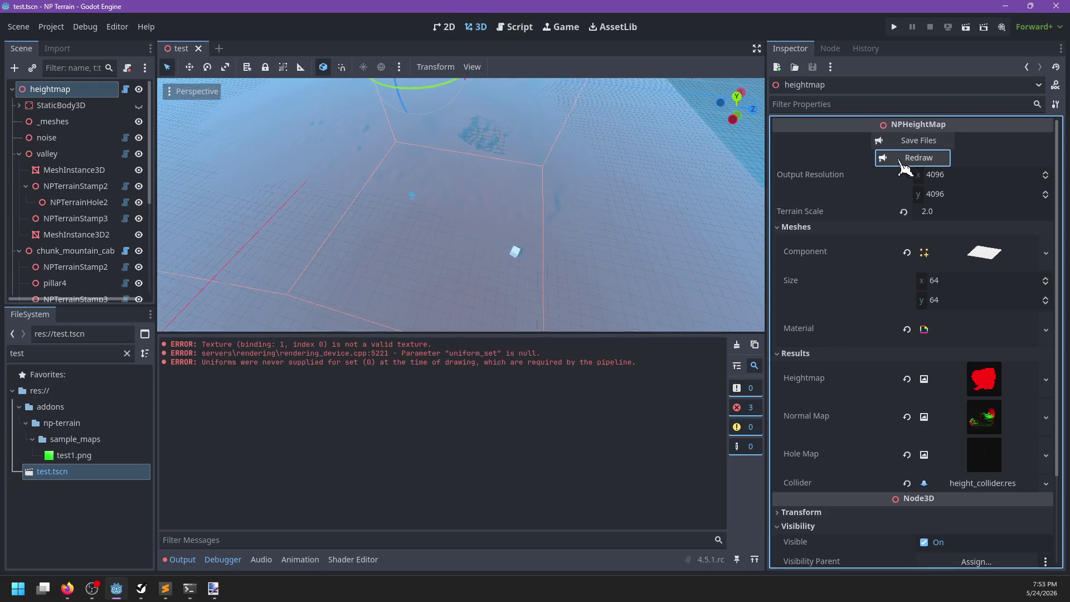
scroll(445, 250, "up", 3)
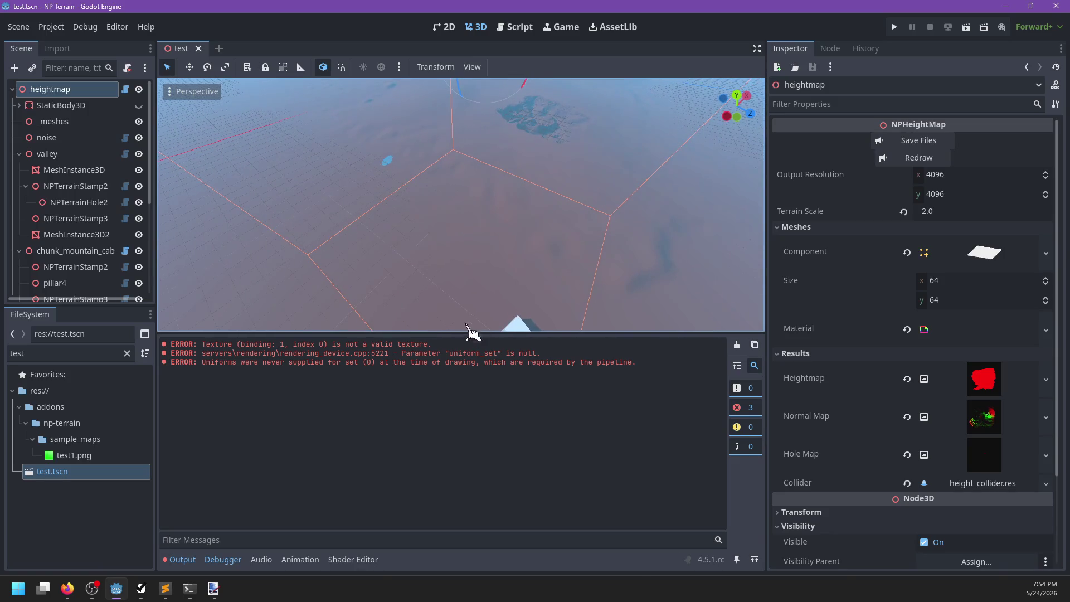
scroll(483, 230, "down", 3)
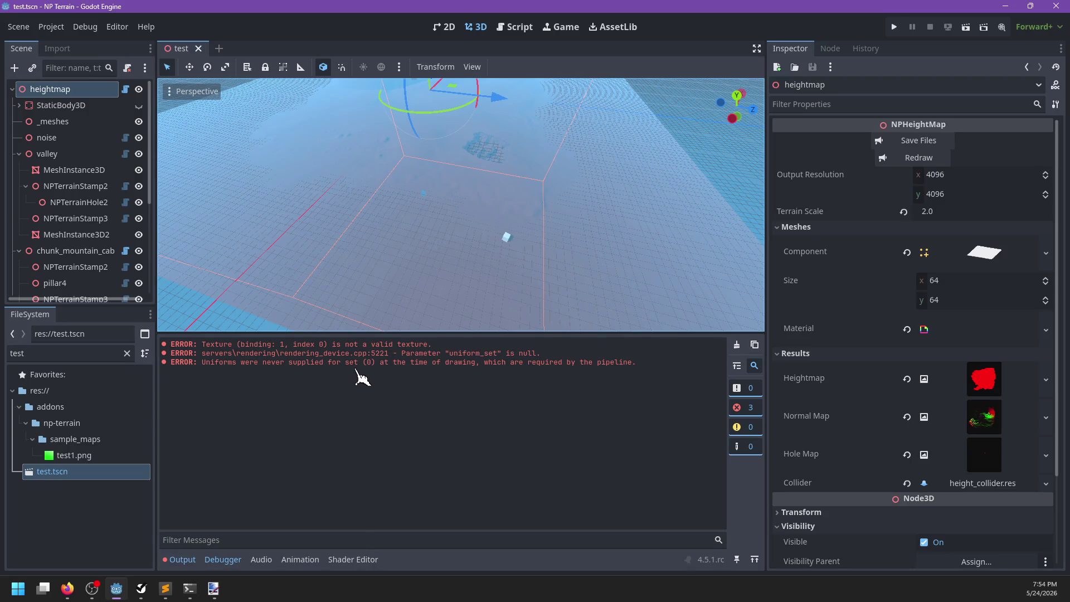
left_click(736, 345)
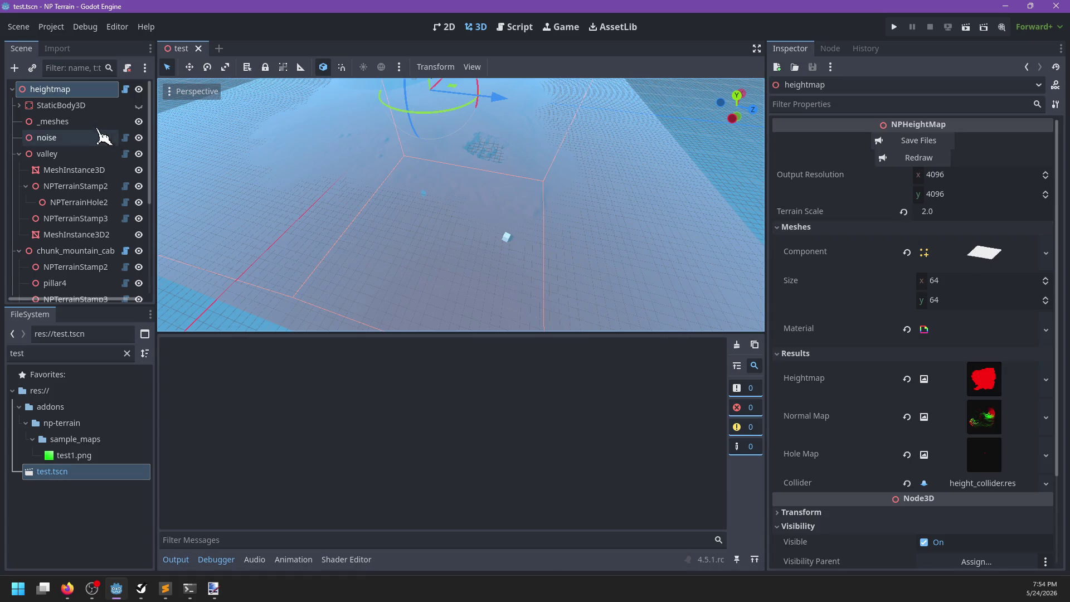
left_click(66, 174)
left_click(69, 186)
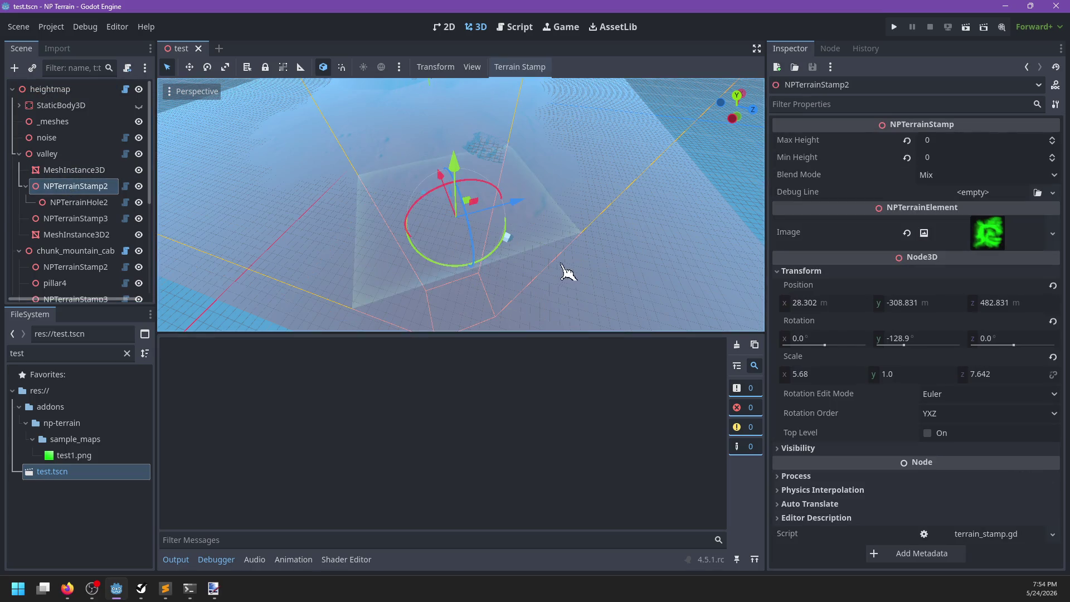
scroll(571, 276, "down", 5)
In Sublime Text, examine the imageLoad, heightmap, max and clamp usages in draw_line_height.glsl
mouse_move(165, 588)
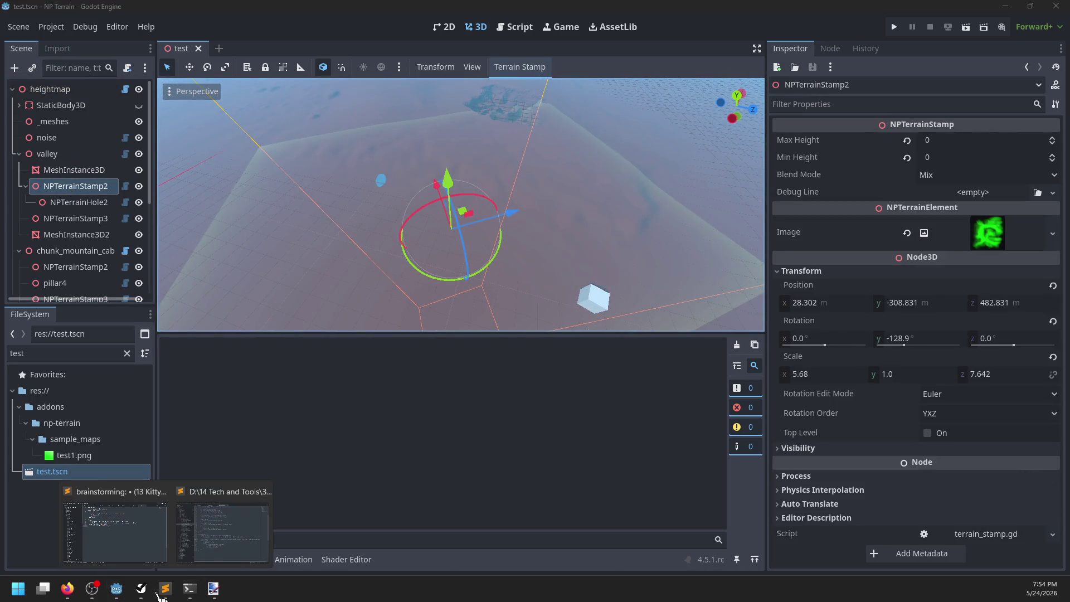
left_click(229, 523)
double_click(421, 380)
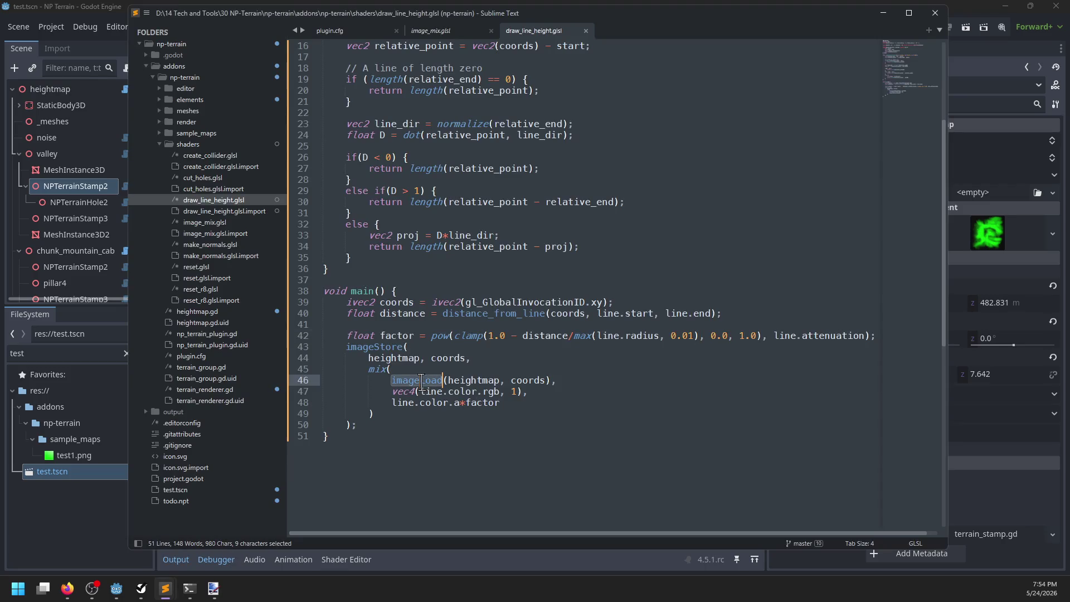
double_click(381, 358)
left_click(455, 381)
double_click(454, 380)
scroll(590, 382, "right", 1)
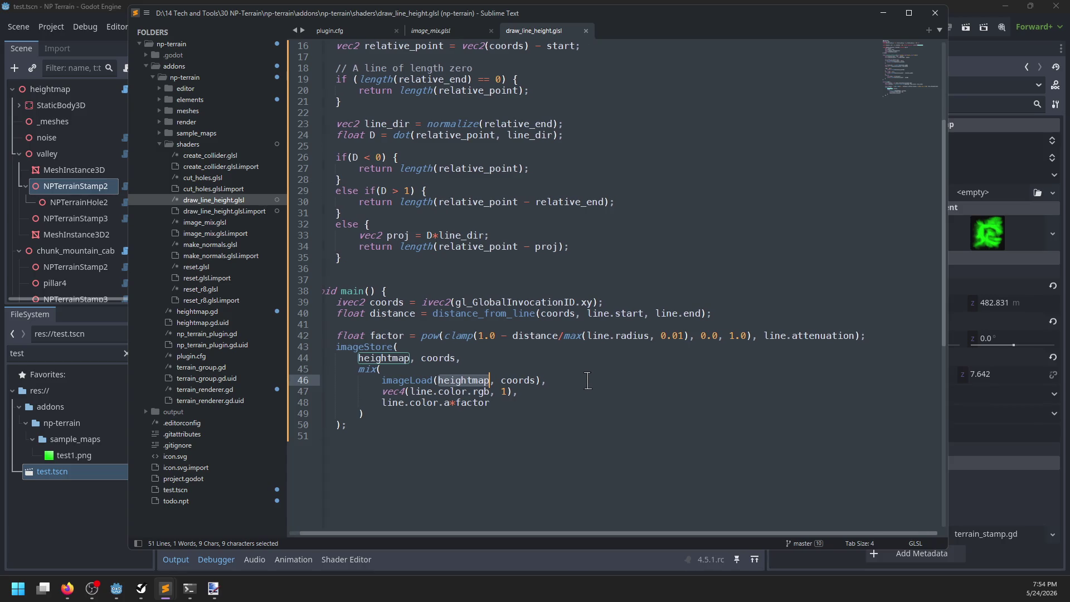
double_click(573, 337)
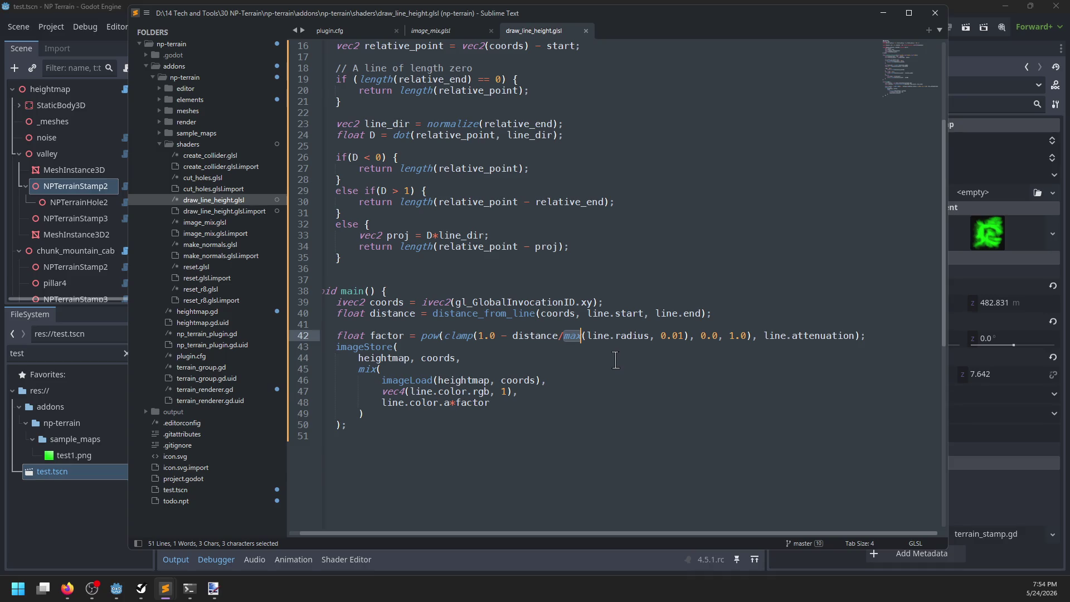
double_click(461, 336)
Put clamp, line.attenuation and the closing ');' of the pow factor on separate lines, and save
left_click(477, 335)
left_click(444, 335)
key("Return")
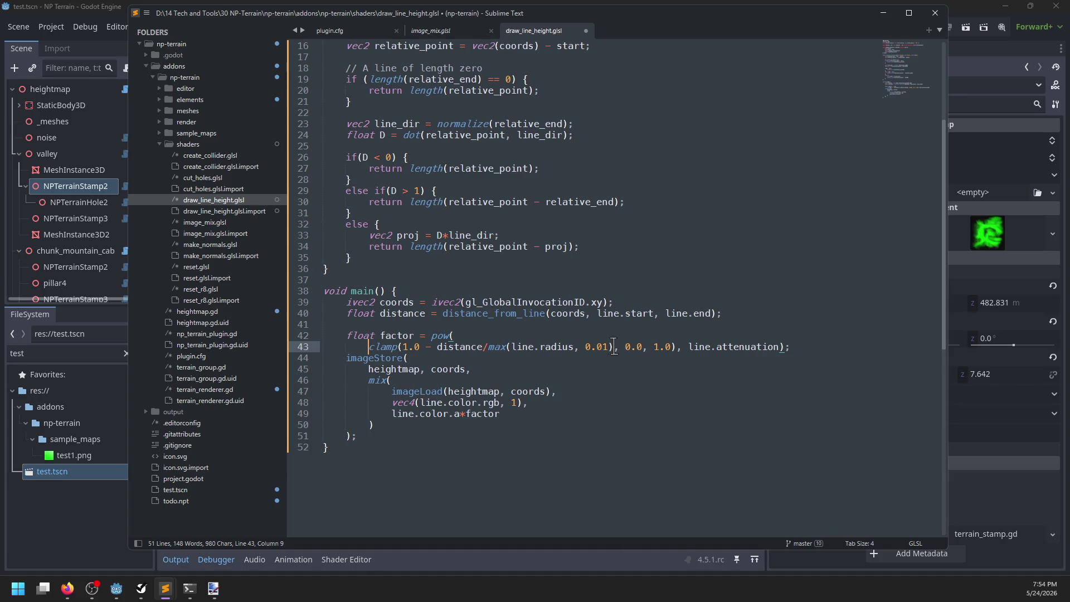
left_click(647, 347)
key("Return")
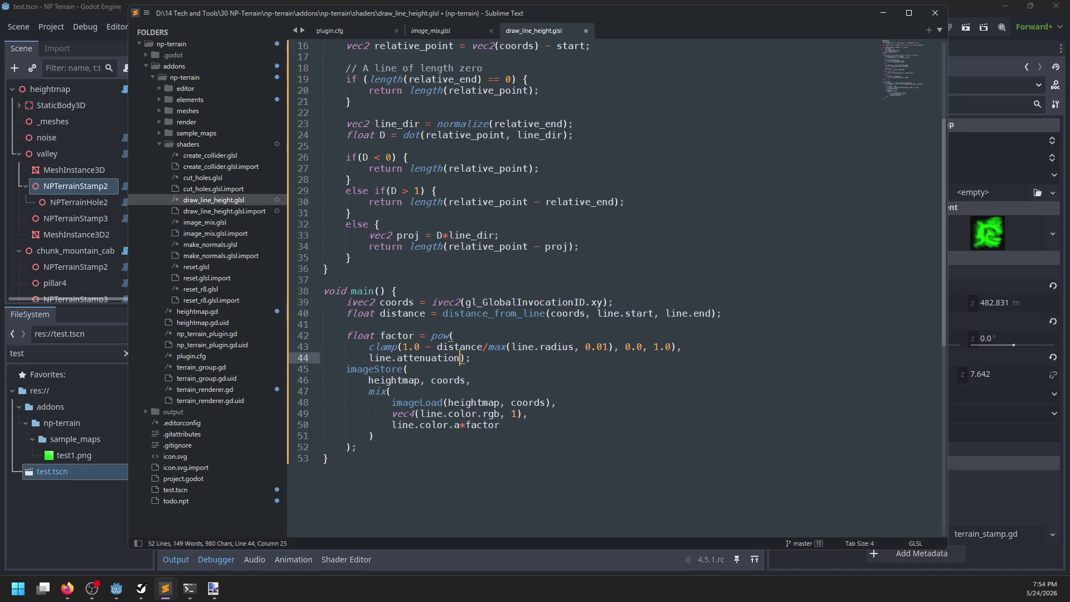
key("Return")
key("BackSpace")
key("BackSpace")
left_click(404, 369)
key("ctrl+s")
Return to Godot's script workspace showing heightmap.gd
key("alt+Tab")
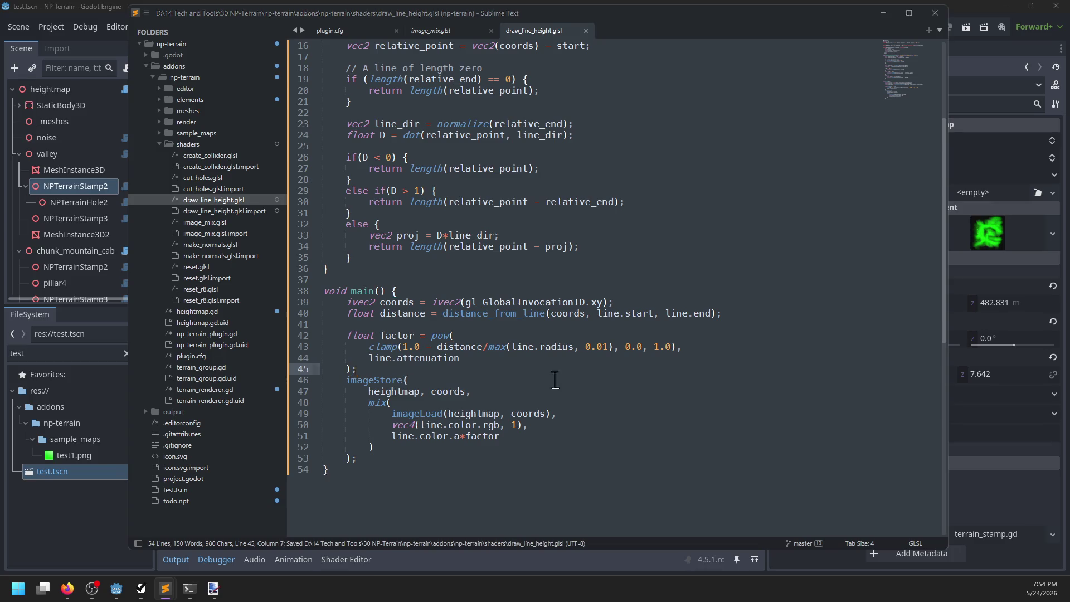
key("alt+Tab")
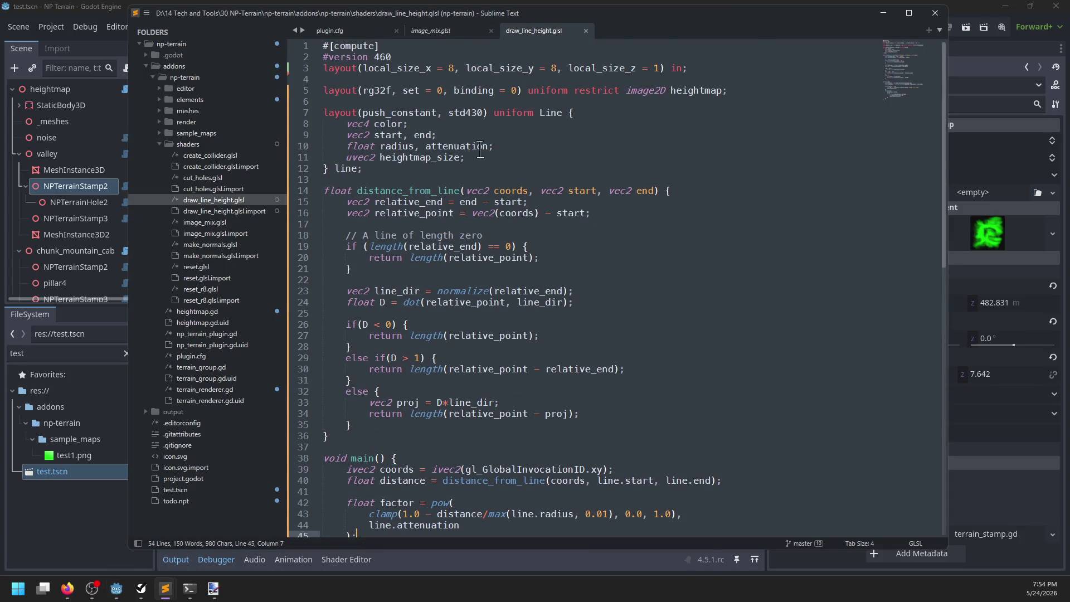
key("alt+Tab")
left_click(515, 27)
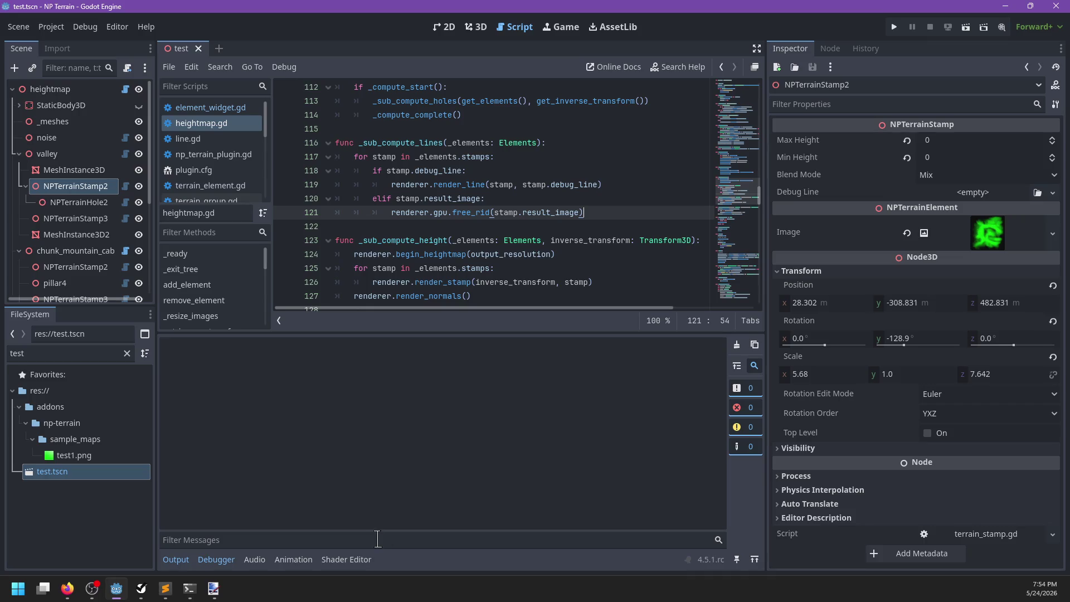
Collapse the bottom panel and assign a new NPTerrainLine as NPTerrainStamp2's Debug Line
left_click(216, 559)
left_click(176, 560)
left_click(175, 560)
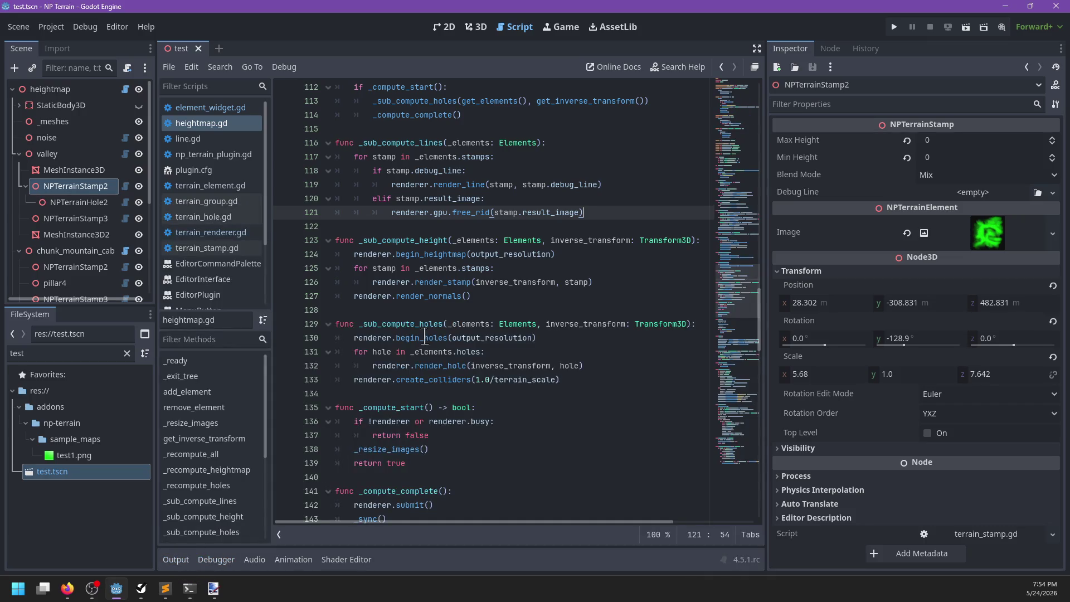
left_click(983, 192)
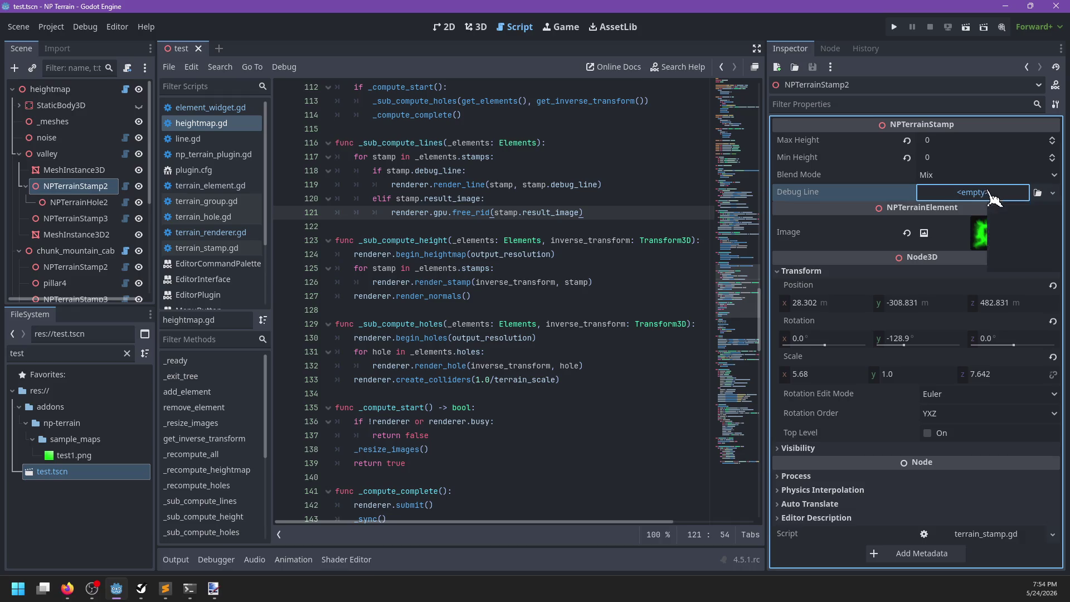
left_click(1020, 225)
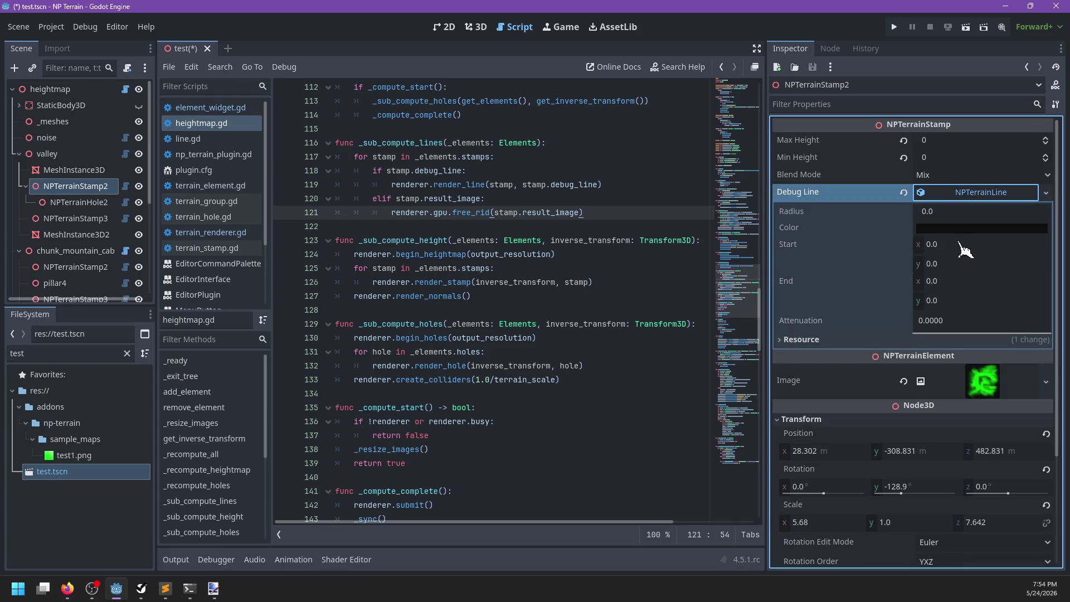
Set the debug line's End to (1, 1) and Attenuation to 1.00, then open terrain_renderer.gd
left_click(961, 245)
left_click(969, 282)
type("1")
left_click(962, 302)
type("1")
left_click(961, 330)
left_click(954, 320)
type("1")
key("Return")
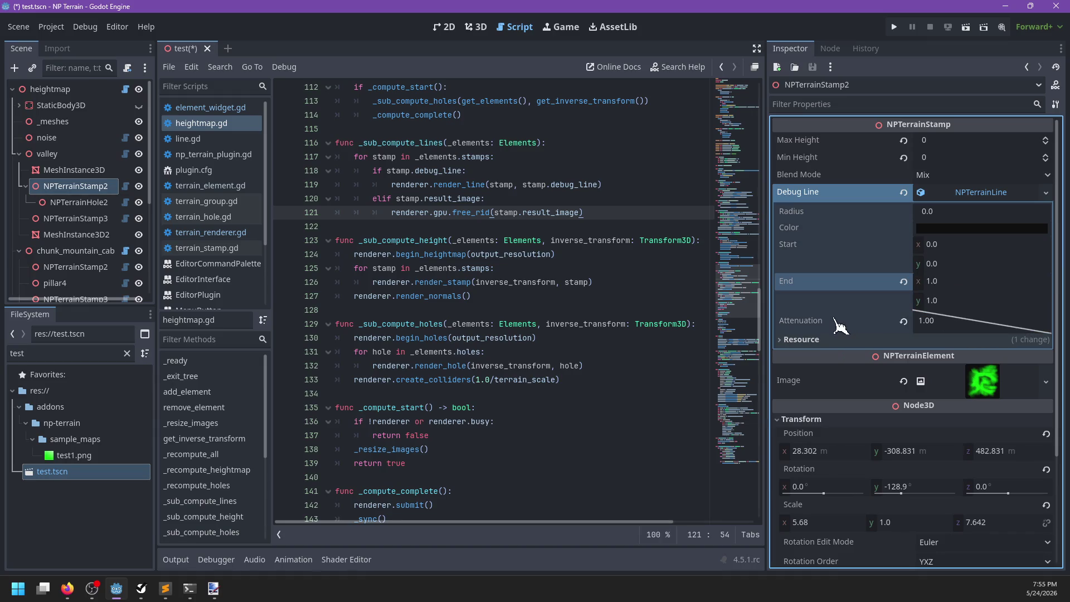
left_click(206, 232)
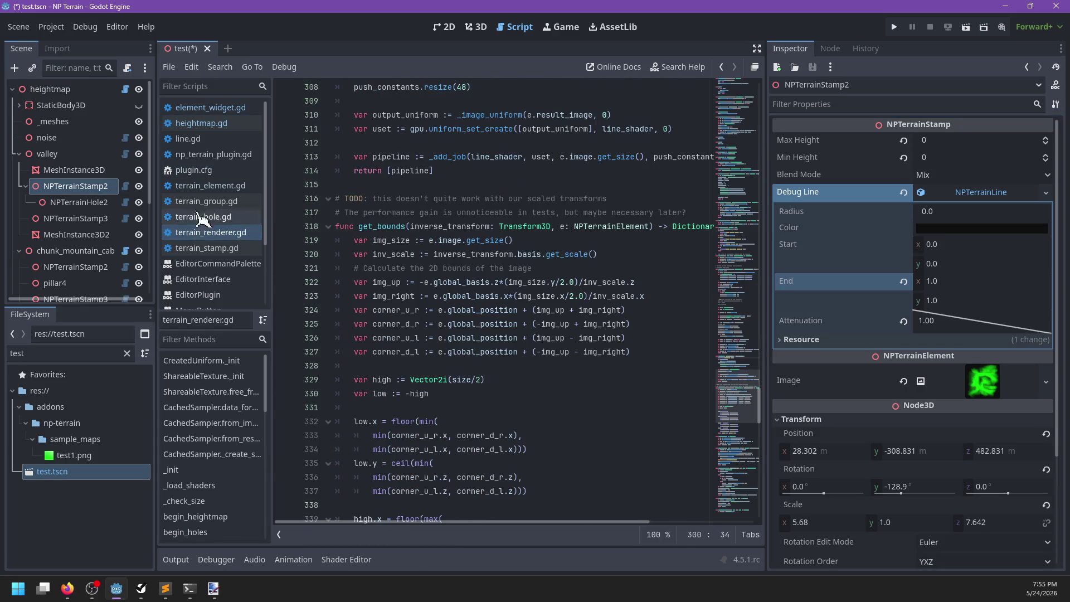
In line.gd, default radius to 10.0 and color to Color.GREEN, then save with Ctrl+S
left_click(206, 138)
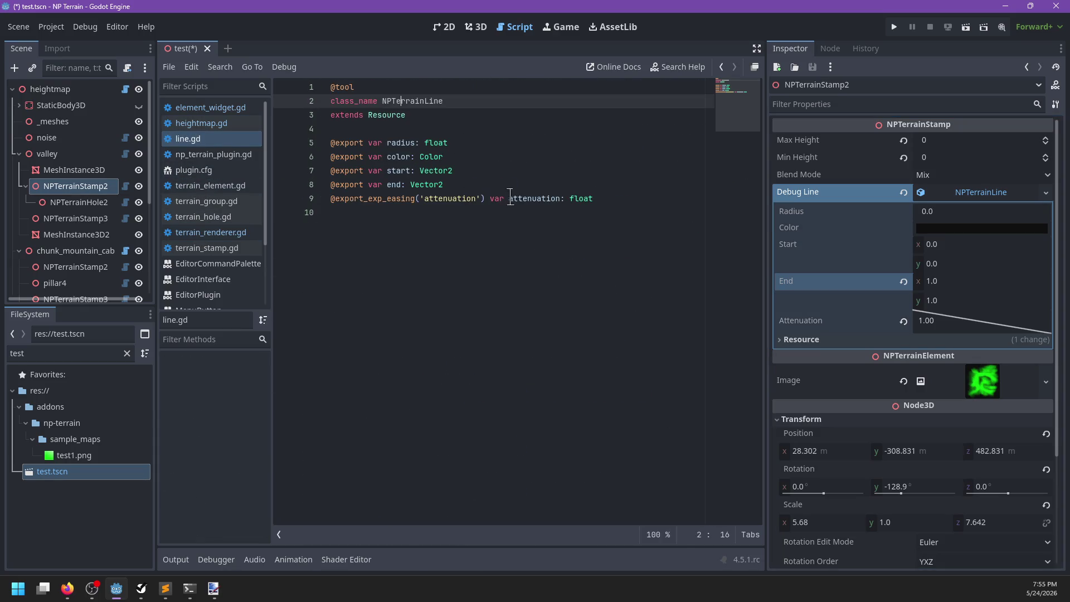
left_click(615, 198)
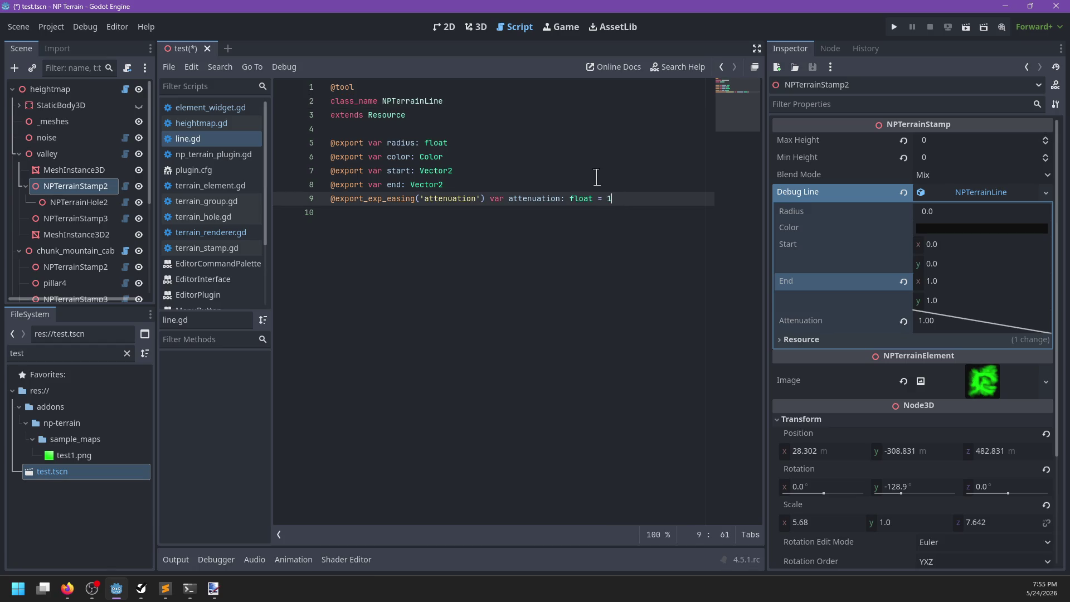
key("Up")
key("Up")
key("Up")
type("10")
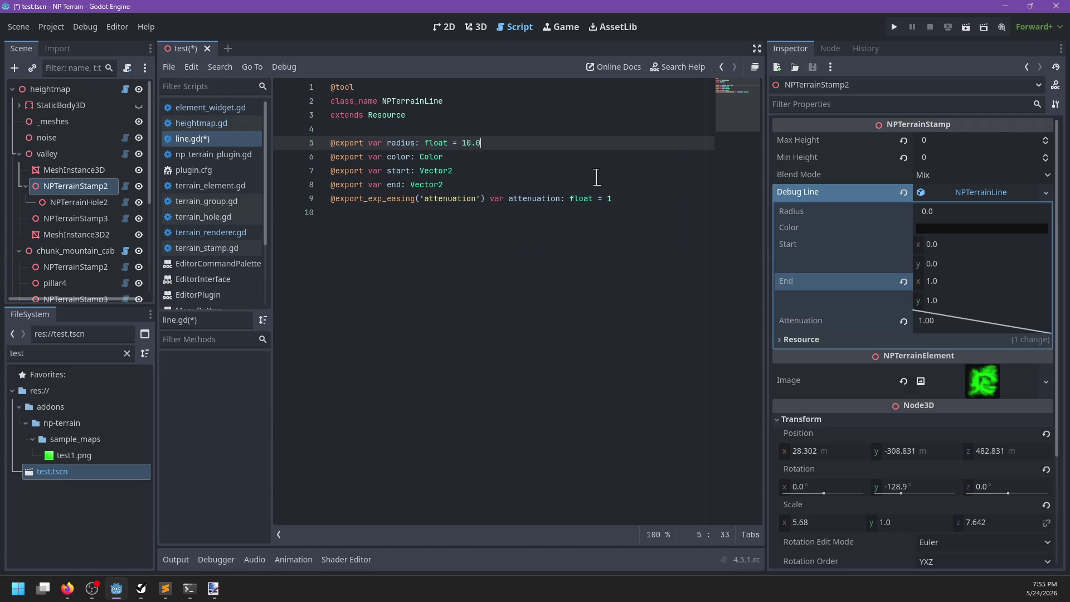
key("Down")
type("o")
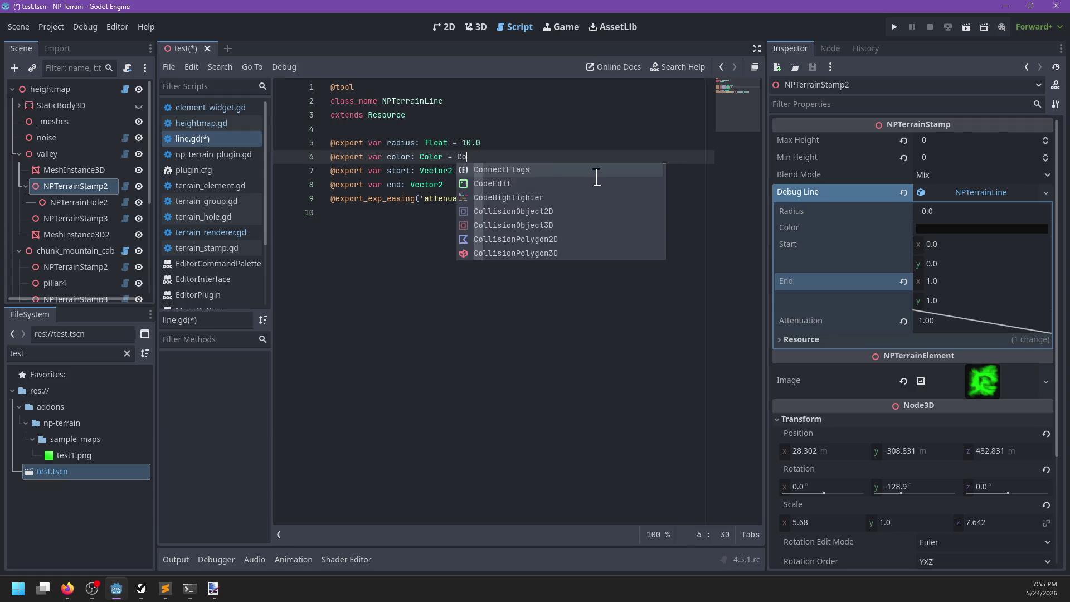
type("lor.GREEN")
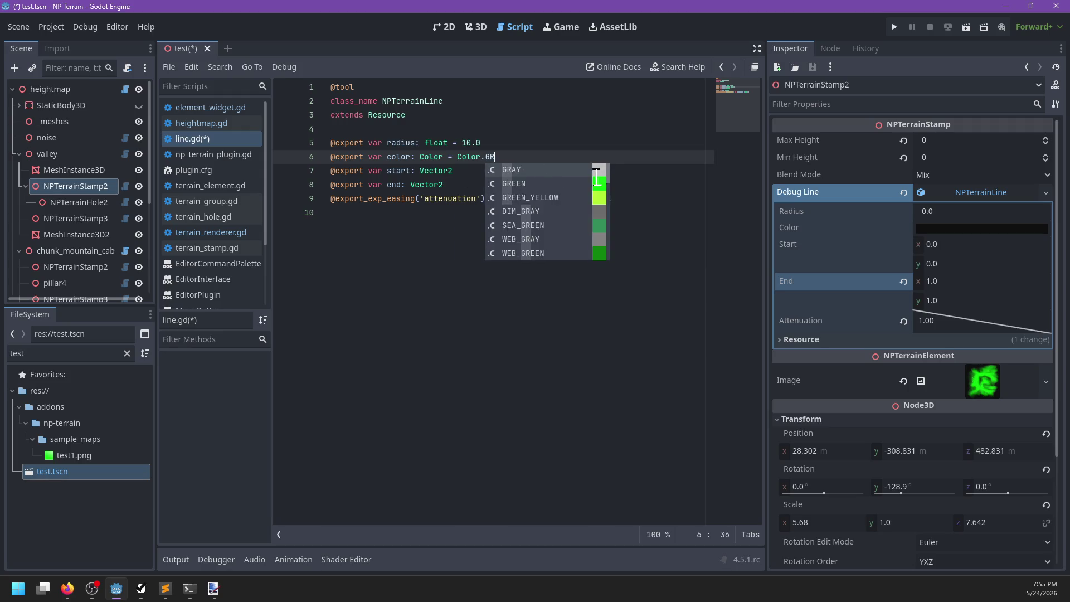
key("Return")
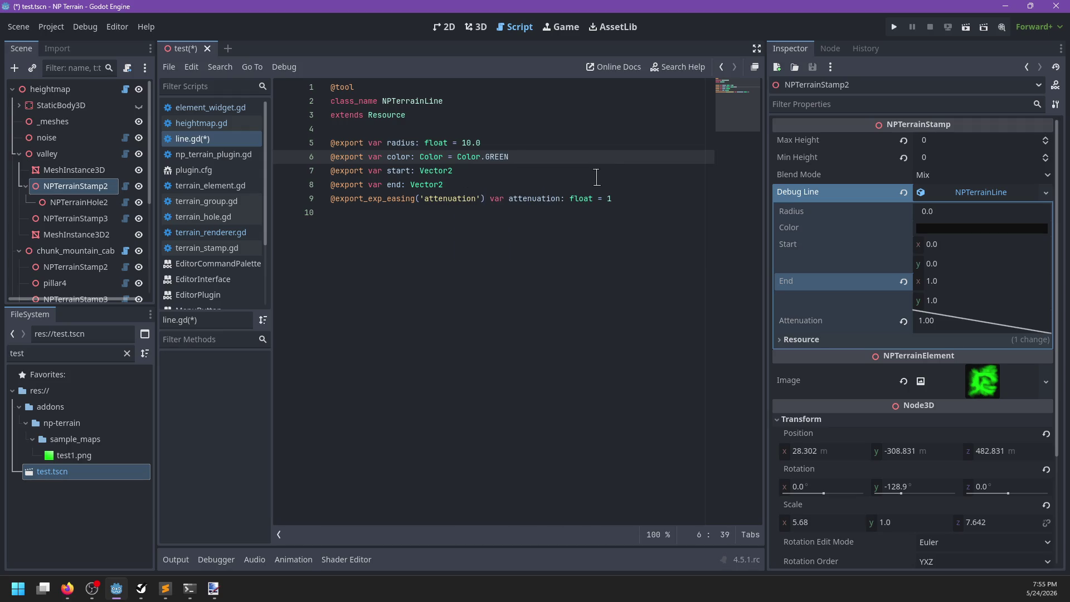
key("ctrl+s")
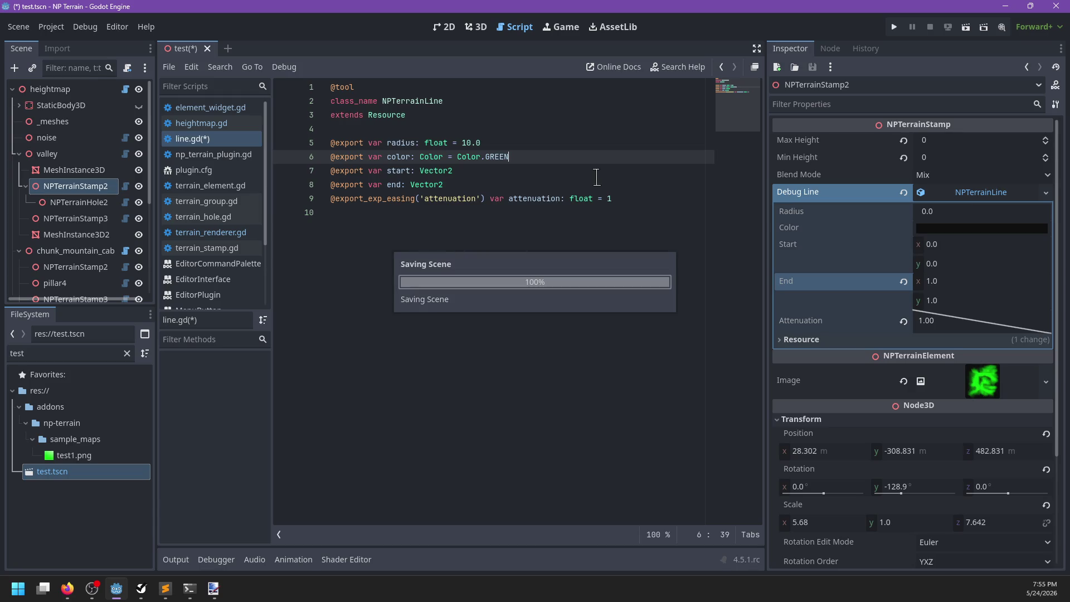
Move the caret through the start, attenuation and end declarations in line.gd
key("Down")
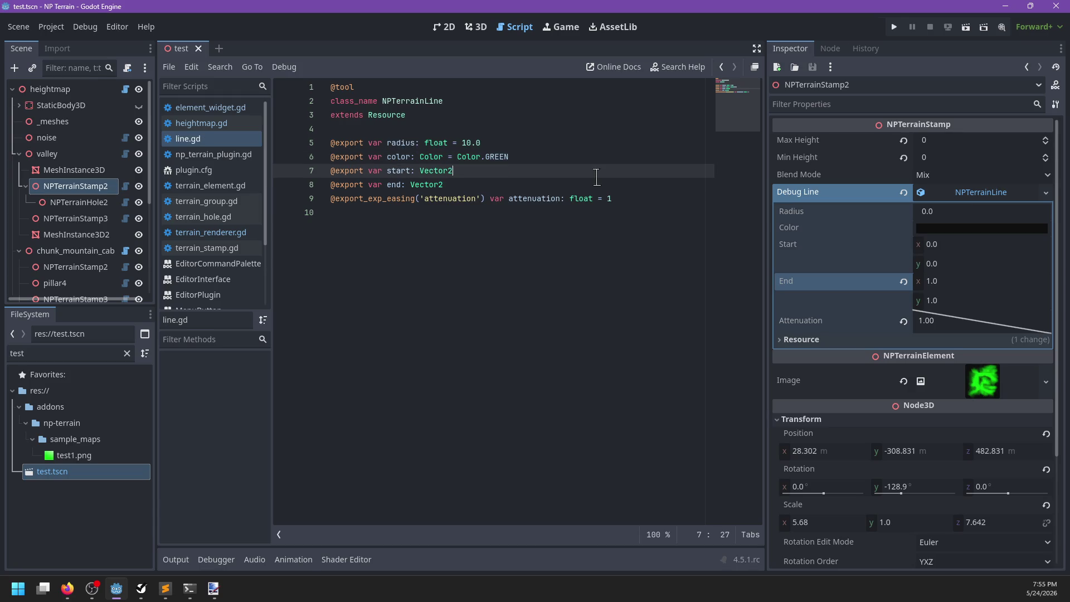
key("Down")
key("Down")
key("Up")
key("Up")
left_click(469, 182)
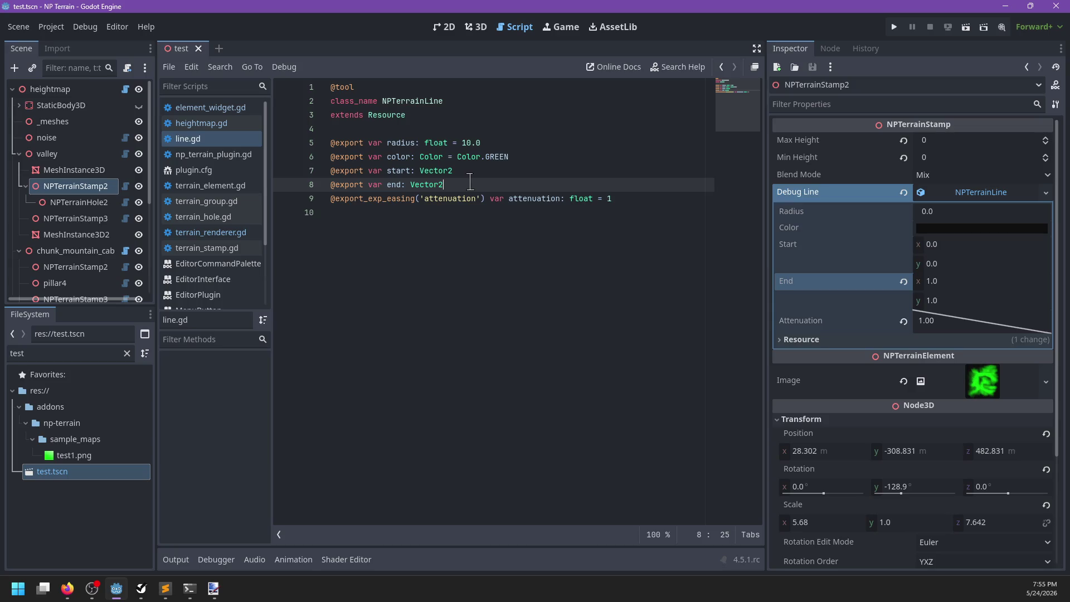
Switch to the 3D view, orbit down onto the terrain stamp, and collapse the Debug Line properties
left_click(478, 27)
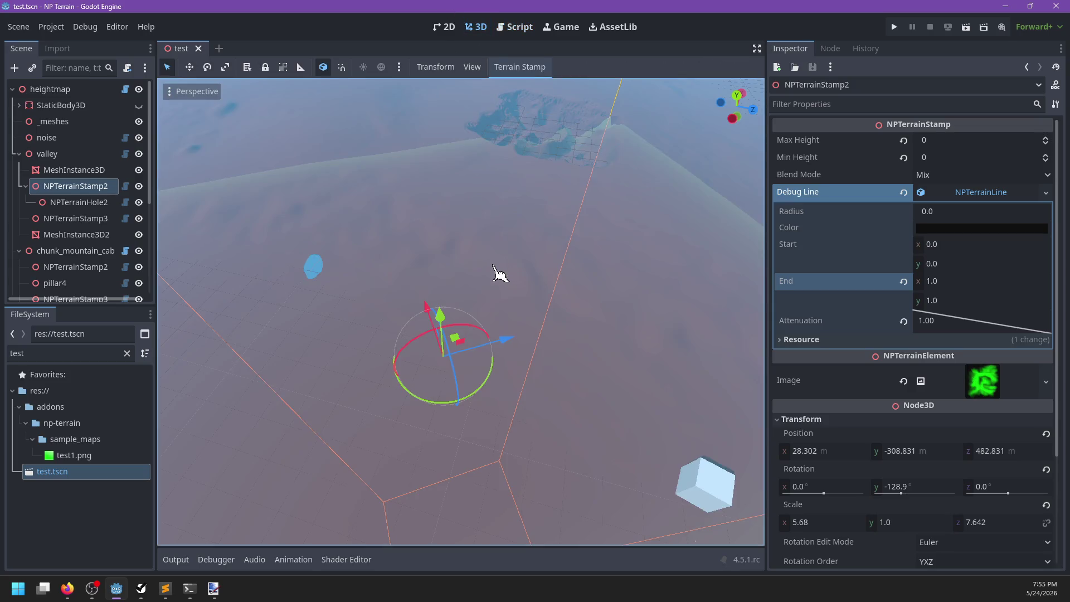
scroll(489, 249, "down", 5)
scroll(336, 293, "up", 5)
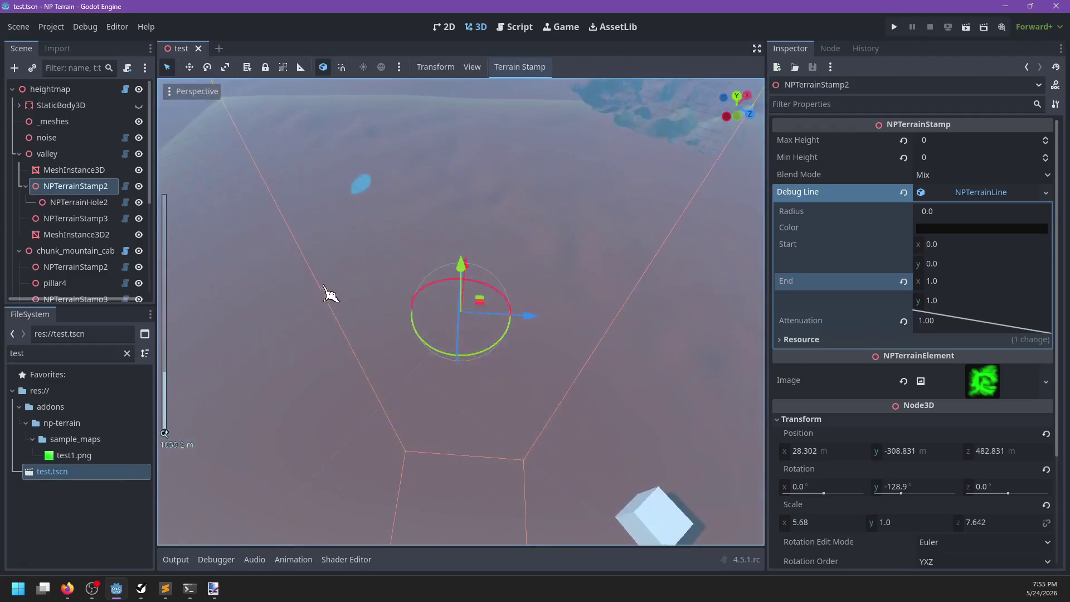
scroll(460, 241, "down", 5)
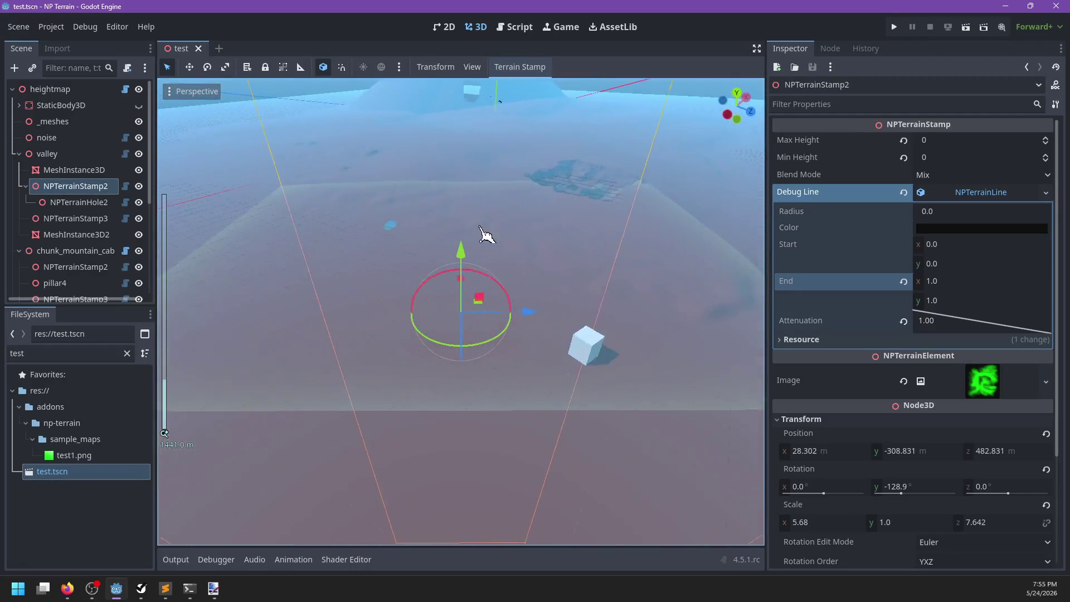
scroll(486, 234, "up", 2)
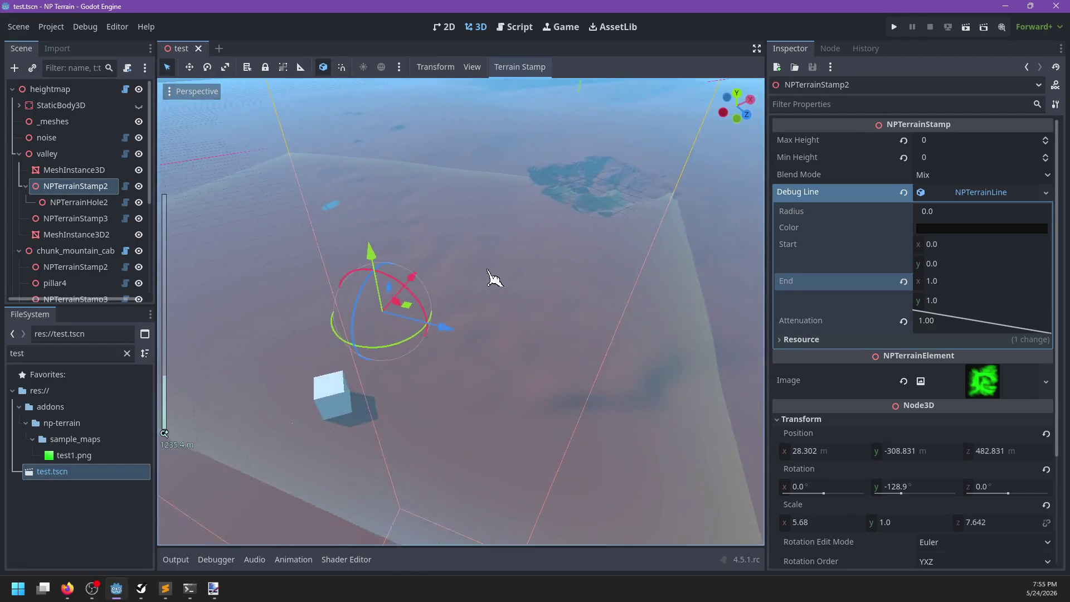
mouse_move(478, 279)
left_mouse_down()
mouse_move(547, 304)
mouse_move(593, 286)
mouse_move(571, 285)
left_mouse_up()
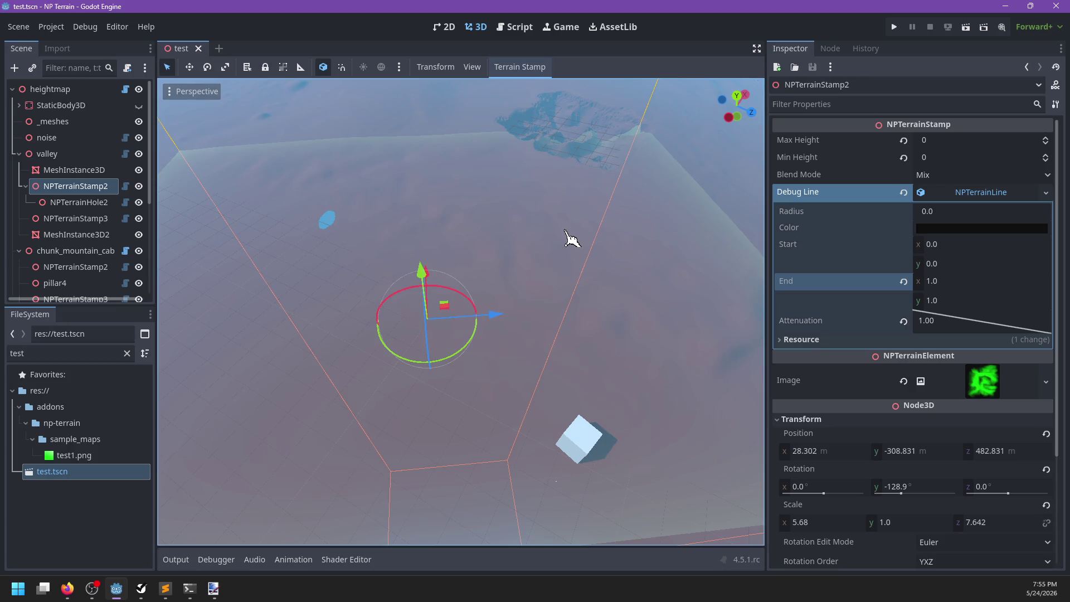
left_click(964, 196)
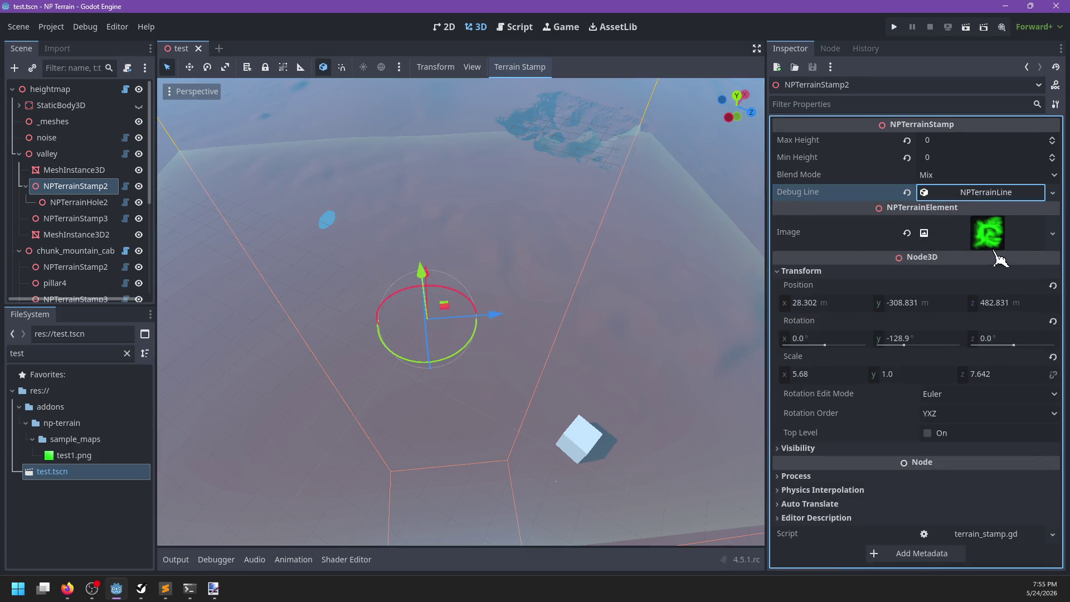
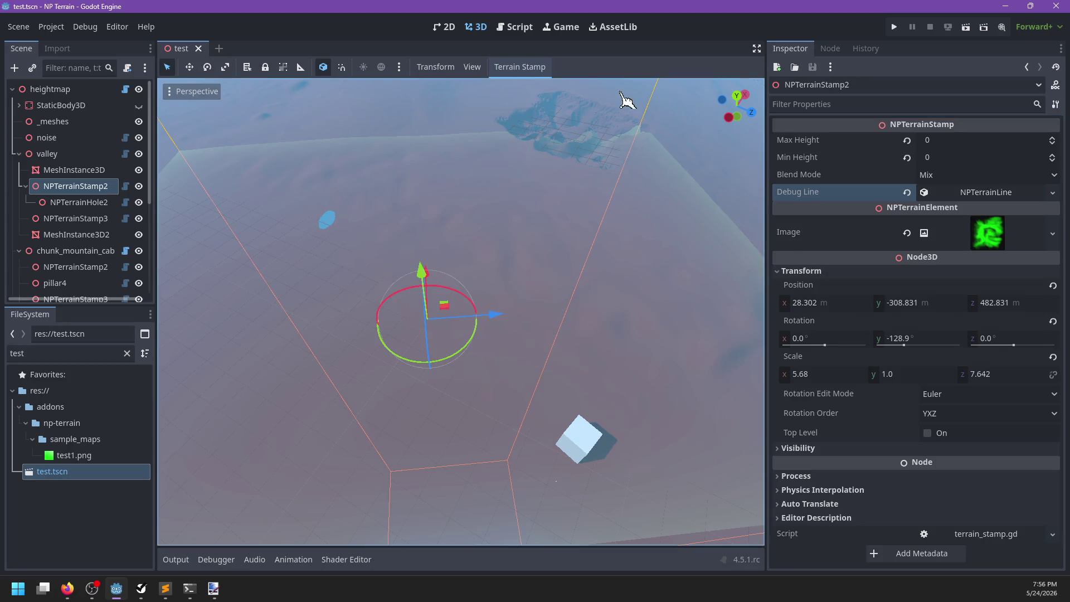
Set the stamp's debug line End point to (1.0, 0.0) and save the scene
left_click(514, 27)
left_click(402, 245)
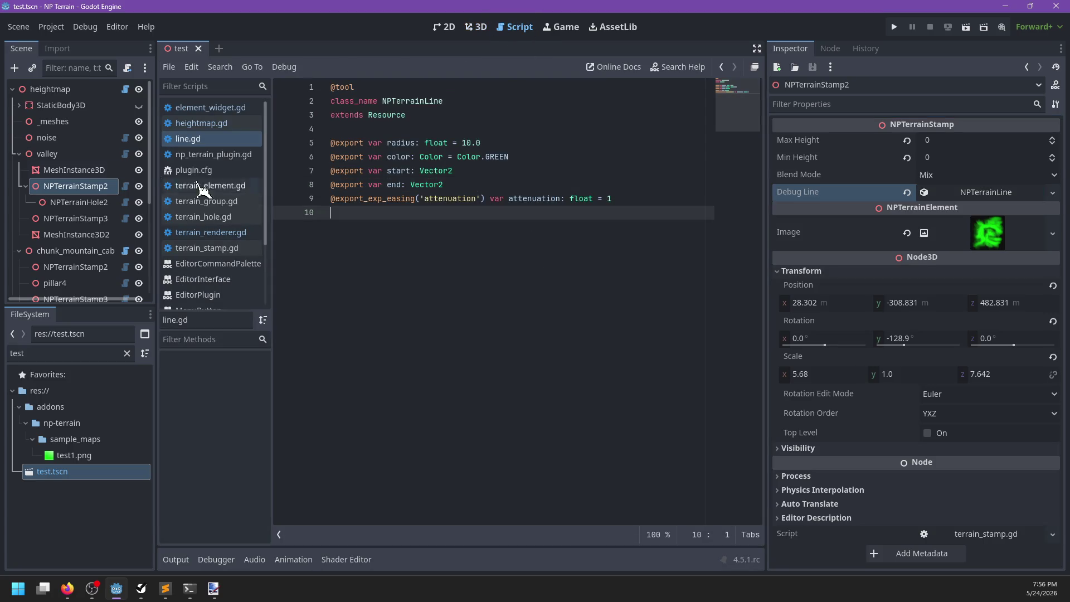
left_click(99, 191)
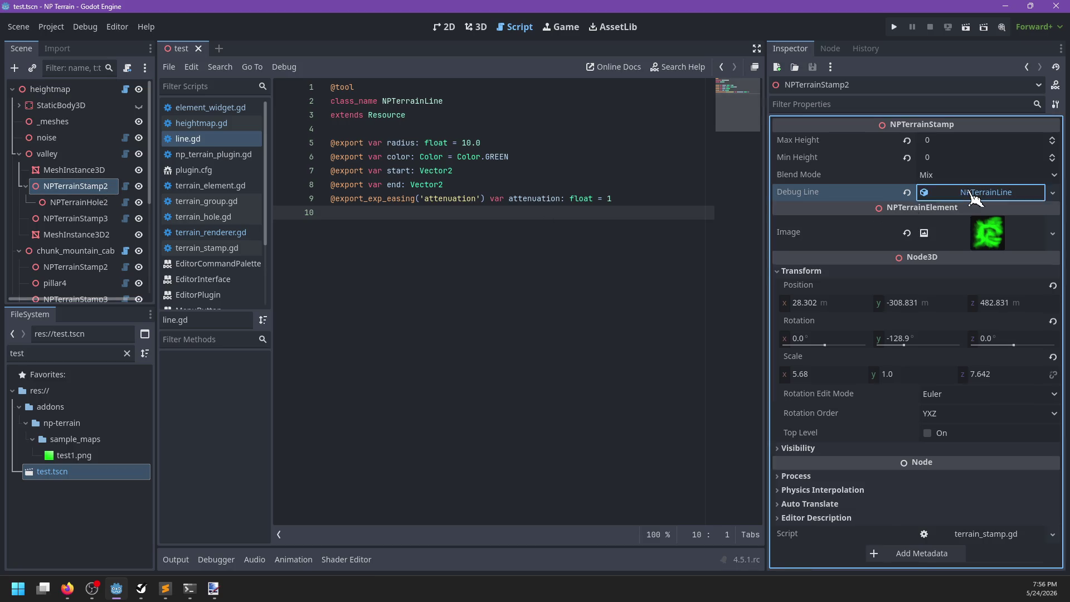
left_click(984, 192)
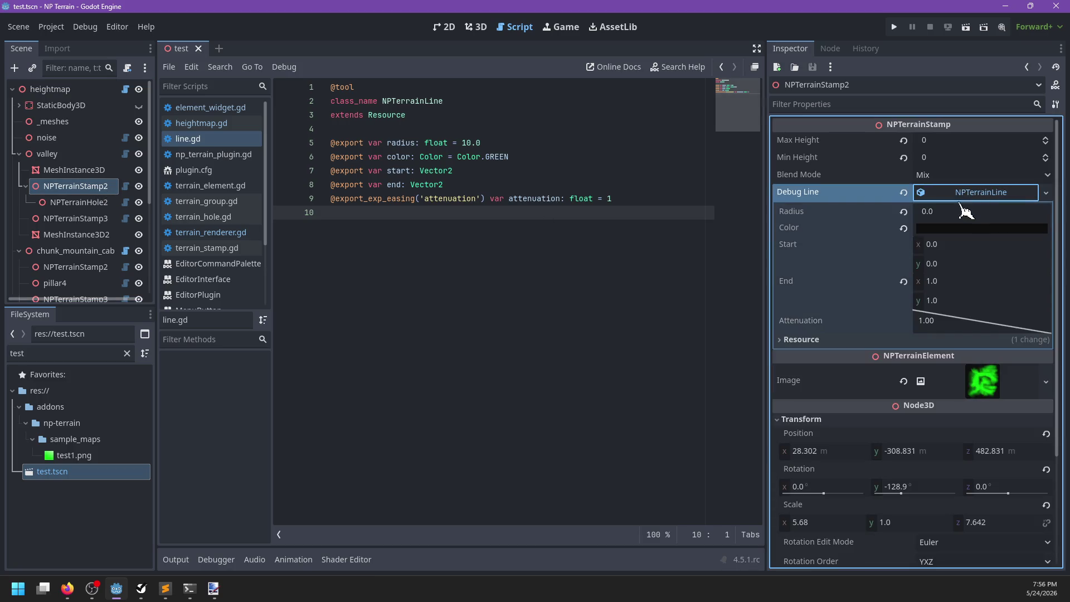
left_click(904, 281)
left_click(972, 289)
type("1")
key("Return")
key("ctrl+s")
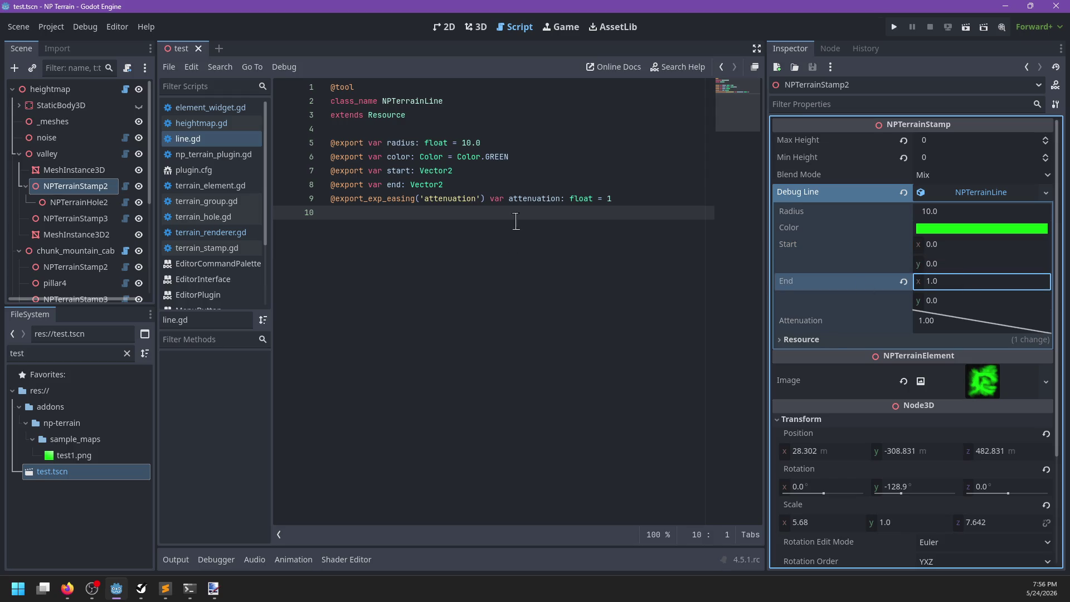
Regenerate the heightmap in the 3D view and orbit around the terrain, checking the mesh and stamp nodes
left_click(475, 27)
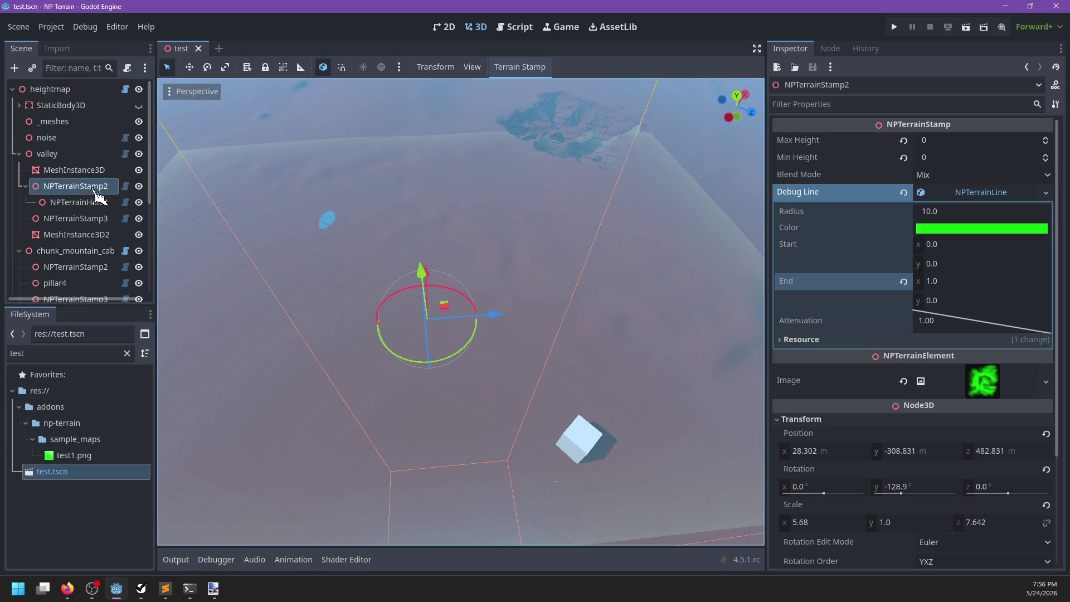
left_click(55, 89)
left_click(909, 157)
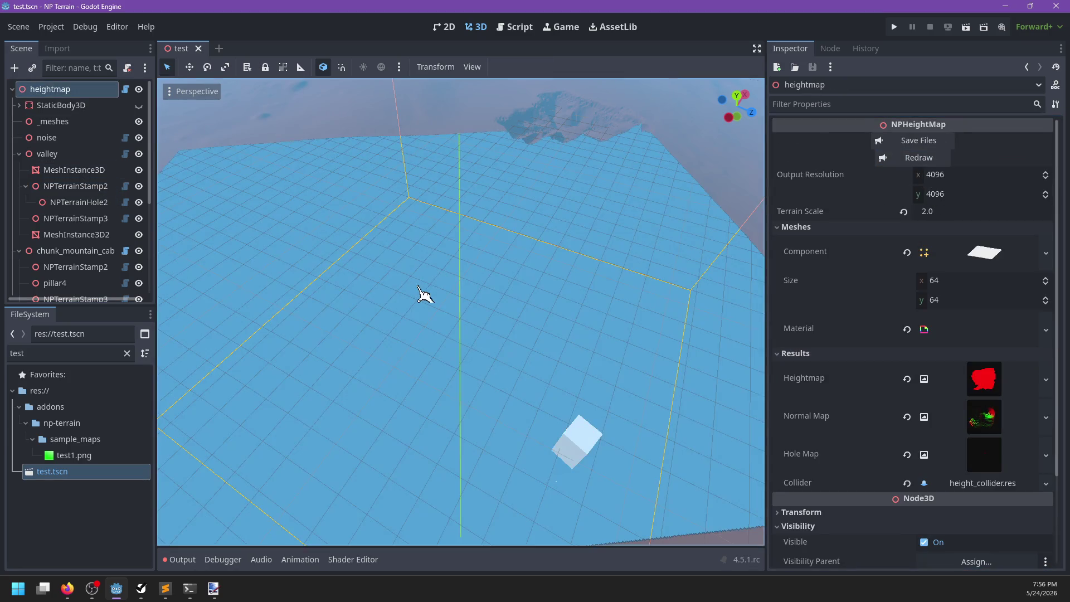
scroll(418, 298, "down", 2)
left_click_drag(411, 301, 606, 279)
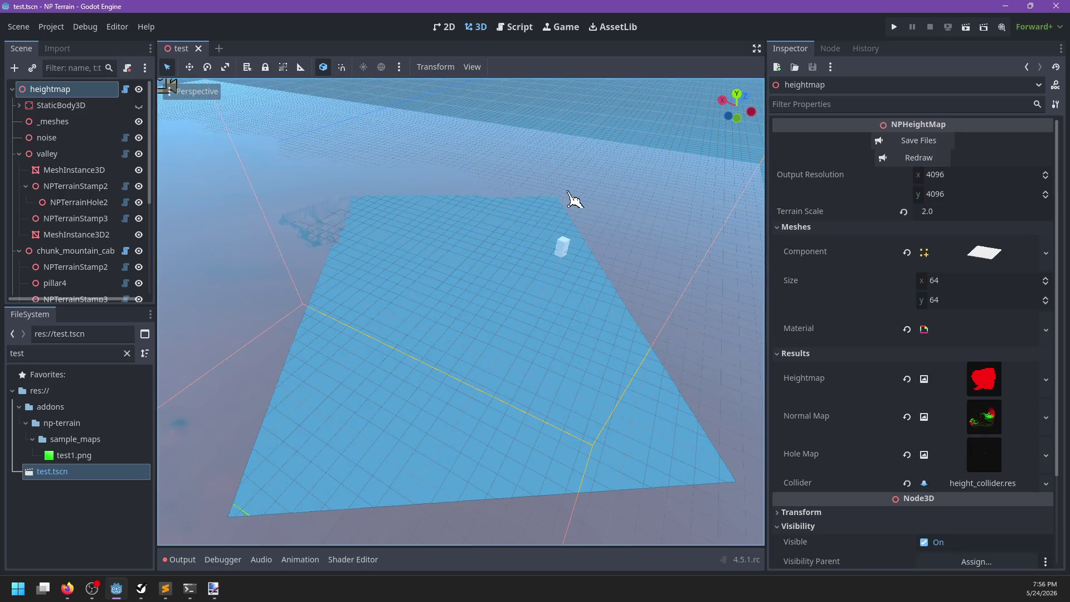
mouse_move(498, 286)
left_mouse_down()
mouse_move(325, 313)
mouse_move(409, 313)
mouse_move(236, 239)
left_mouse_up()
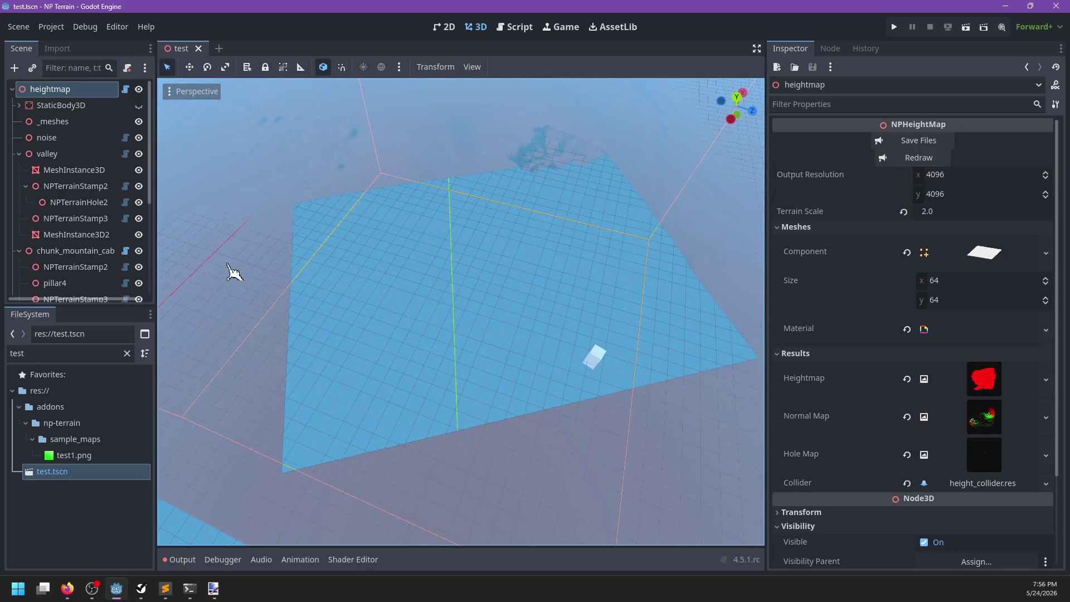
left_click(78, 234)
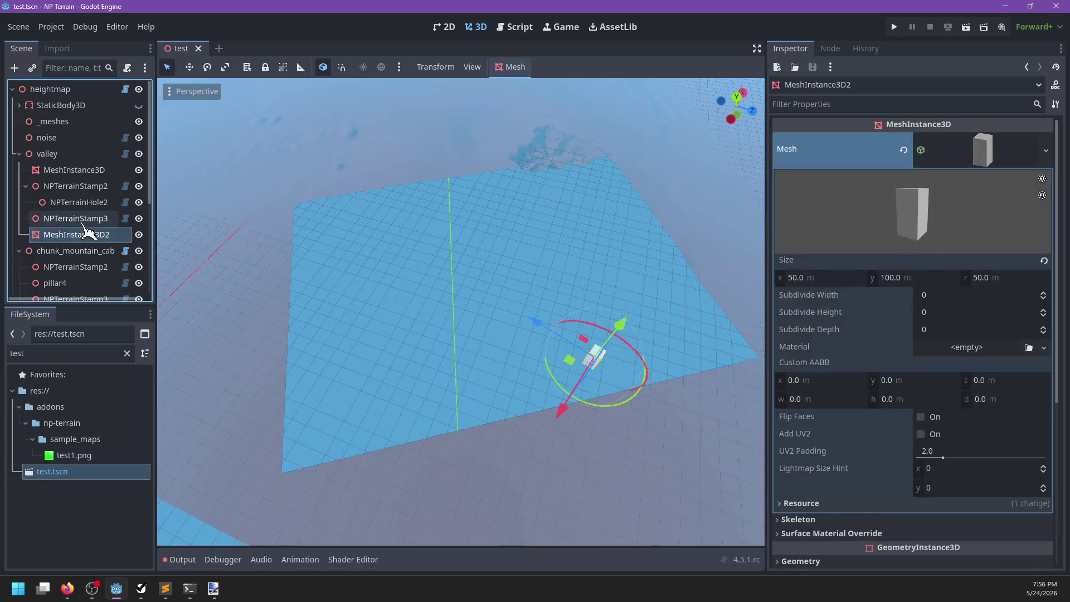
left_click(84, 220)
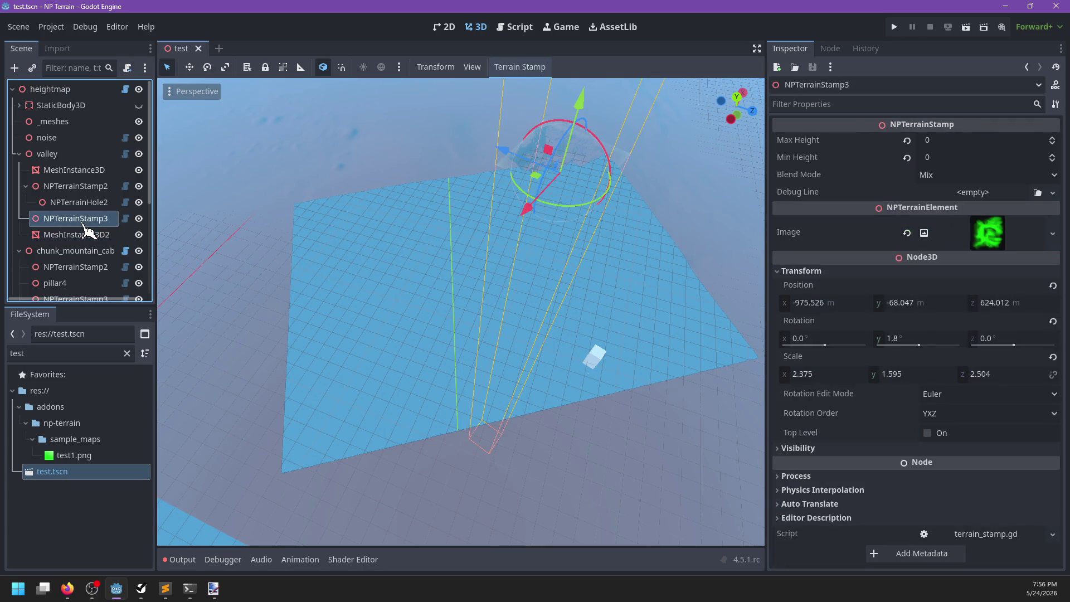
left_click(72, 172)
mouse_move(390, 251)
left_mouse_down()
mouse_move(423, 258)
mouse_move(440, 229)
mouse_move(398, 235)
left_mouse_up()
key("alt+Tab")
In draw_line_height.glsl, set 'float factor =' to a constant 1.0 ahead of pow() and save
scroll(476, 281, "down", 5)
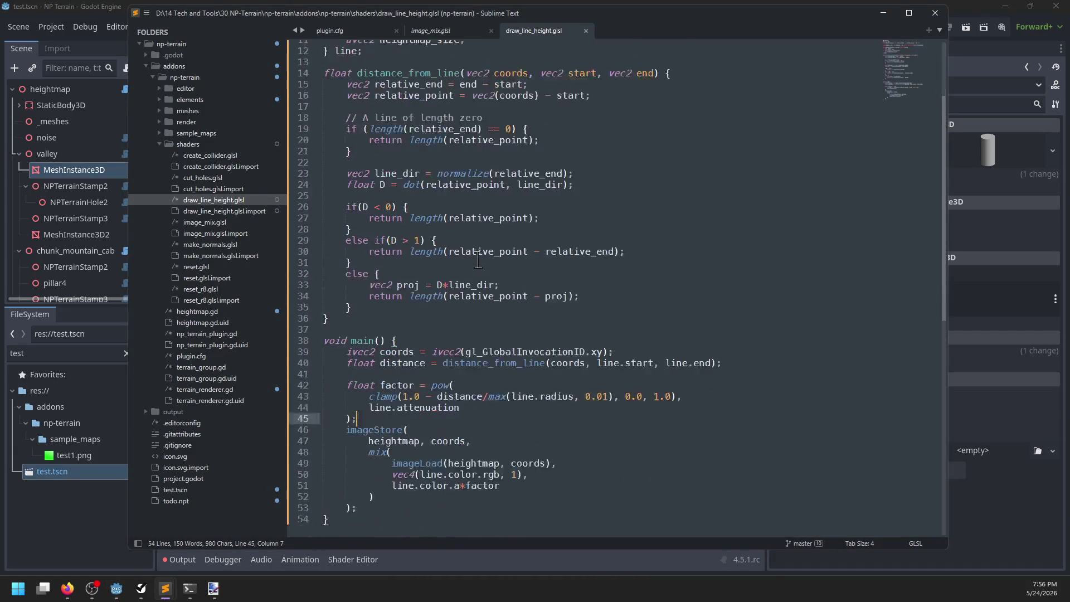
left_click_drag(422, 425, 494, 426)
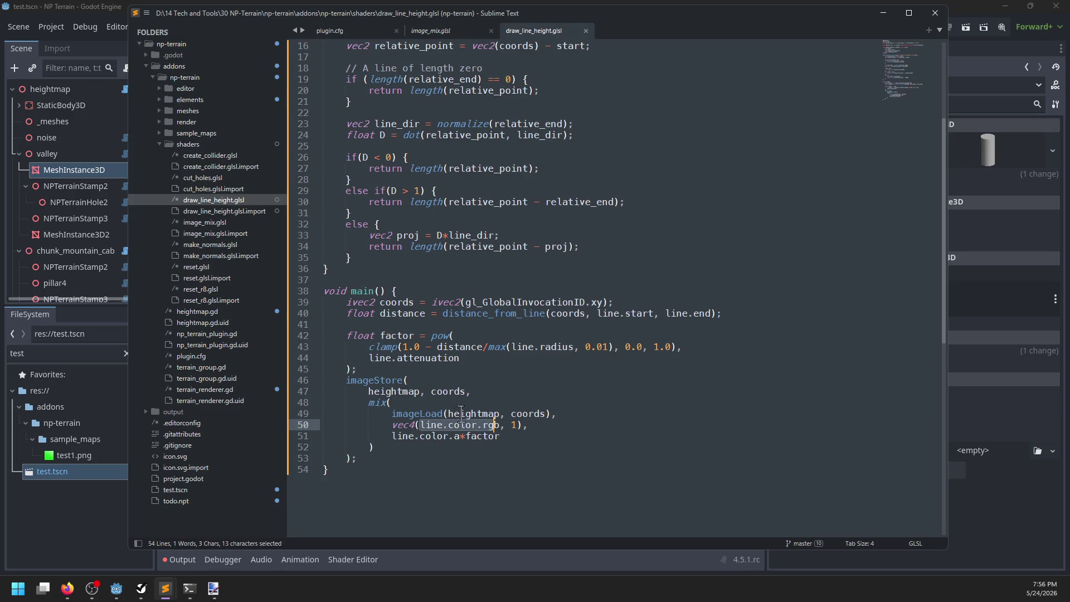
left_click(409, 434)
double_click(482, 436)
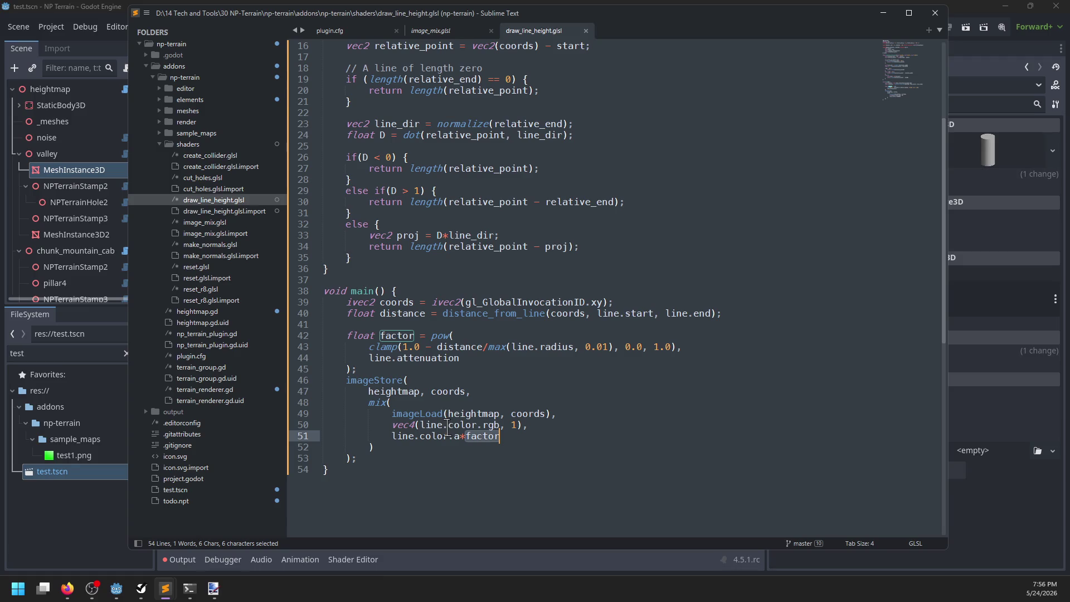
left_click(427, 334)
type("1.0;")
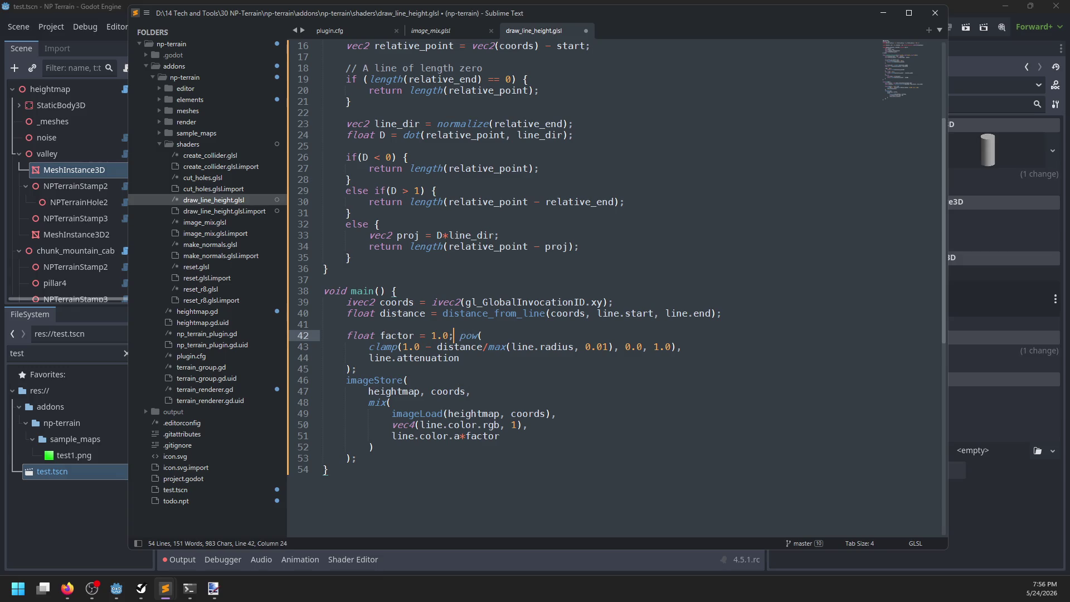
key("ctrl+s")
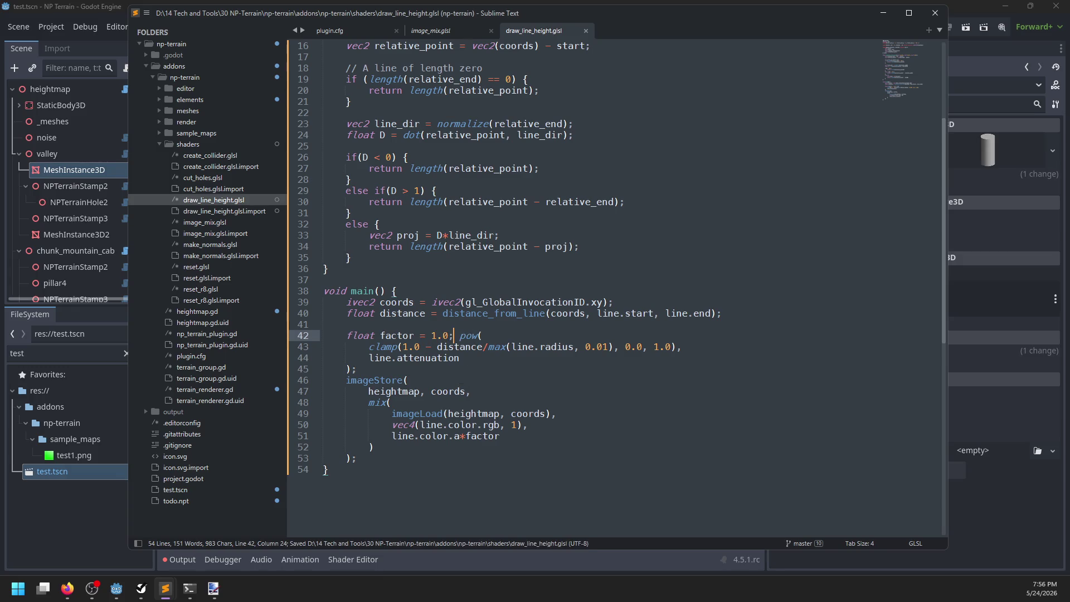
key("alt+Tab")
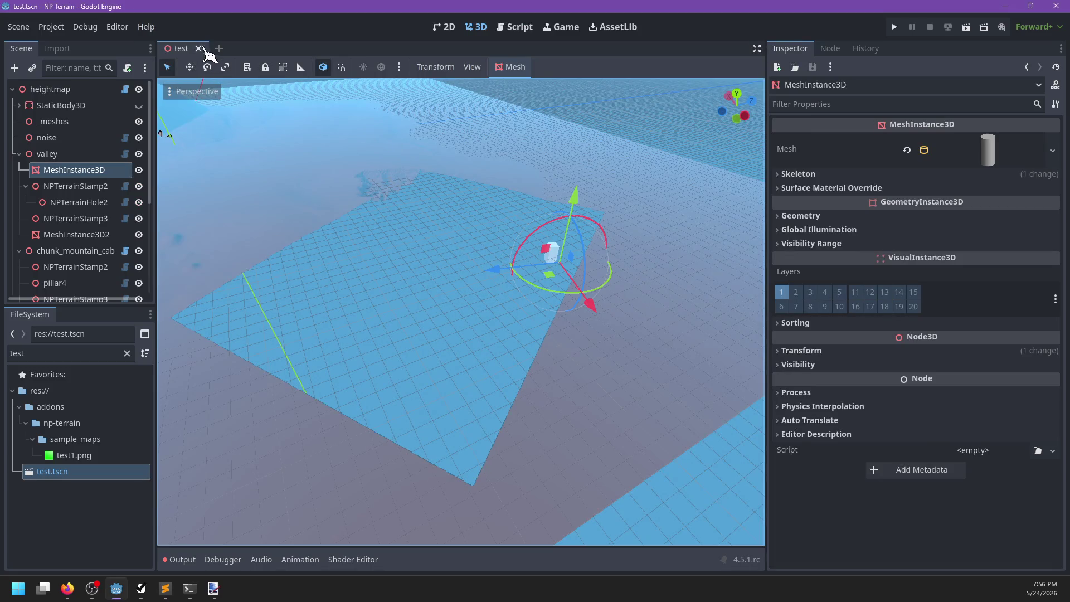
Reopen test.tscn and redraw the heightmap with the updated shader
left_click(198, 48)
left_click(86, 472)
key("Return")
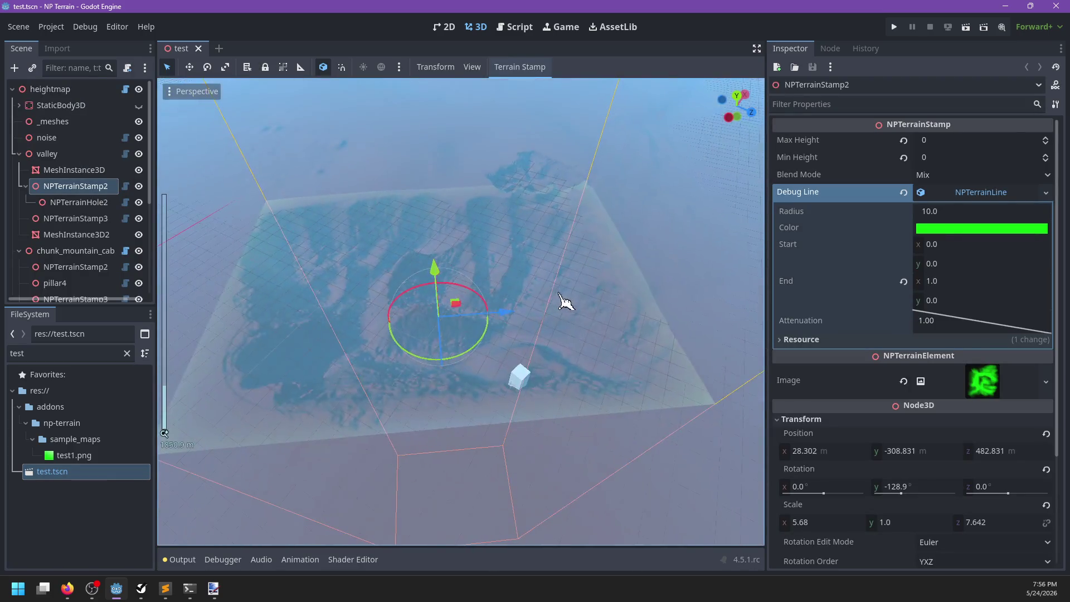
left_click(983, 195)
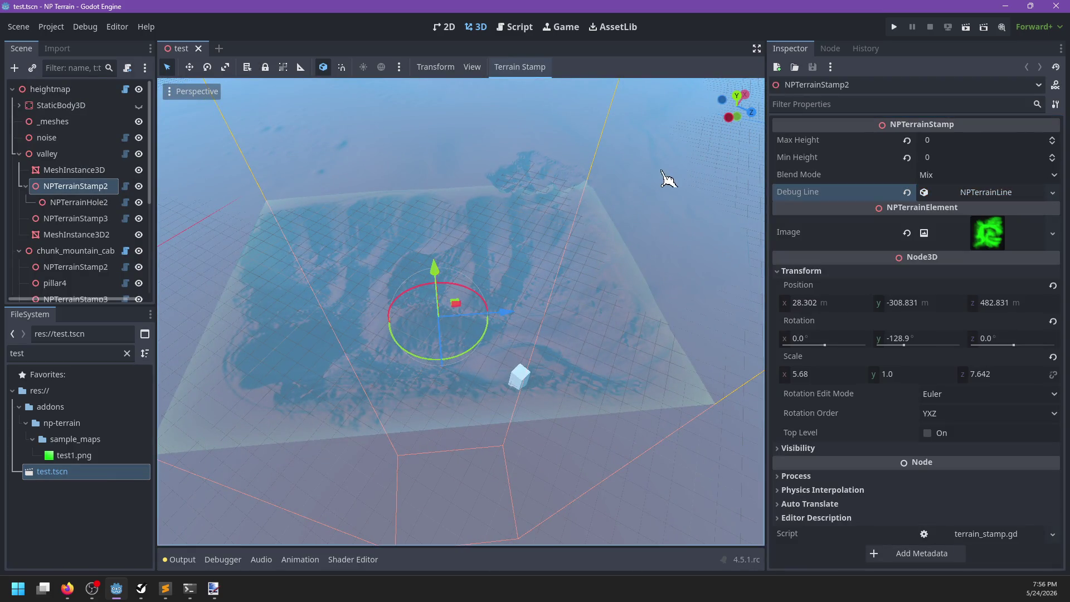
left_click(62, 89)
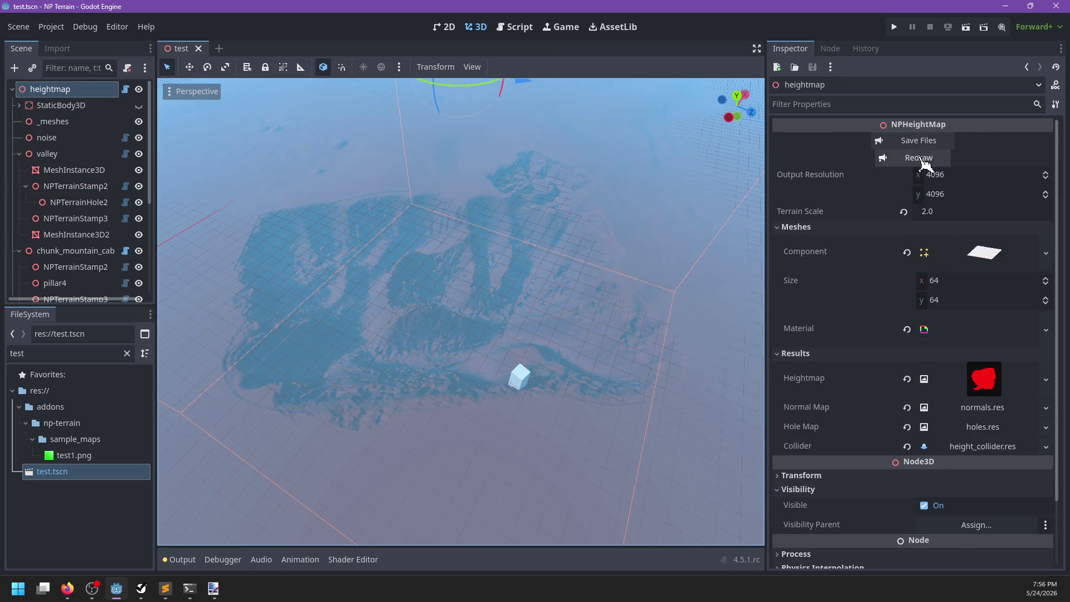
left_click(923, 158)
Inspect the MeshInstance3D node's surface material override
scroll(513, 374, "up", 5)
scroll(523, 305, "down", 8)
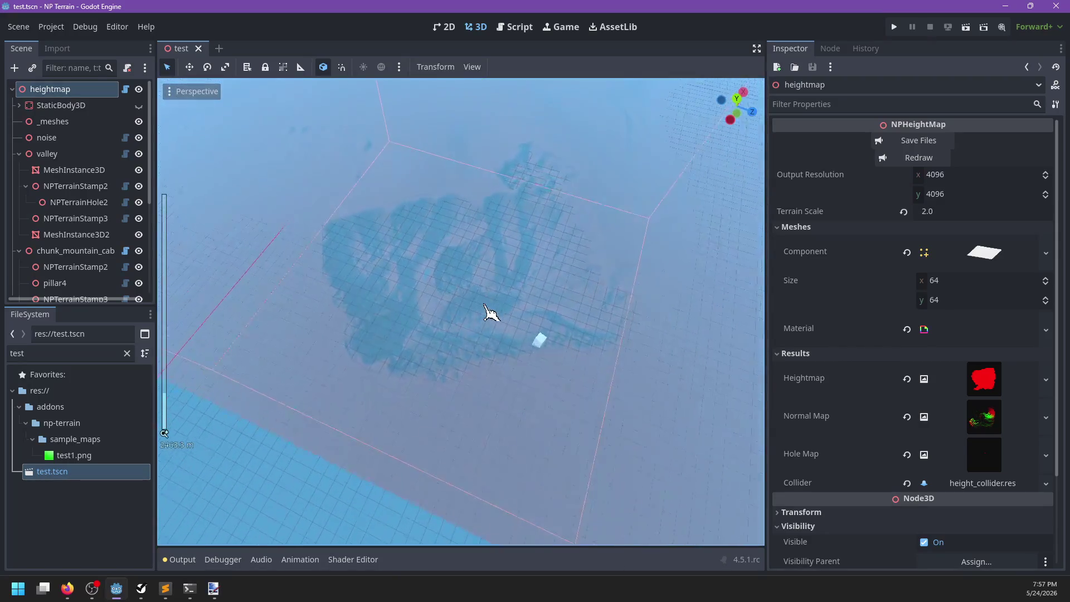
scroll(485, 315, "up", 10)
left_click(69, 170)
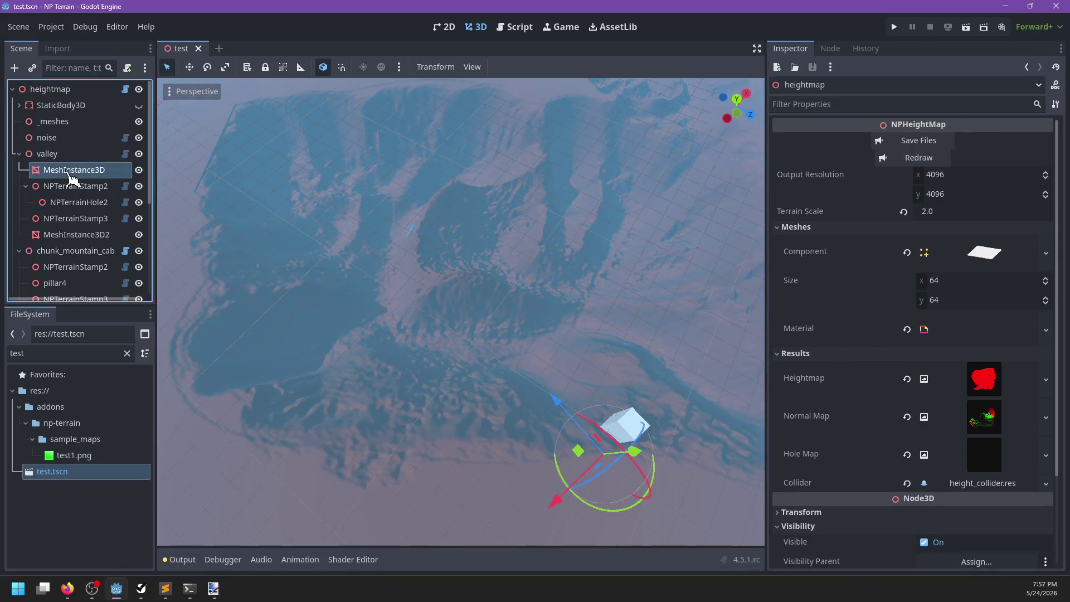
left_click(883, 188)
left_click(883, 188)
Give NPTerrainStamp2's debug line End (256, 256) and Radius 32.0, and save the scene
left_click(83, 186)
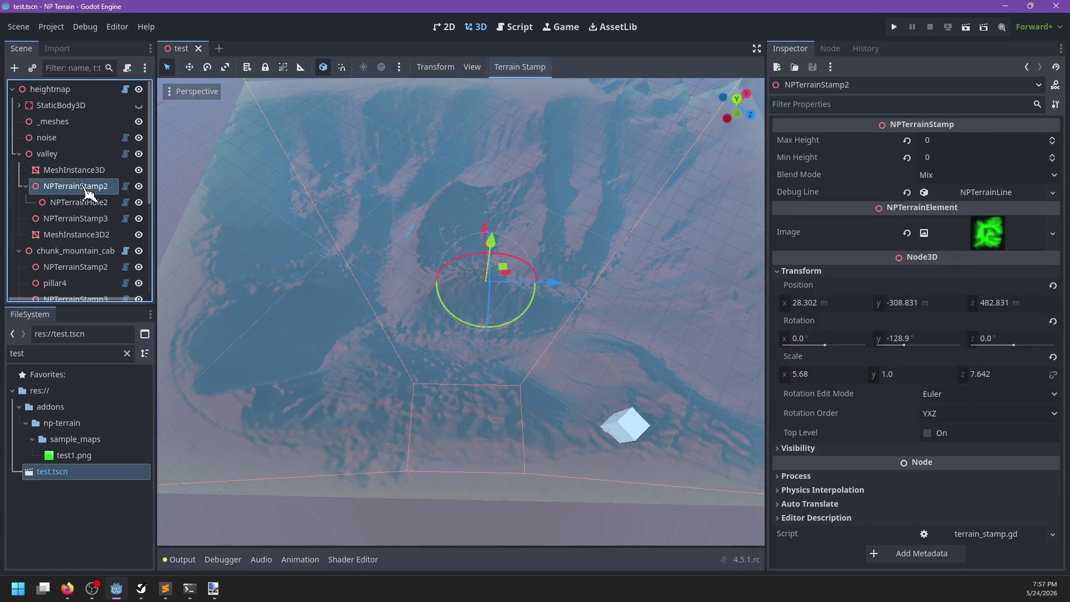
left_click(1009, 198)
left_click(957, 280)
type("256")
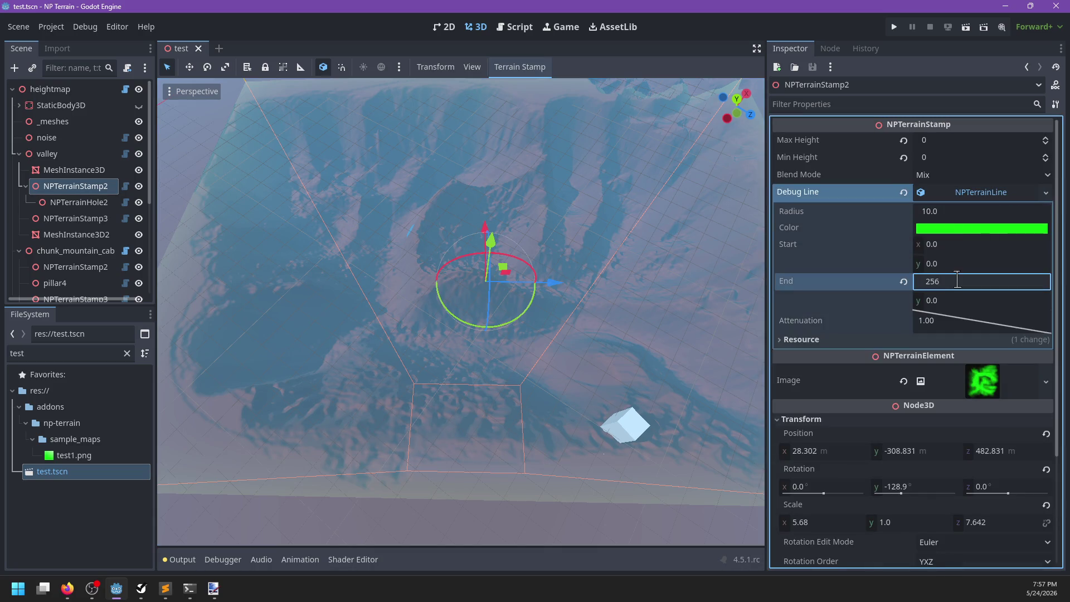
key("Return")
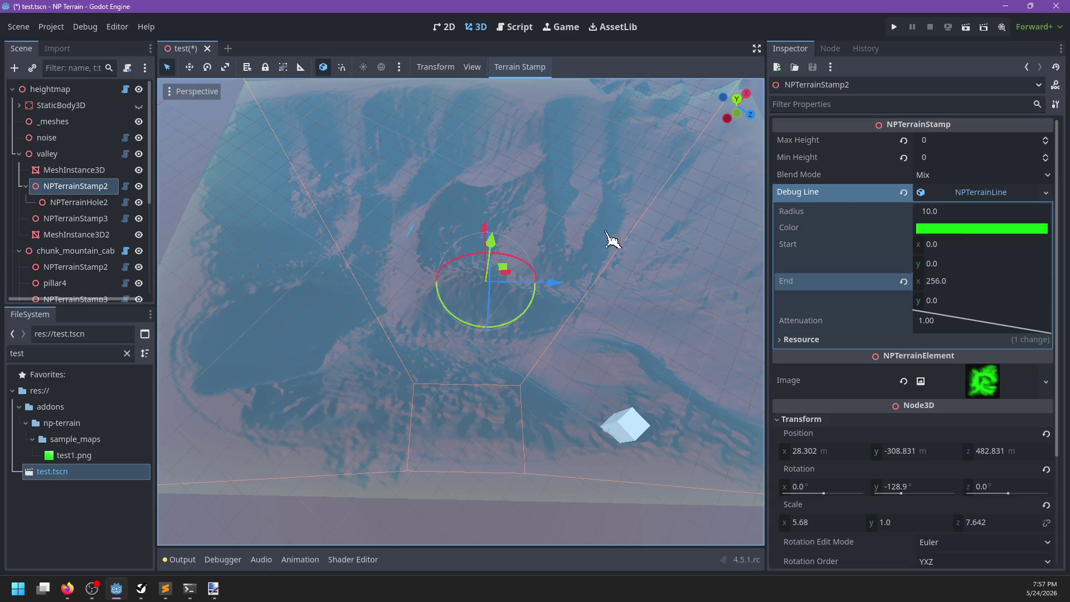
key("ctrl+s")
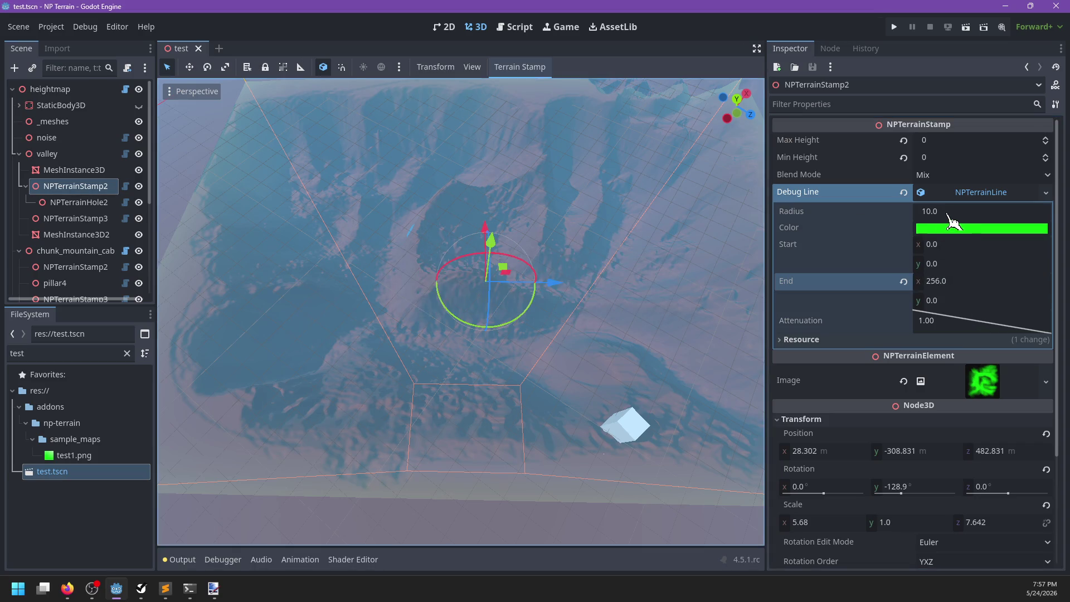
left_click(950, 213)
type("2")
left_click(964, 301)
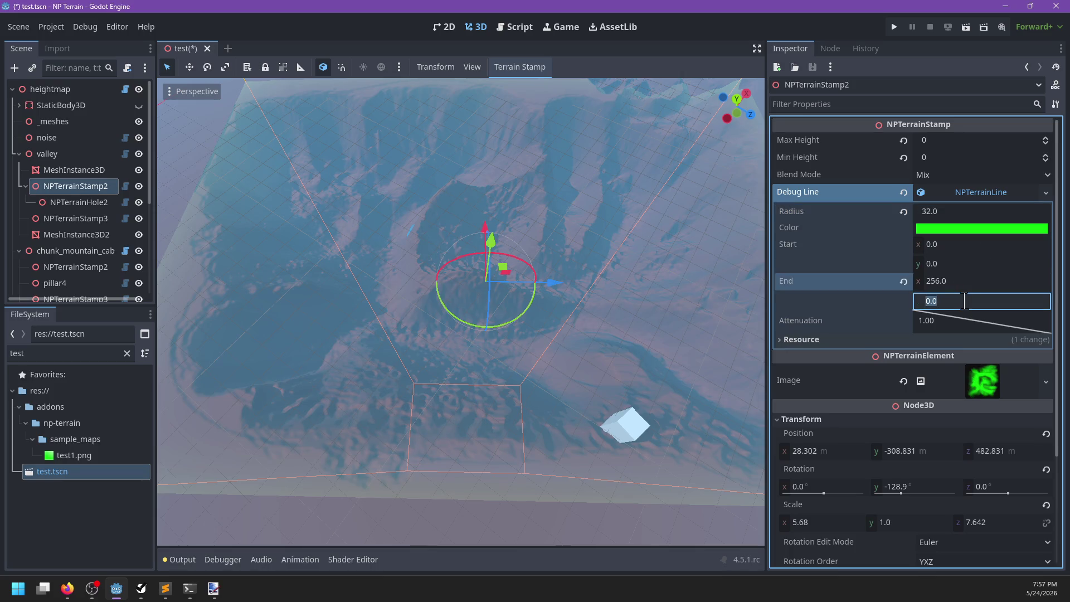
type("256")
key("Return")
key("ctrl+s")
Redraw the heightmap with the longer line, then focus and orbit the view around NPTerrainStamp2
left_click(67, 90)
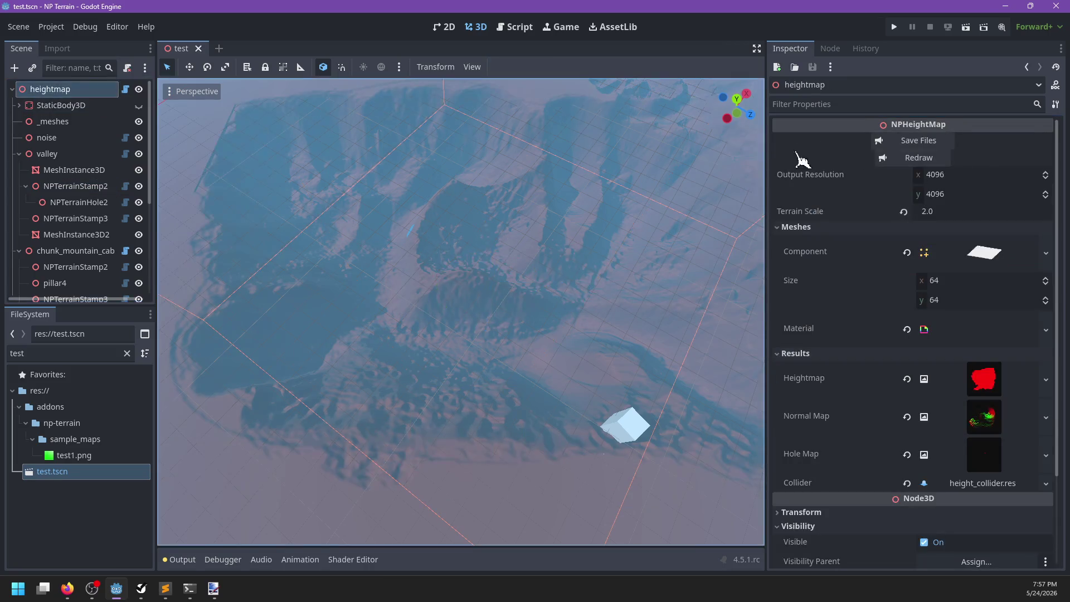
left_click(930, 160)
scroll(490, 356, "down", 2)
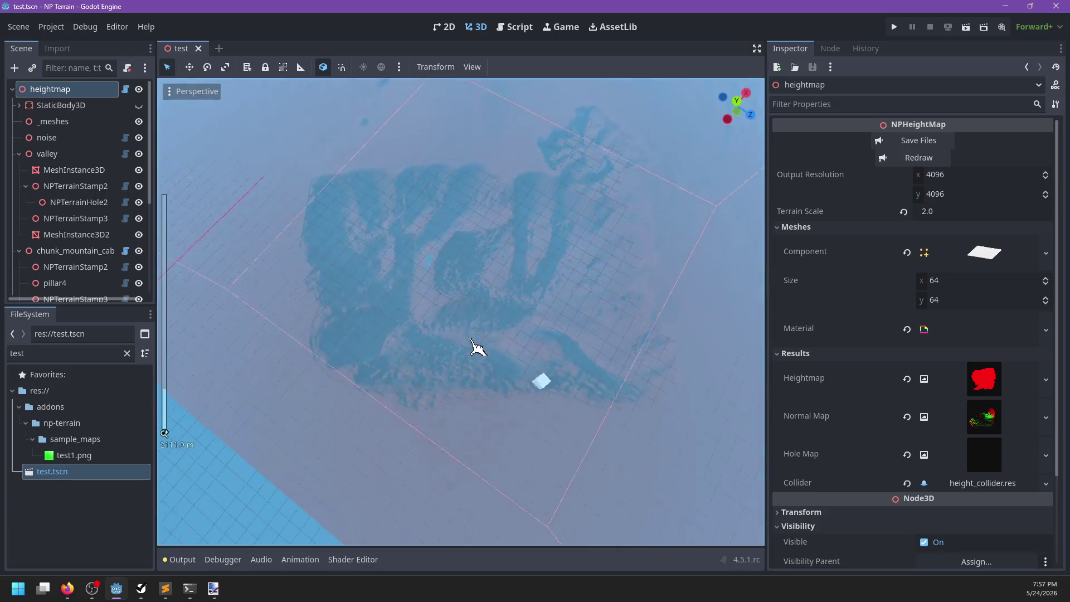
scroll(482, 365, "down", 3)
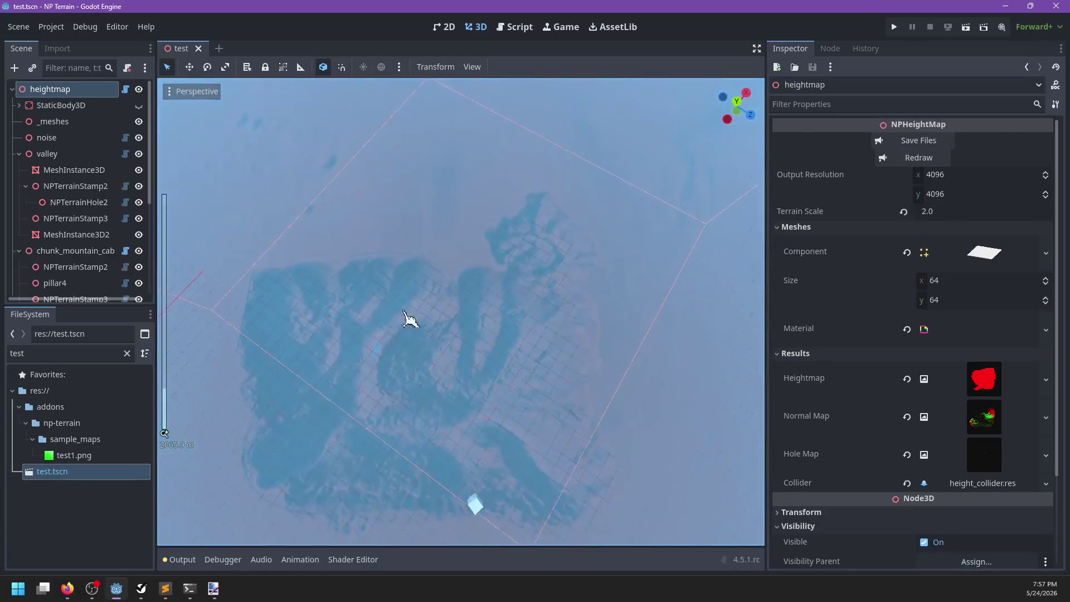
left_click(56, 156)
double_click(72, 186)
scroll(442, 358, "down", 5)
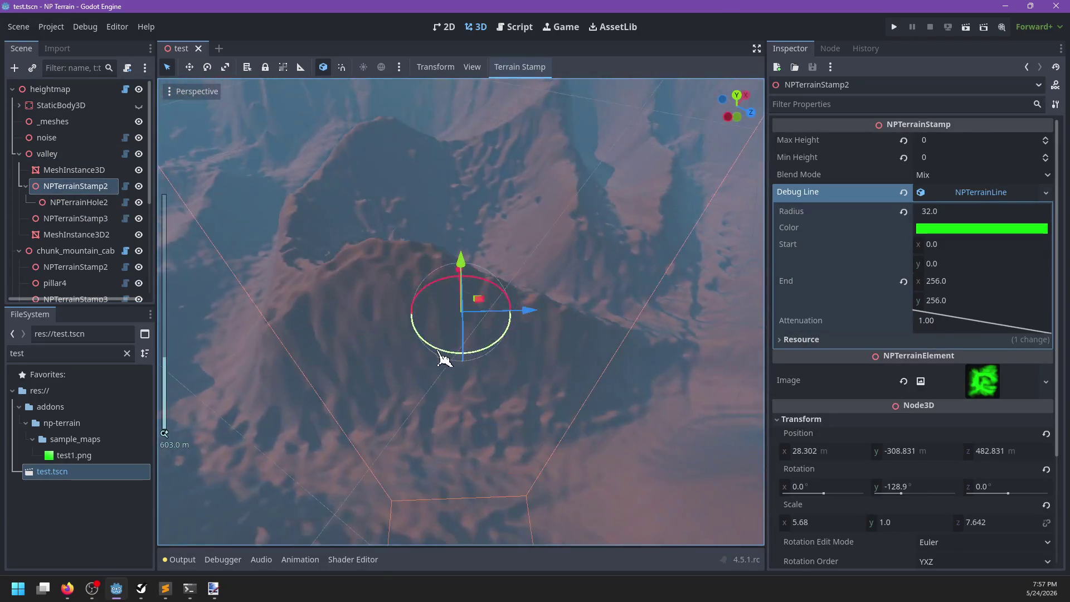
mouse_move(234, 444)
left_mouse_down()
mouse_move(593, 227)
mouse_move(365, 245)
mouse_move(680, 253)
mouse_move(555, 270)
mouse_move(569, 375)
mouse_move(535, 320)
mouse_move(686, 338)
left_mouse_up()
scroll(545, 325, "up", 3)
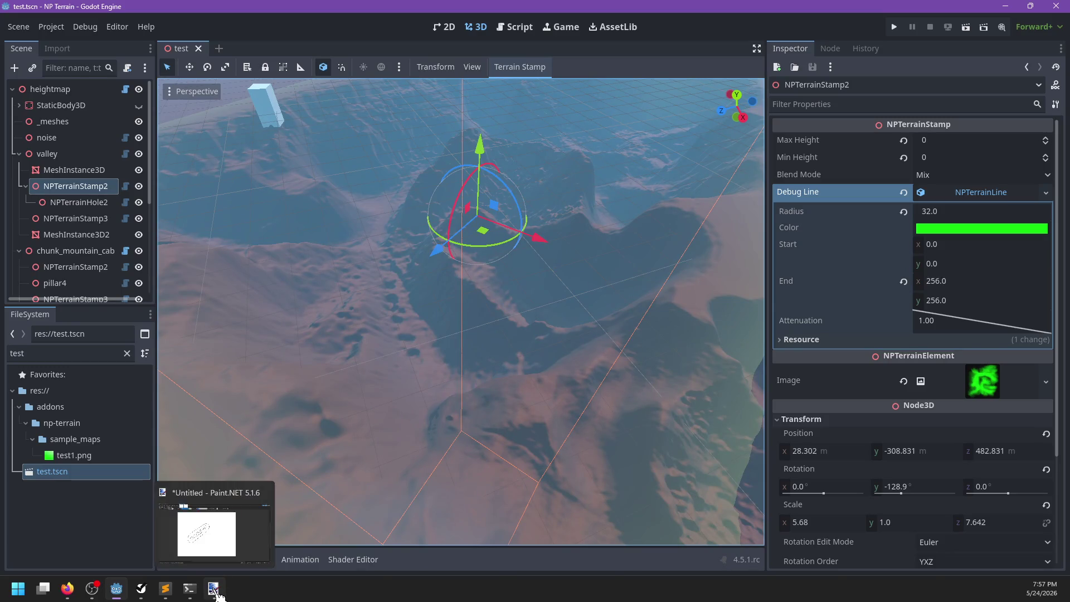
Cut the mix blend out of imageStore, use vec4(1.0) instead, and wrap the mix block in a /* */ comment
mouse_move(165, 589)
left_click(225, 544)
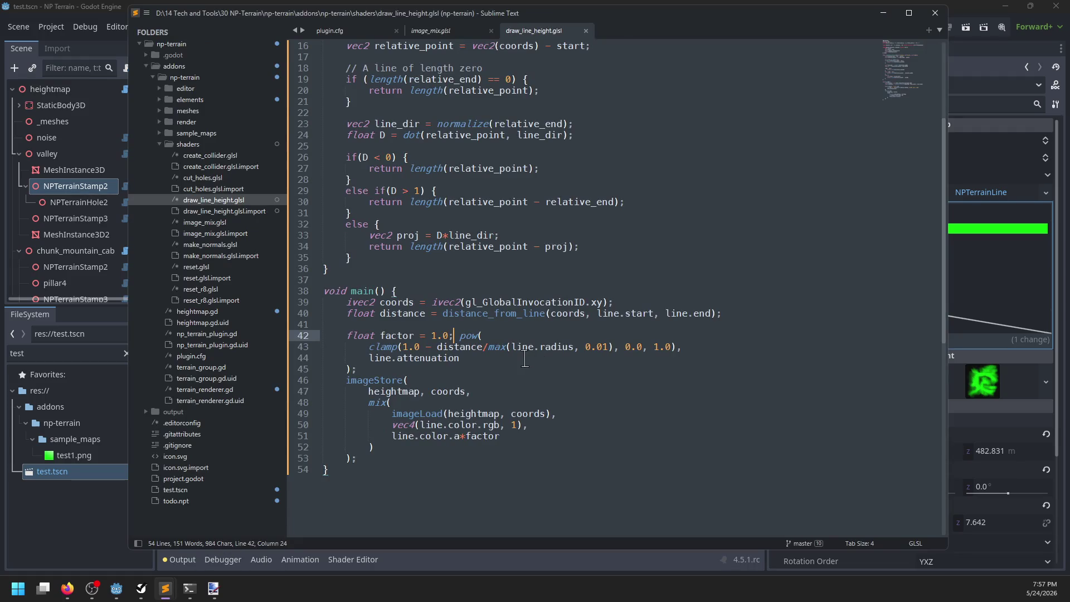
mouse_move(394, 451)
left_mouse_down()
mouse_move(529, 415)
mouse_move(477, 392)
left_mouse_up()
key("ctrl+x")
type("vec4(1.")
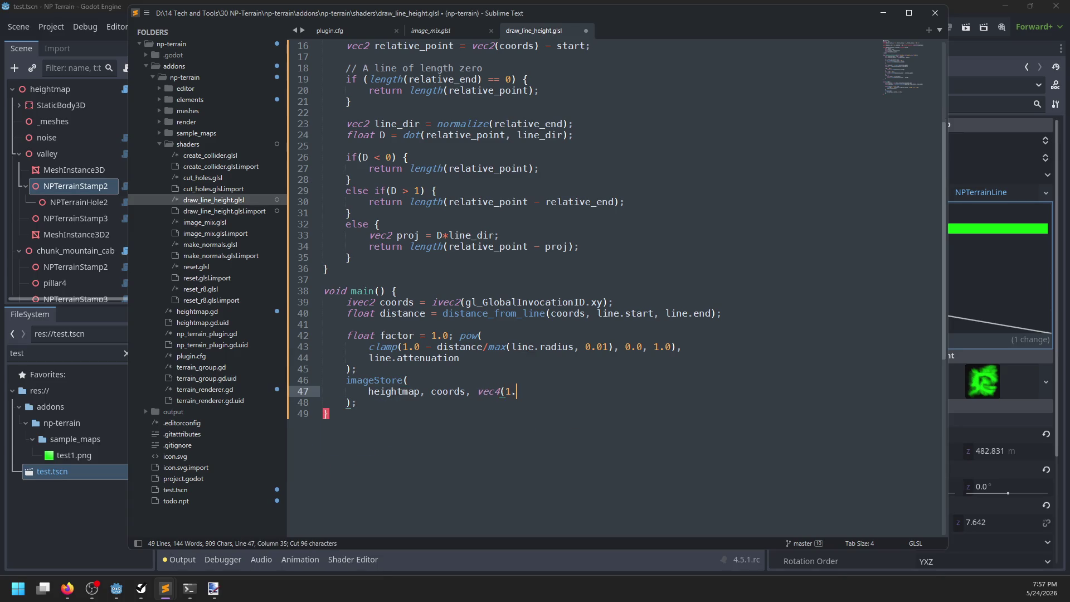
type("0)")
key("Up")
key("Home")
key("ctrl+v")
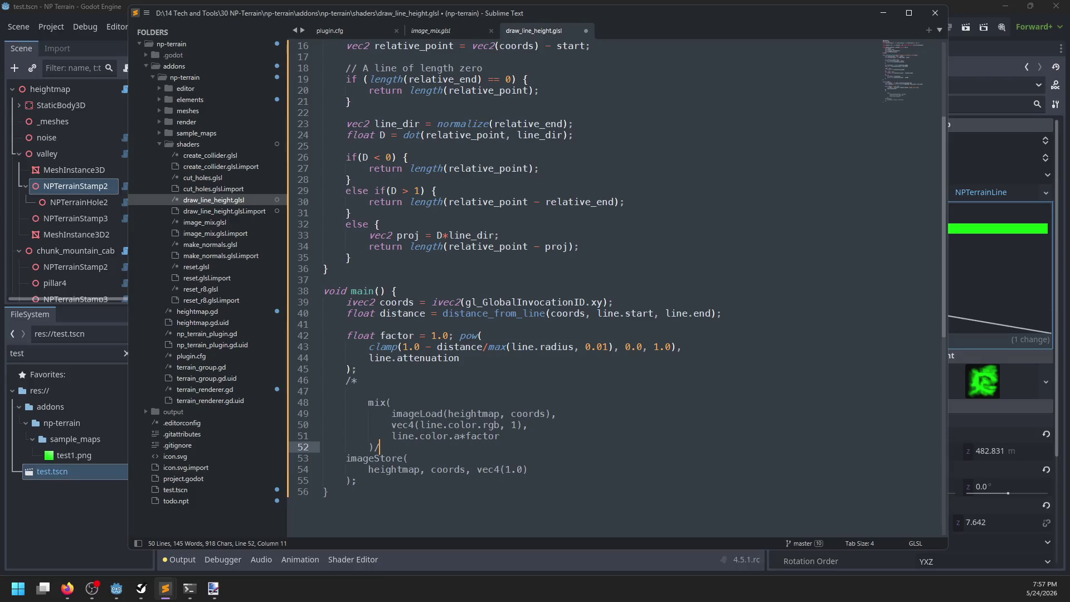
type("/*")
key("Return")
type("/")
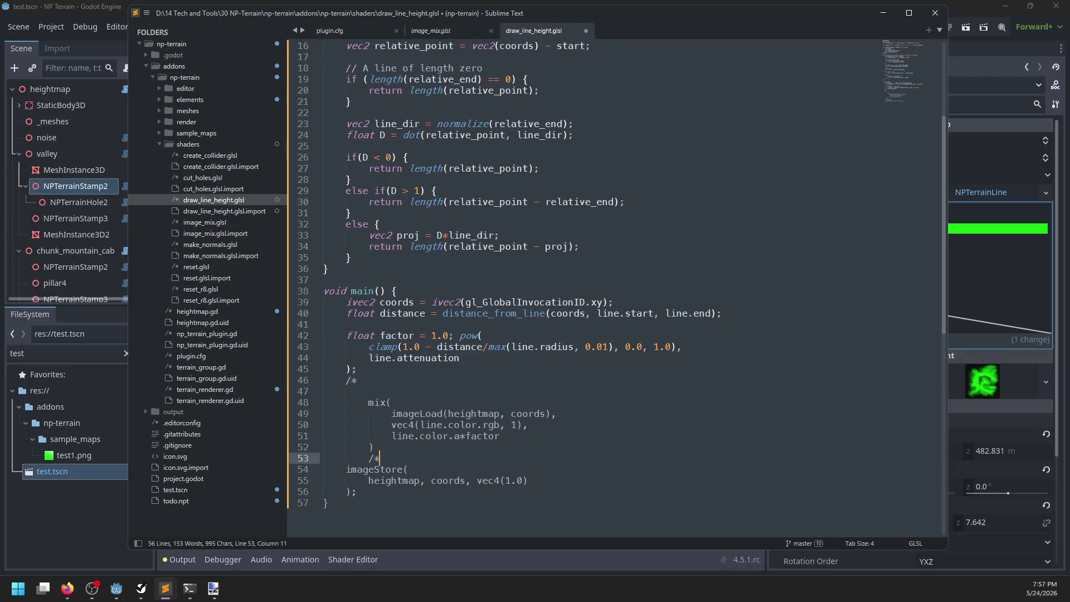
key("Left")
type("*")
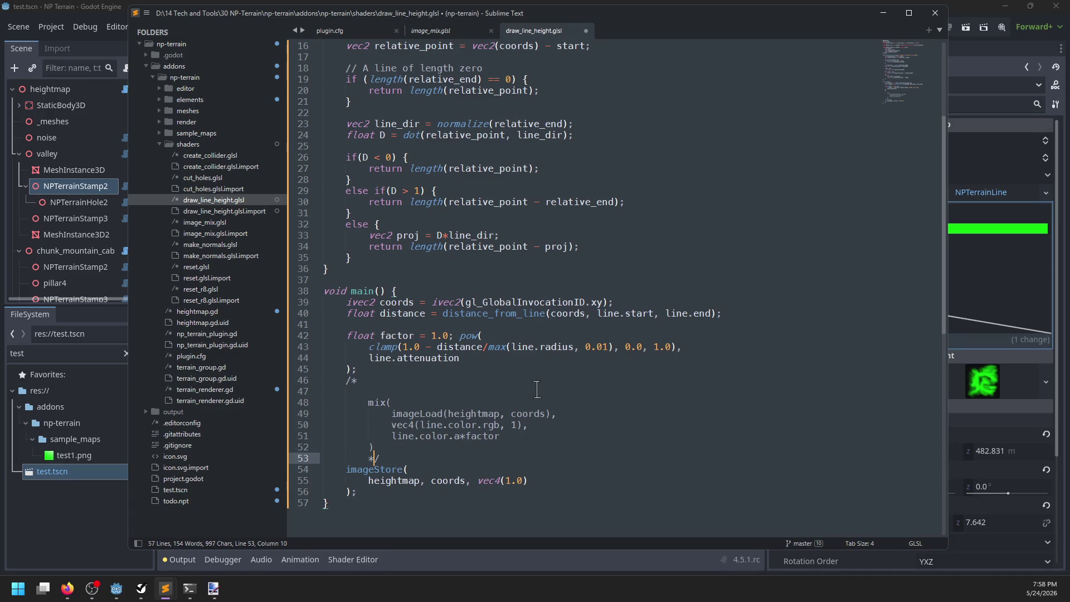
Remove '1.0;' before pow, move the commented mix block after vec4(1.0), save, and close Godot's test scene
left_click(460, 335)
key("BackSpace")
key("BackSpace")
key("BackSpace")
key("BackSpace")
key("ctrl+s")
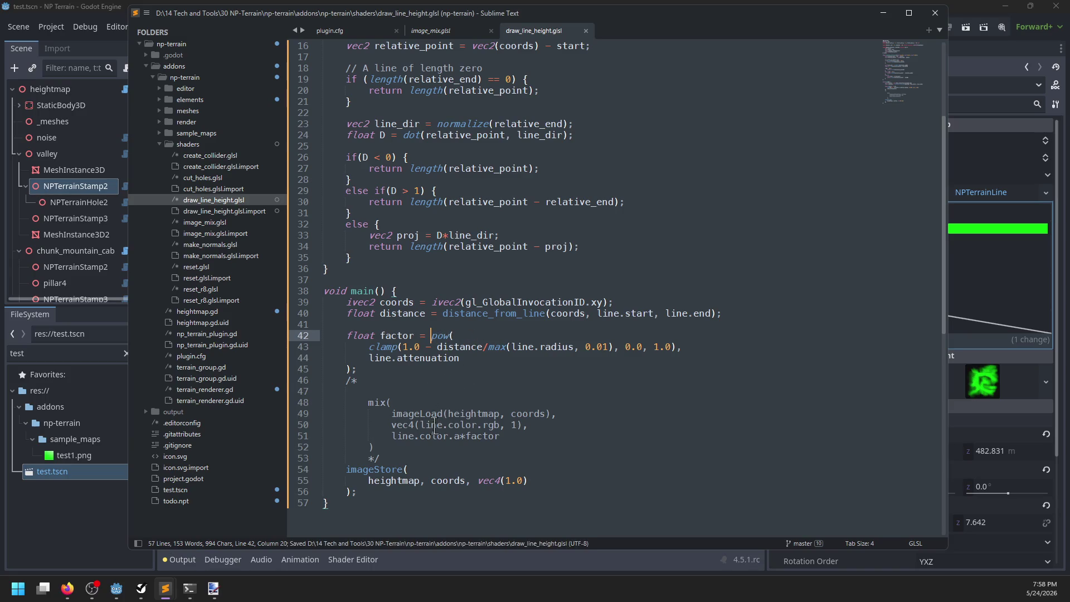
left_click_drag(402, 456, 343, 383)
key("ctrl+x")
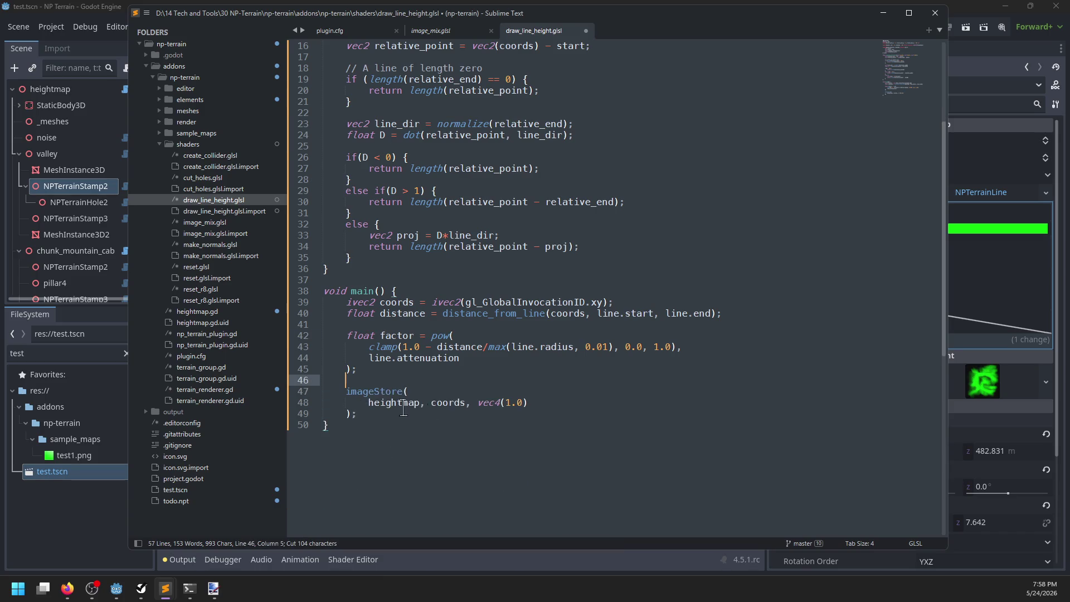
left_click(552, 399)
key("ctrl+v")
left_click(460, 415)
key("BackSpace")
key("ctrl+s")
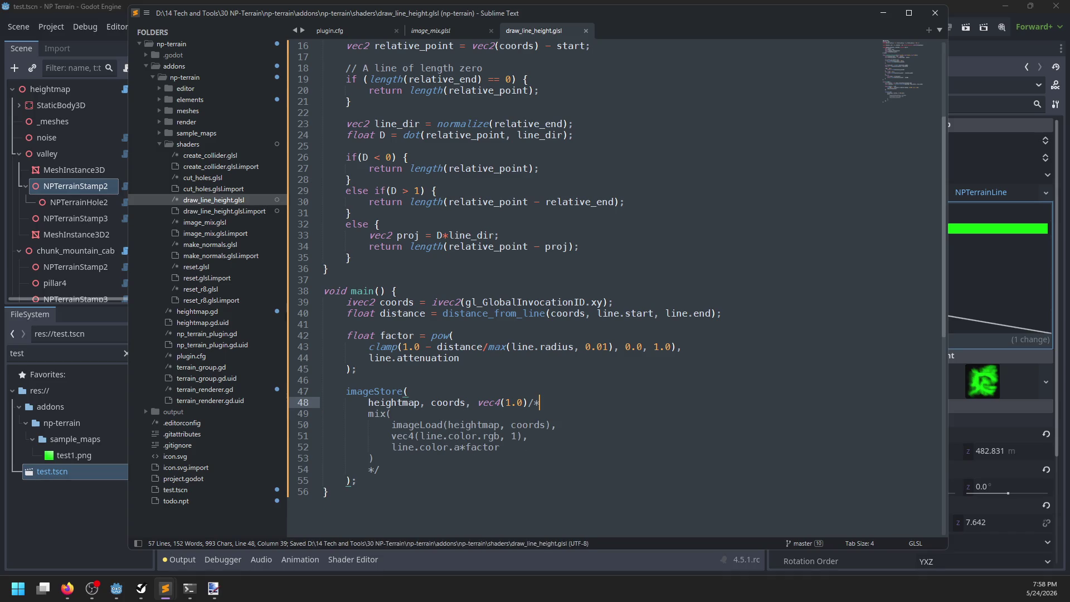
key("alt+Tab")
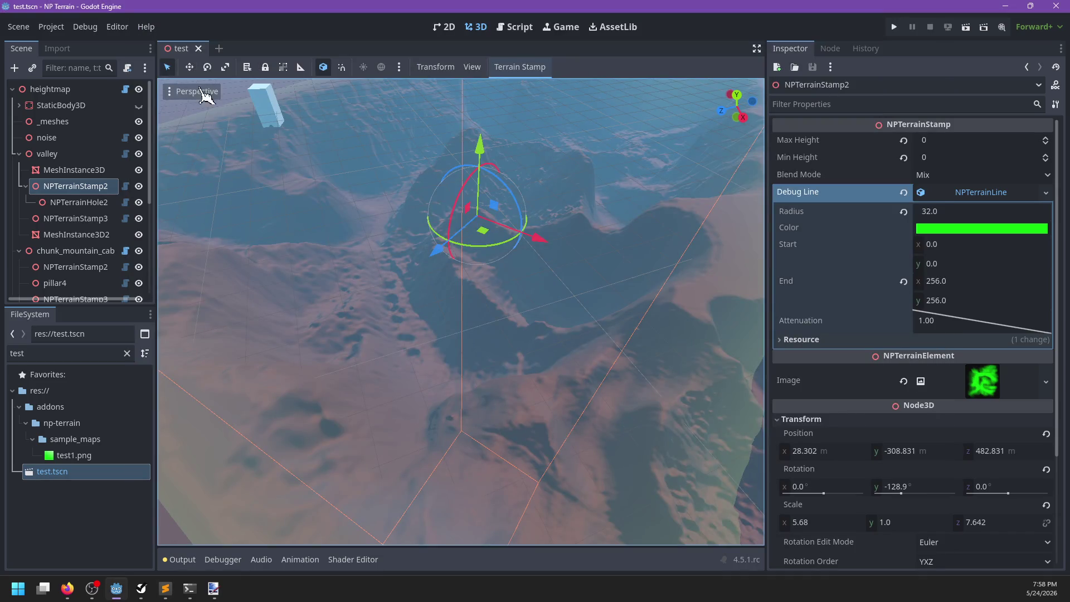
left_click(198, 49)
Reopen test.tscn, redraw the heightmap, and orbit to view the flat, box-like terrain near NPTerrainStamp2
left_click(135, 472)
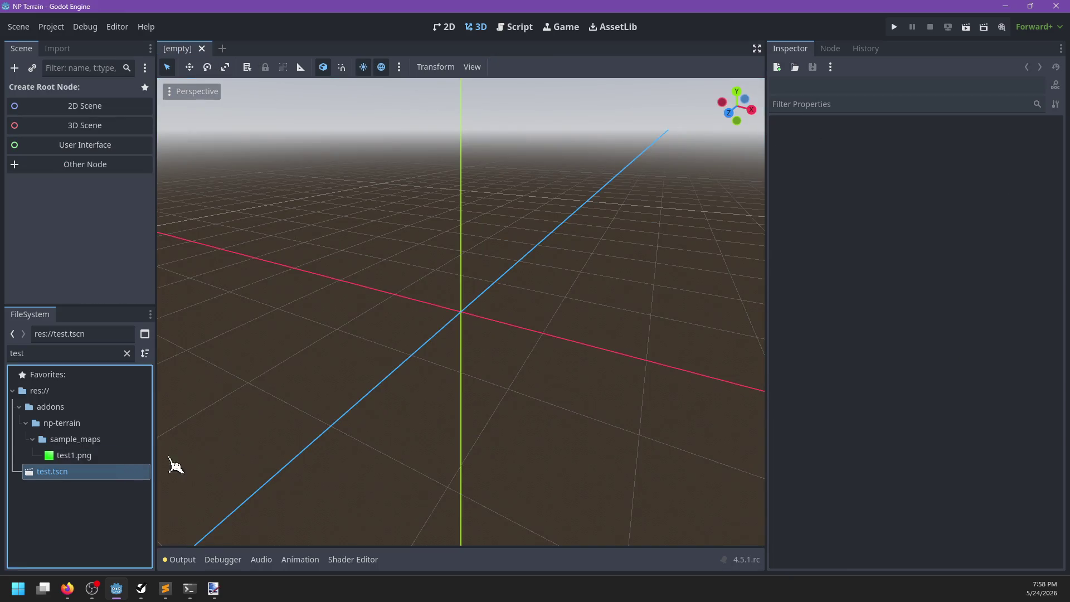
key("Return")
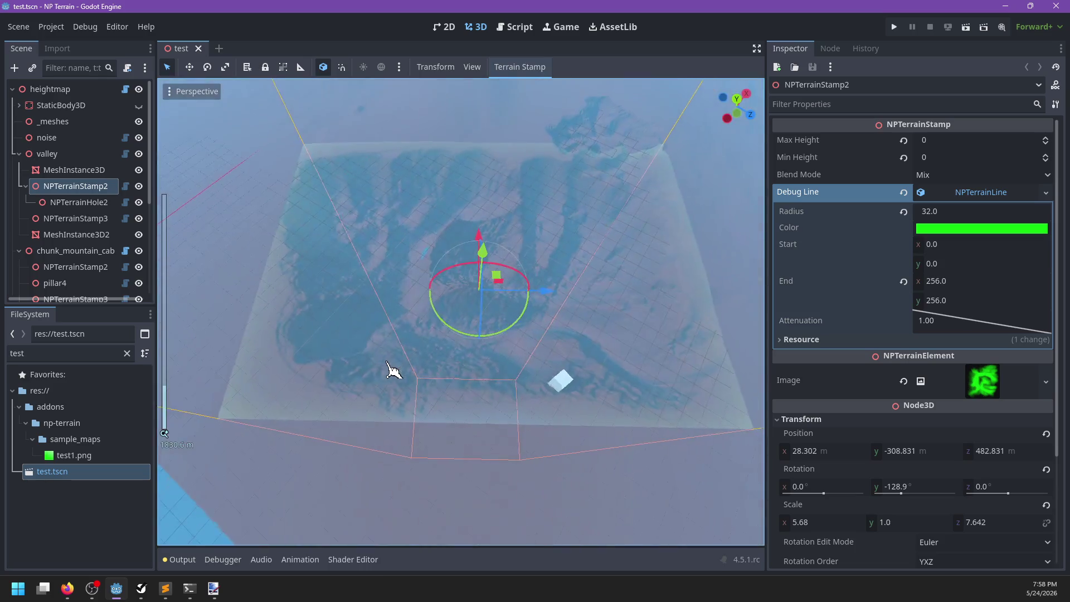
scroll(393, 370, "down", 2)
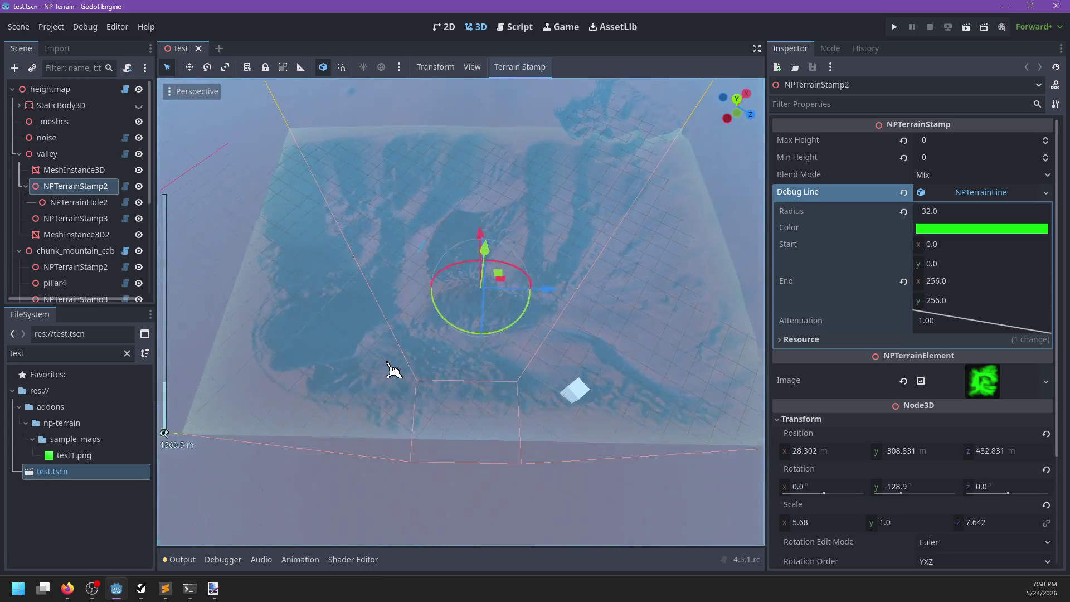
left_click(67, 89)
left_click(914, 158)
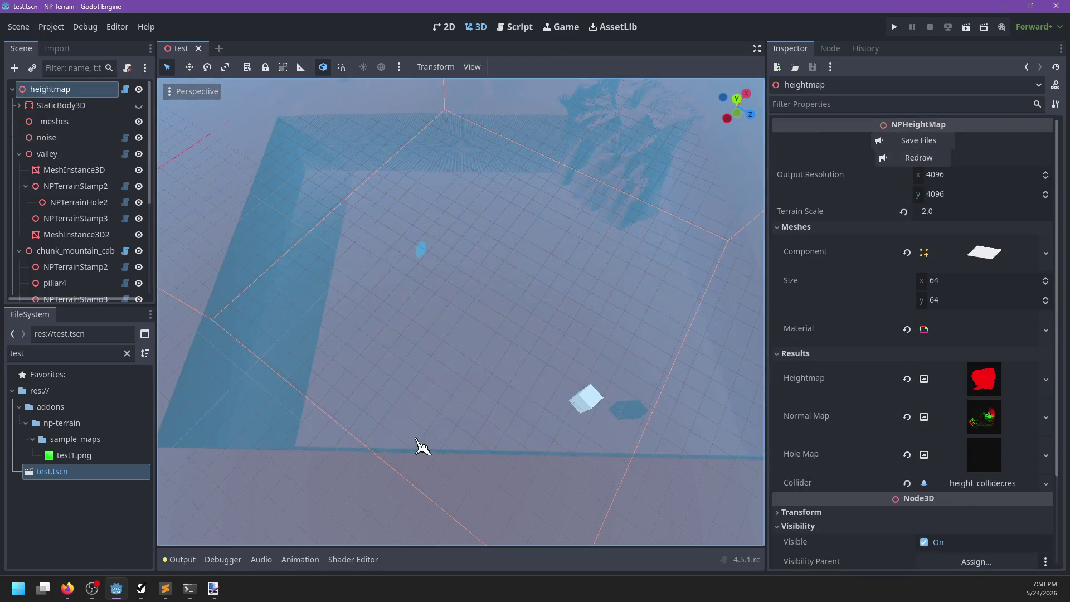
mouse_move(471, 413)
left_mouse_down()
mouse_move(501, 383)
mouse_move(599, 351)
mouse_move(479, 406)
mouse_move(656, 376)
mouse_move(446, 352)
left_mouse_up()
key("alt+Tab")
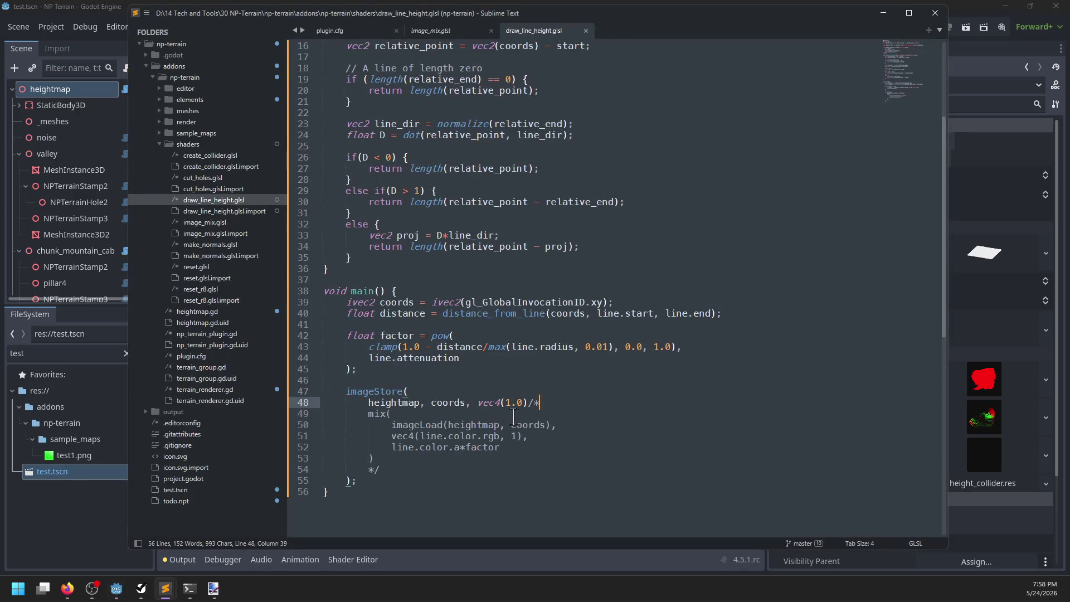
key("alt+Tab")
mouse_move(472, 357)
left_mouse_down()
mouse_move(573, 317)
mouse_move(525, 358)
mouse_move(498, 351)
mouse_move(559, 304)
mouse_move(413, 366)
mouse_move(569, 410)
mouse_move(470, 401)
left_mouse_up()
scroll(518, 340, "up", 5)
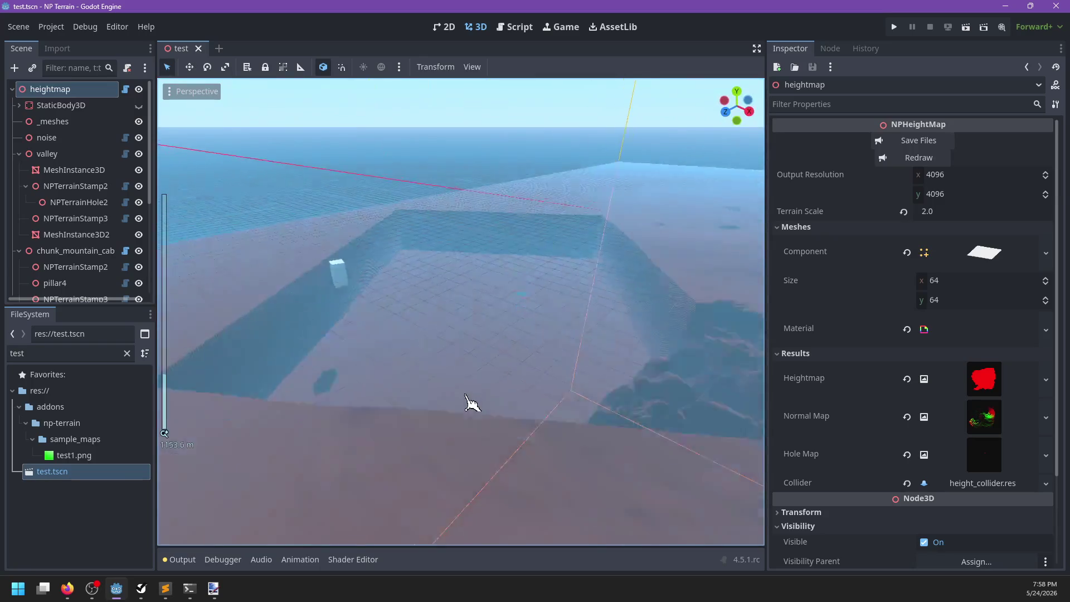
left_click(101, 188)
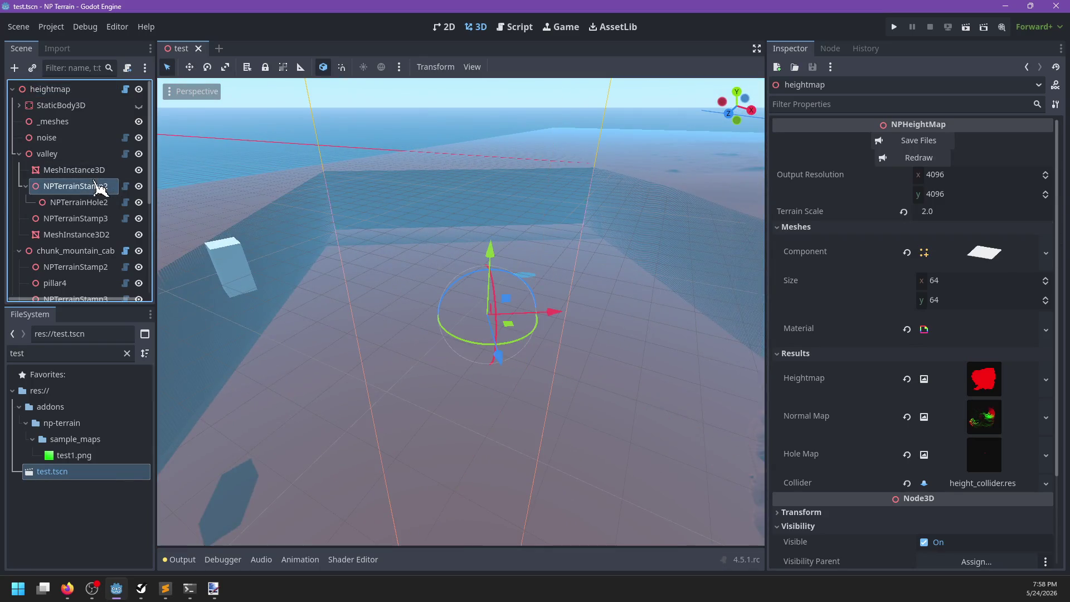
Zoom and orbit down to ground level around NPTerrainStamp2, then bring up draw_line_height.glsl in Sublime Text
scroll(547, 299, "up", 5)
mouse_move(547, 299)
left_mouse_down()
mouse_move(475, 294)
mouse_move(524, 363)
mouse_move(568, 375)
mouse_move(413, 390)
mouse_move(724, 330)
mouse_move(563, 358)
mouse_move(517, 394)
left_mouse_up()
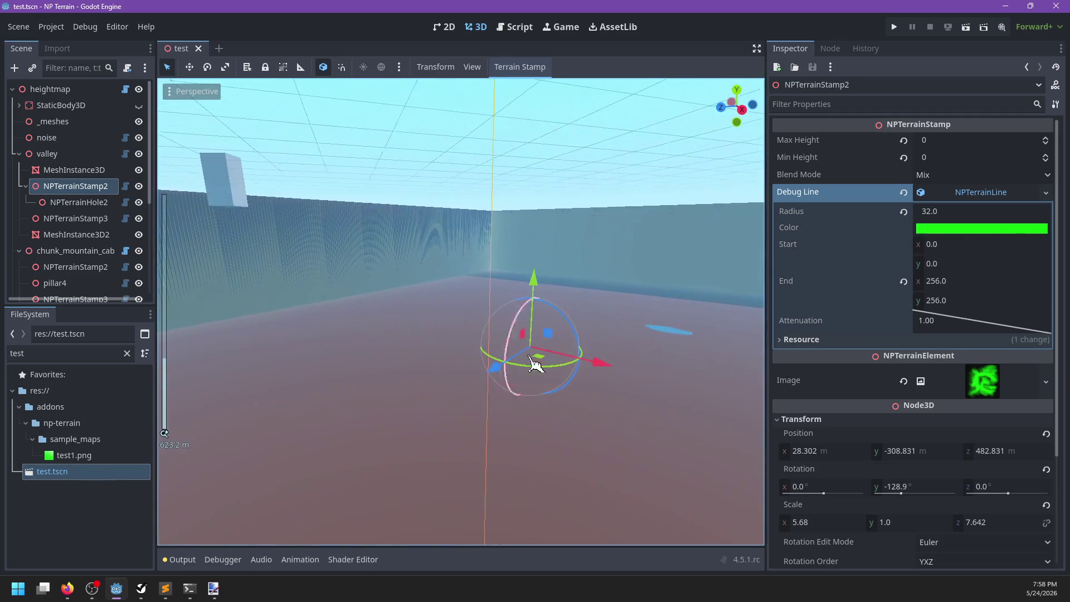
scroll(517, 395, "down", 3)
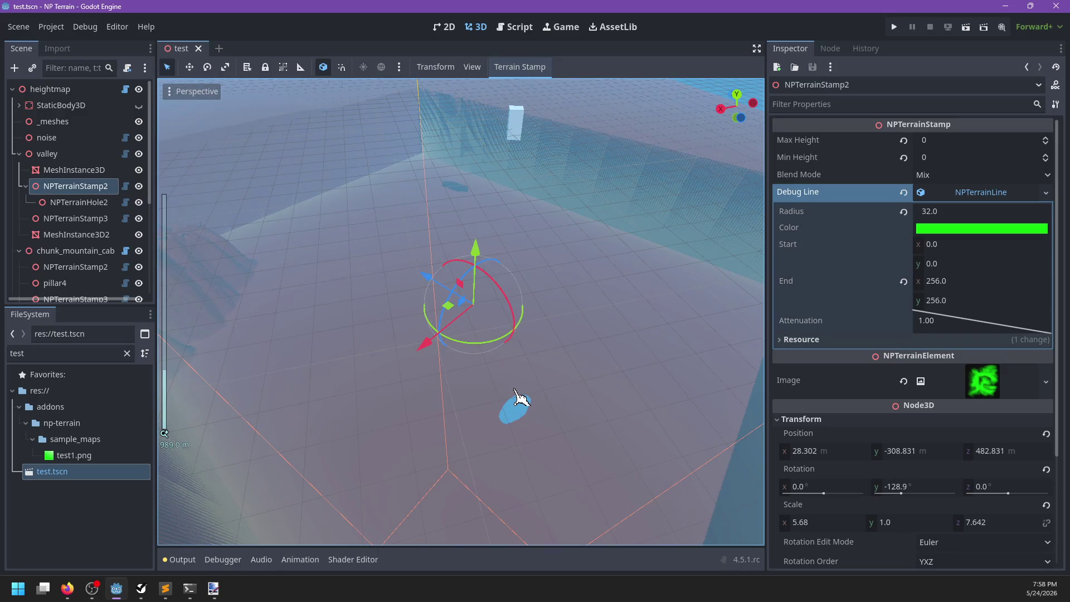
left_click(66, 588)
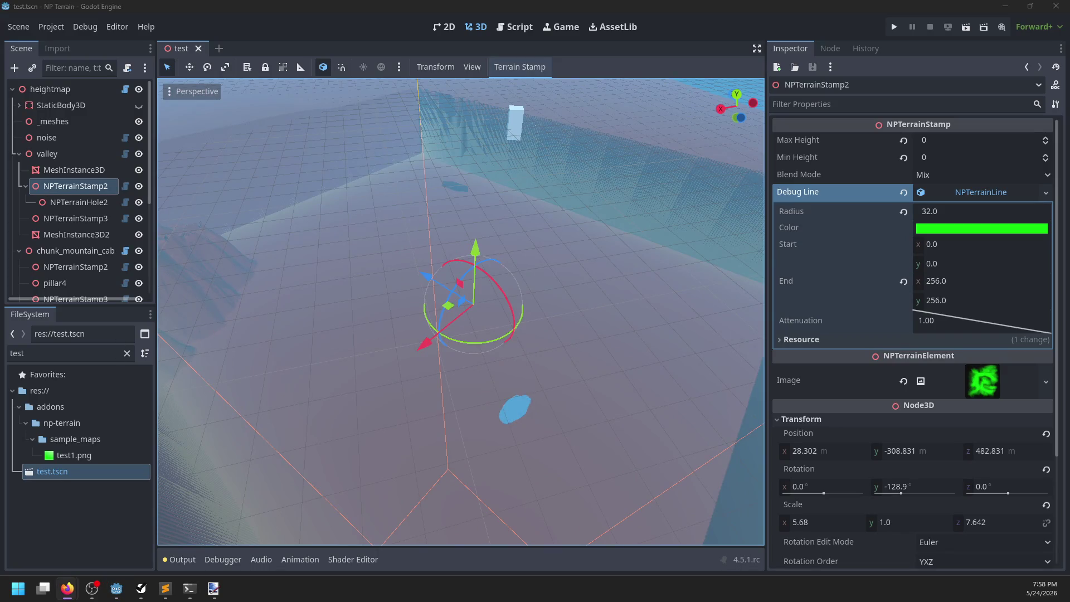
left_click(201, 293)
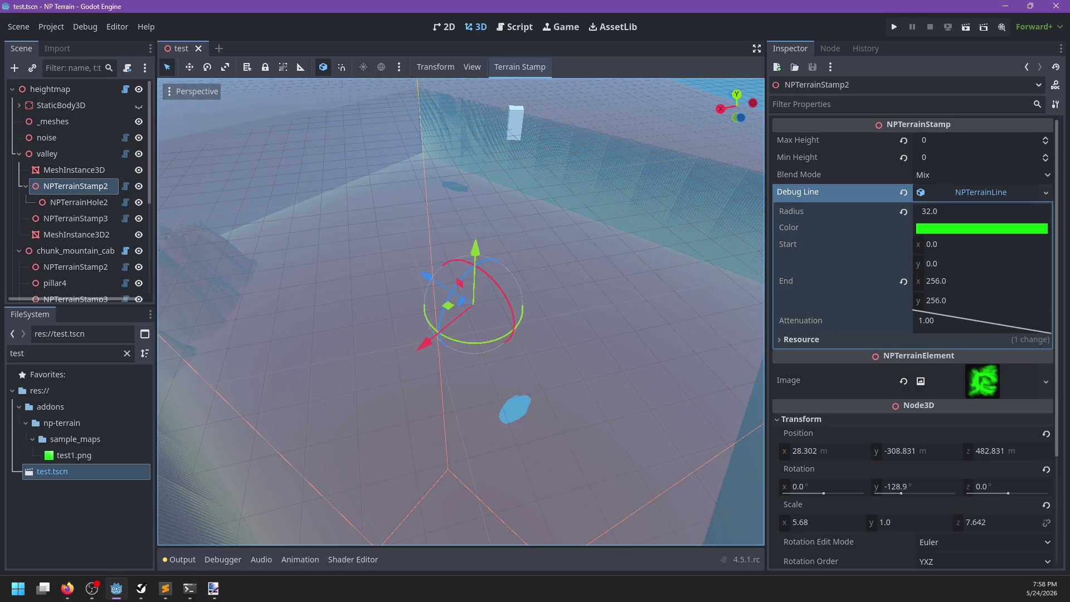
left_click(166, 593)
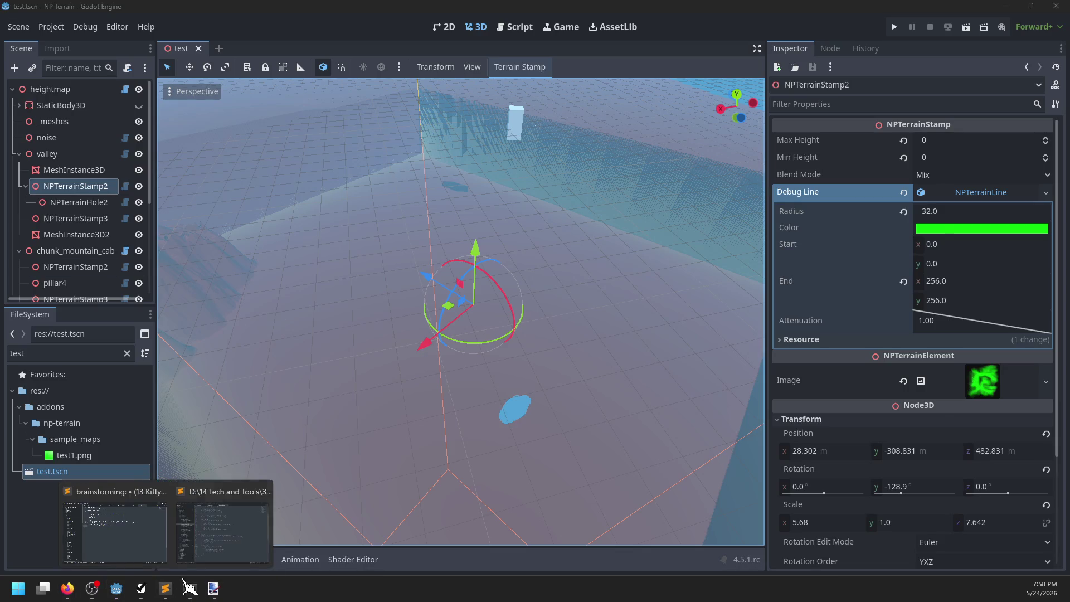
left_click(223, 557)
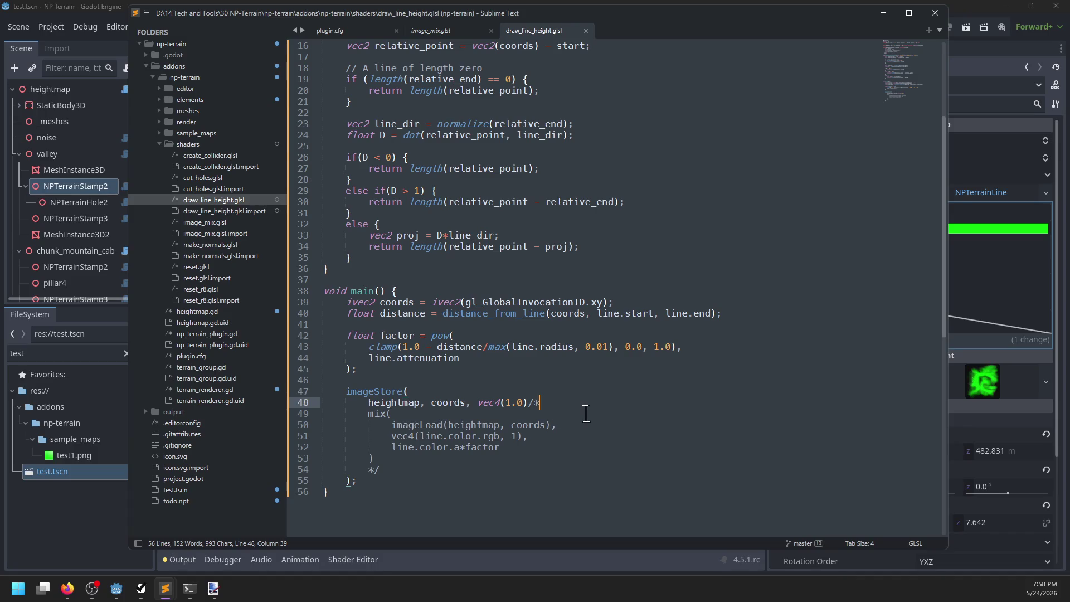
Remove the vec4(1.0) placeholder and comment markers, prefix line.color.a*factor with '1.0//', and save
key("shift+Left")
key("shift+Left")
key("shift+Left")
key("shift+Left")
key("shift+Left")
key("shift+Left")
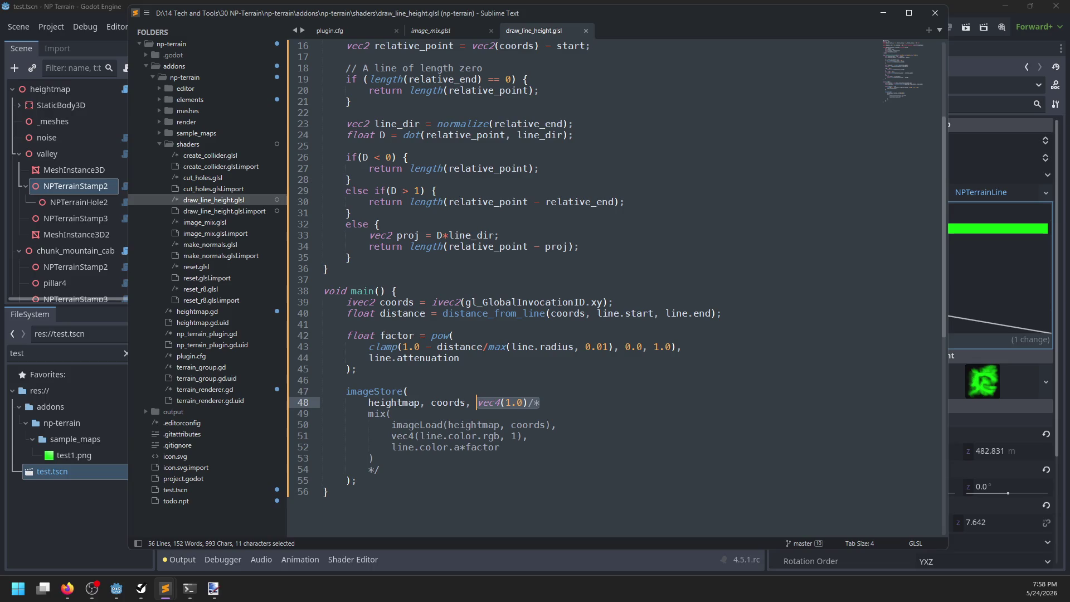
key("BackSpace")
key("Down")
key("Down")
key("Down")
key("BackSpace")
key("BackSpace")
key("BackSpace")
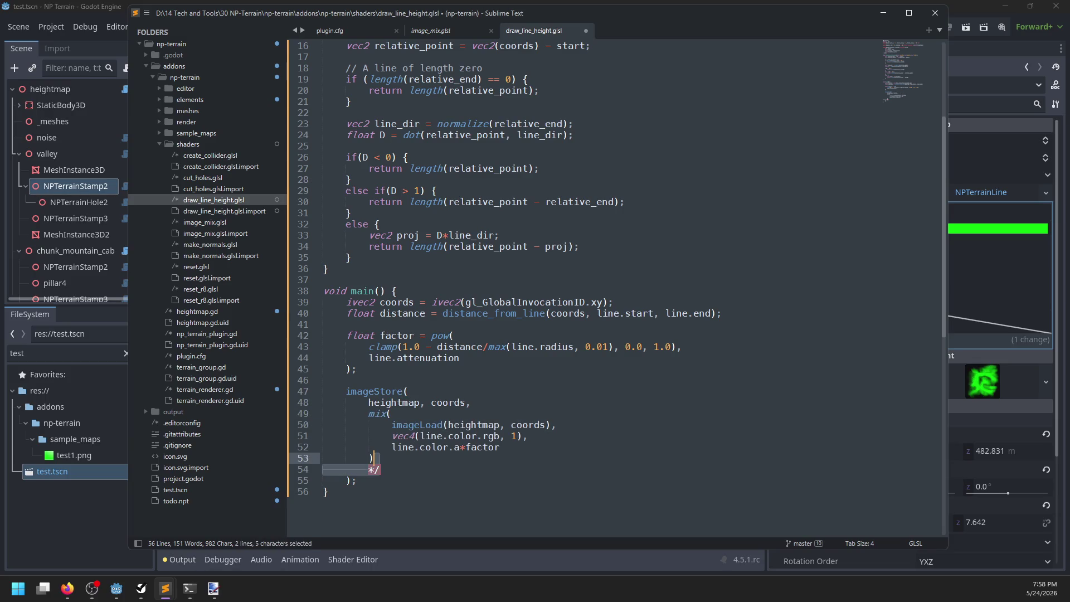
left_click(391, 448)
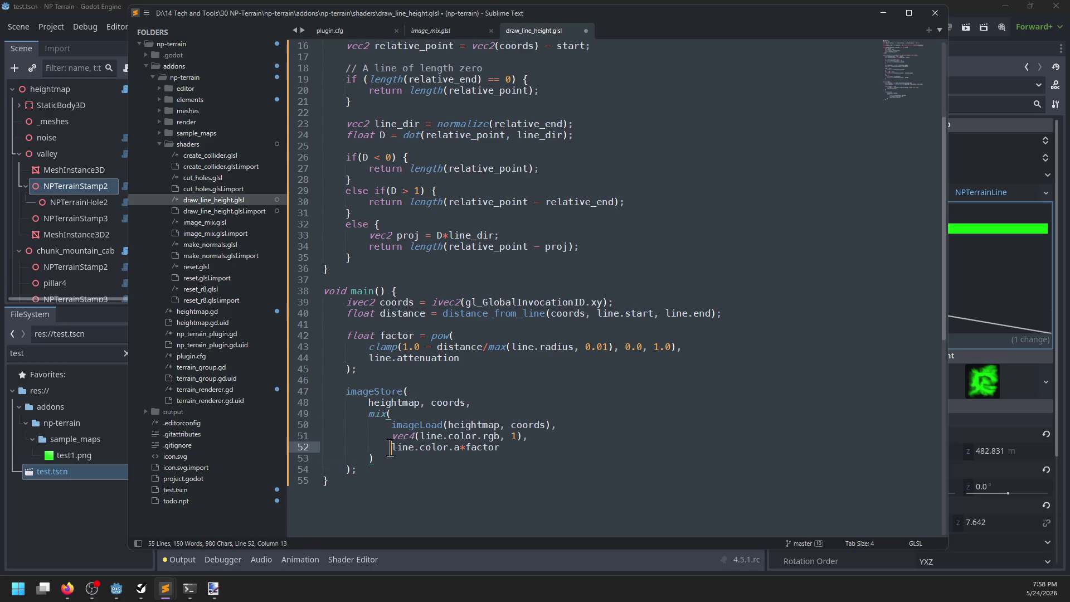
type("1.0")
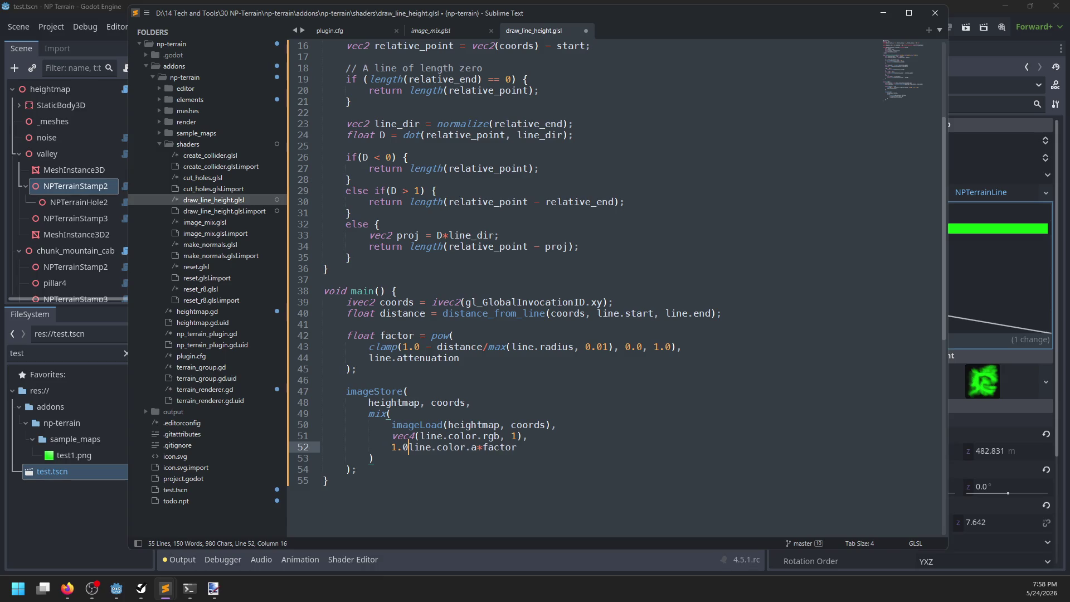
type("//")
key("ctrl+s")
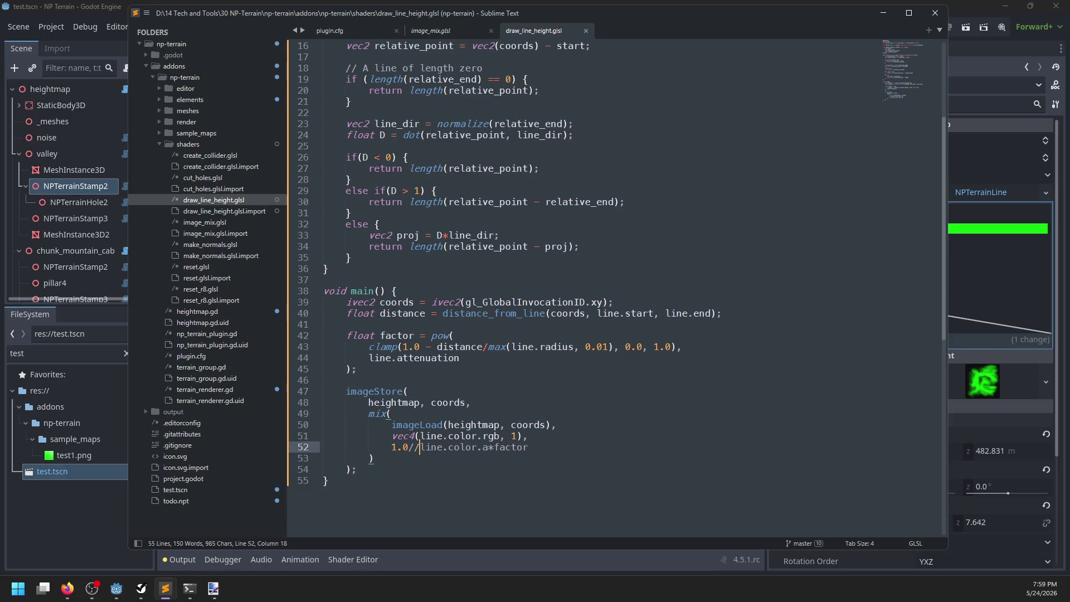
key("alt+Tab")
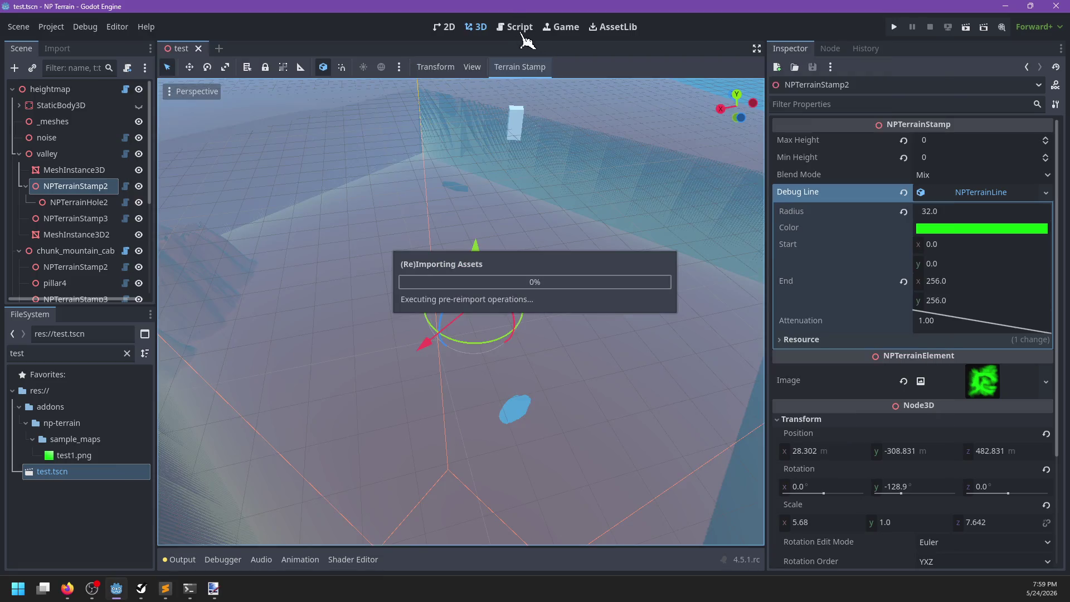
Open terrain_renderer.gd and jump to the _line_mix function definition after searching for '_line_mix'
left_click(516, 28)
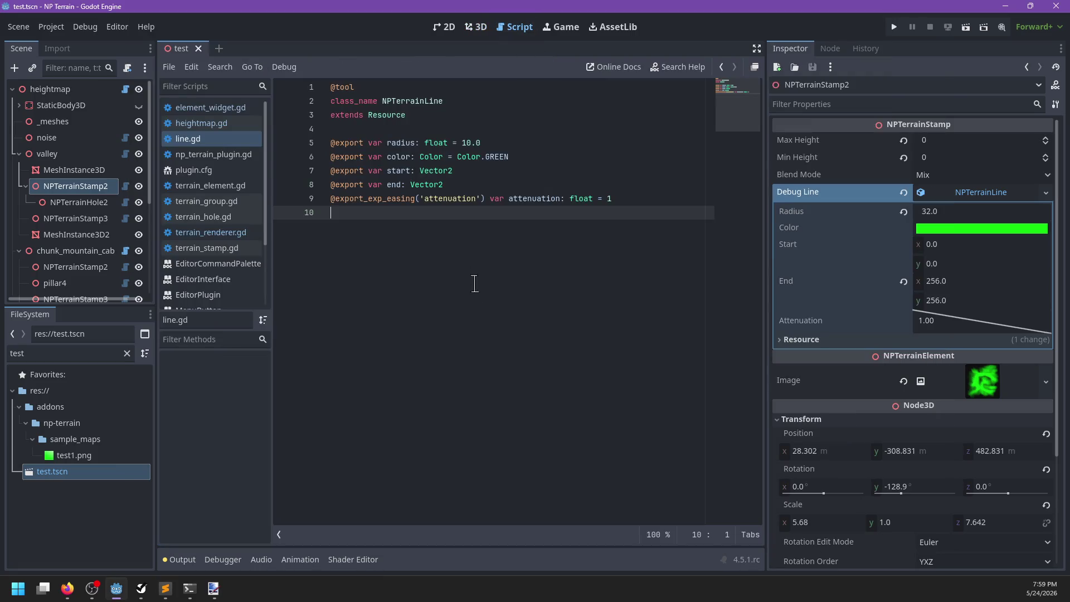
left_click(211, 107)
left_click(223, 241)
scroll(546, 316, "down", 10)
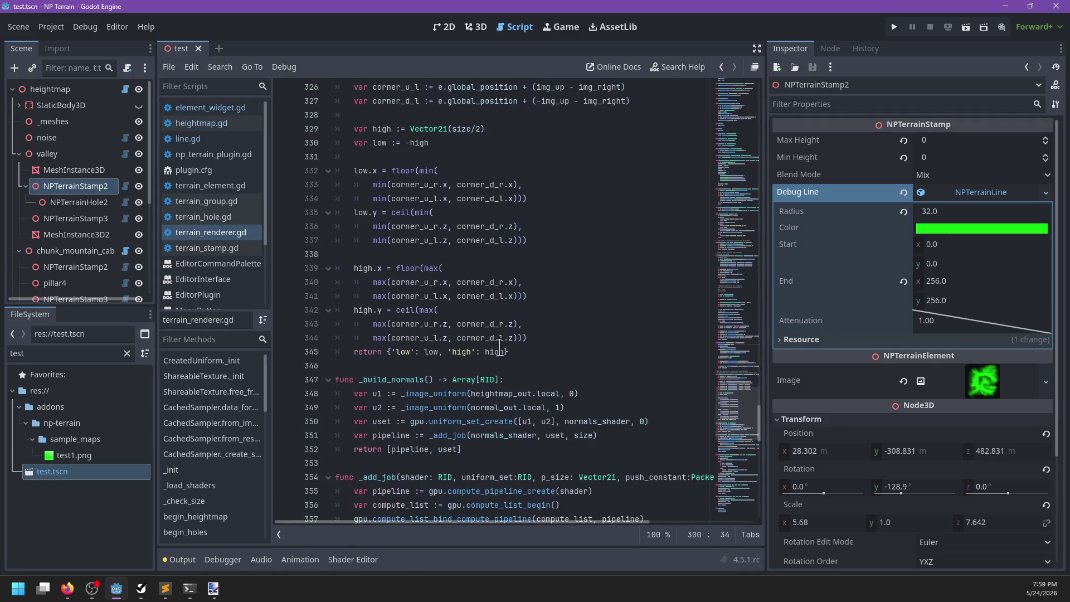
key("ctrl+f")
type("_line_mix")
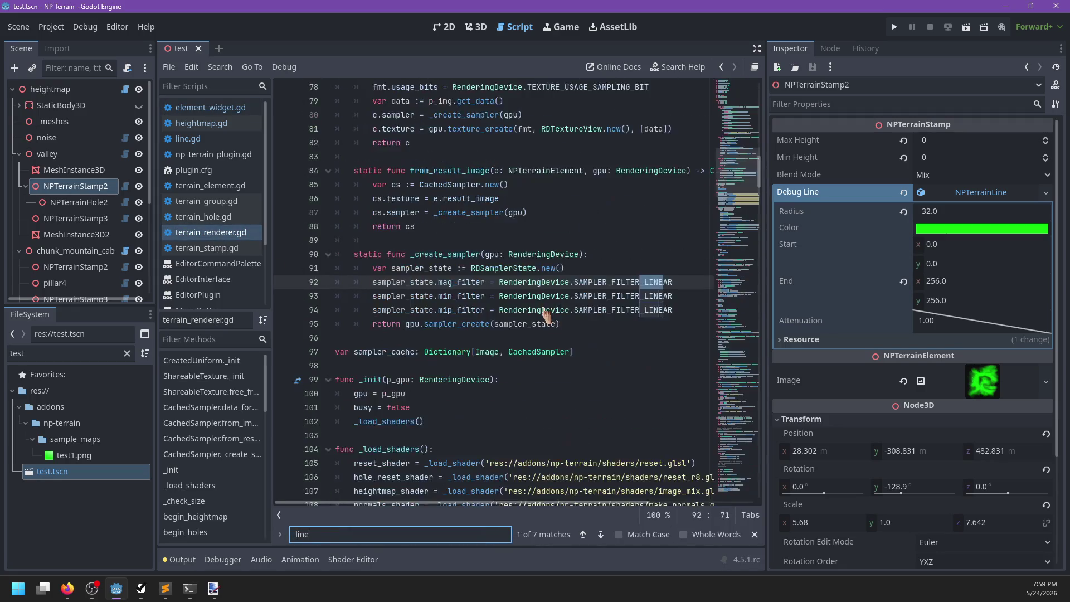
key("Escape")
left_click(465, 283, "ctrl")
scroll(561, 354, "down", 3)
left_click(519, 337)
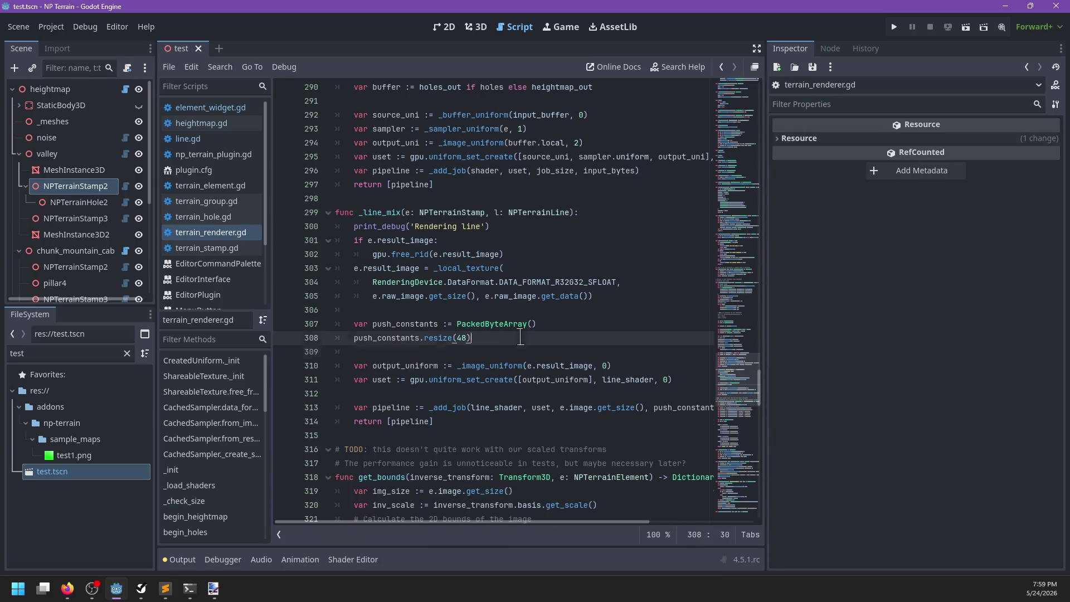
Add push_constants.encode_float(0, l.color.r) below the resize(48) call
key("Return")
type("push_cont")
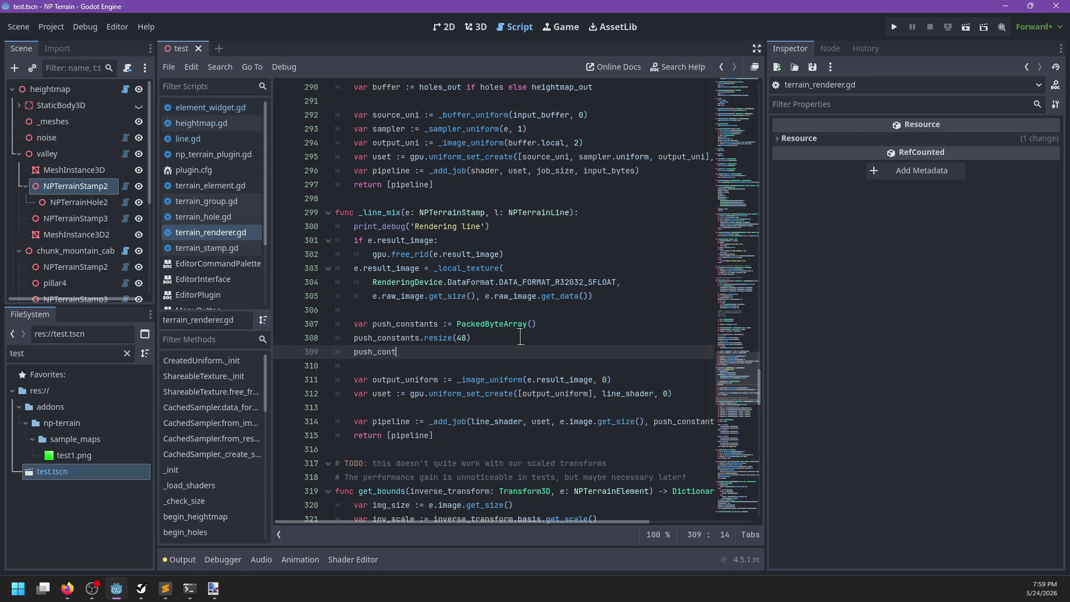
type("a")
key("Return")
type(".encode_fl")
key("Return")
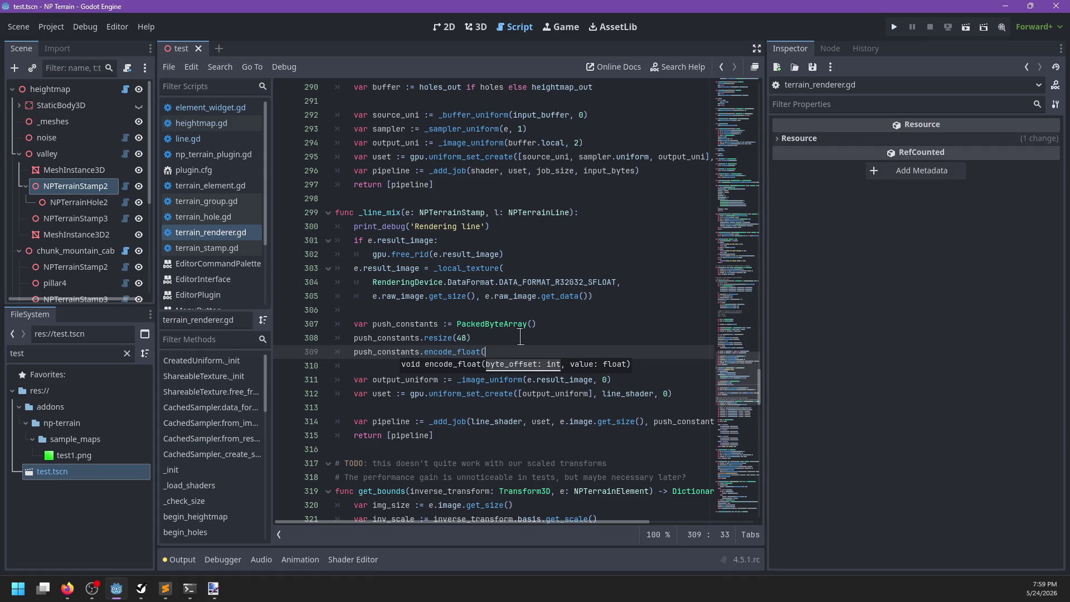
key("alt+Tab")
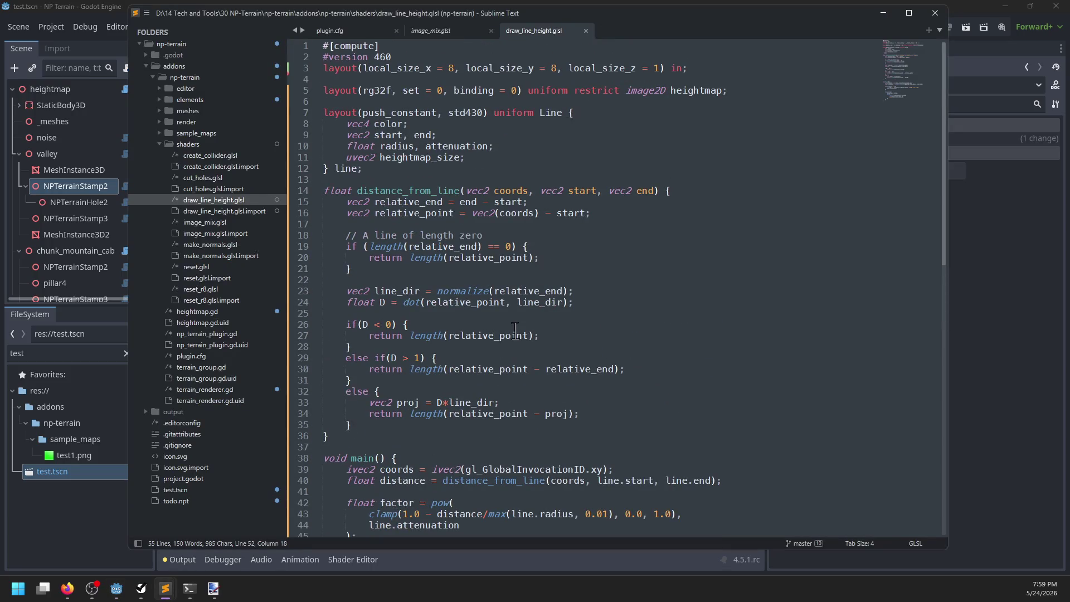
key("alt+Tab")
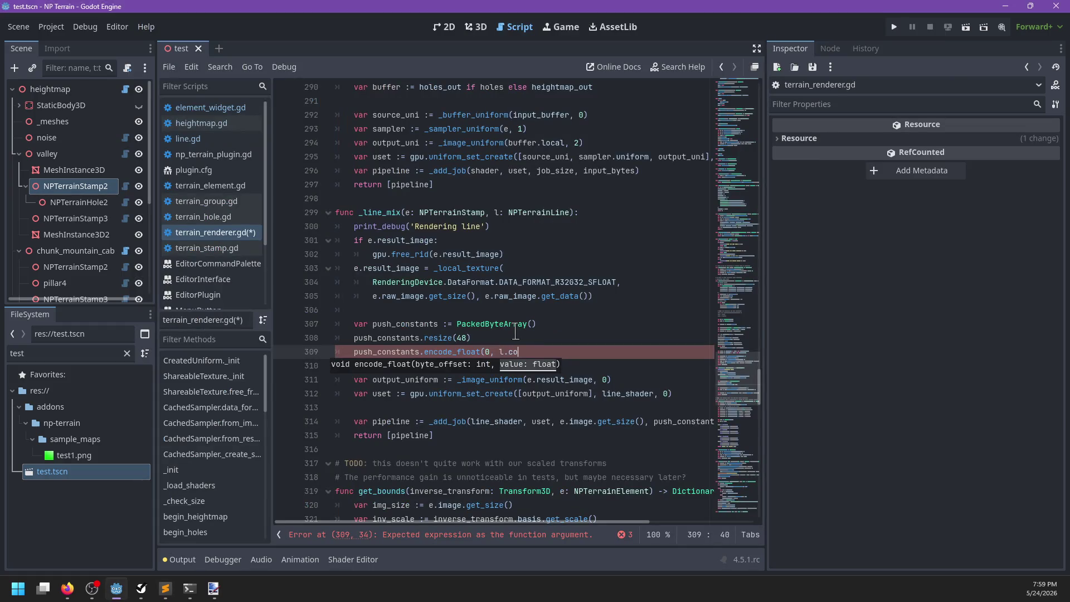
type("lor.r")
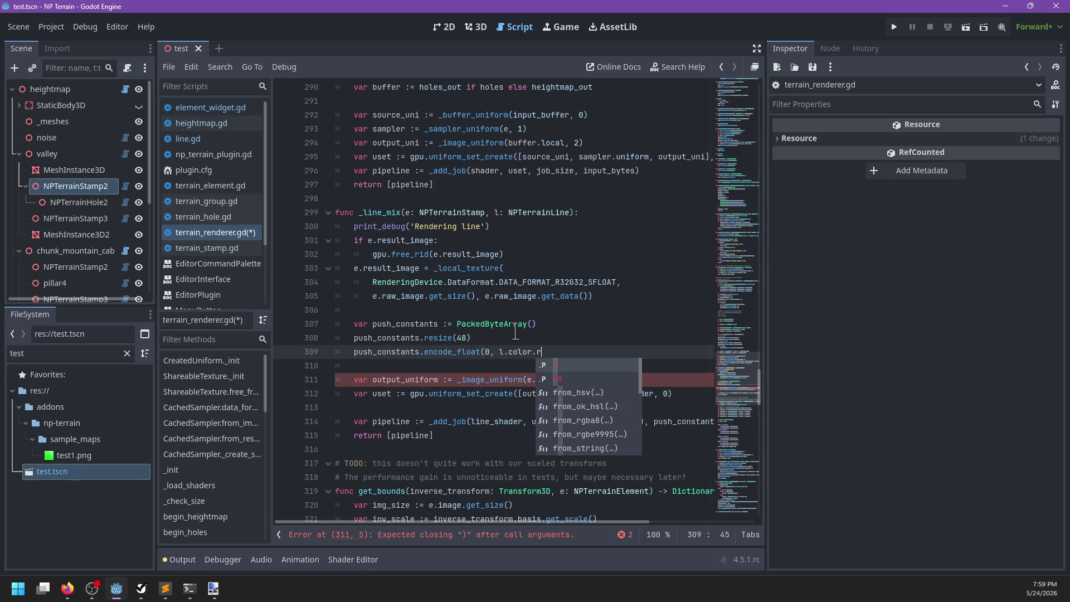
type("),")
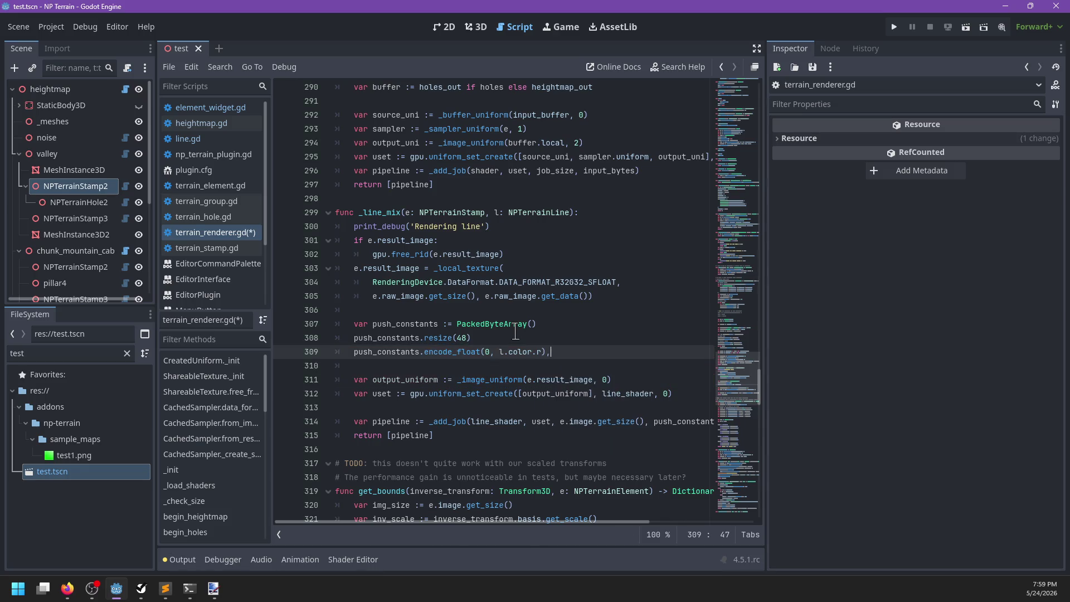
Duplicate the red line for the green and blue channels at offsets 4 and 8
key("ctrl+shift+d")
key("BackSpace")
type("g),")
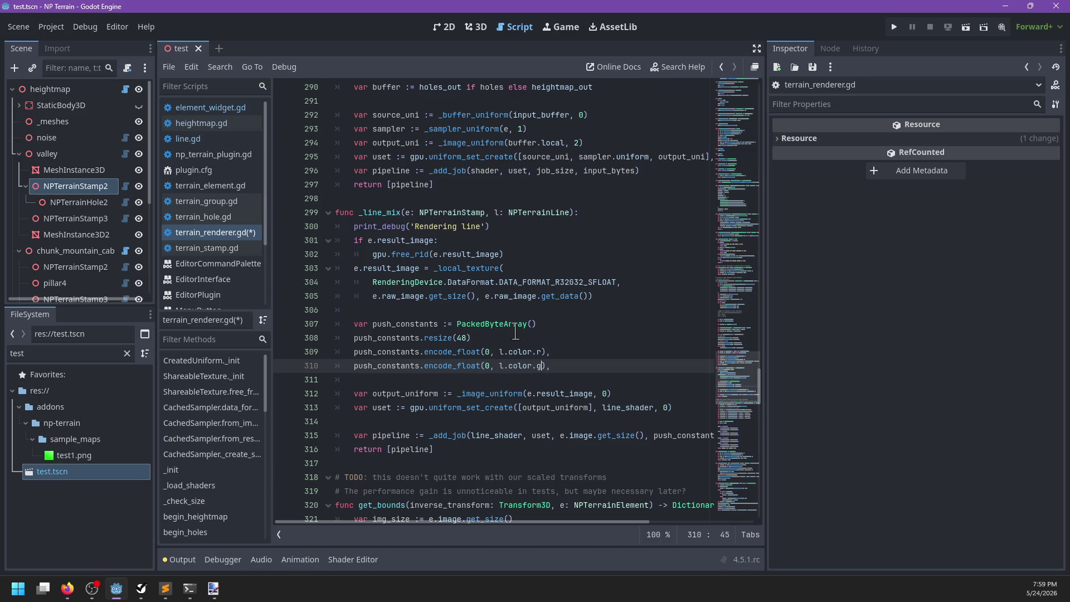
key("ctrl+shift+d")
key("BackSpace")
type("b")
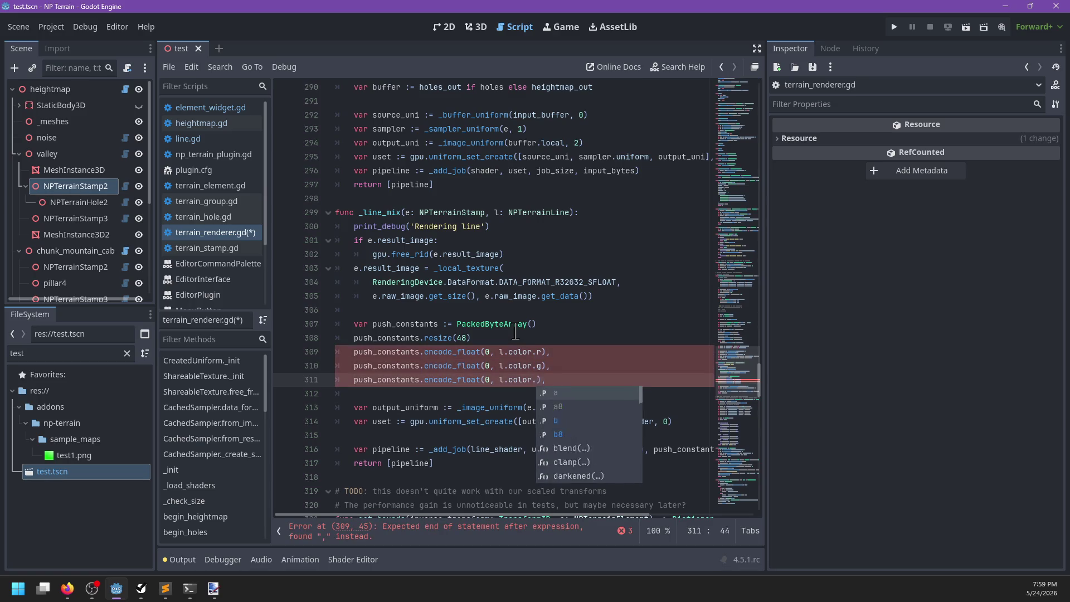
key("Escape")
left_click(487, 366)
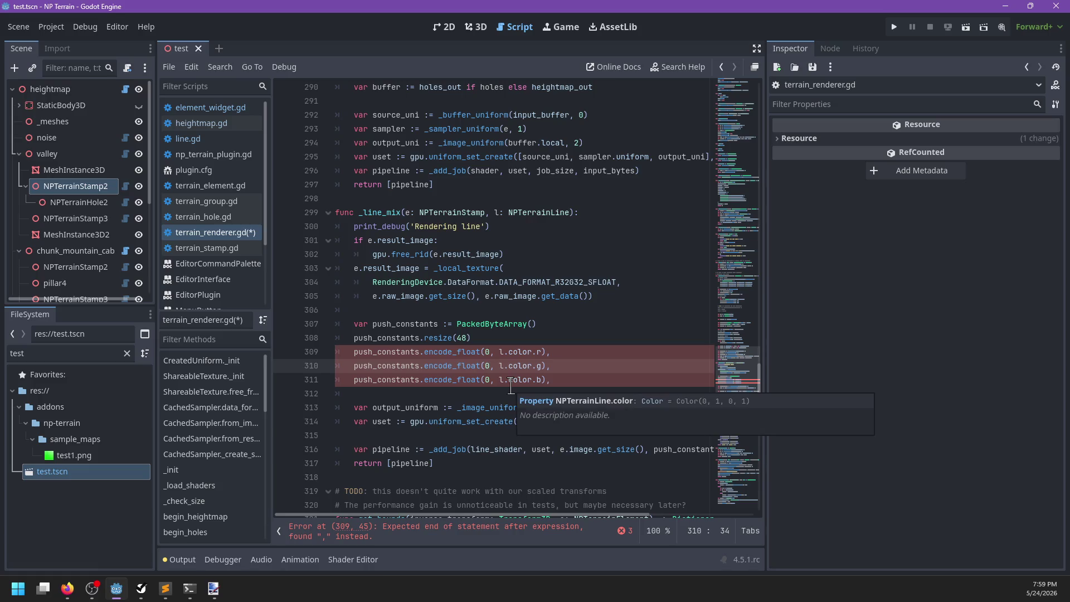
key("BackSpace")
type("4")
key("Down")
key("BackSpace")
type("8")
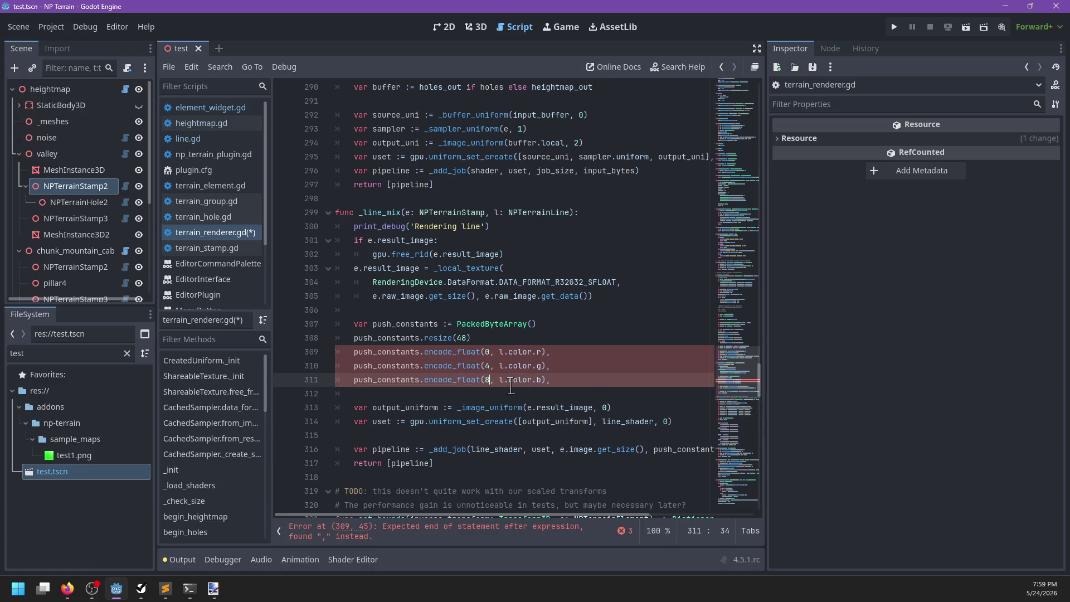
Add a fourth colour line encoding l.color.a at offset 12
key("ctrl+shift+d")
key("BackSpace")
type("12")
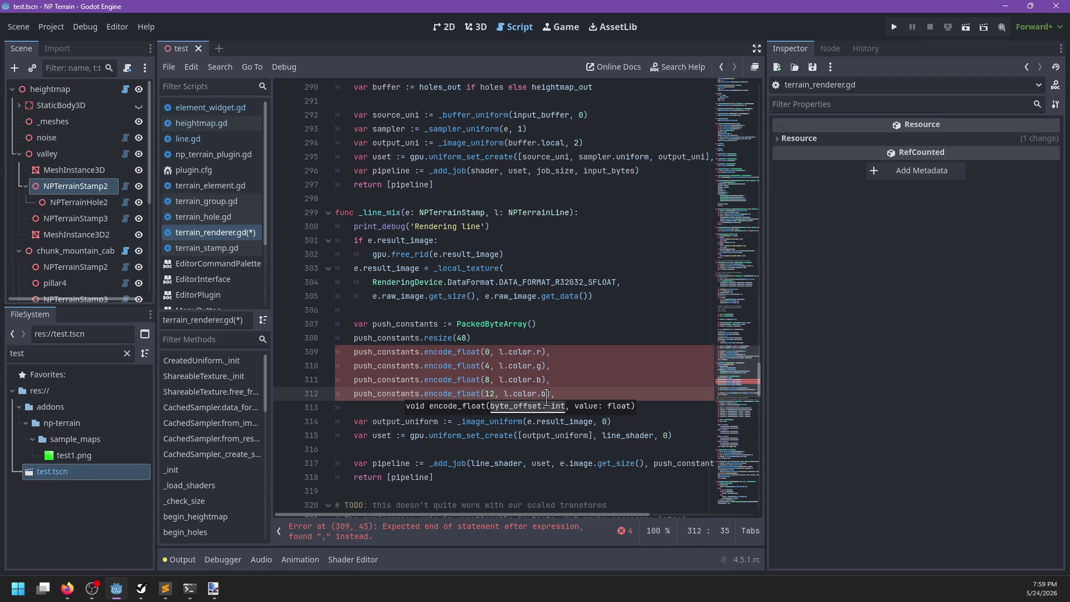
left_click(546, 393)
key("BackSpace")
type("a")
key("Escape")
Clean up the trailing commas on the colour lines and add a blank line after them
key("Up")
key("Up")
key("Up")
key("shift+alt+Down")
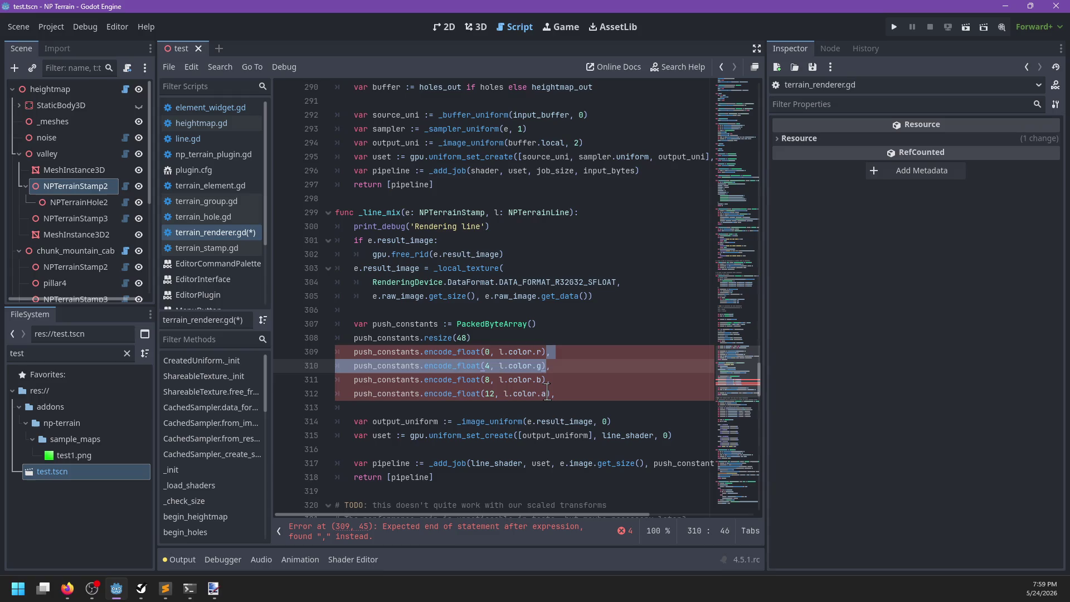
key("shift+Right")
key("shift+alt+Down")
key("shift+alt+Down")
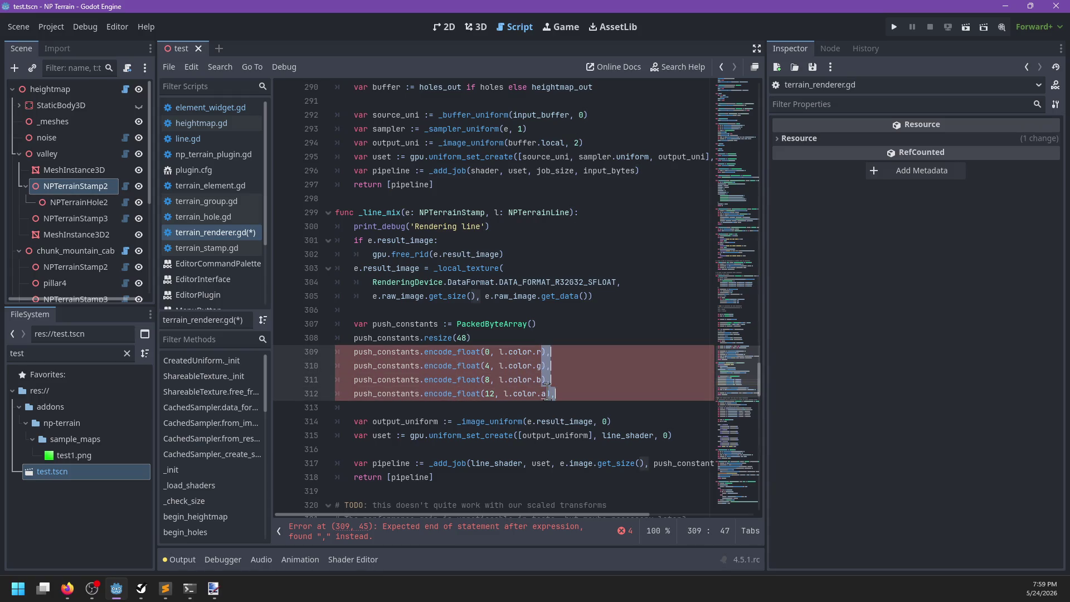
left_click(584, 394)
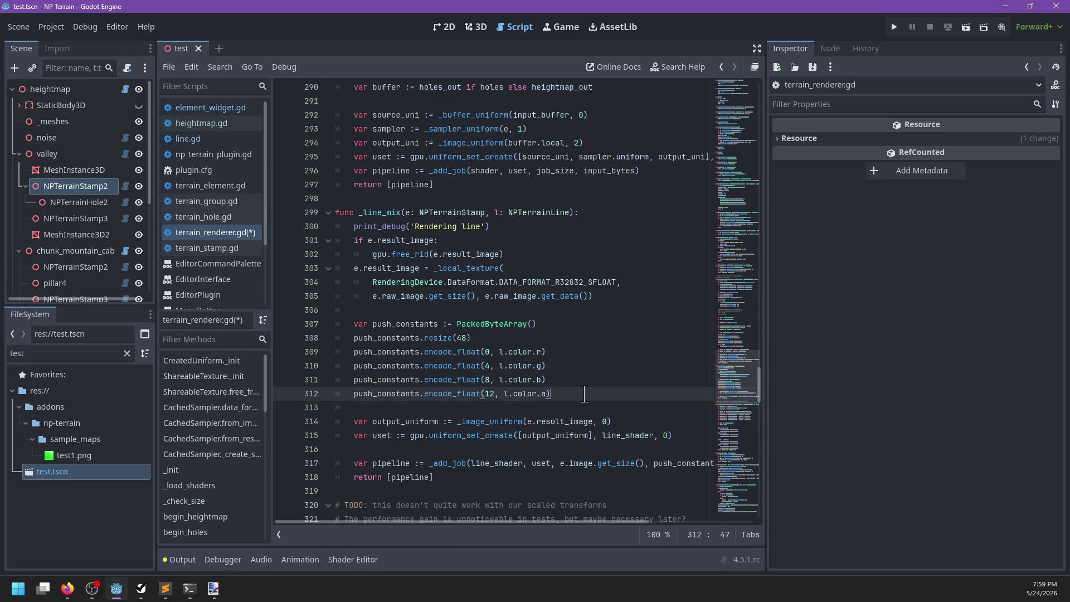
key("Return")
key("Return")
Add an encode_float line packing l.start.x at offset 16
key("BackSpace")
key("BackSpace")
type("pys")
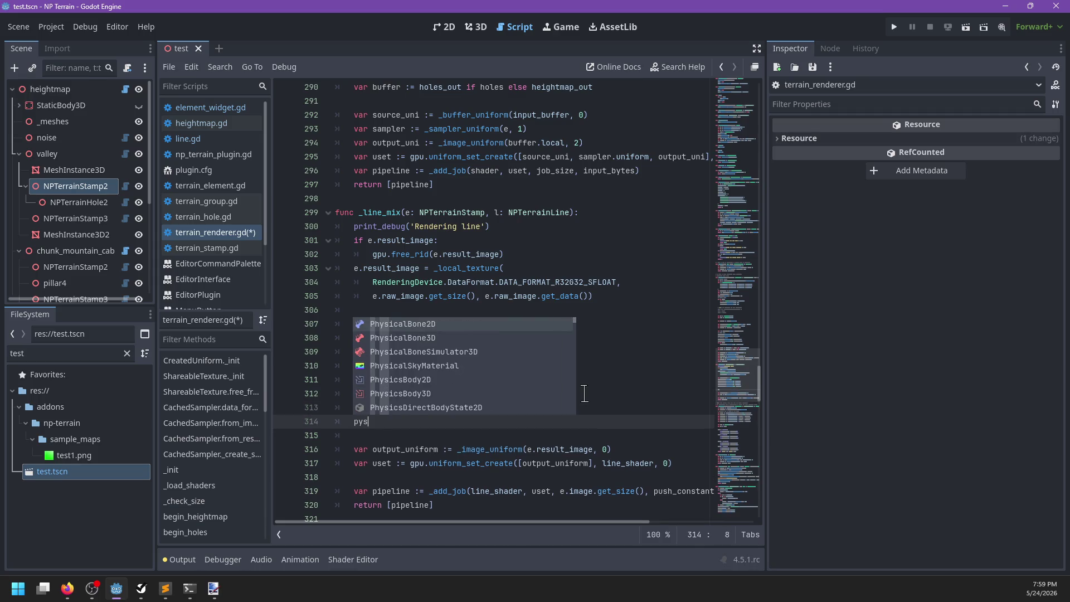
type("ush_")
key("Return")
type(".encode")
key("Return")
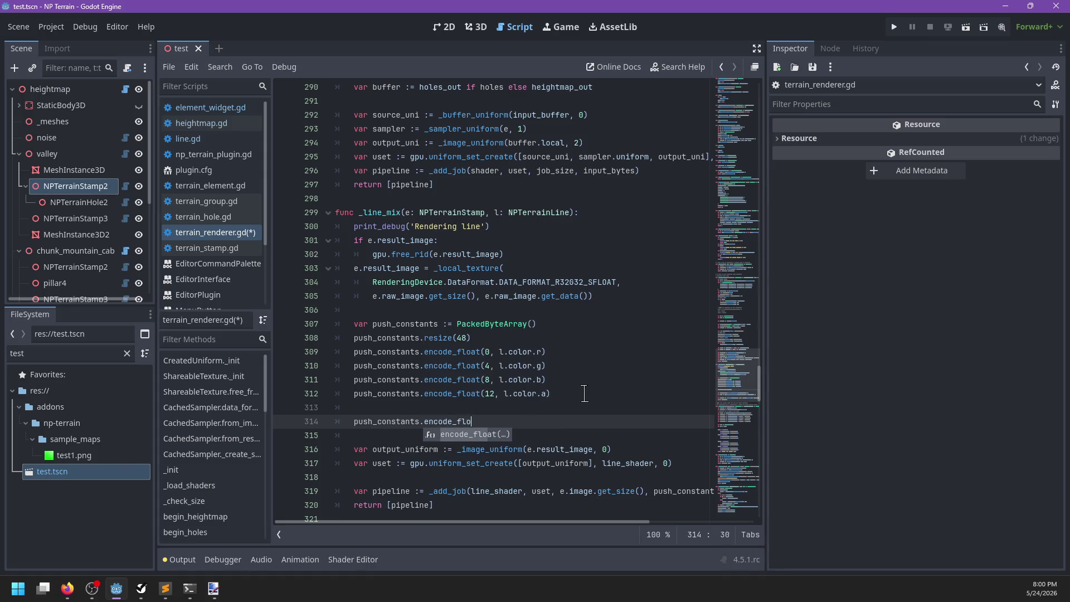
key("alt+Tab")
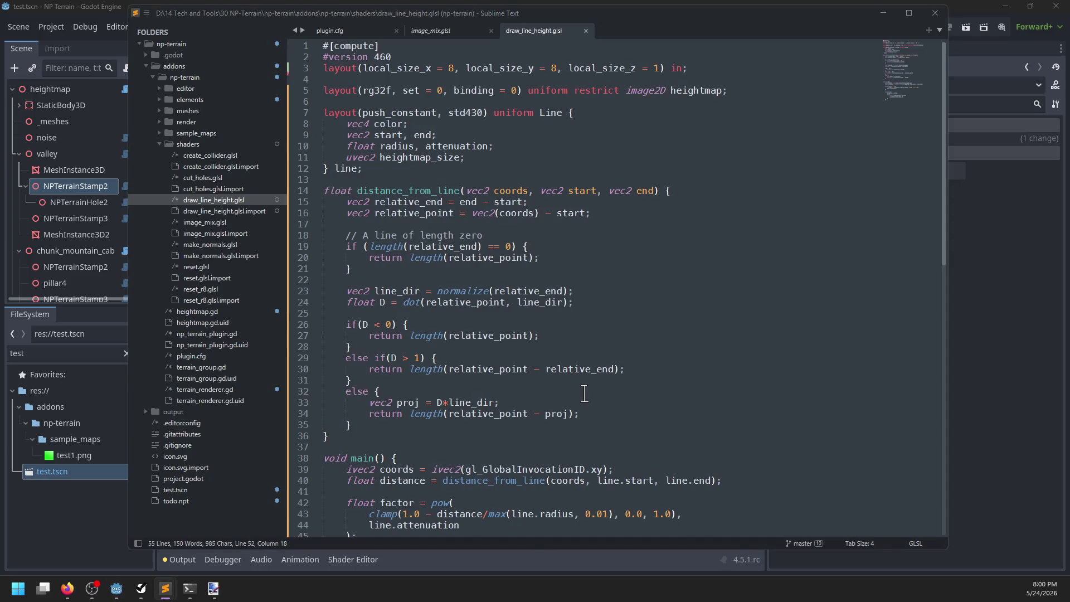
key("alt+Tab")
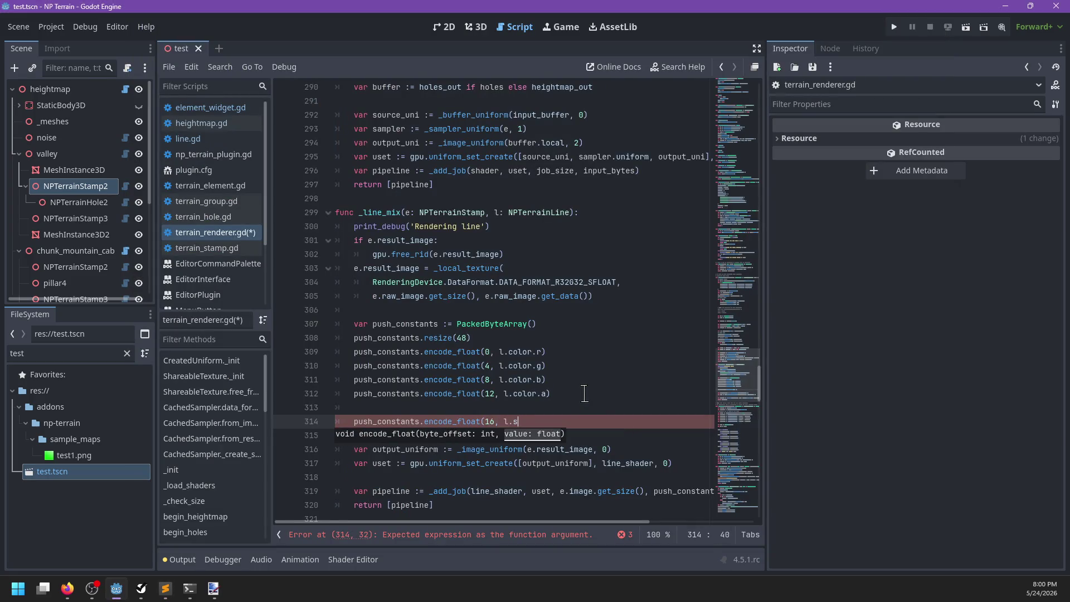
type("tart.x)")
Duplicate it to pack start.y at offset 20 and end.x at offset 24
key("ctrl+shift+d")
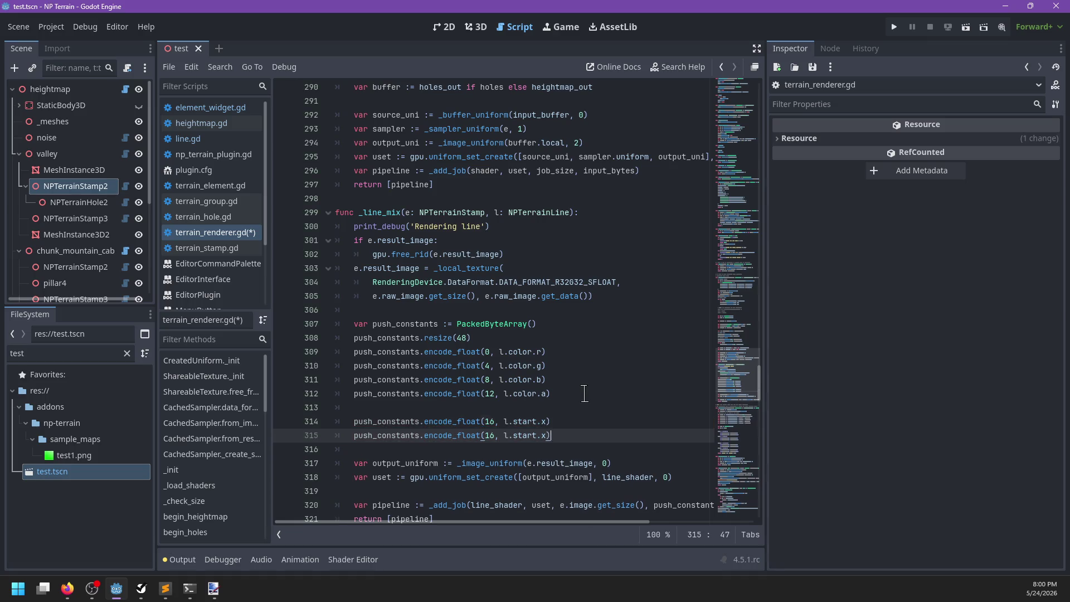
key("BackSpace")
key("BackSpace")
type("20")
key("ctrl+shift+d")
key("BackSpace")
type("4")
key("Right")
key("Right")
key("Right")
key("ctrl+space")
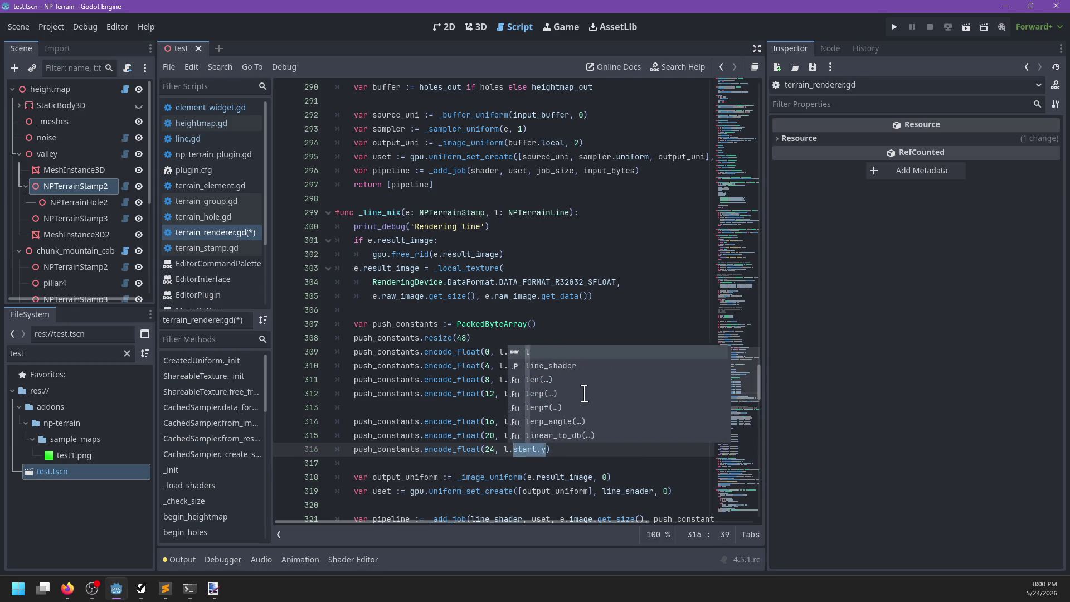
type("end.x")
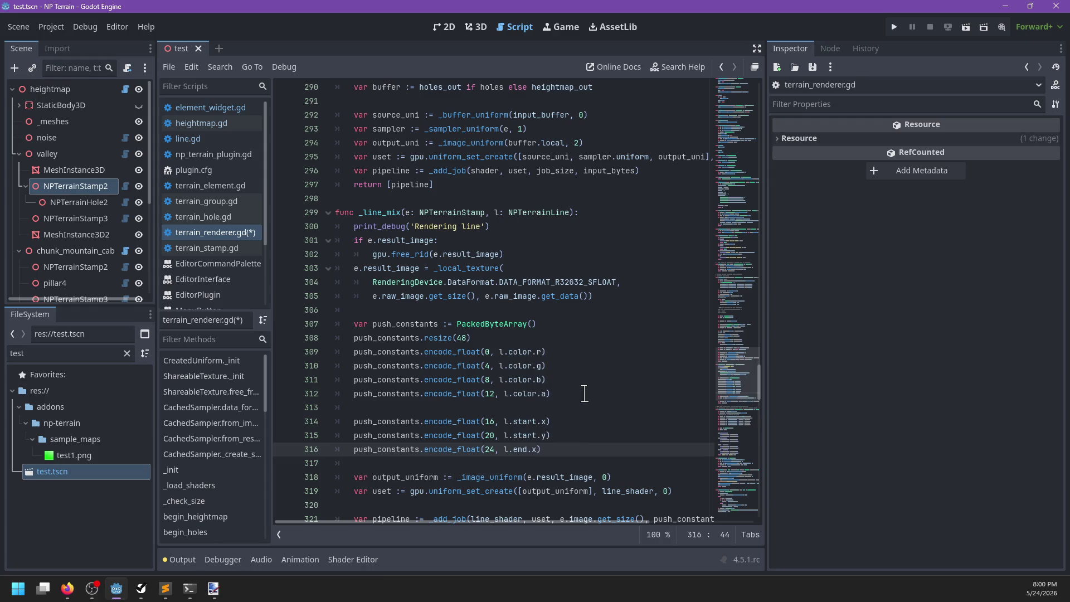
Pack end.y at offset 28 and leave a blank line after the position entries
key("ctrl+shift+d")
type("y")
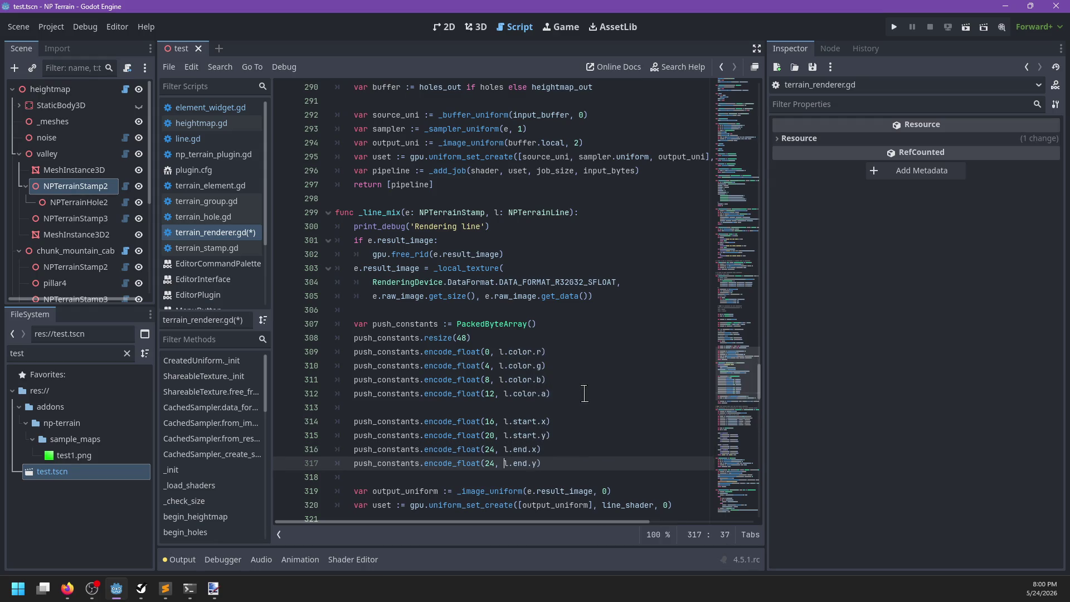
key("BackSpace")
type("8")
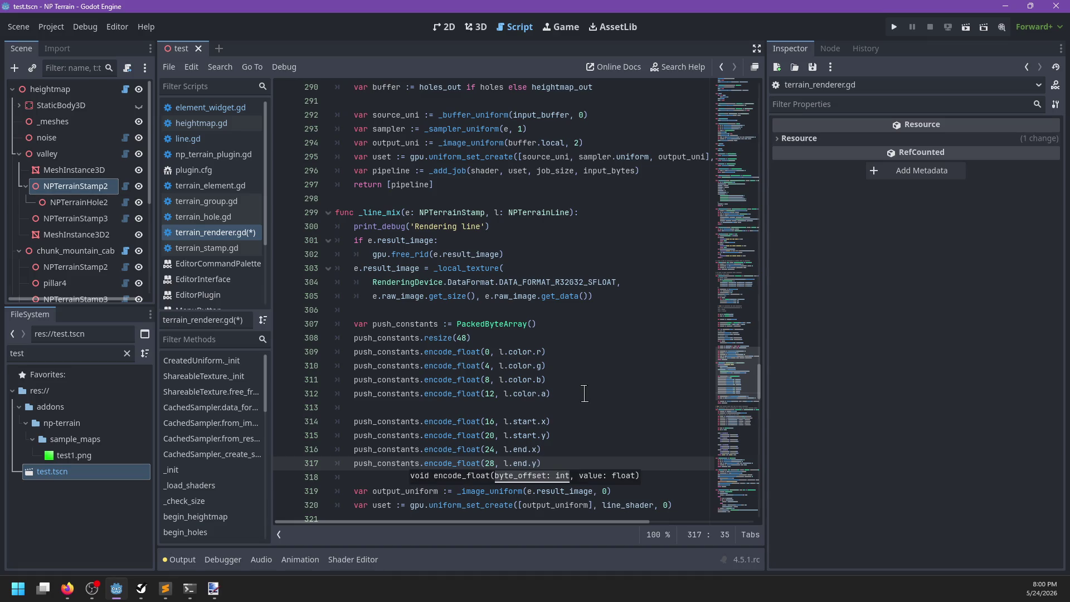
key("End")
key("Return")
key("Return")
Encode l.radius as a float at offset 32
key("Up")
key("Up")
key("Down")
key("Down")
key("alt+Tab")
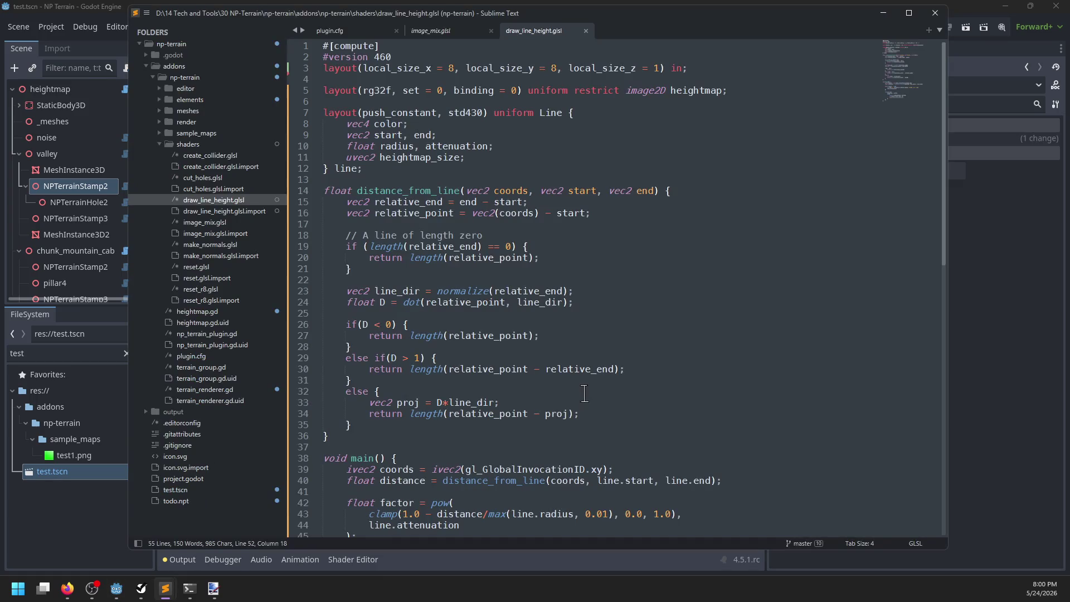
key("alt+Tab")
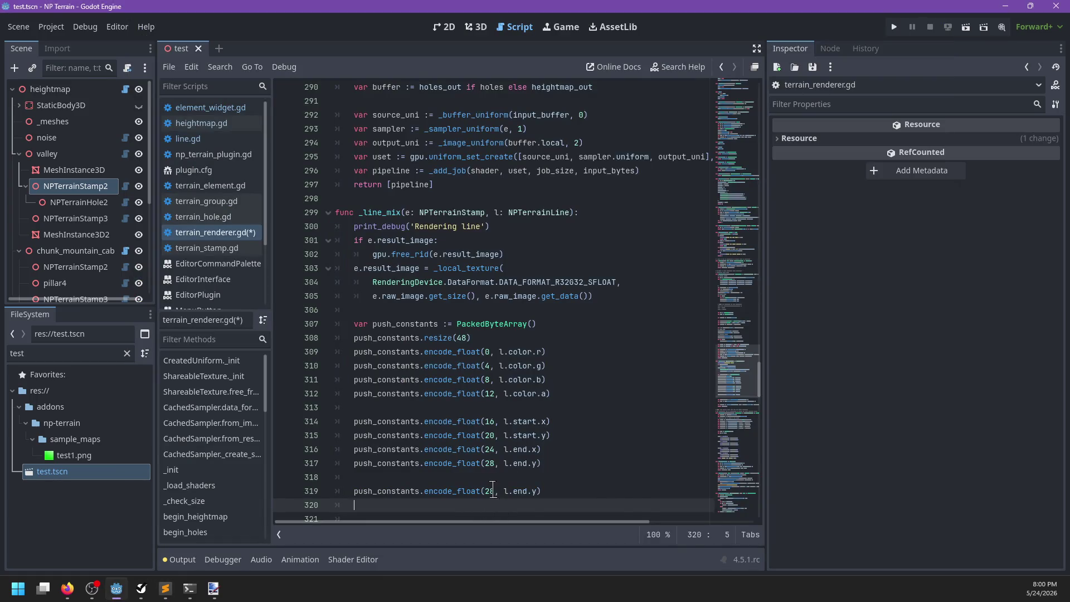
double_click(489, 491)
type("32")
key("Right")
key("Right")
key("Right")
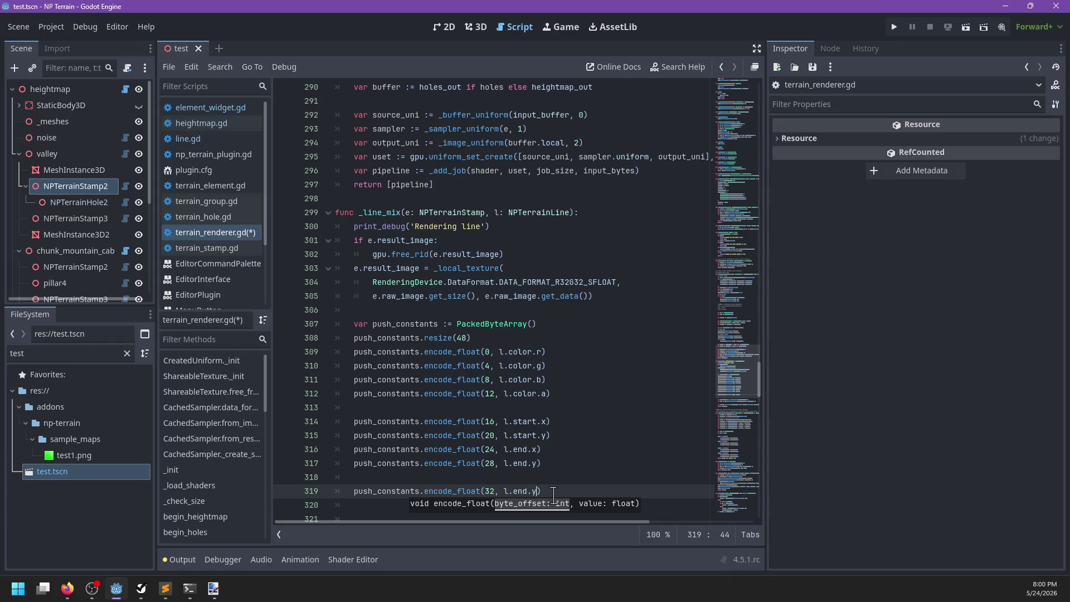
key("BackSpace")
key("BackSpace")
key("BackSpace")
type("radius")
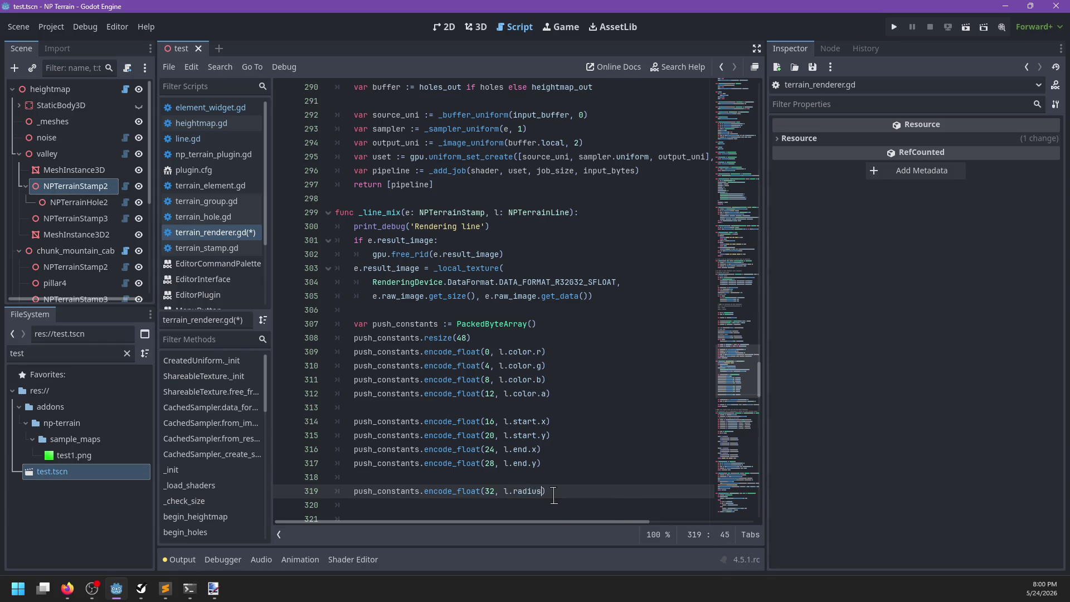
key("ctrl+shift+d")
Copy the radius line to encode l.attenuation at offset 36
key("ctrl+Left")
key("BackSpace")
type("6")
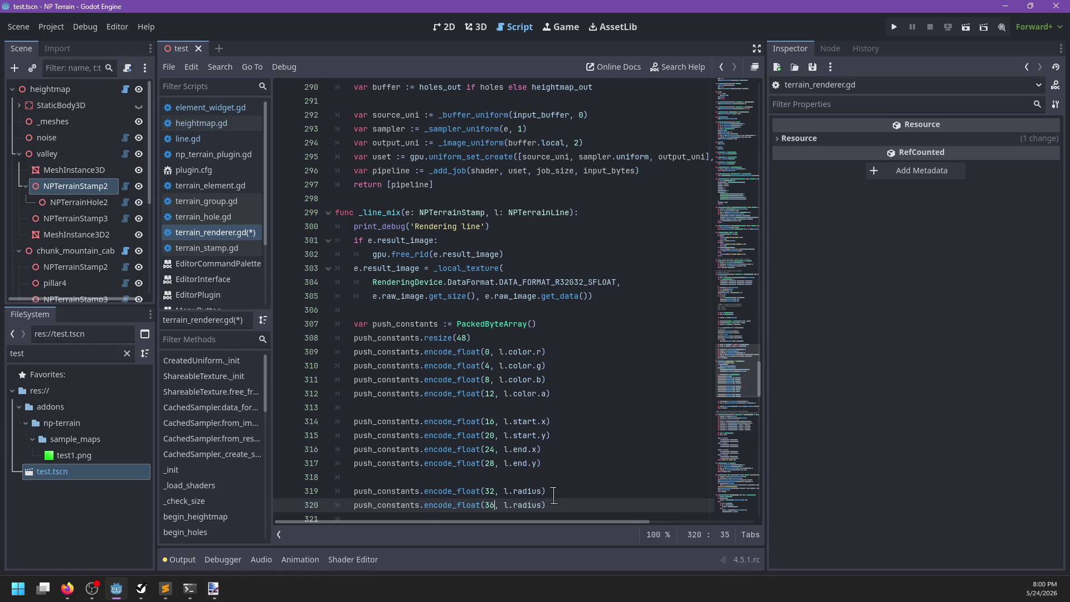
key("Right")
key("Right")
key("Right")
key("ctrl+Delete")
type("enuation")
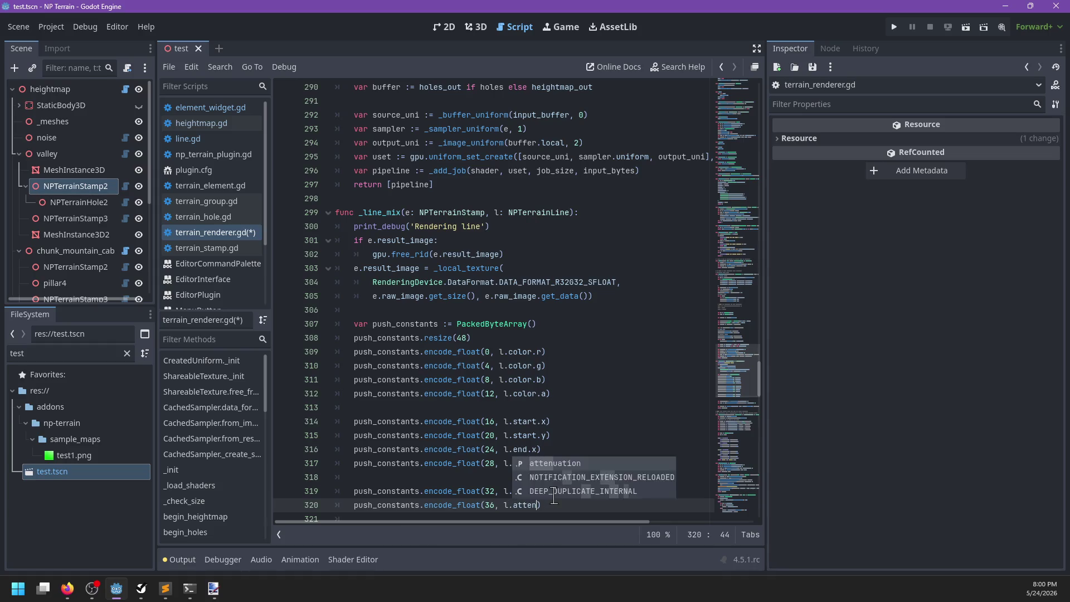
Turn a copy of the attenuation line into an encode_u32 entry at offset 40
key("alt+Tab")
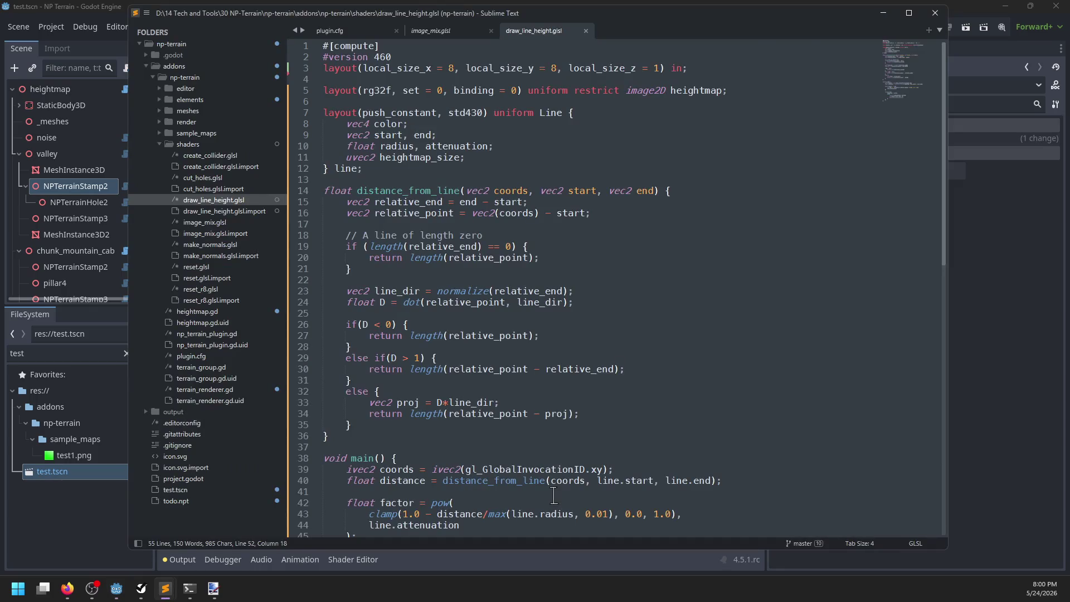
key("alt+Tab")
key("ctrl+shift+d")
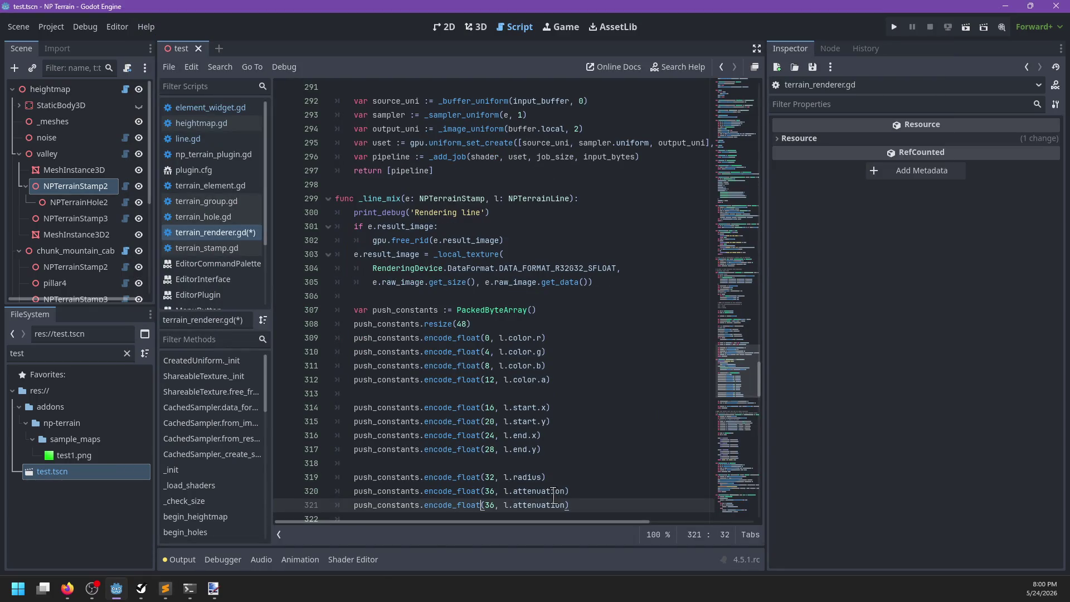
key("BackSpace")
key("BackSpace")
key("BackSpace")
type("u")
key("BackSpace")
type("u")
type("32")
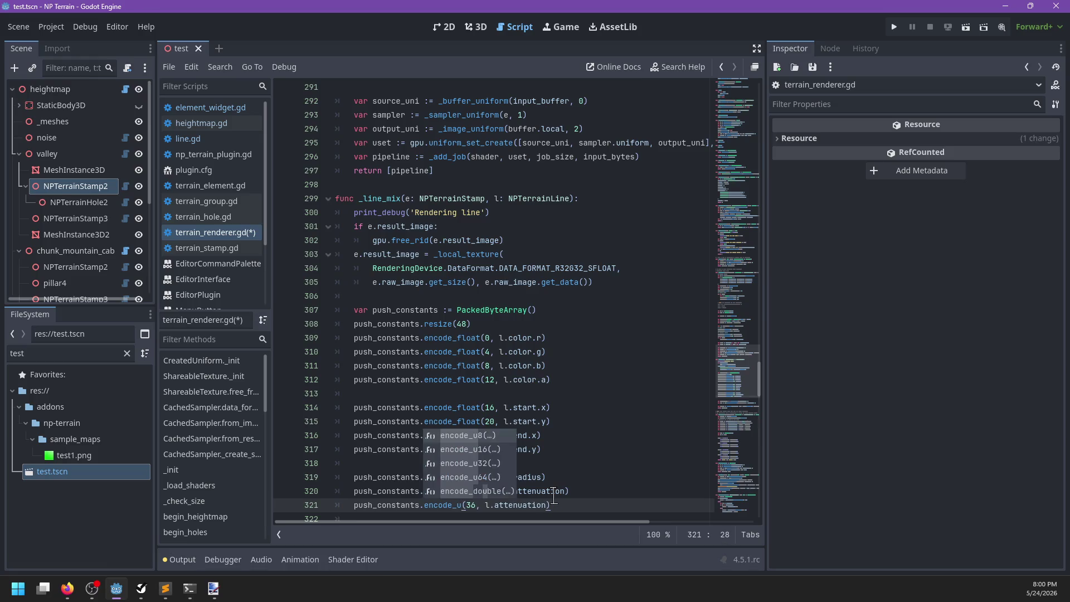
key("ctrl+Right")
key("BackSpace")
key("BackSpace")
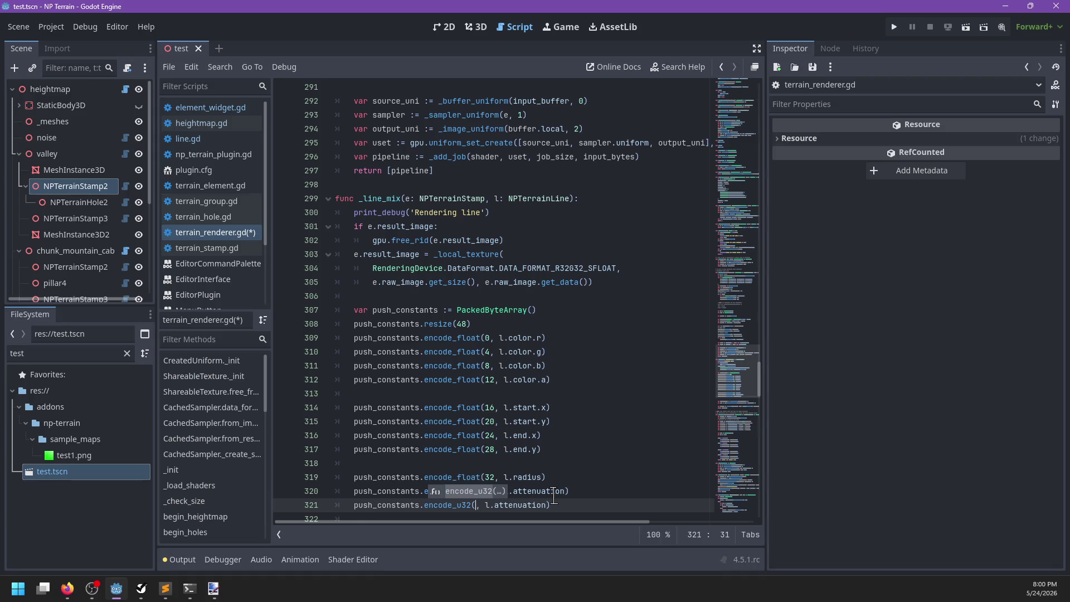
type("40")
key("ctrl+Right")
key("ctrl+Right")
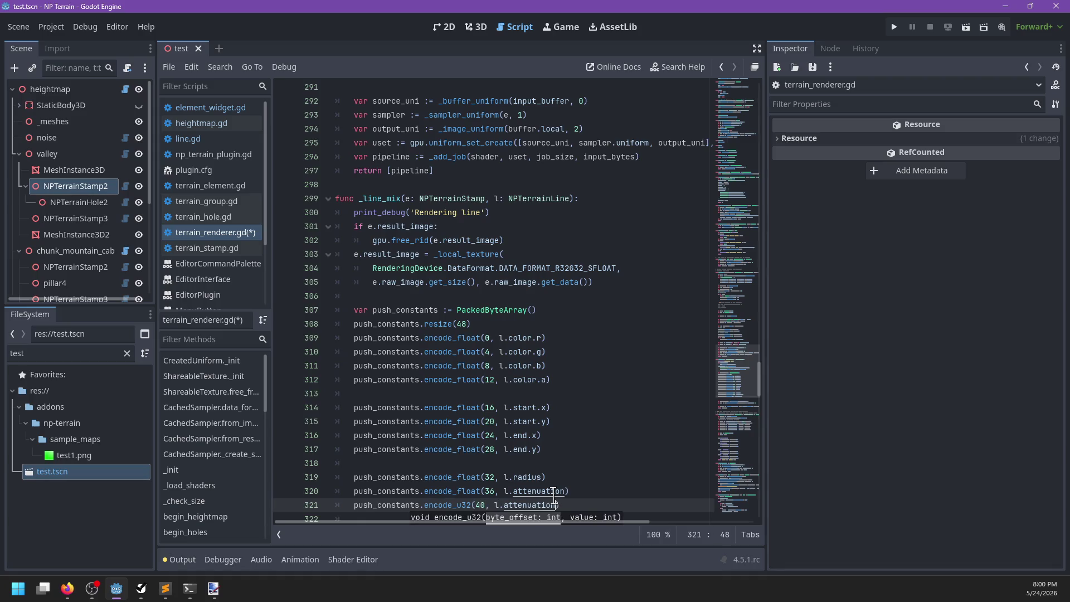
Begin a var s := e.image.get_size() line for the heightmap dimensions
key("alt+Tab")
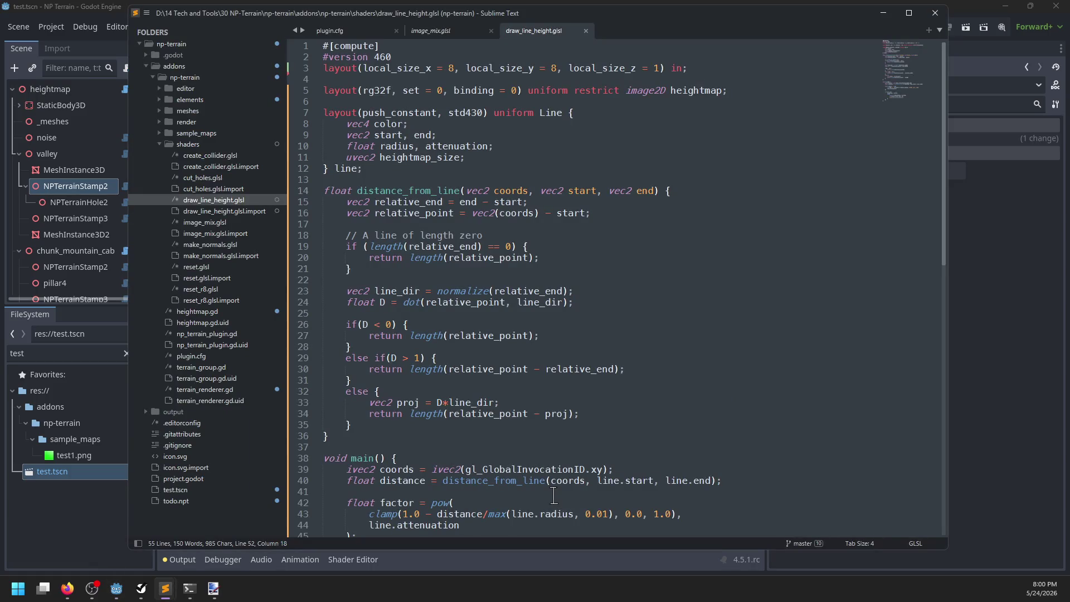
key("alt+Tab")
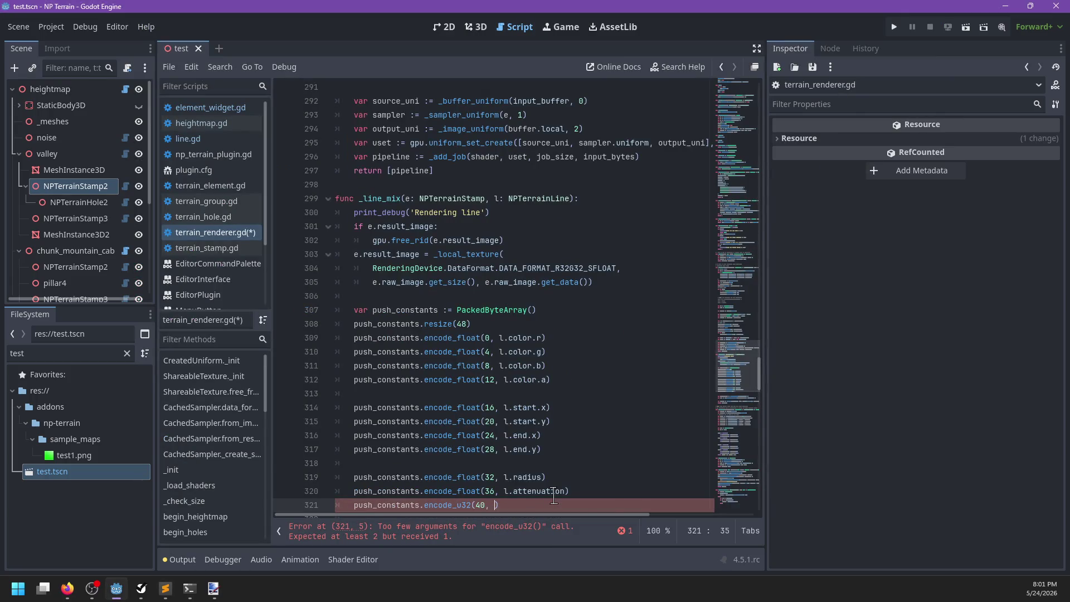
key("ctrl+shift+Return")
type("var s")
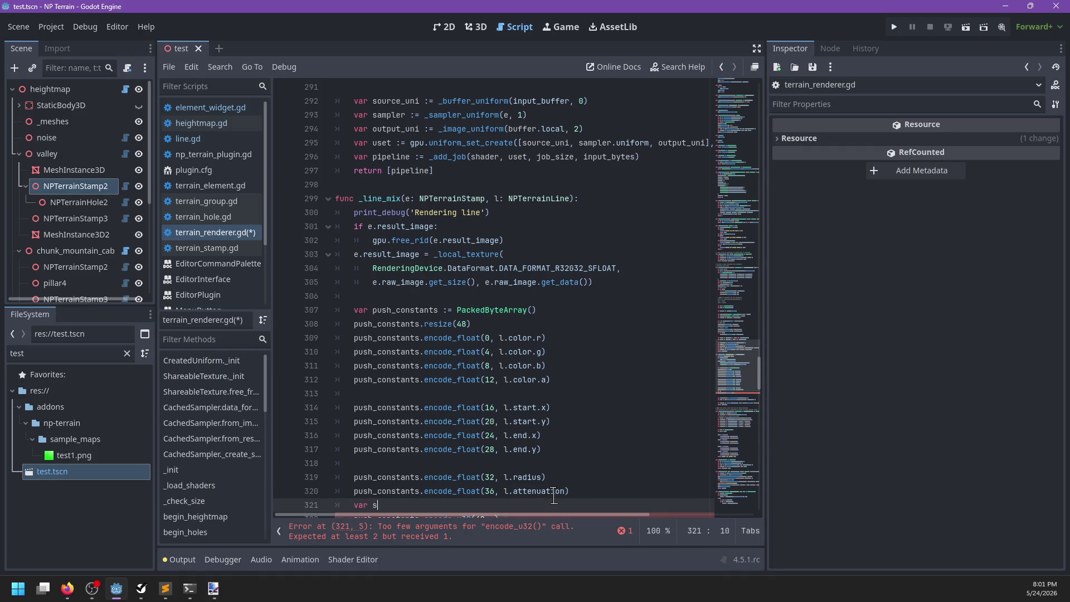
type(" := e.image")
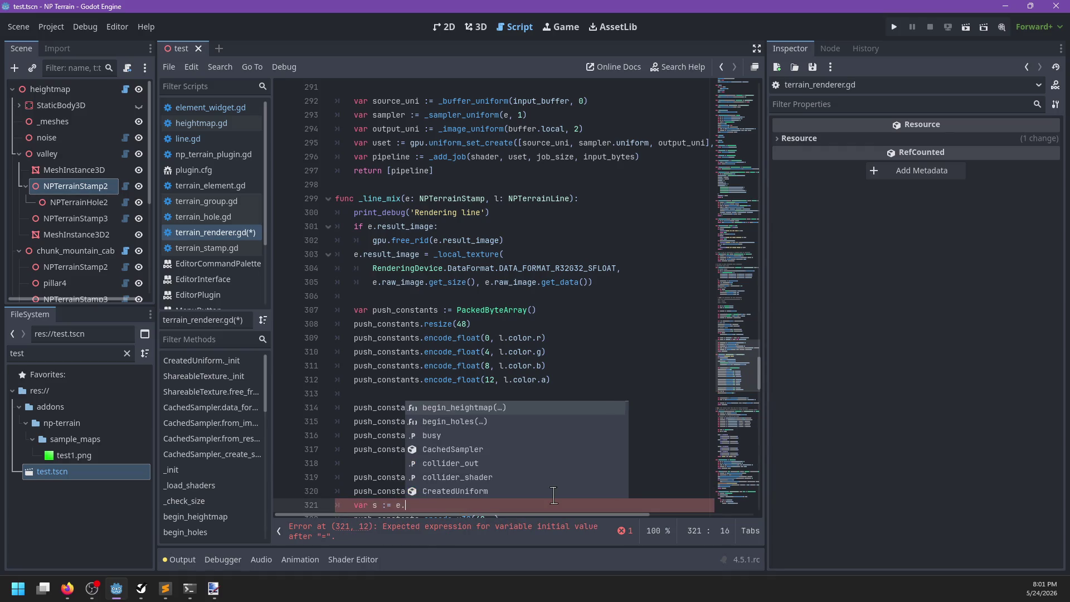
type(".get_si")
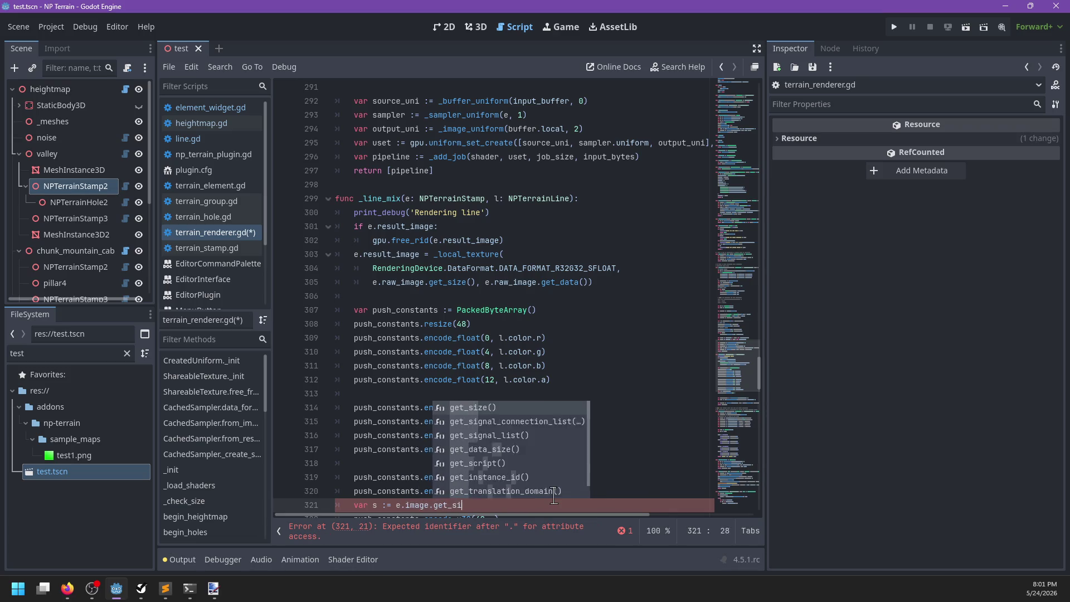
Encode s.x and s.y as u32 at offsets 40 and 44, removing the extra blank line
key("Return")
scroll(477, 463, "down", 3)
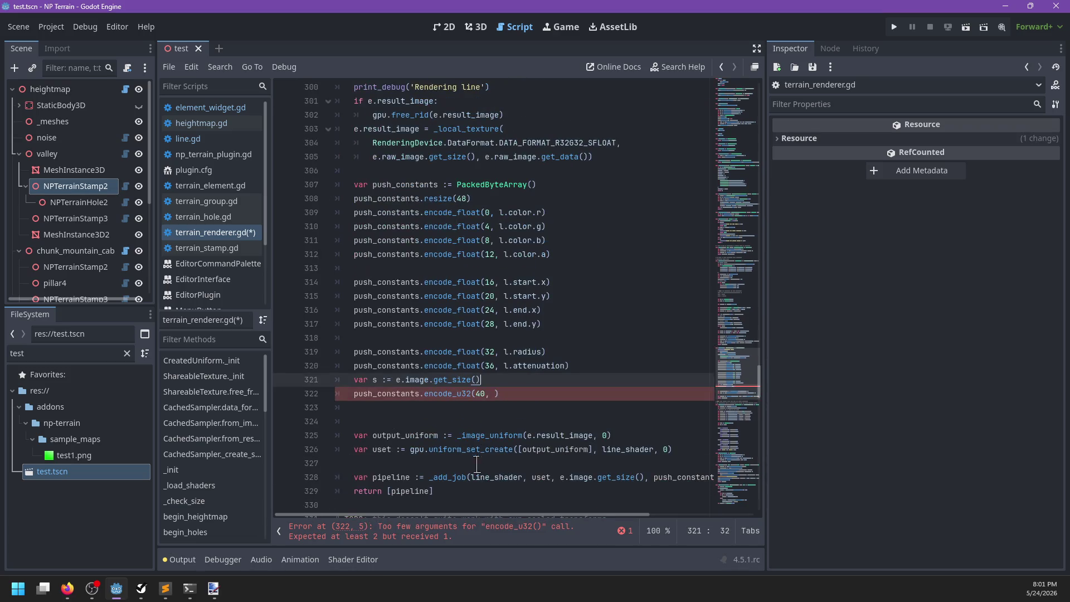
left_click(495, 394)
key("ctrl+shift+d")
key("BackSpace")
type("y")
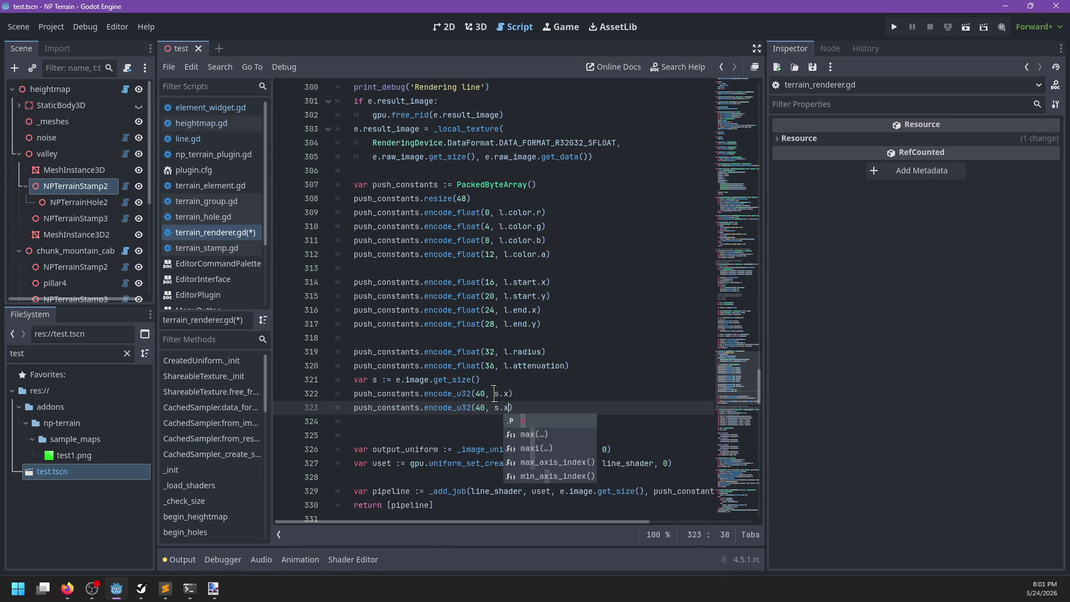
key("Down")
key("Down")
key("BackSpace")
key("BackSpace")
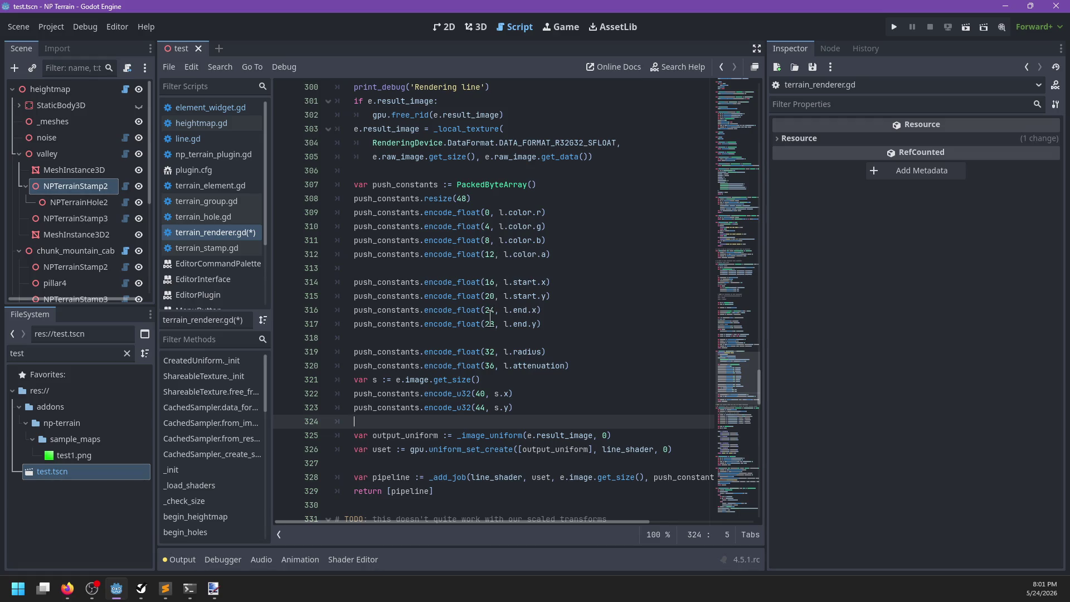
Move the size variable line above the u32 entries and save terrain_renderer.gd
left_click(512, 380)
left_click(593, 368, "shift")
key("ctrl+x")
left_click(563, 335)
left_click(586, 360)
key("ctrl+v")
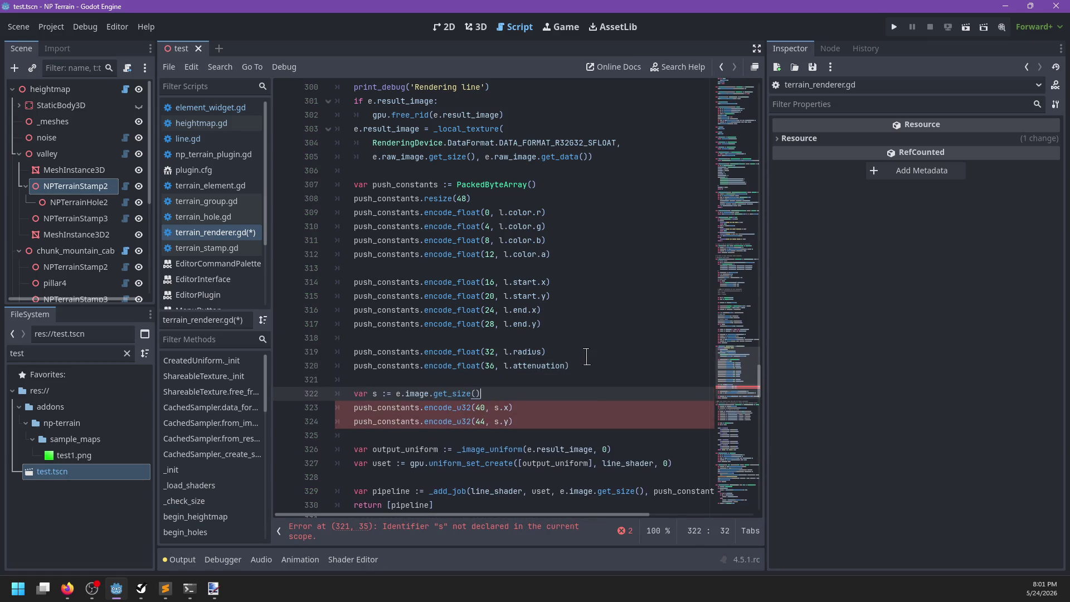
scroll(574, 368, "down", 1)
key("ctrl+s")
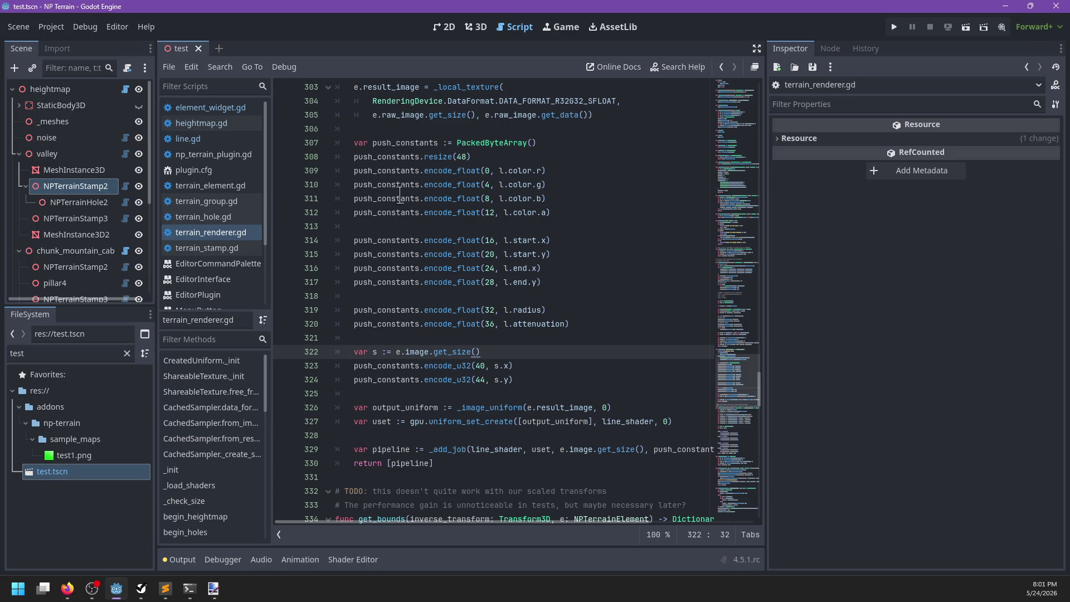
left_click(477, 27)
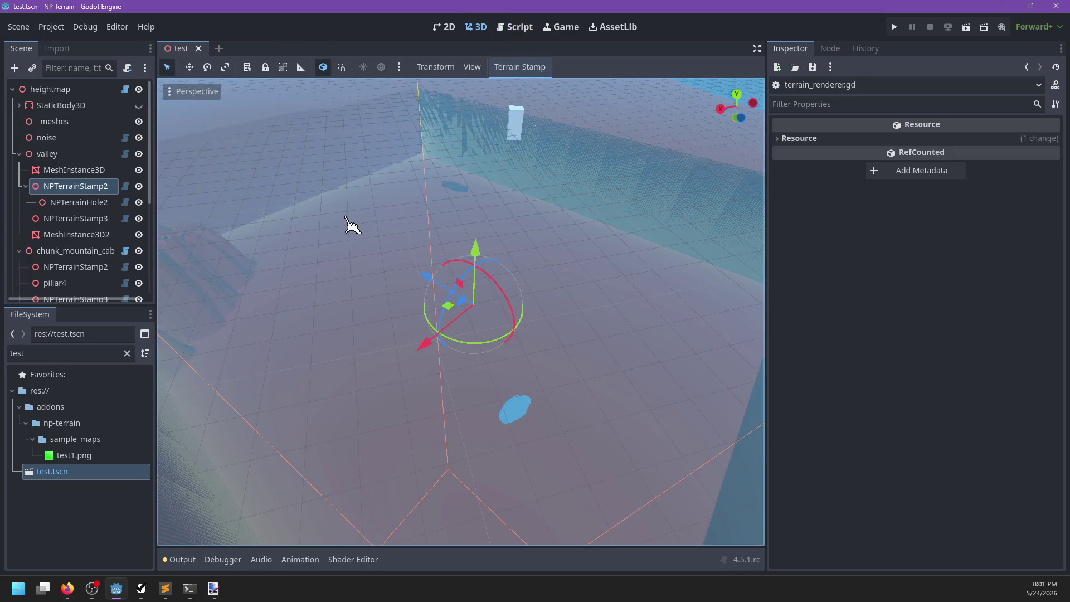
Close the test scene, delete the leftover 1.0// on shader line 52, and save the shader
left_click(109, 188)
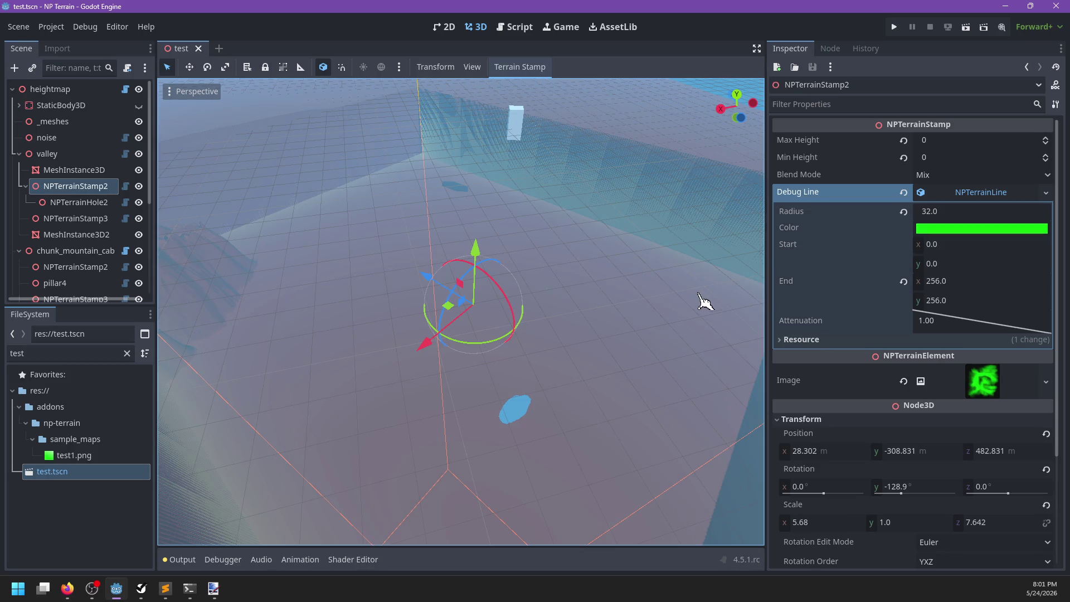
left_click(198, 48)
key("alt+Tab")
scroll(512, 328, "down", 4)
key("BackSpace")
key("BackSpace")
key("BackSpace")
key("ctrl+s")
key("alt+Tab")
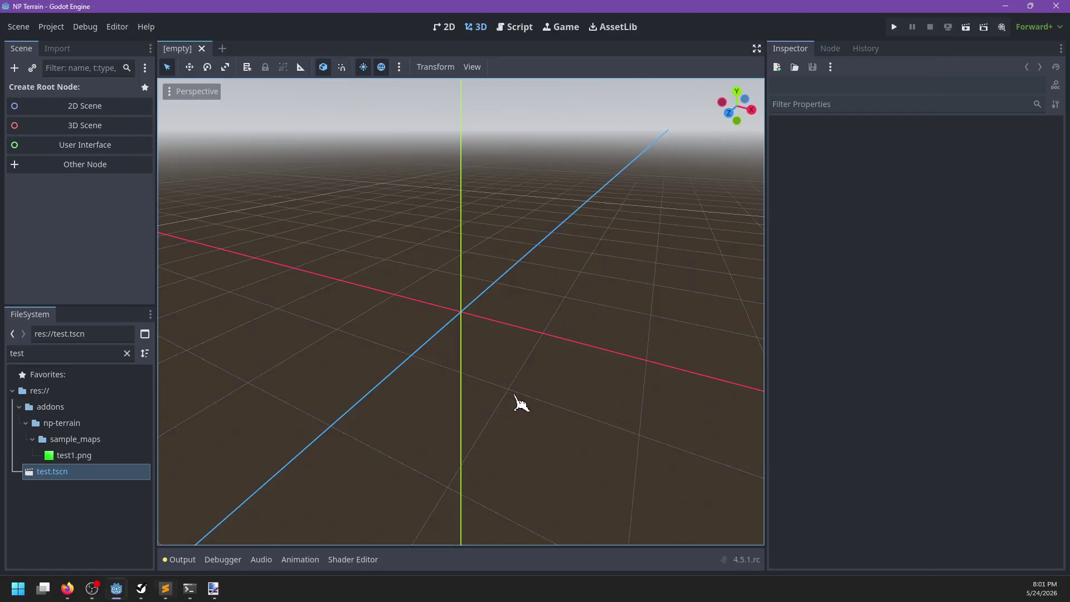
Reopen test.tscn and redraw the heightmap node to regenerate the terrain
left_click(84, 473)
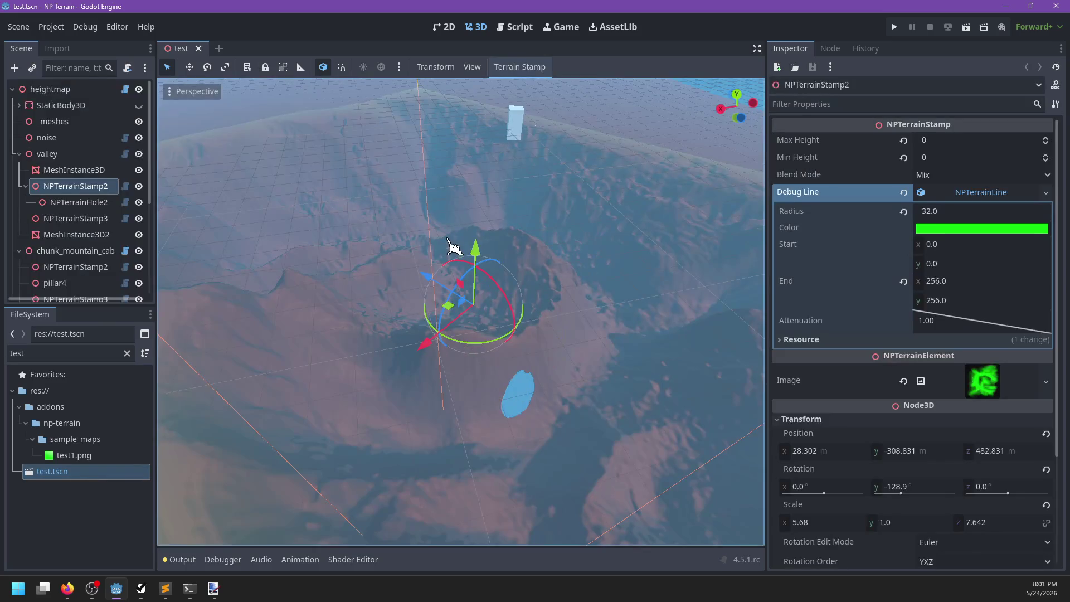
scroll(411, 263, "up", 3)
mouse_move(411, 263)
left_mouse_down()
mouse_move(323, 290)
mouse_move(394, 258)
left_mouse_up()
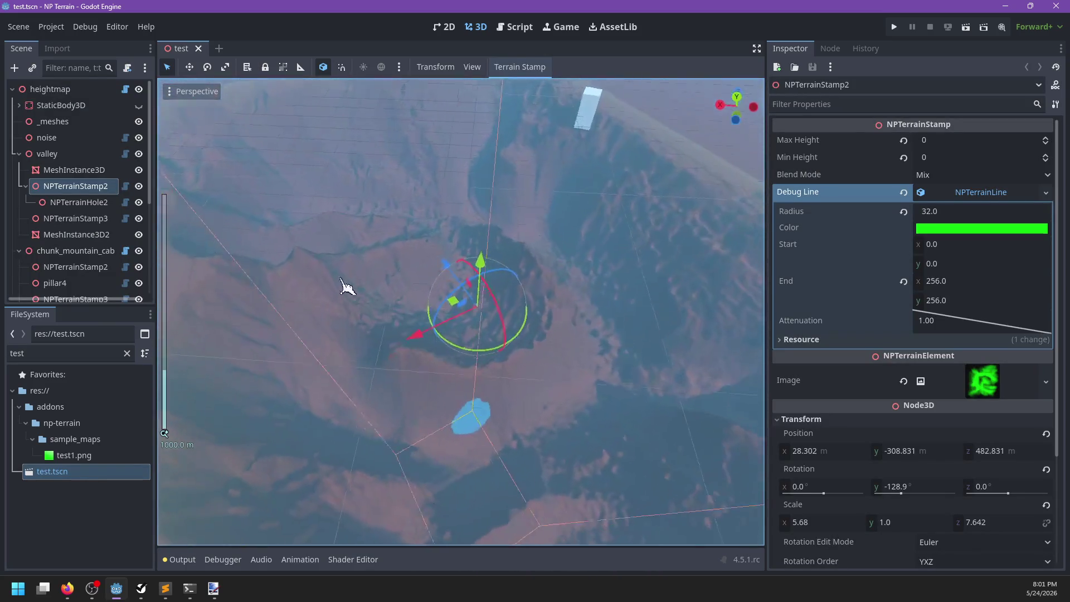
left_click(83, 92)
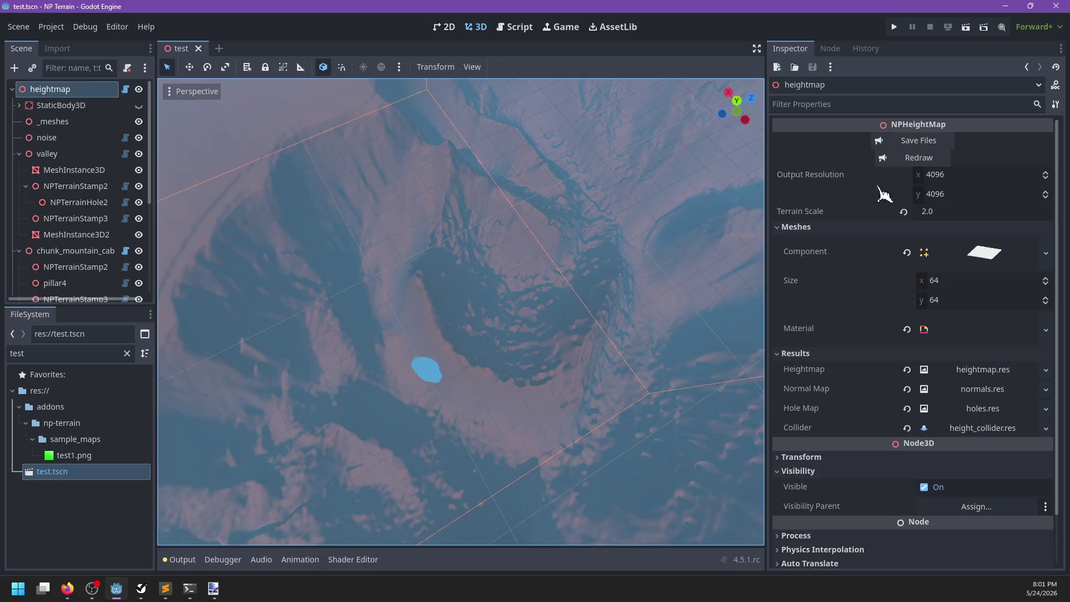
left_click(914, 162)
scroll(506, 282, "down", 3)
mouse_move(506, 282)
left_mouse_down()
mouse_move(590, 231)
mouse_move(616, 201)
left_mouse_up()
scroll(511, 295, "up", 3)
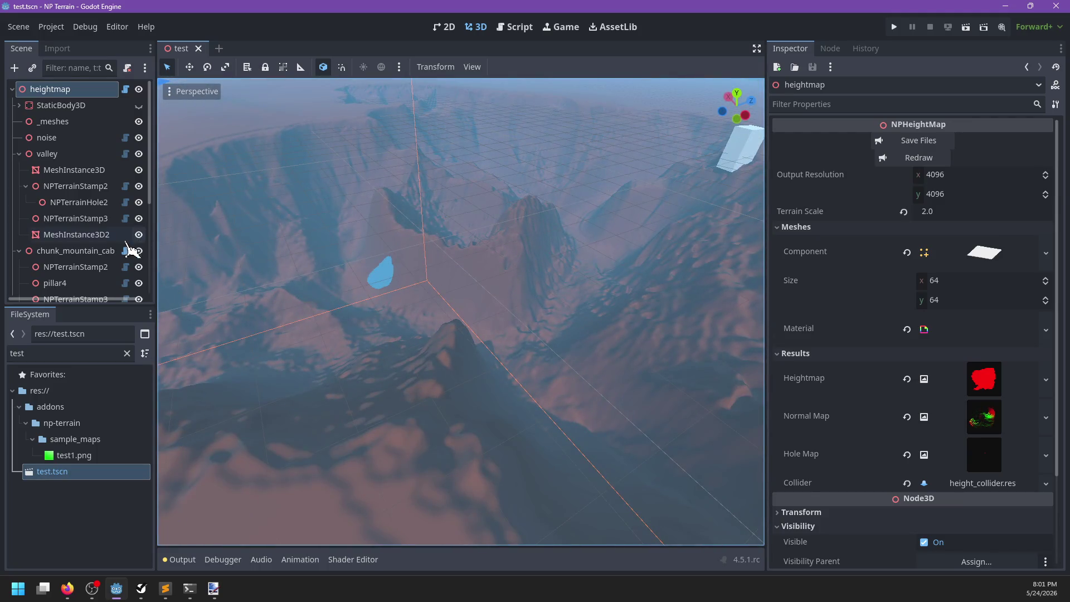
scroll(106, 205, "down", 2)
left_click(65, 129)
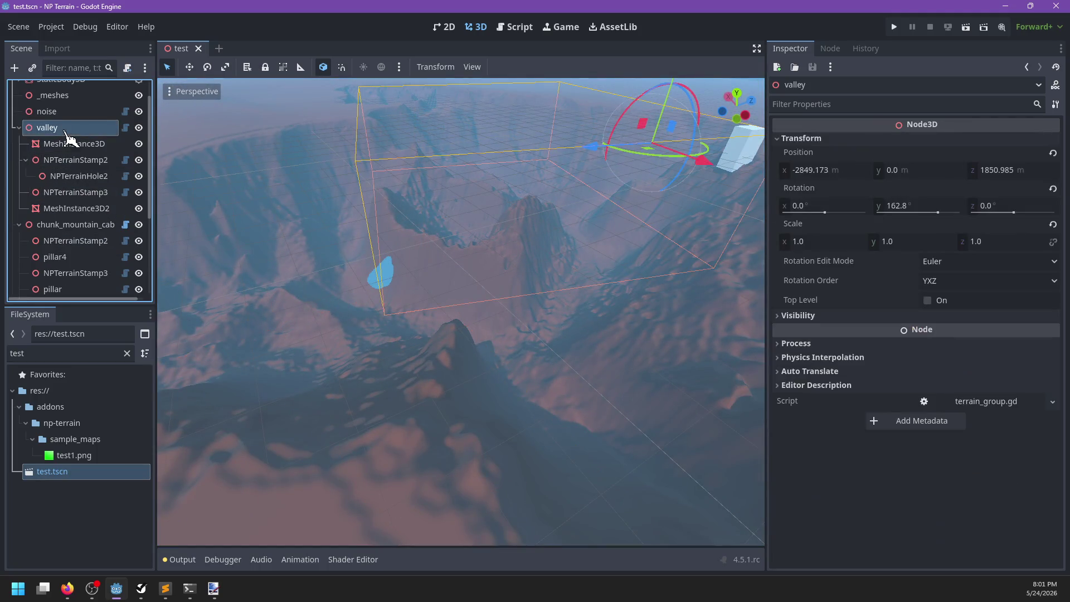
Find NPTerrainStamp2 under the valley group and begin renaming it
left_click(72, 208)
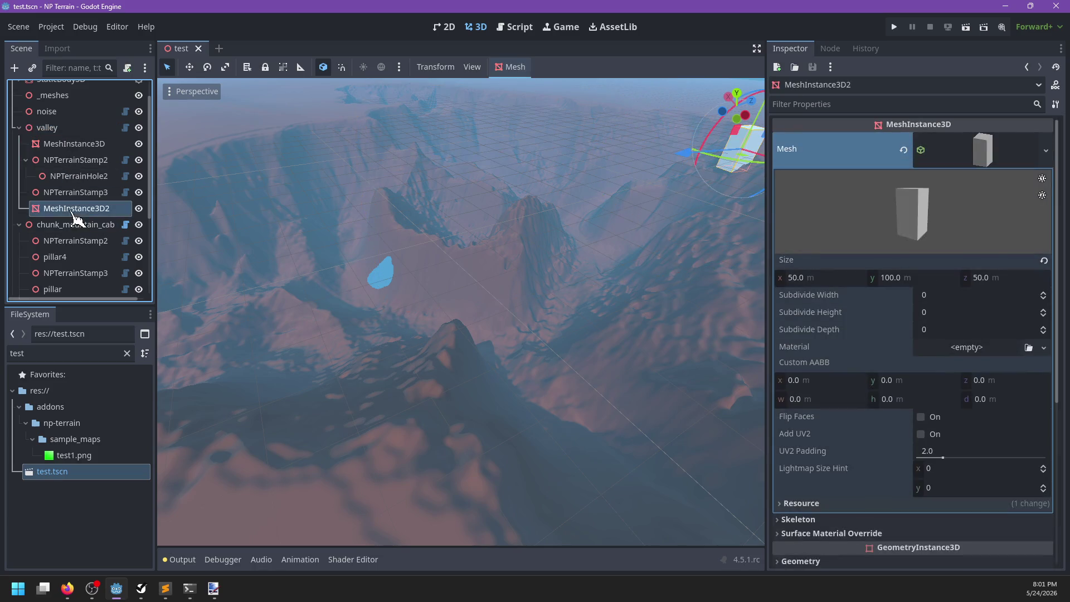
left_click(70, 194)
left_click(80, 176)
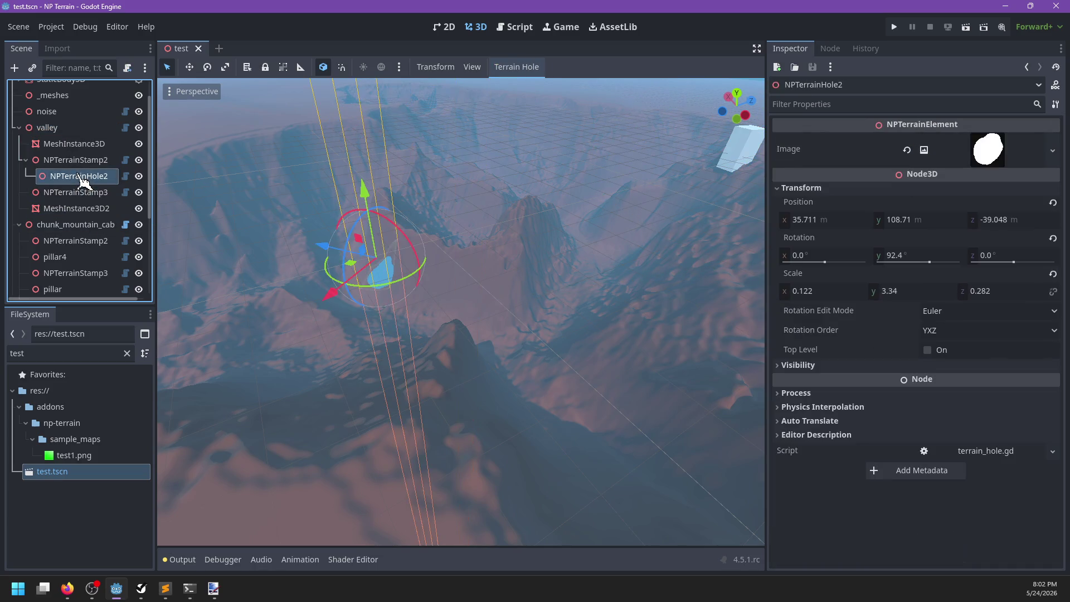
scroll(86, 239, "down", 5)
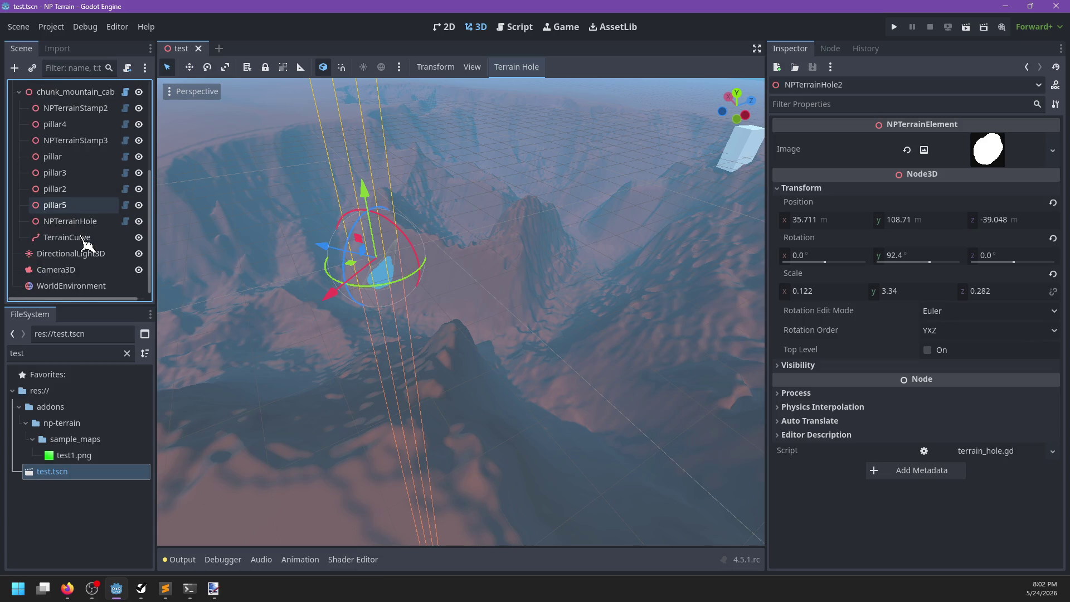
scroll(87, 240, "up", 5)
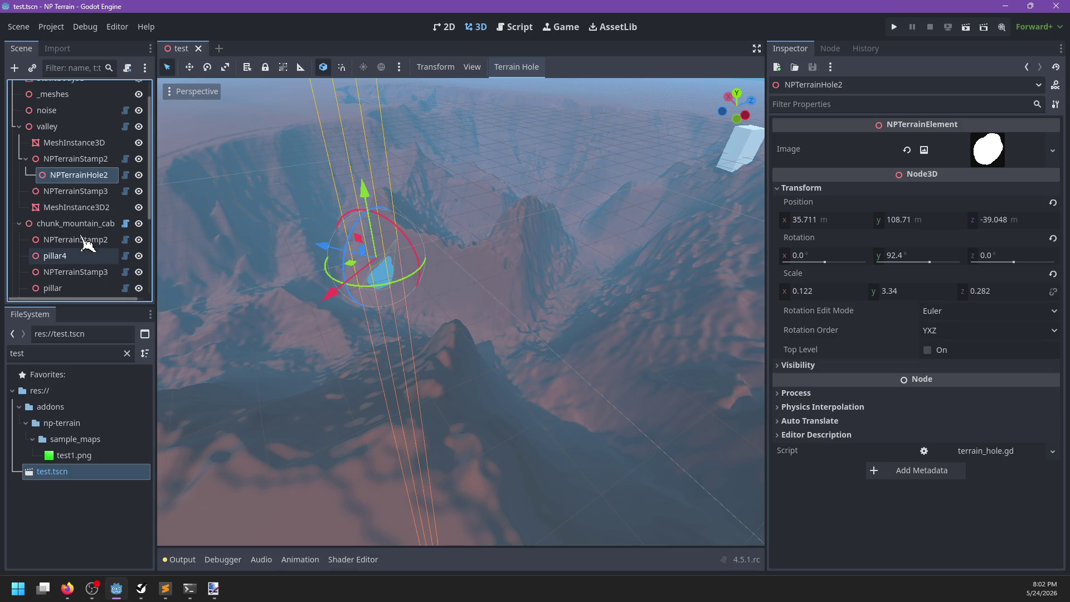
scroll(122, 190, "up", 1)
left_click(55, 167)
left_click(58, 155)
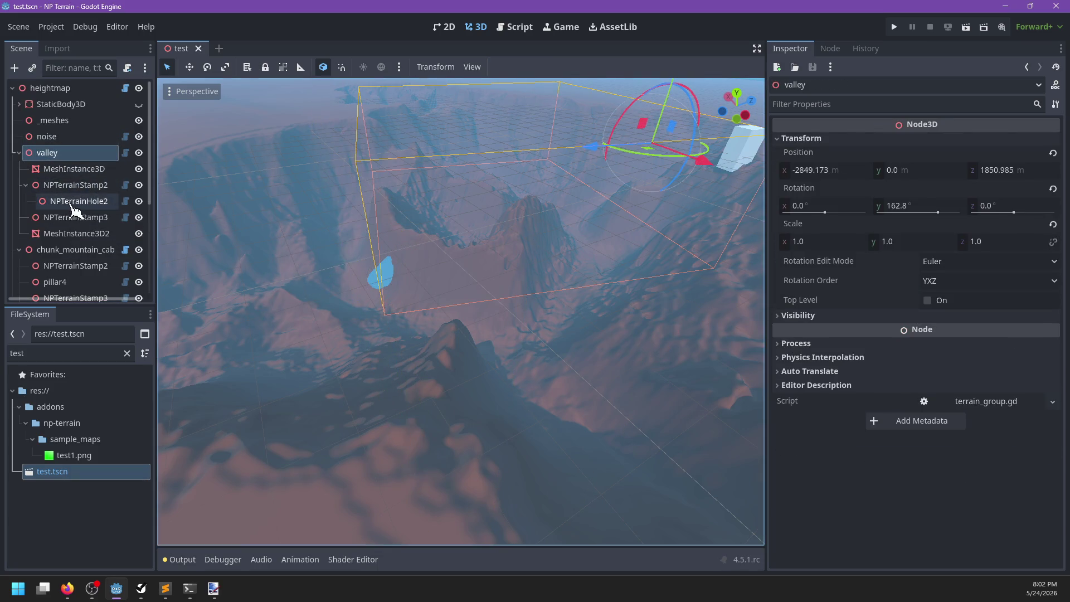
left_click(75, 168)
left_click(78, 186)
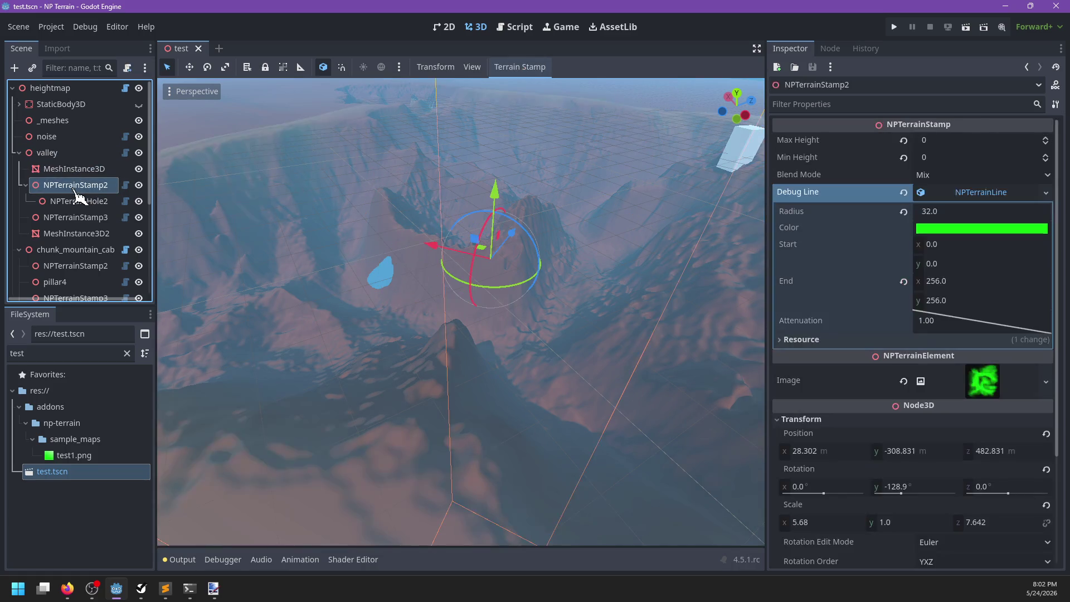
left_click(73, 187)
Rename the valley stamp node to large_valley
key("ctrl+a")
key("BackSpace")
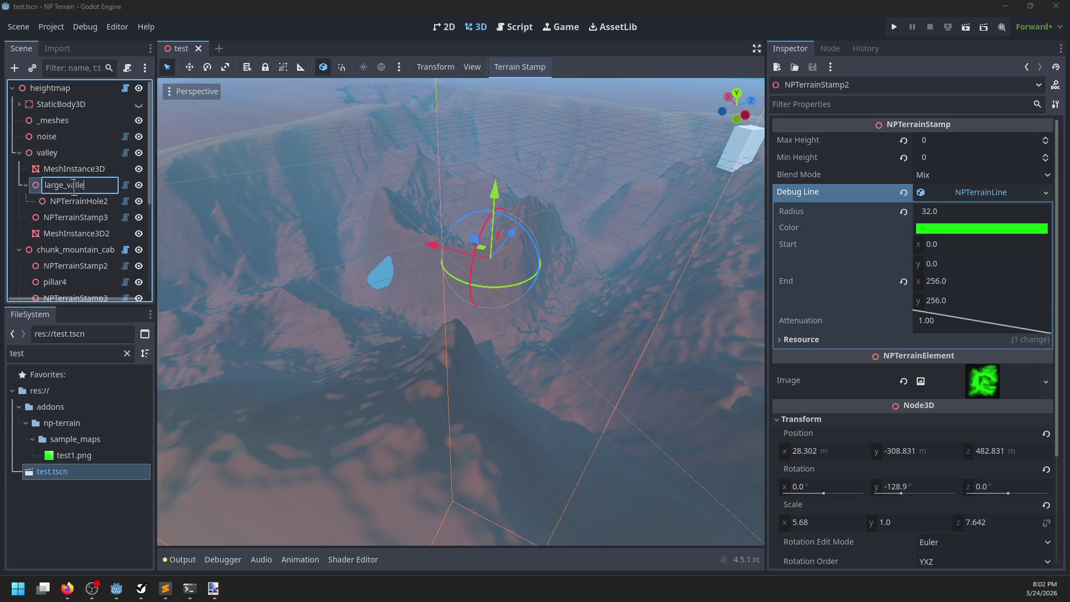
type("y")
key("Return")
Change the stamp's Debug Line Color to yellow (ffff00)
scroll(406, 302, "down", 4)
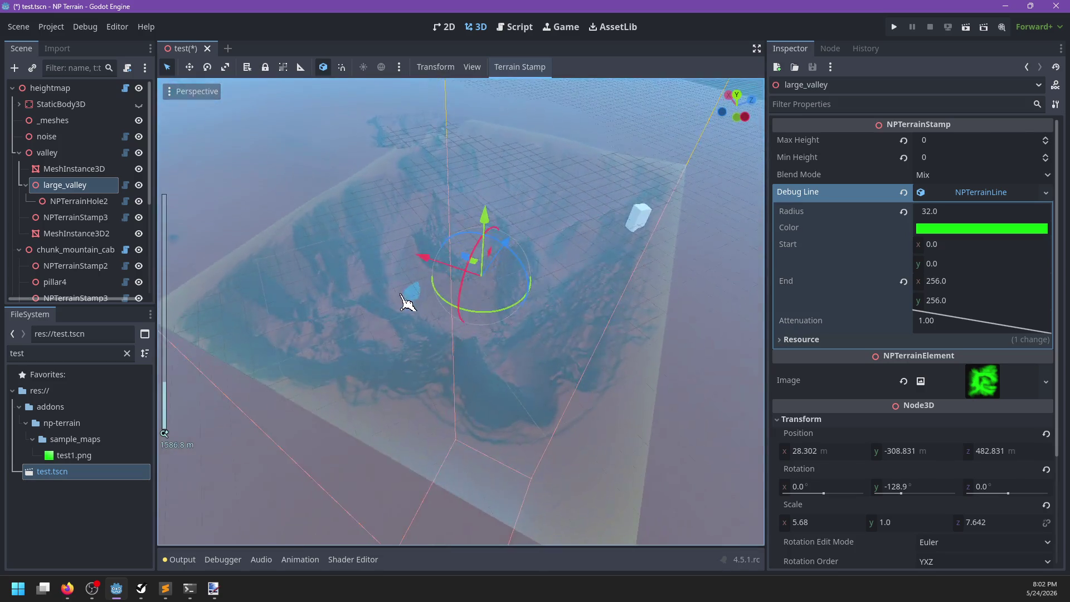
left_click(936, 228)
left_click(1014, 318)
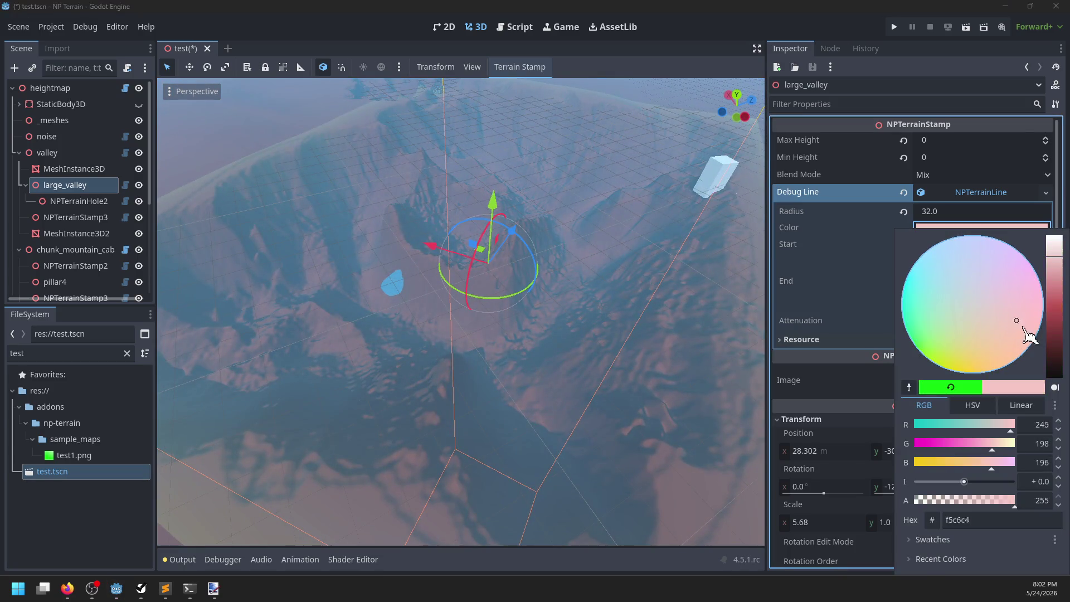
mouse_move(1058, 275)
left_mouse_down()
mouse_move(1057, 329)
mouse_move(1031, 319)
mouse_move(1057, 278)
left_mouse_up()
left_click(976, 377)
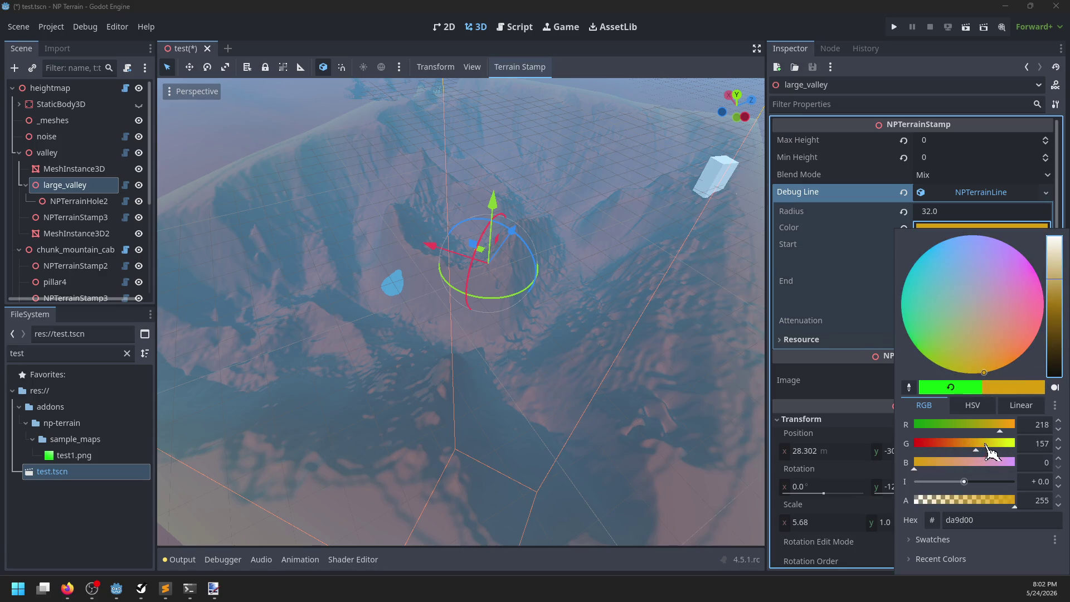
left_click_drag(985, 446, 1033, 446)
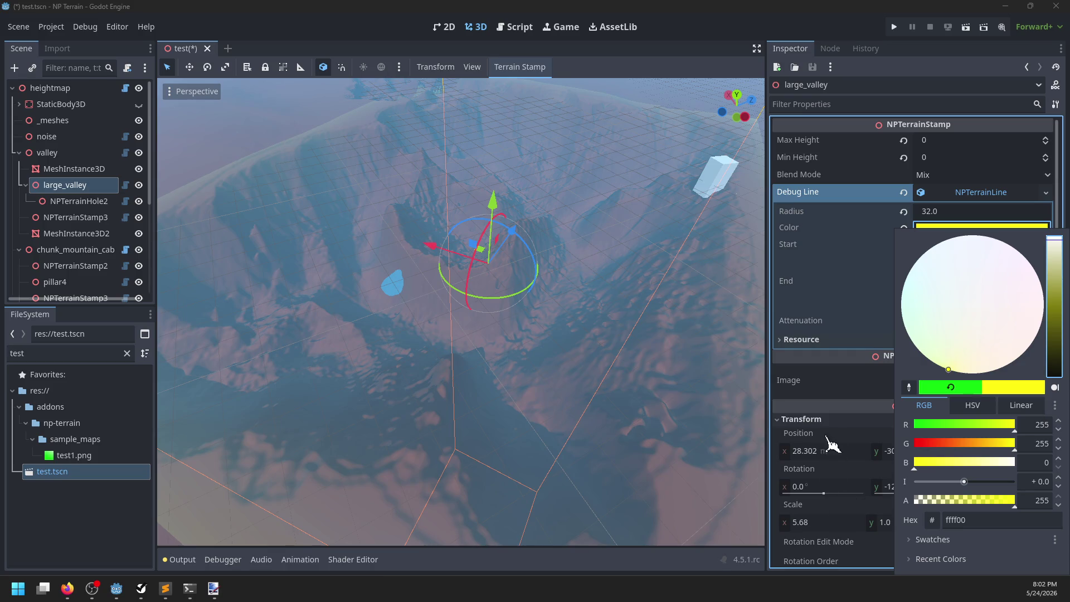
left_click(841, 401)
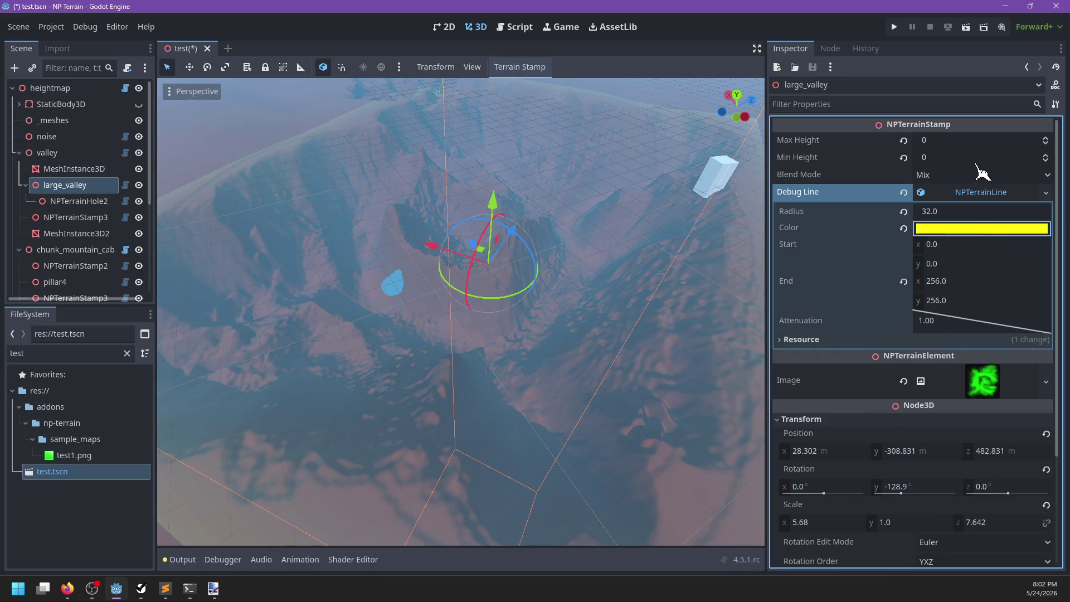
Set the stamp's Max Height to 100 and save the scene
left_click(947, 139)
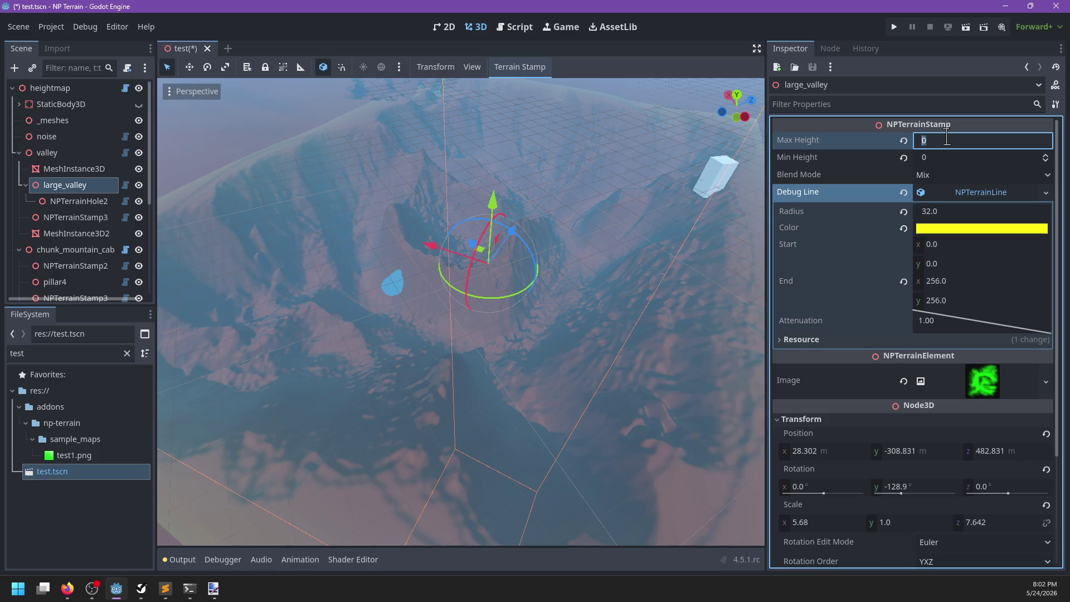
type("100")
key("Tab")
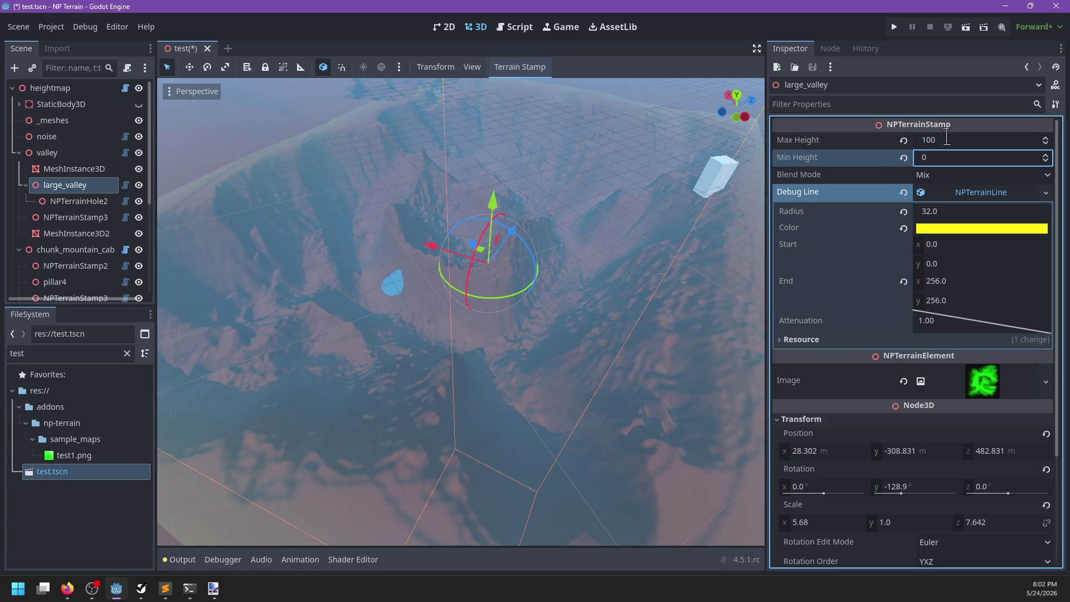
left_click(957, 195)
key("ctrl+s")
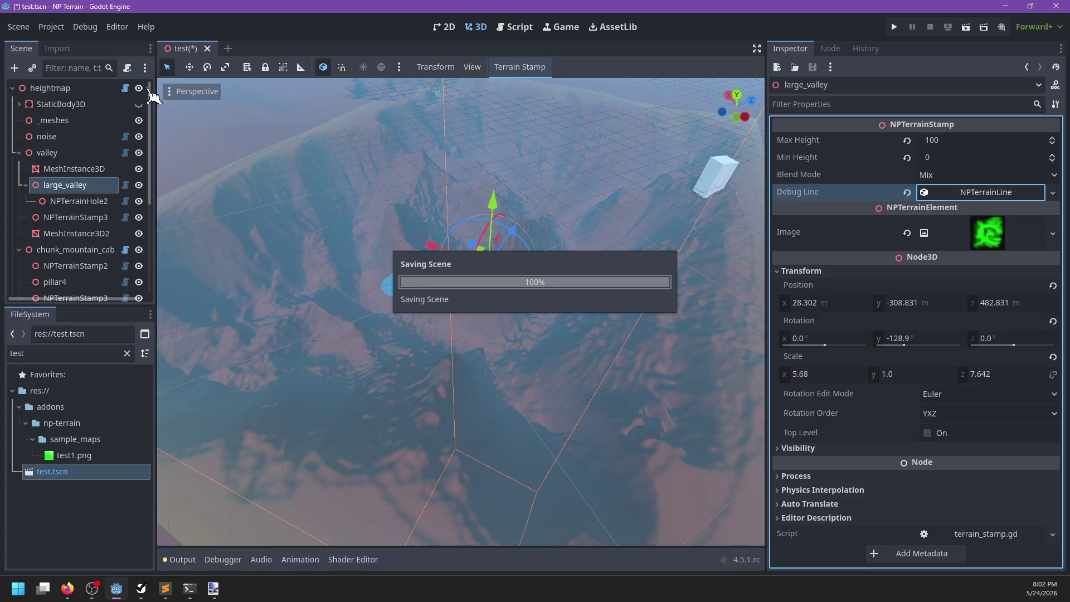
Select the heightmap node, then return to the draw_line_height.glsl shader
left_click(84, 88)
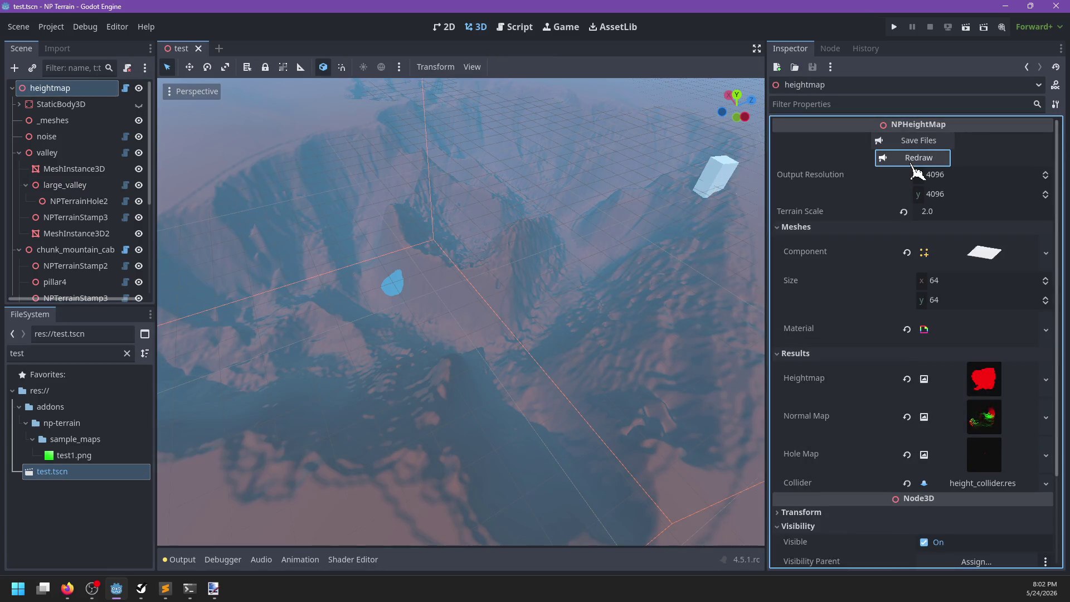
scroll(506, 308, "up", 5)
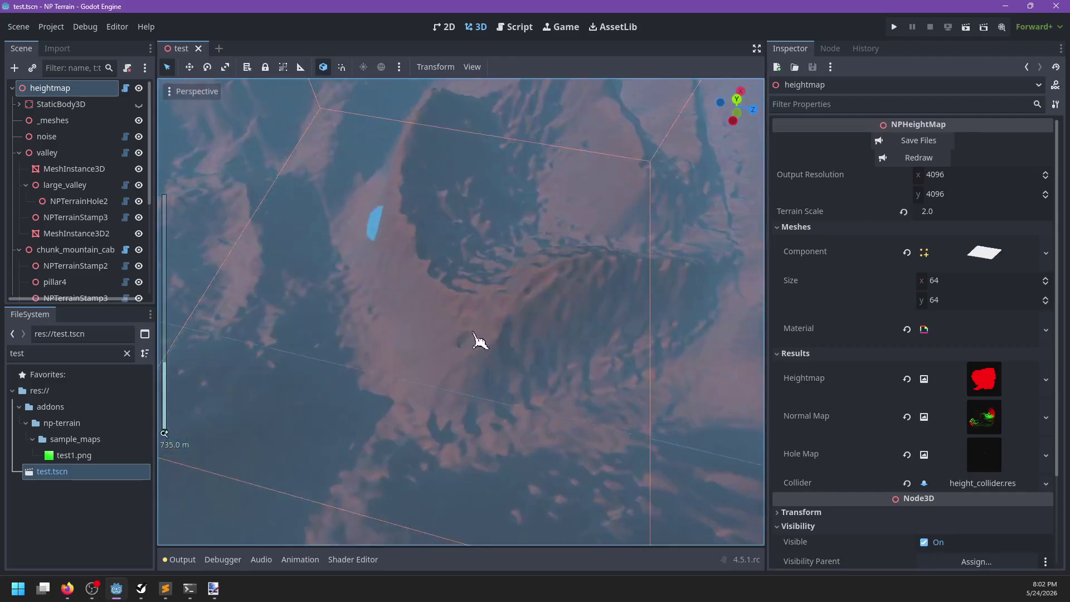
scroll(495, 309, "down", 5)
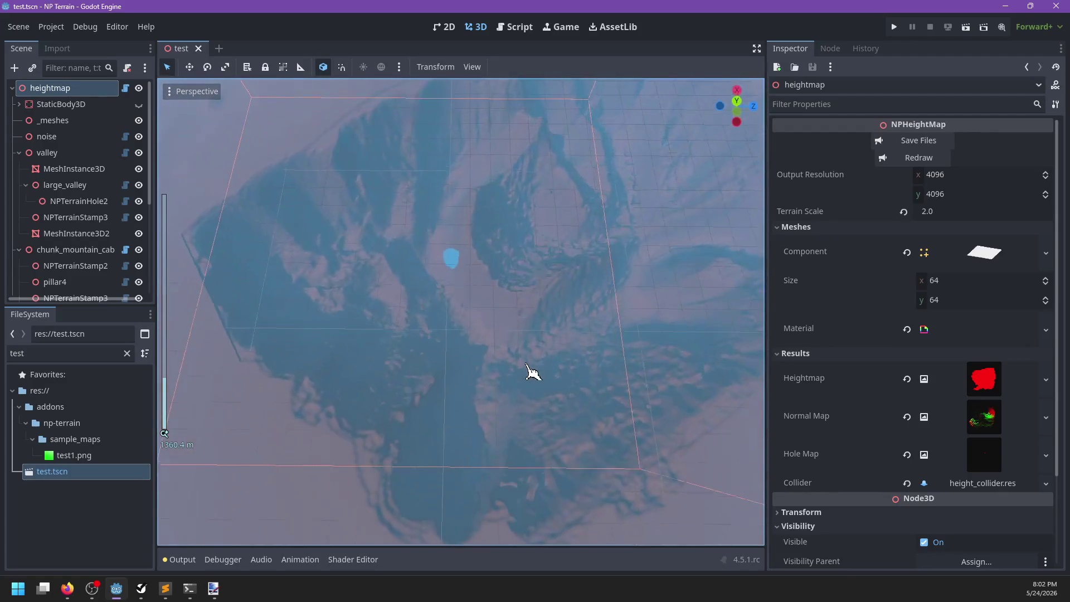
scroll(458, 385, "up", 8)
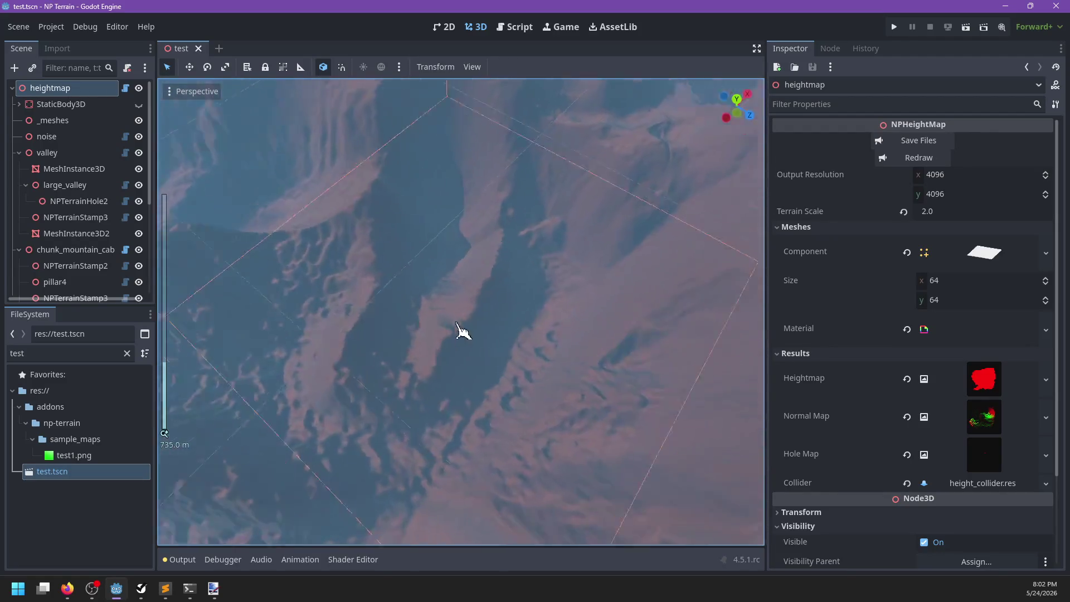
scroll(580, 267, "down", 7)
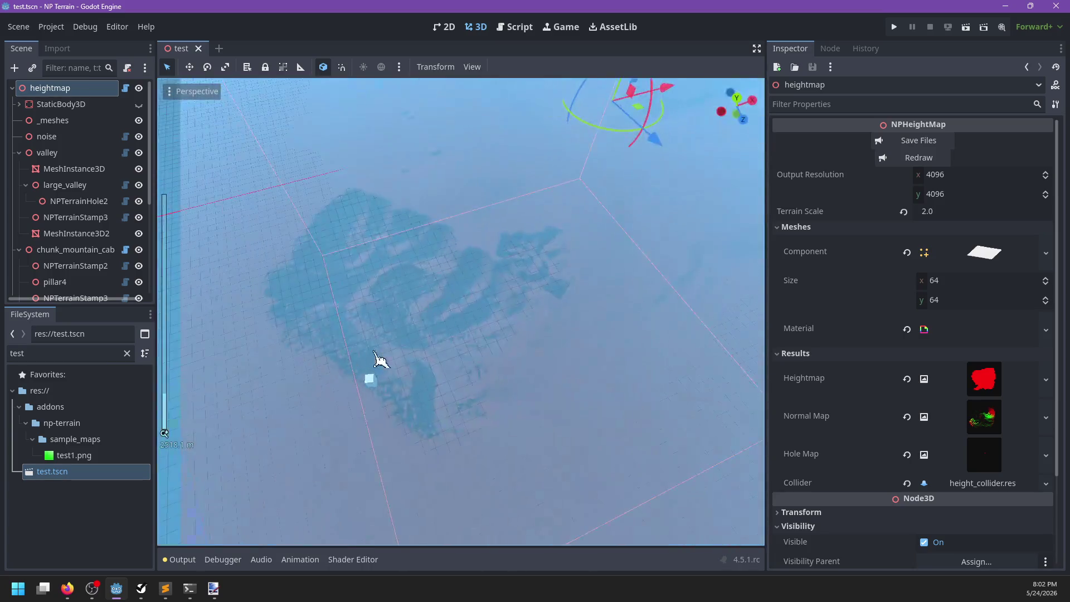
scroll(381, 359, "up", 8)
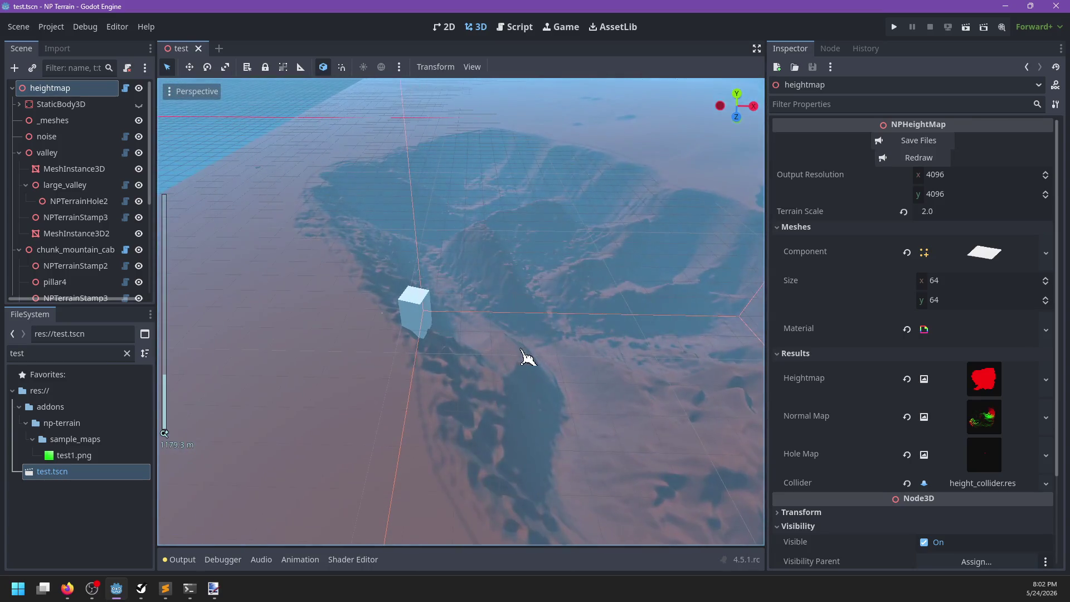
key("alt+Tab")
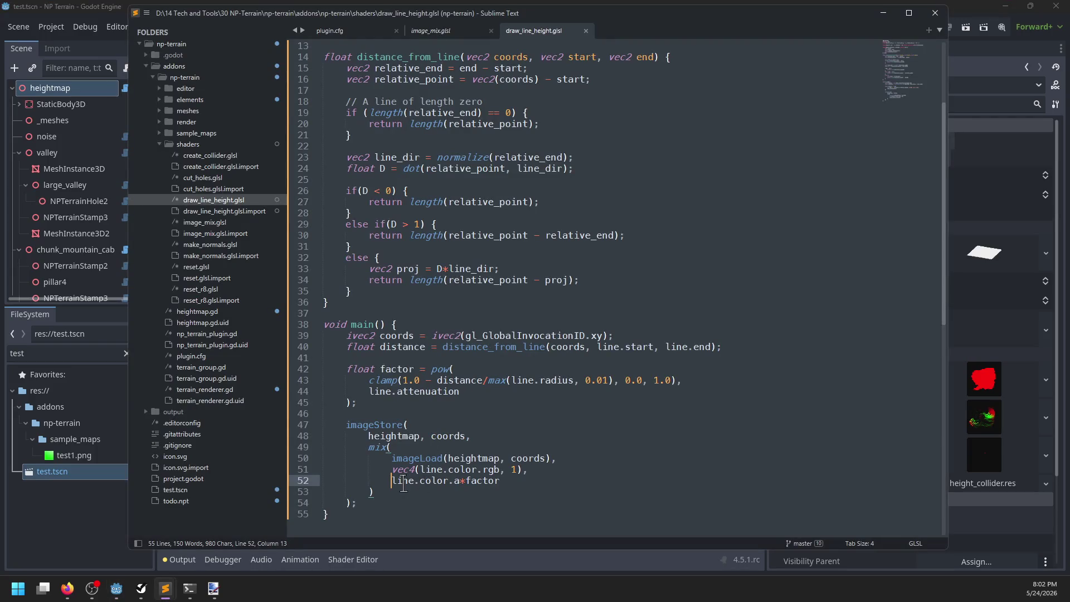
Insert factor// before line.color.a*factor on line 52, save, and return to Godot
type("factor//")
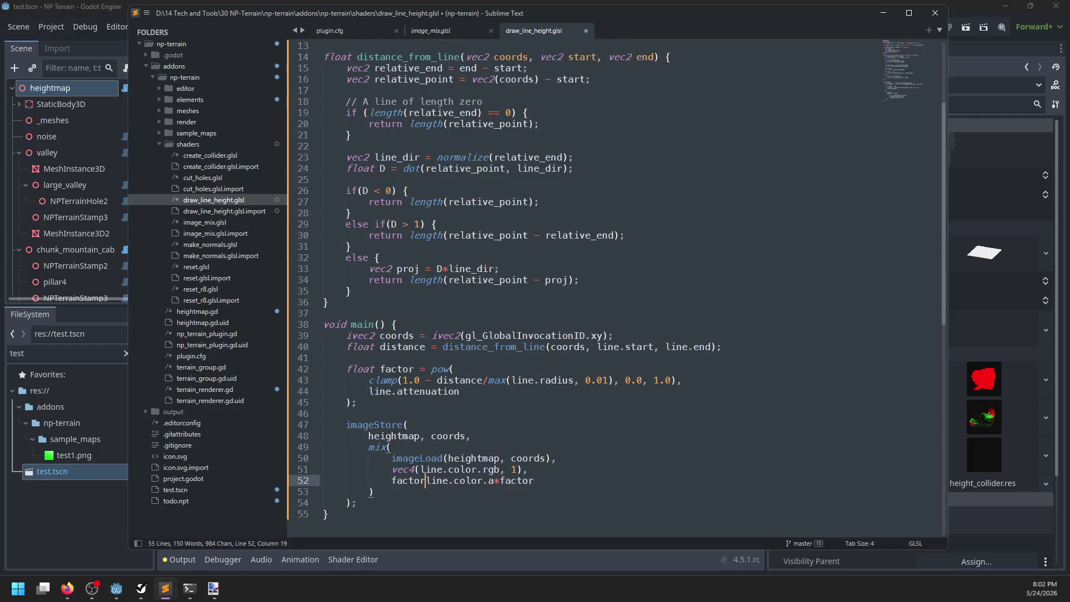
key("ctrl+s")
key("alt+Tab")
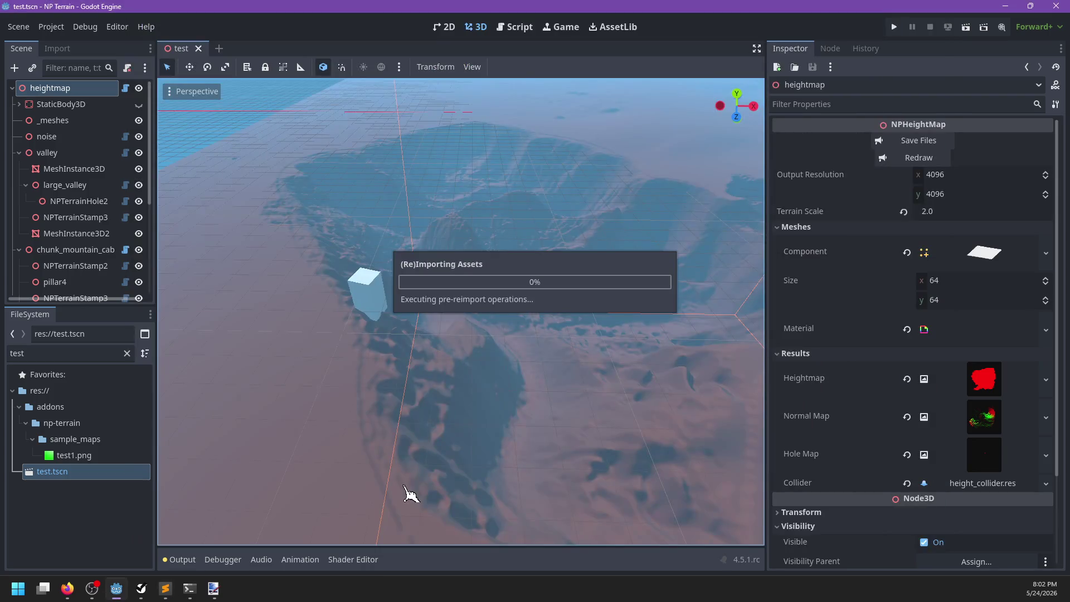
key("alt+Tab")
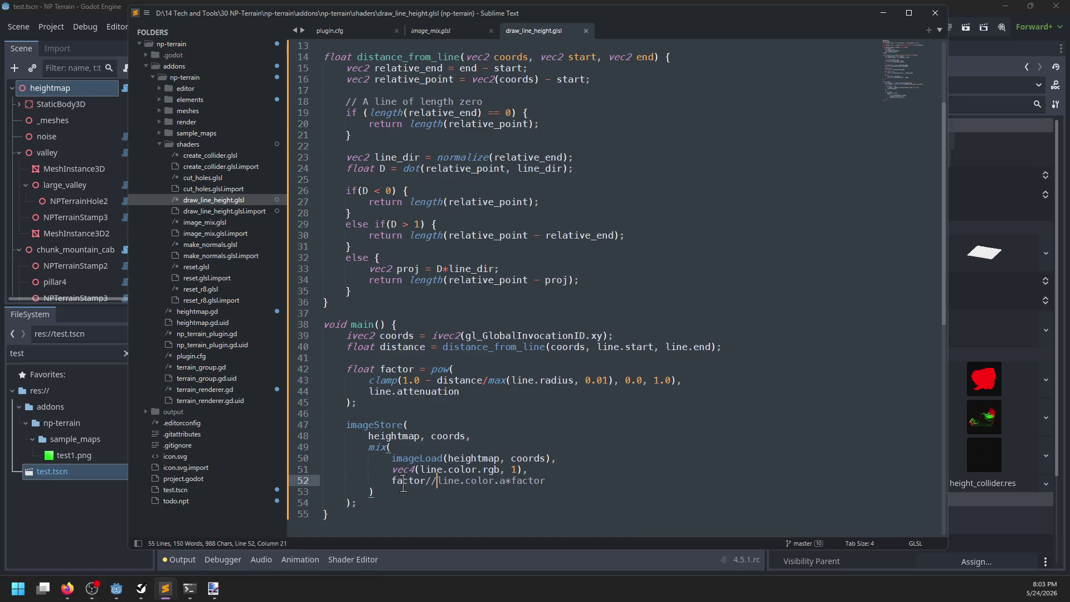
key("alt+Tab")
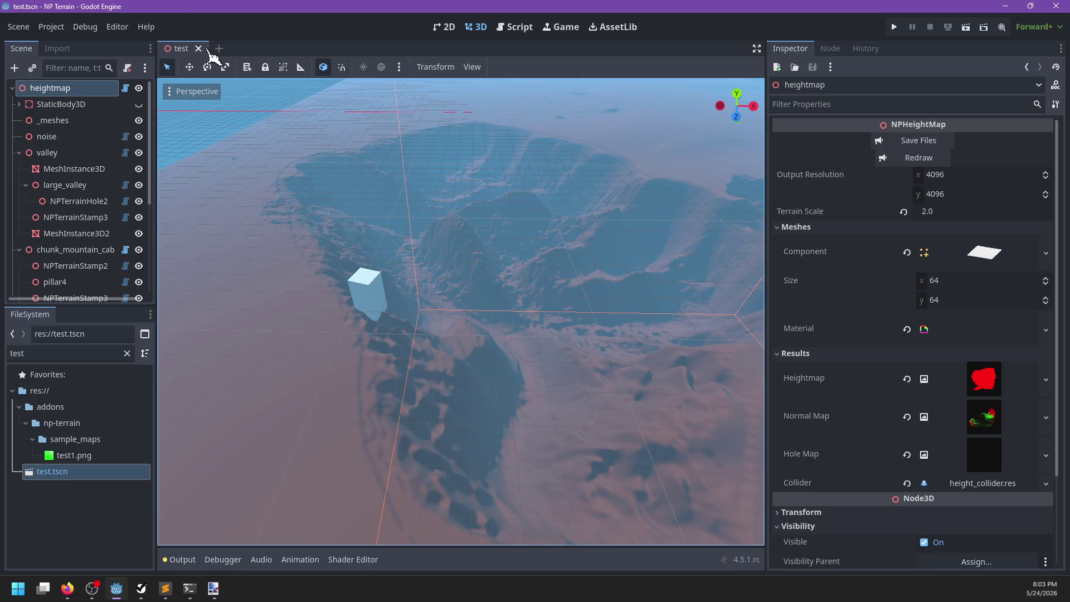
Reopen test.tscn, redraw the heightmap with the factor-weighted shader, and show the Output log
left_click(207, 48)
left_click(85, 468)
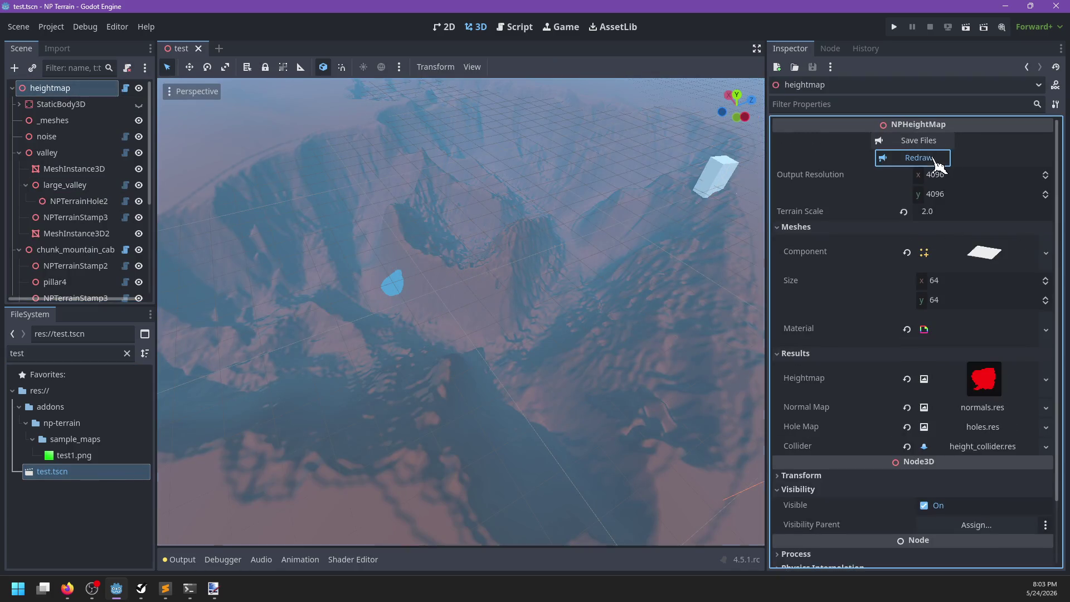
left_click(939, 159)
scroll(294, 307, "up", 3)
scroll(294, 312, "up", 2)
mouse_move(294, 312)
left_mouse_down()
mouse_move(520, 306)
mouse_move(453, 306)
mouse_move(599, 290)
mouse_move(478, 275)
mouse_move(487, 163)
mouse_move(420, 313)
mouse_move(514, 287)
mouse_move(442, 318)
mouse_move(490, 282)
left_mouse_up()
scroll(599, 290, "down", 2)
scroll(513, 287, "up", 2)
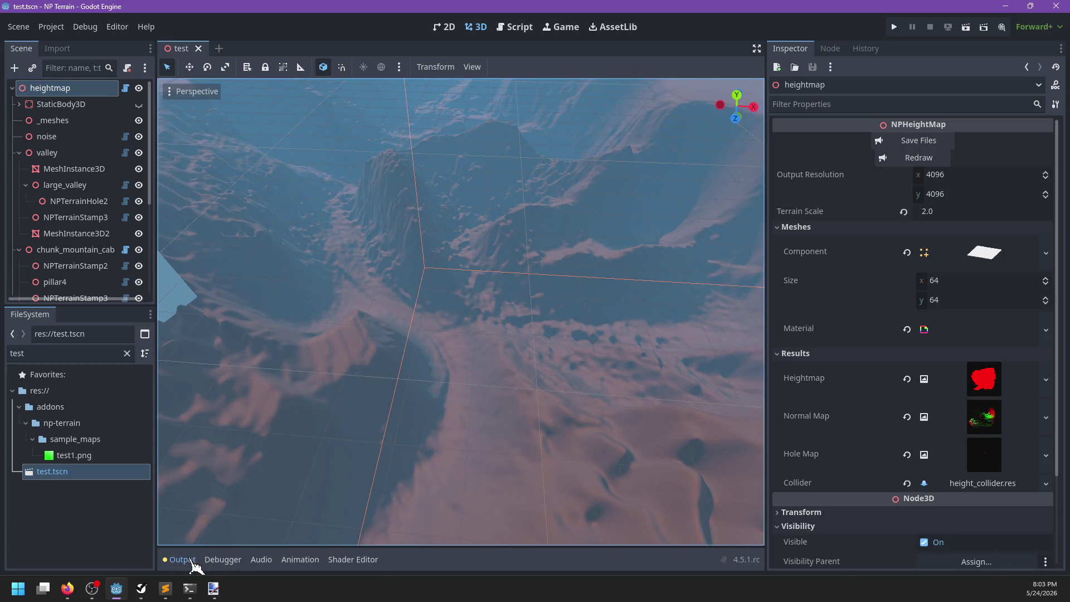
left_click(192, 563)
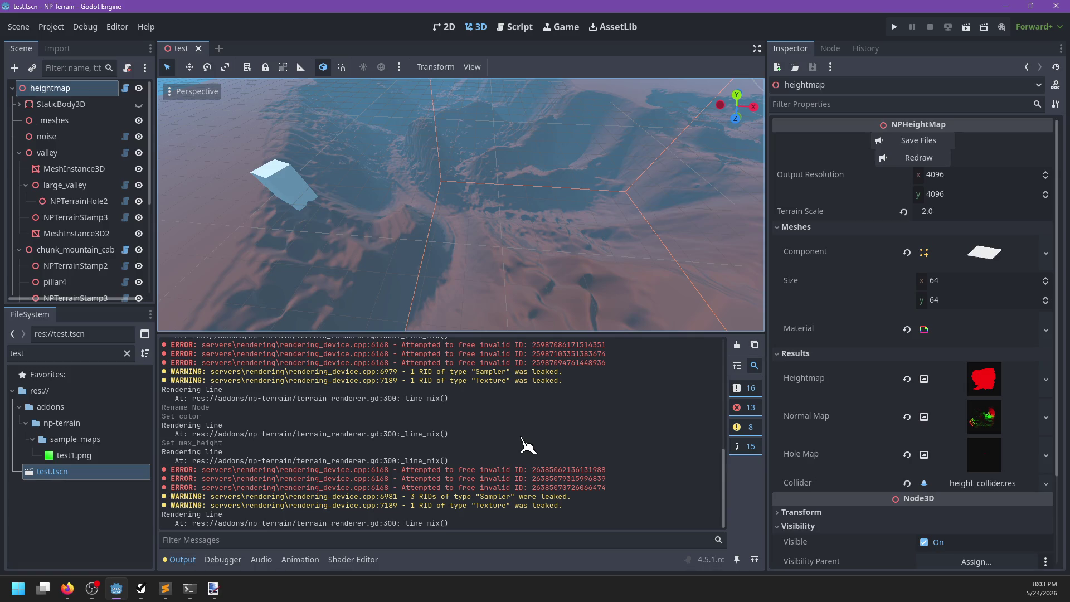
left_click(516, 27)
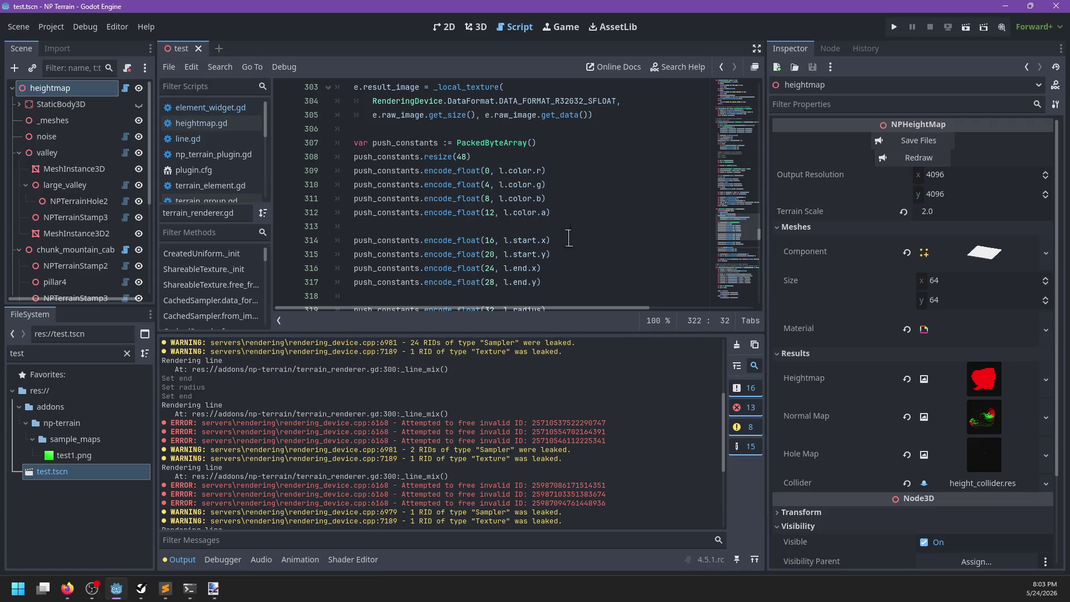
left_click(179, 559)
key("ctrl+f")
type("sam")
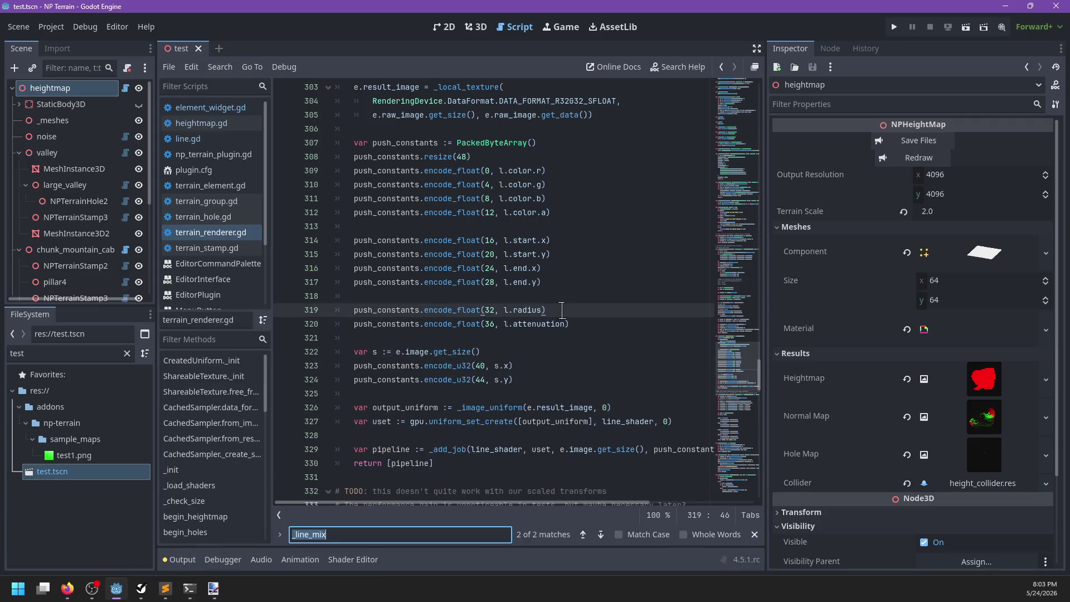
type("pler")
key("Return")
key("Return")
key("Return")
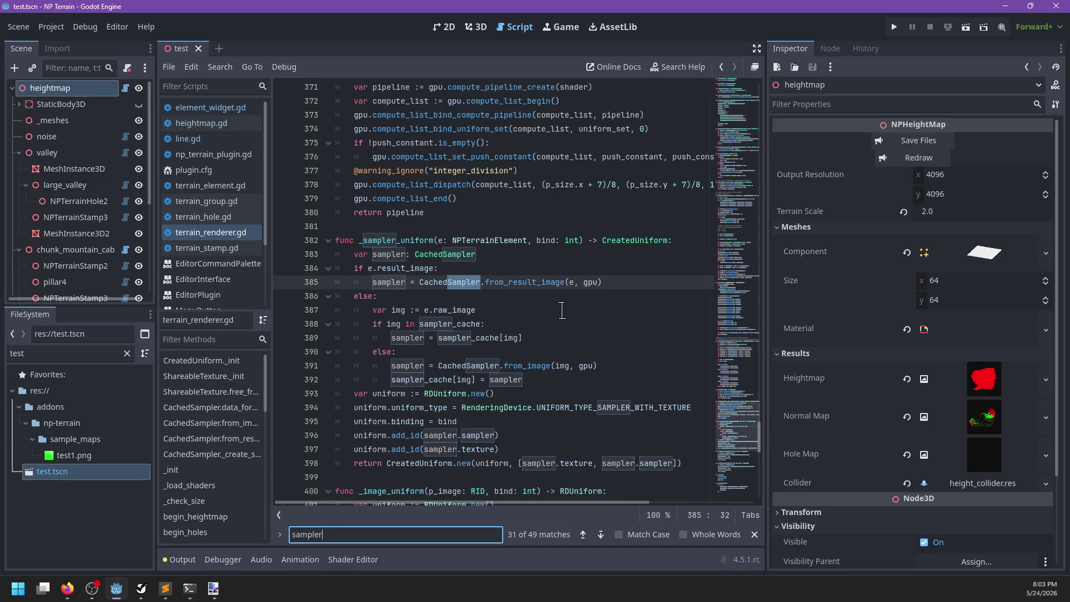
key("Escape")
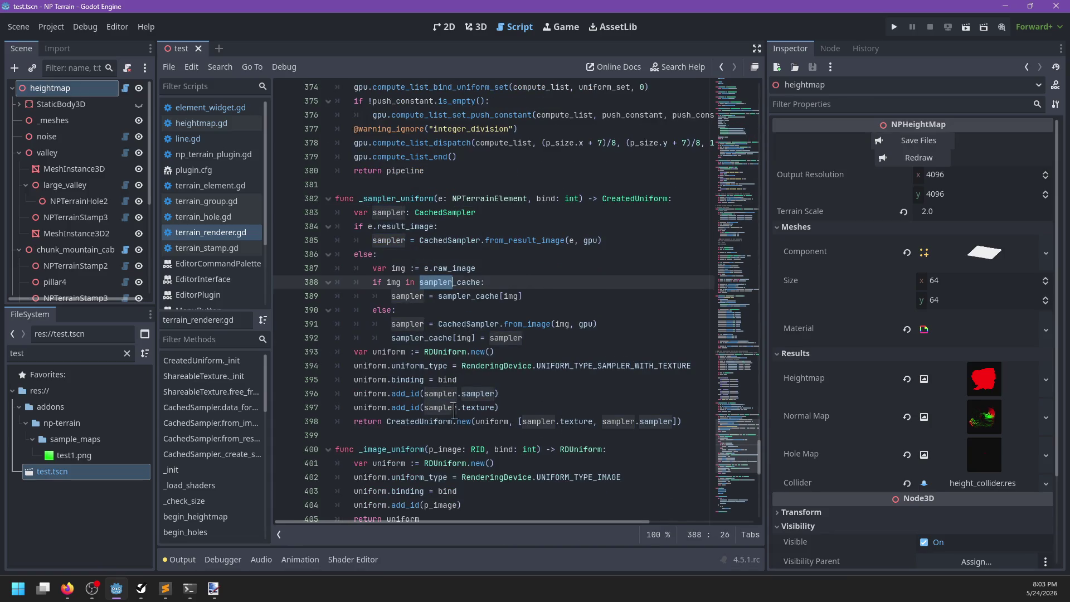
left_click(440, 408)
scroll(479, 421, "down", 2)
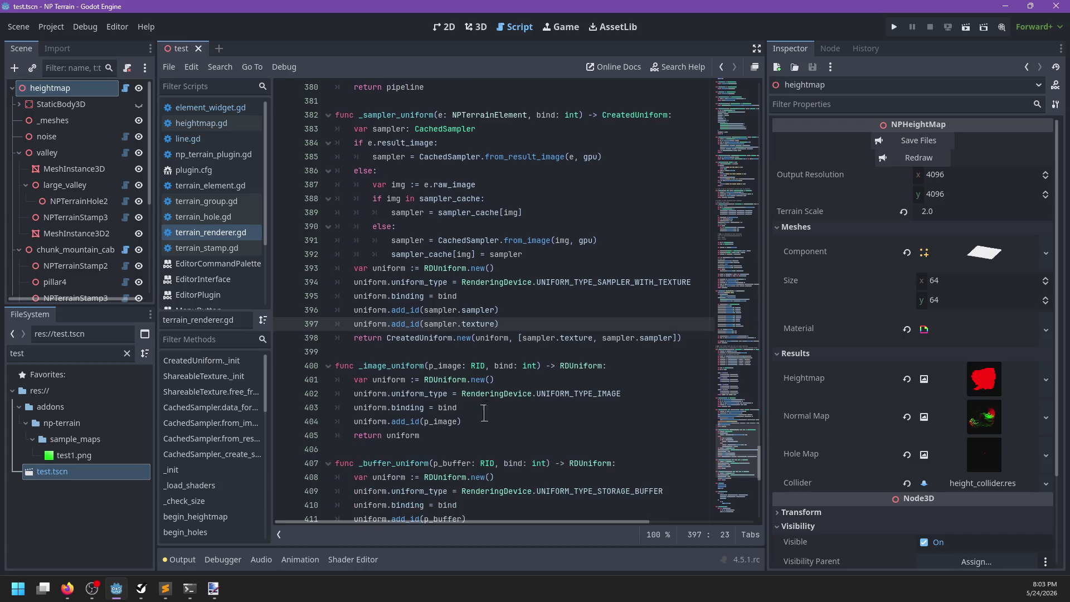
scroll(546, 338, "up", 11)
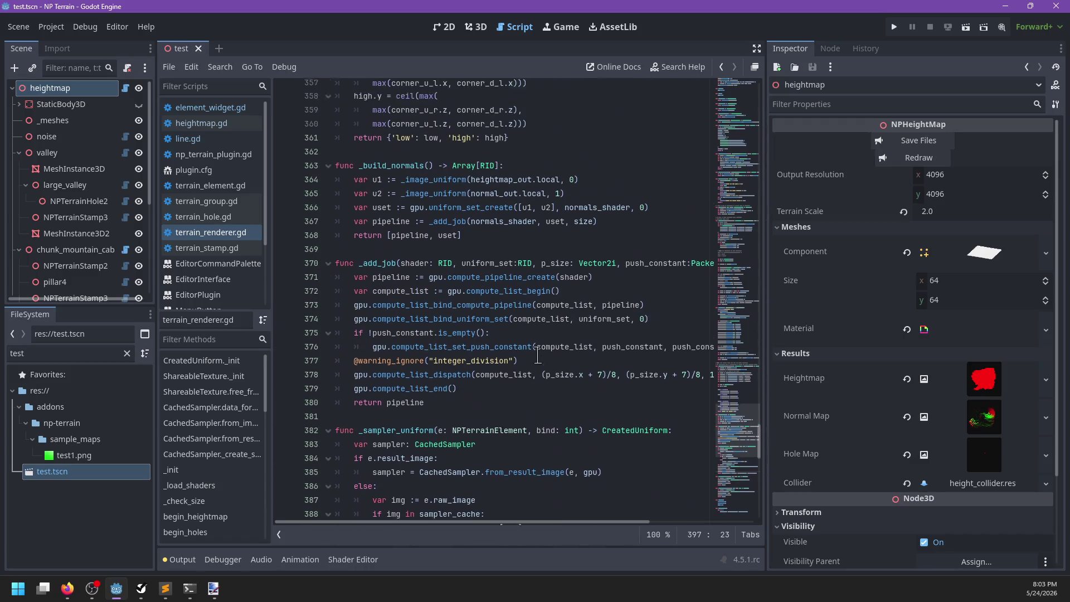
left_click(530, 380)
key("ctrl+f")
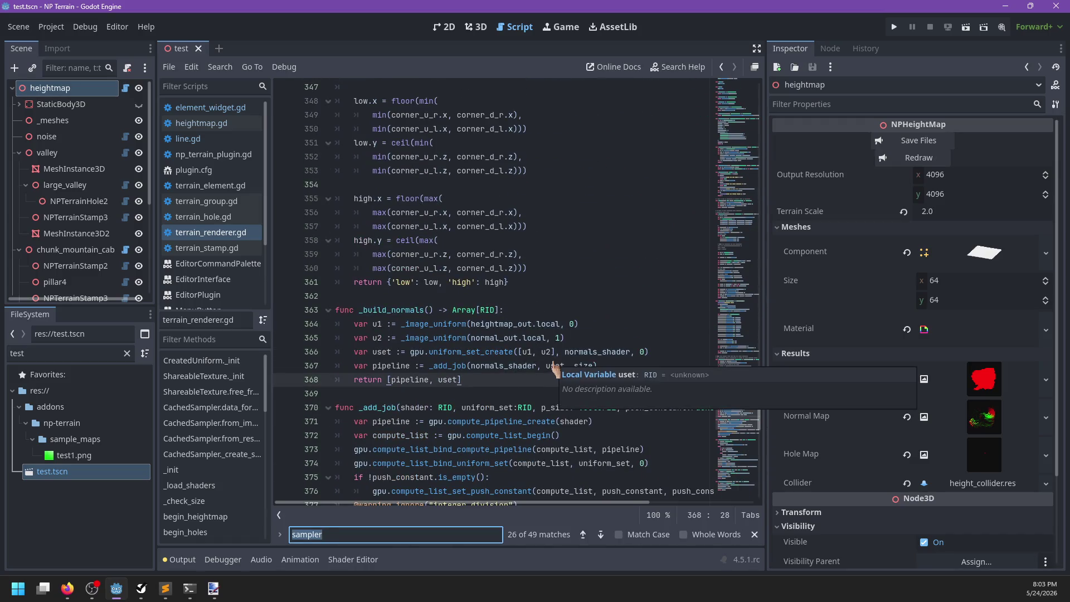
key("Escape")
scroll(535, 357, "down", 9)
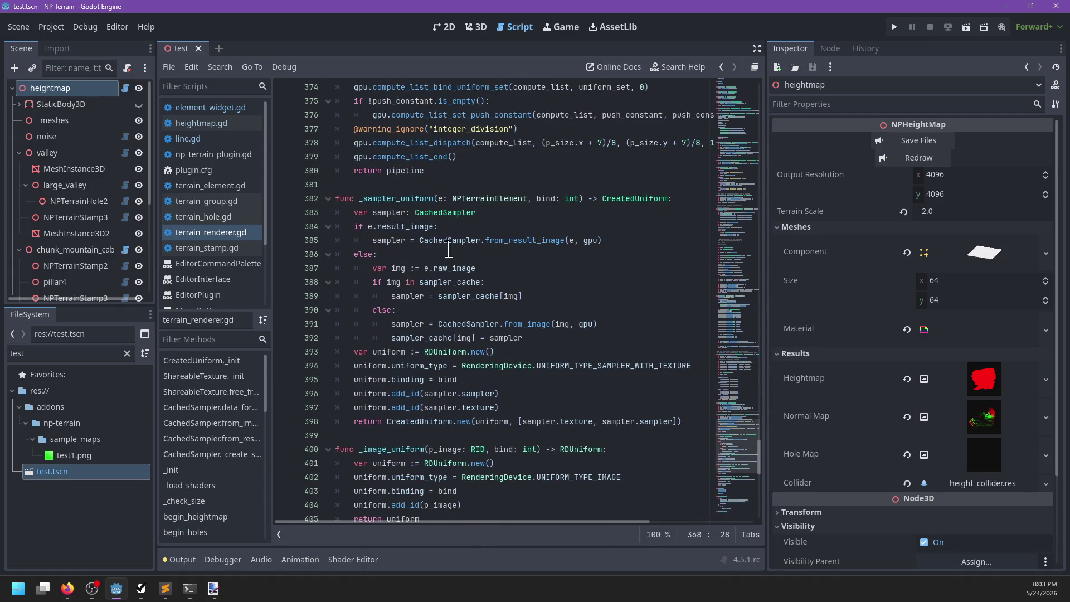
double_click(405, 198)
double_click(393, 213)
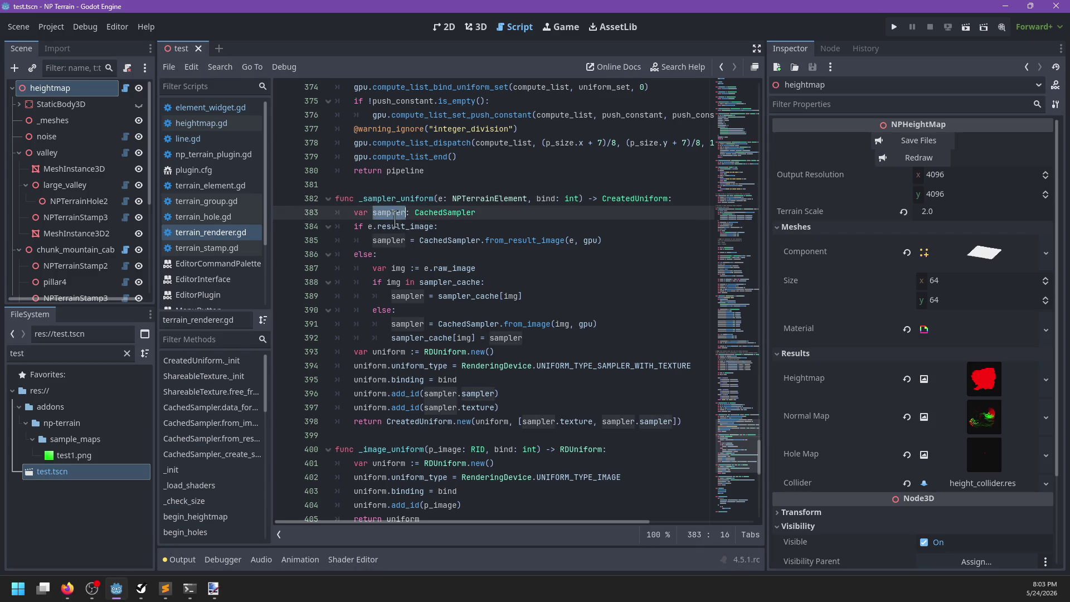
double_click(394, 240)
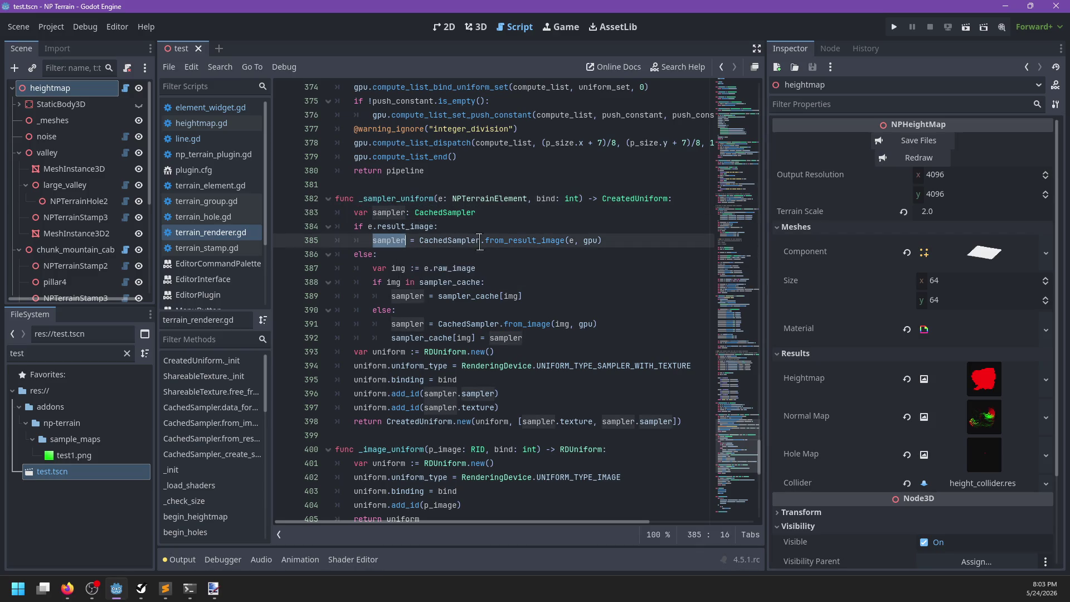
left_click(618, 246)
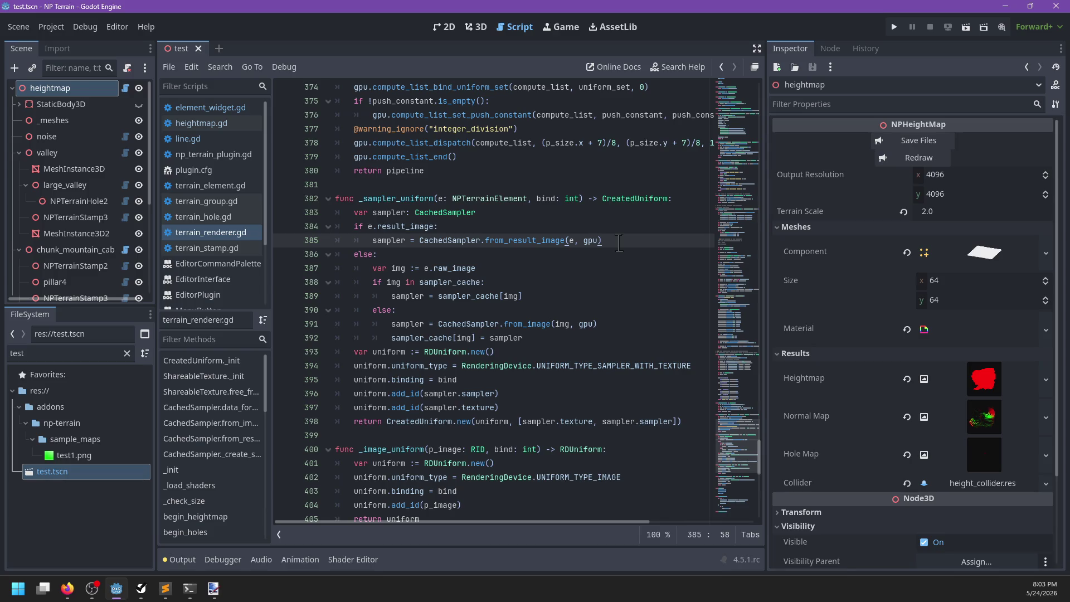
Restore line.color.a*factor as the mix weight, remove sampler from line 51's vec4 argument, and save
left_click(477, 27)
key("alt+Tab")
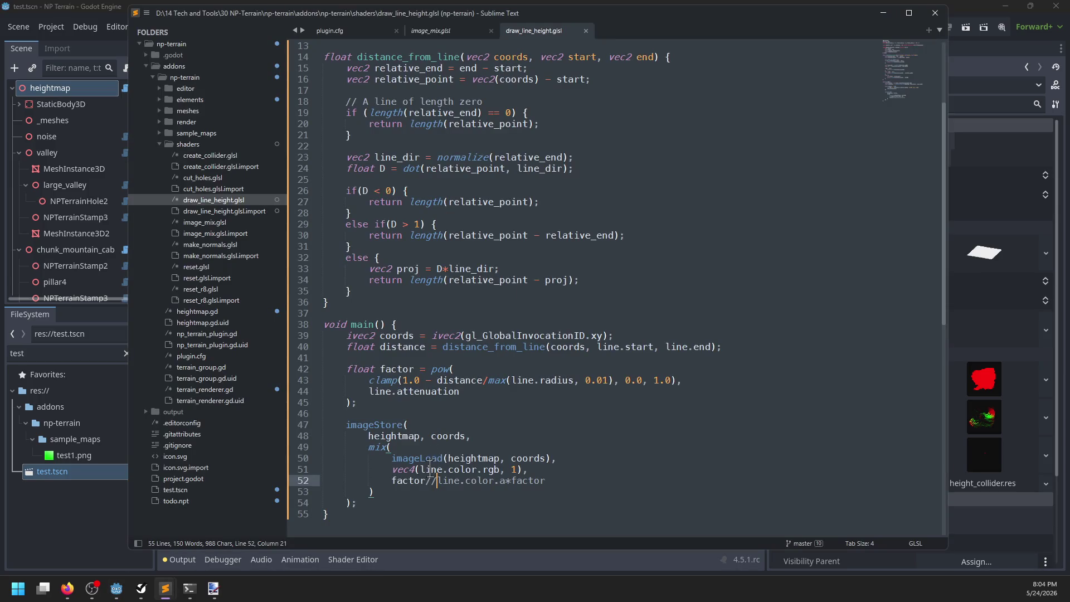
key("ctrl+z")
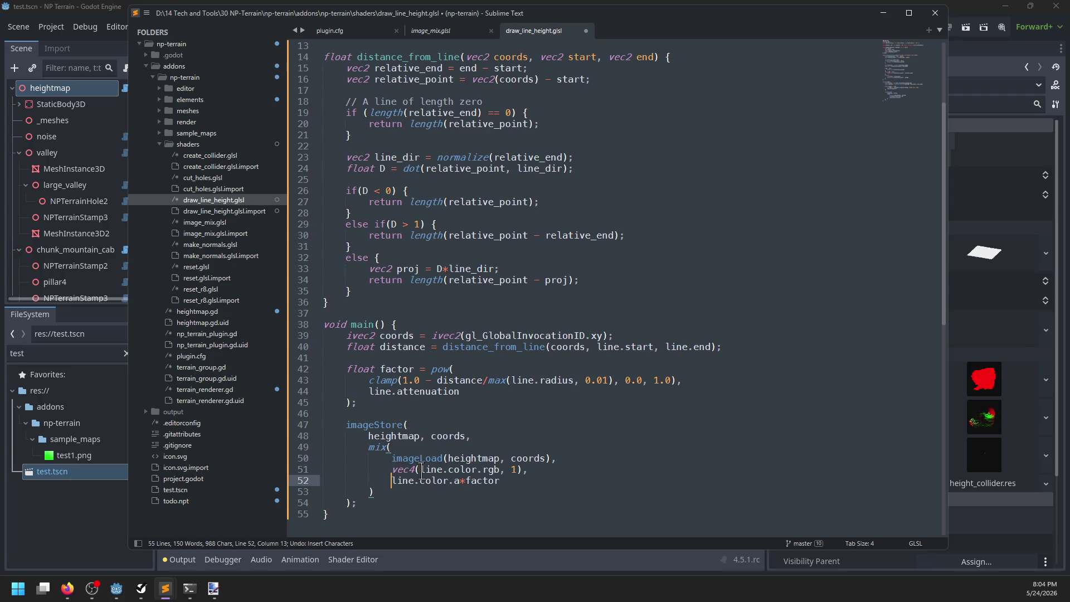
left_click_drag(422, 470, 506, 473)
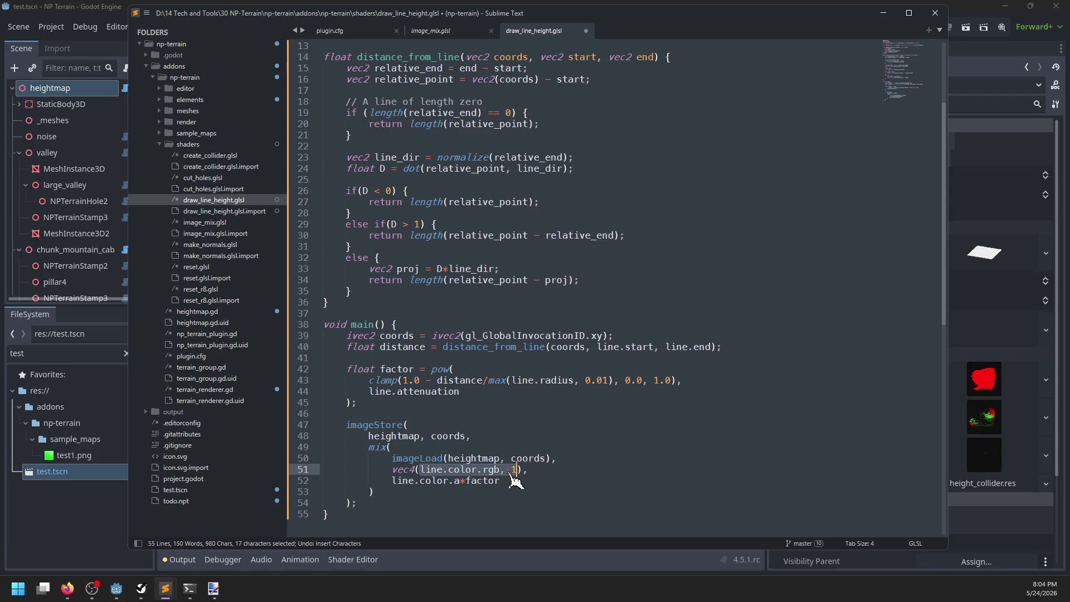
type("s")
type("ampler")
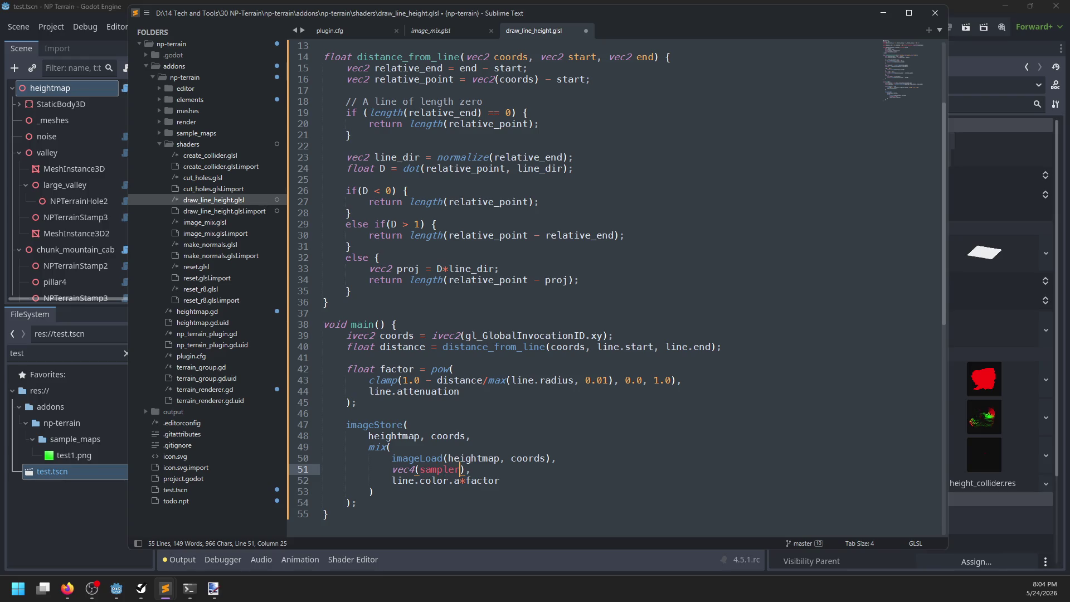
key("ctrl+BackSpace")
type("facto")
key("ctrl+s")
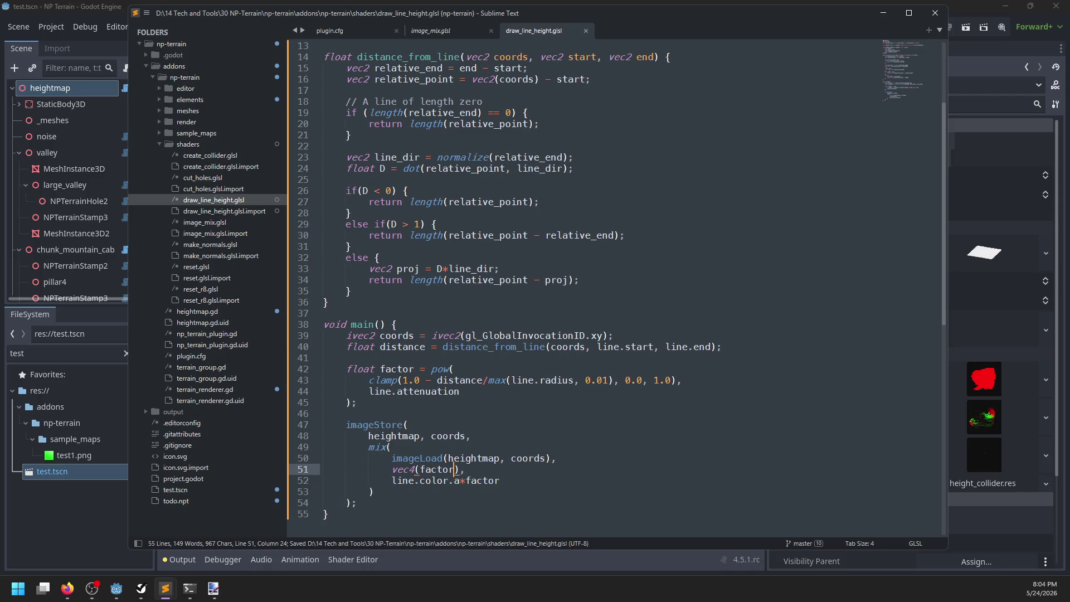
key("alt+Tab")
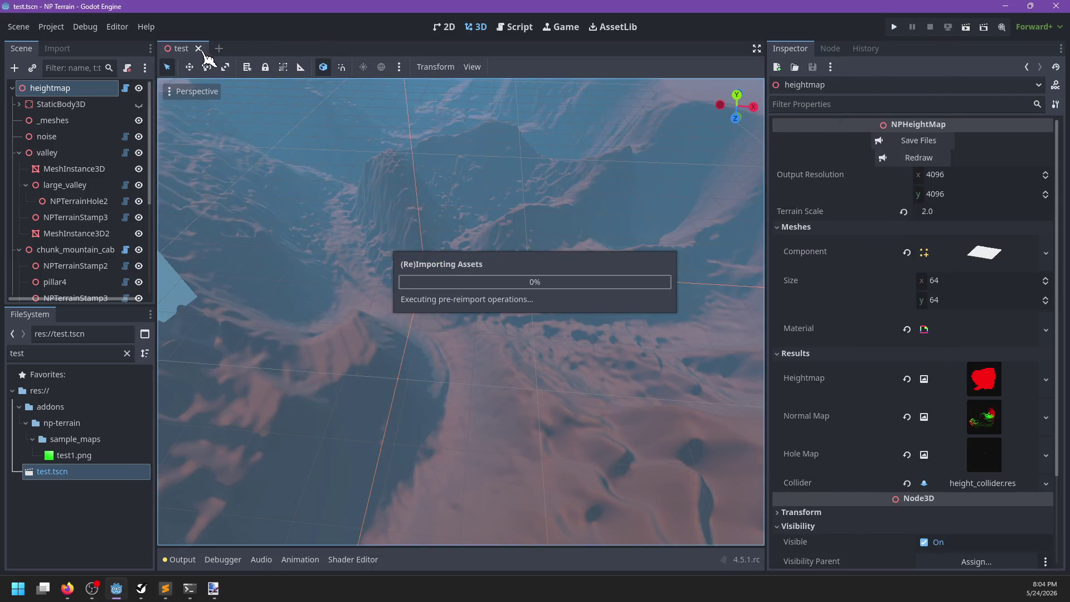
Close and pick test.tscn in Godot, then undo the shader back to the line.color.rgb argument
left_click(198, 48)
left_click(68, 473)
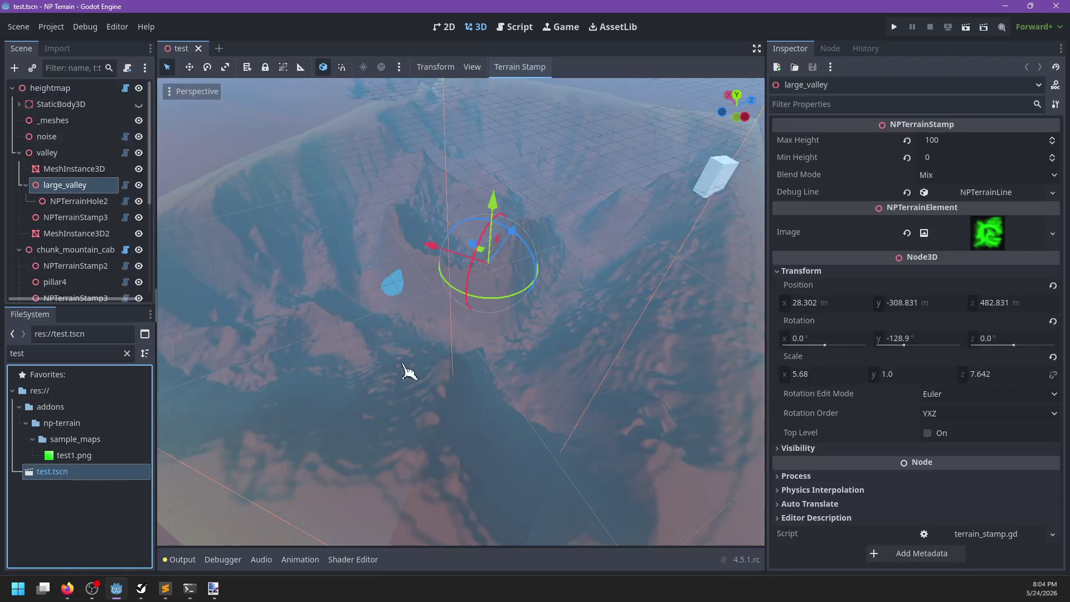
key("alt+Tab")
key("ctrl+BackSpace")
key("ctrl+z")
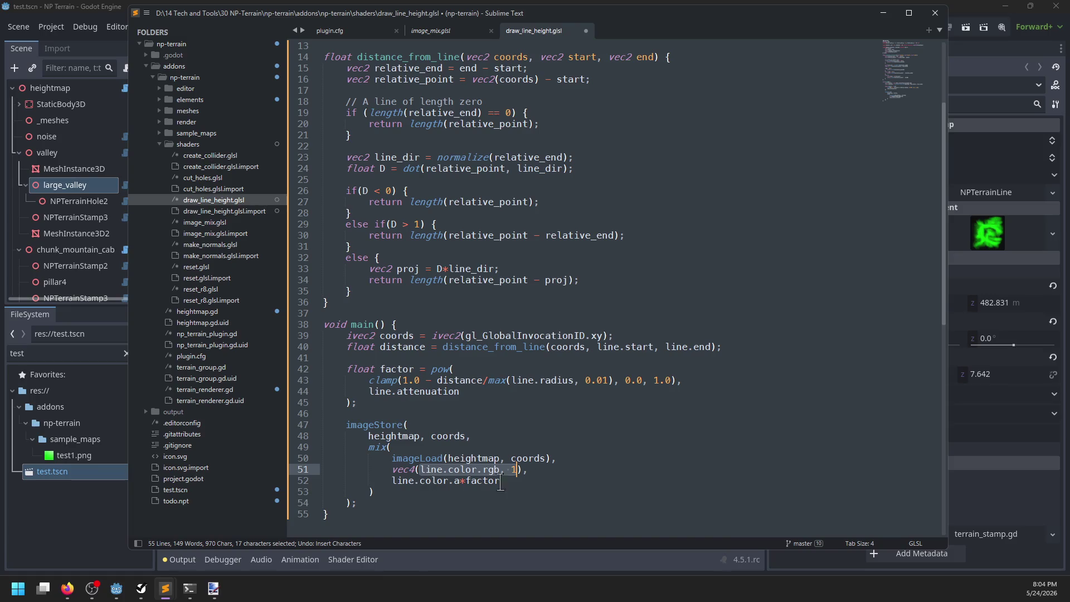
Comment out lines 51-52, insert vec4(factor), and 1.0, as mix arguments, and save
left_click(588, 455)
key("Down")
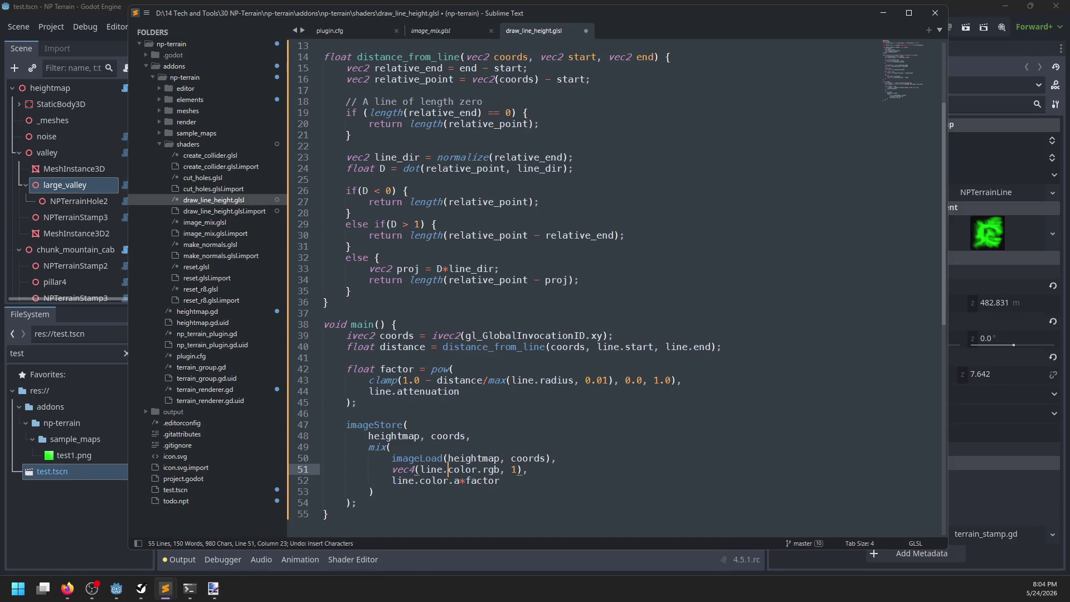
type("//")
key("Down")
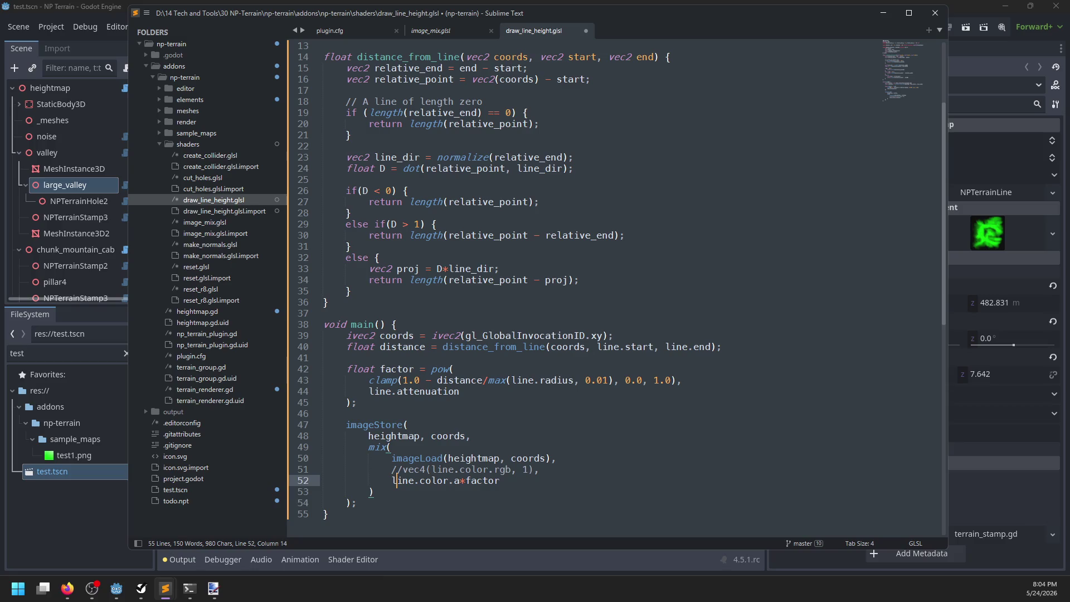
type("//")
key("Up")
type("vec4(")
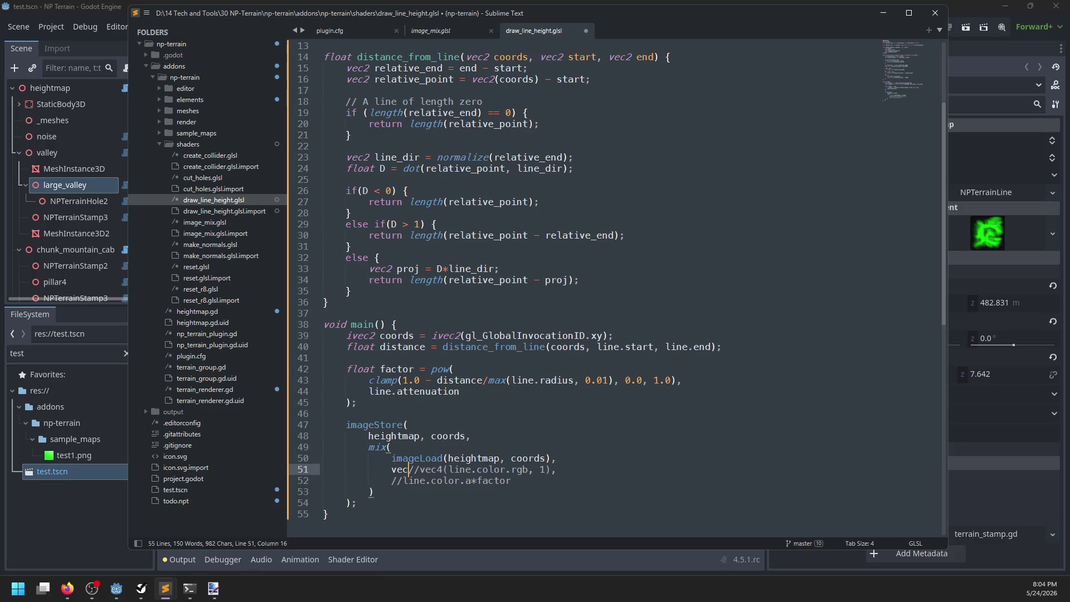
type("factor),")
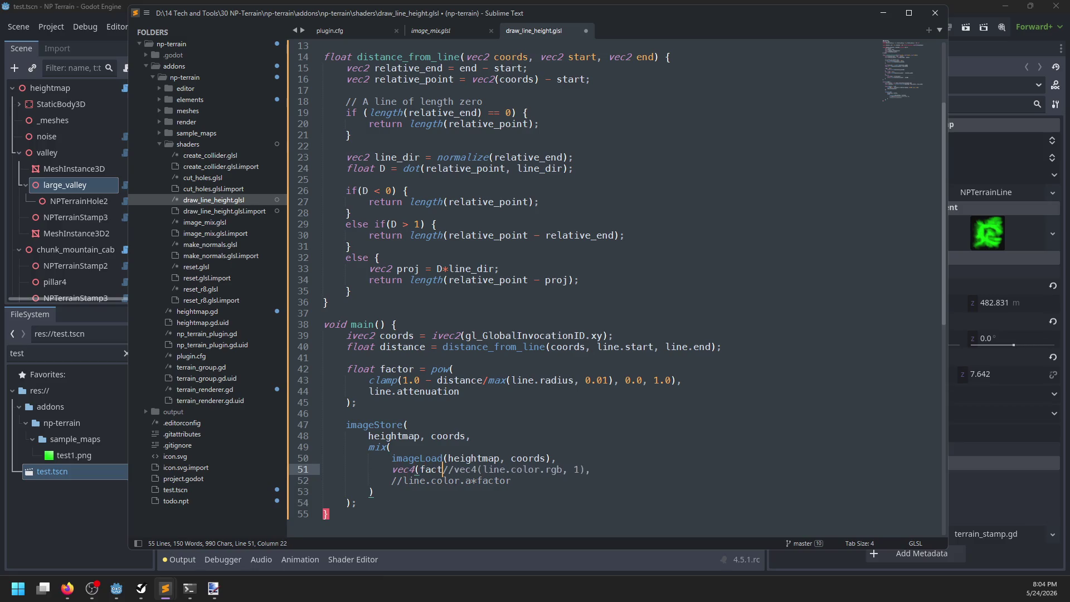
left_click(392, 480)
type("1.0,")
key("ctrl+s")
key("alt+Tab")
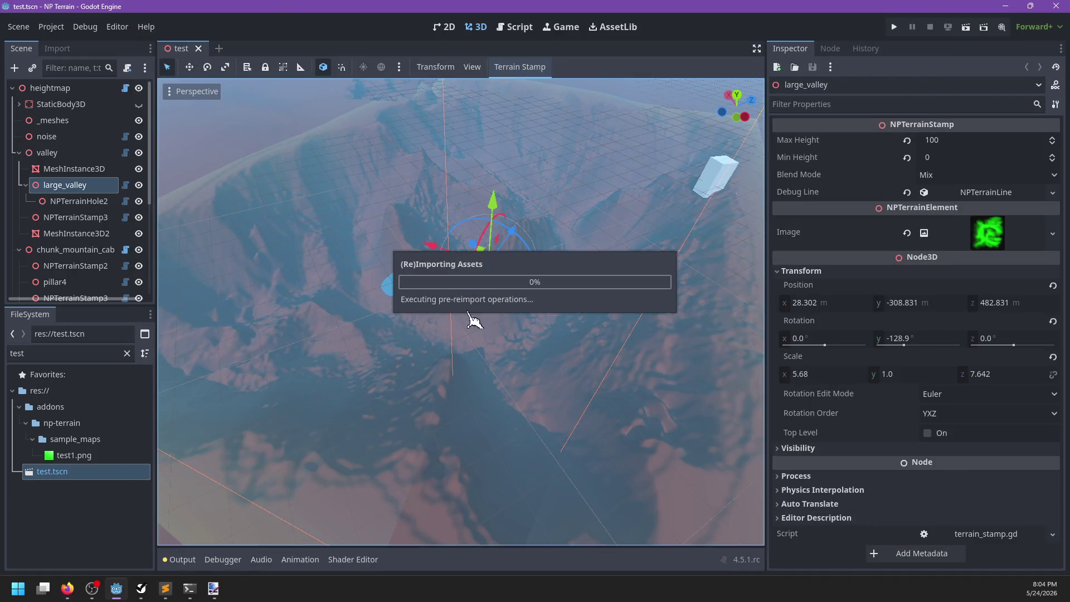
Adjust the mix weight on line 52, save the shader, and dismiss Godot's shader load error
key("alt+Tab")
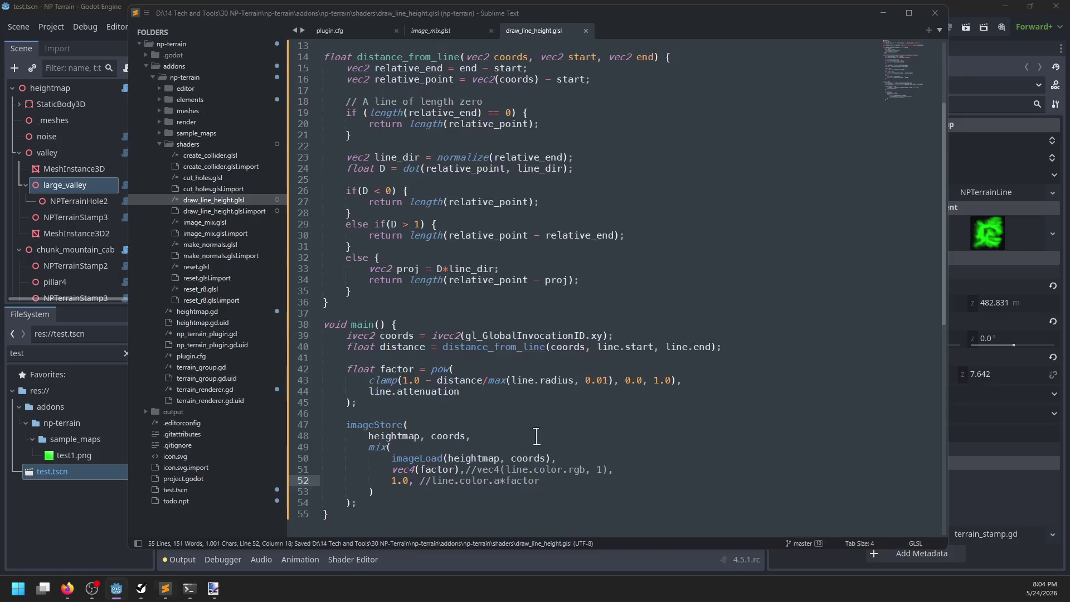
key("Delete")
key("ctrl+s")
key("alt+Tab")
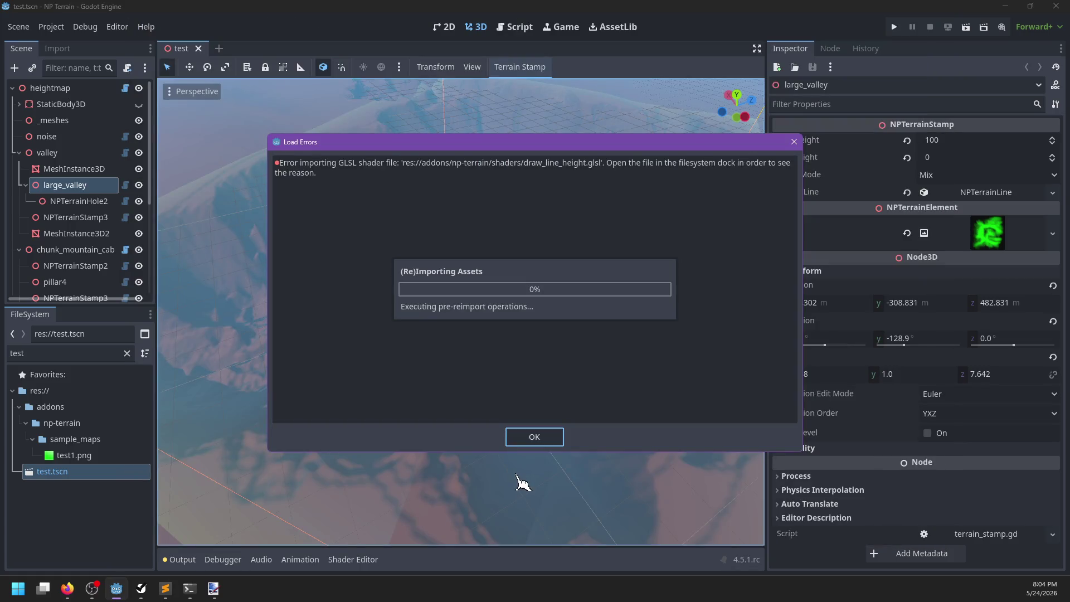
left_click(534, 439)
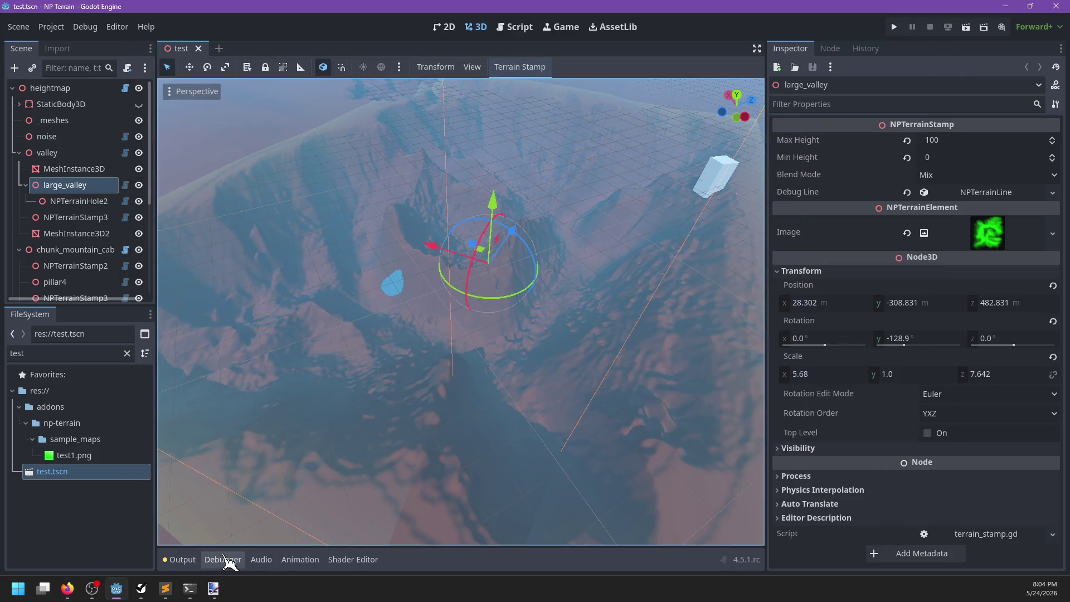
Filter the FileSystem for glsl and check image_mix.glsl and draw_line_height.glsl for errors
left_click(127, 354)
type("glsl")
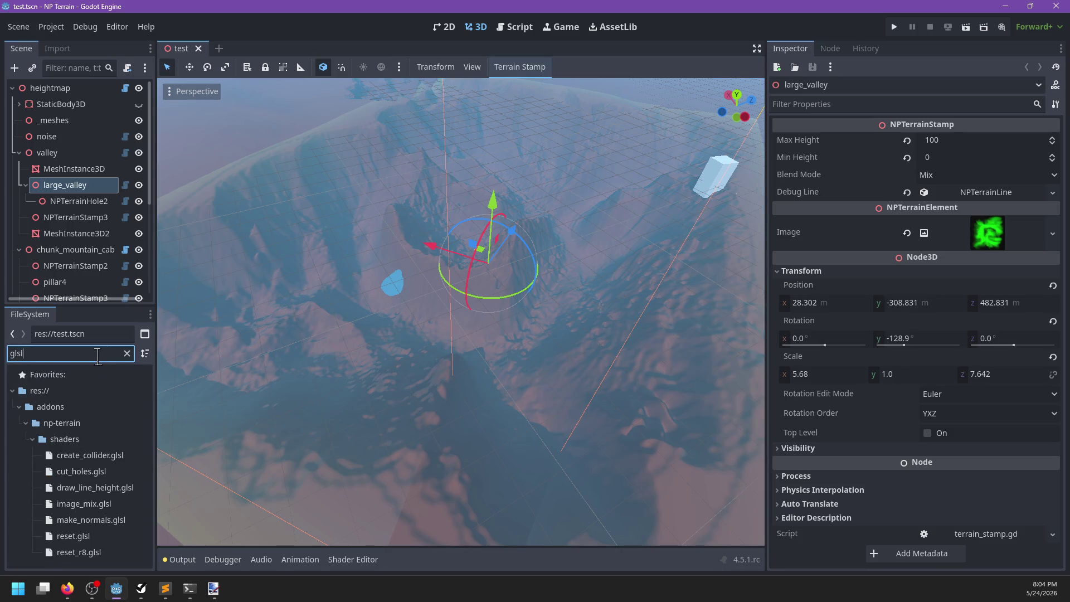
left_click(88, 502)
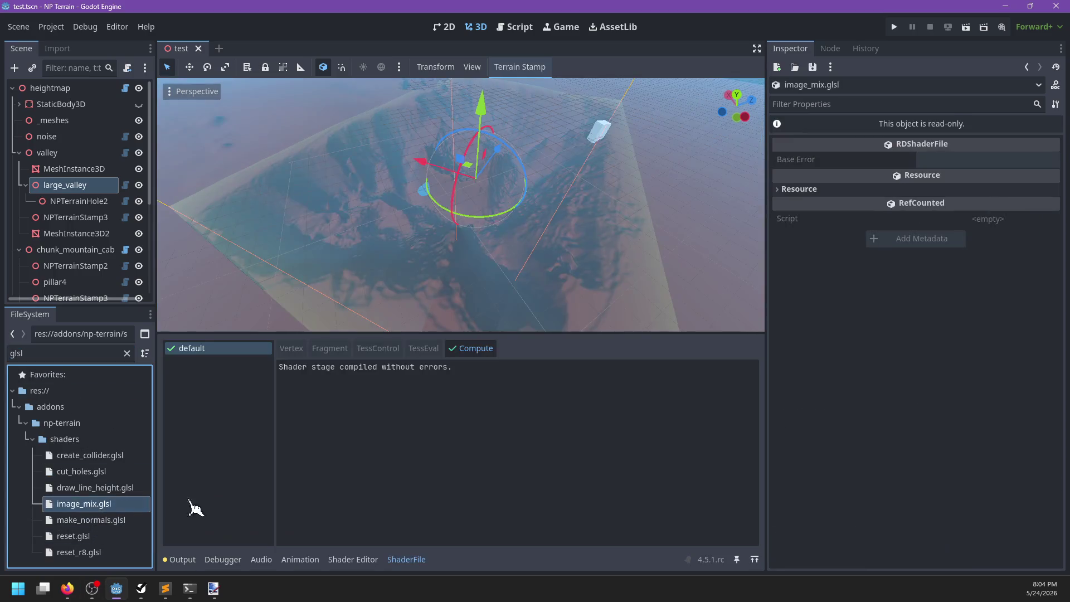
left_click(87, 493)
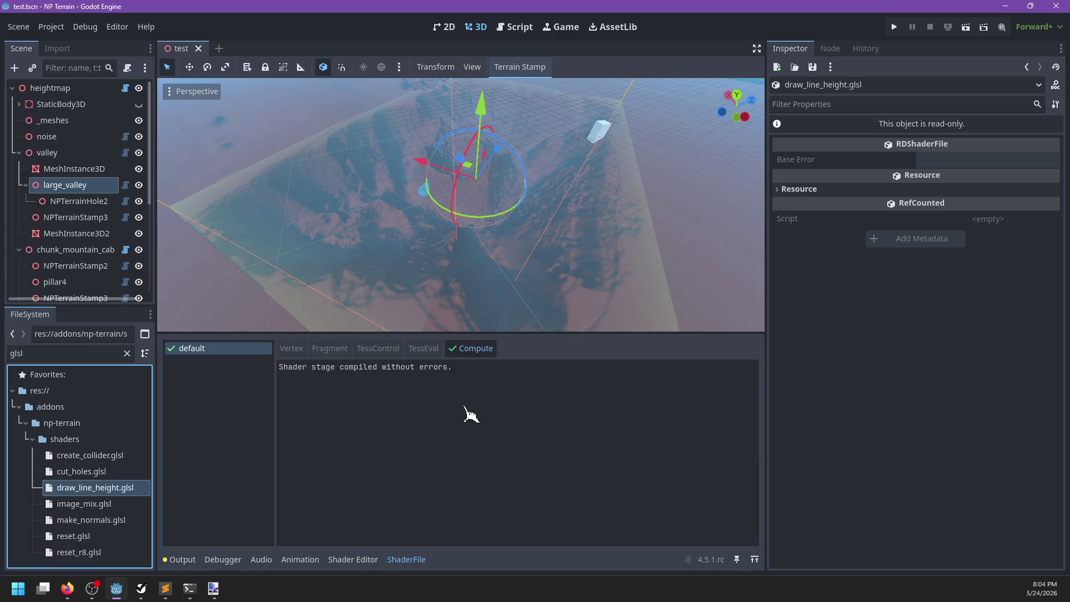
Reopen test.tscn via a 'test' filter, redraw the heightmap, and orbit around the terrain
left_click(198, 48)
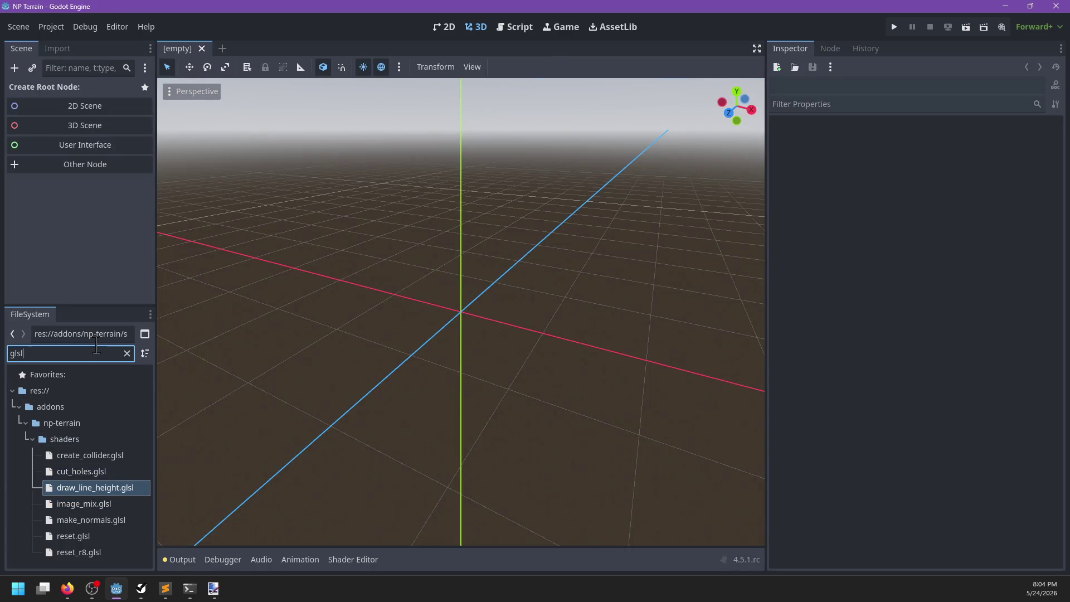
left_click(127, 354)
type("test")
left_click(85, 472)
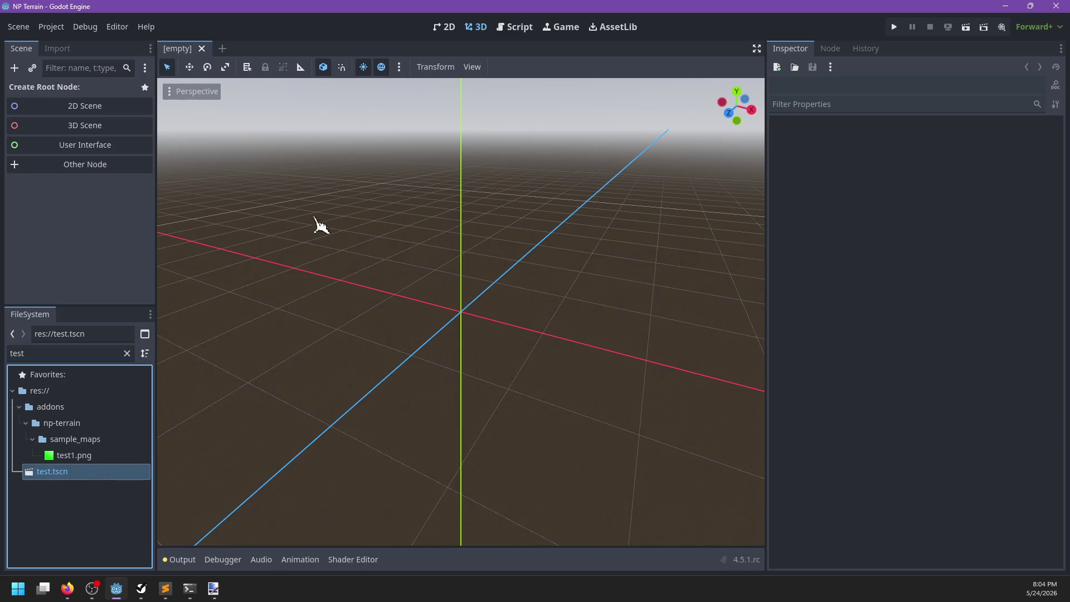
key("Return")
left_click(898, 162)
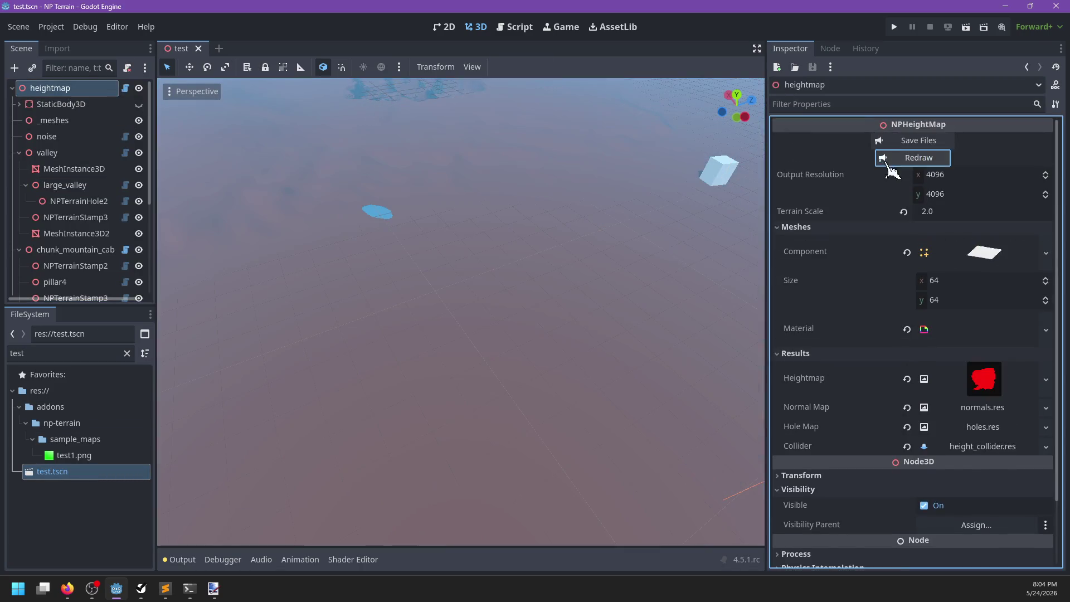
scroll(535, 322, "down", 5)
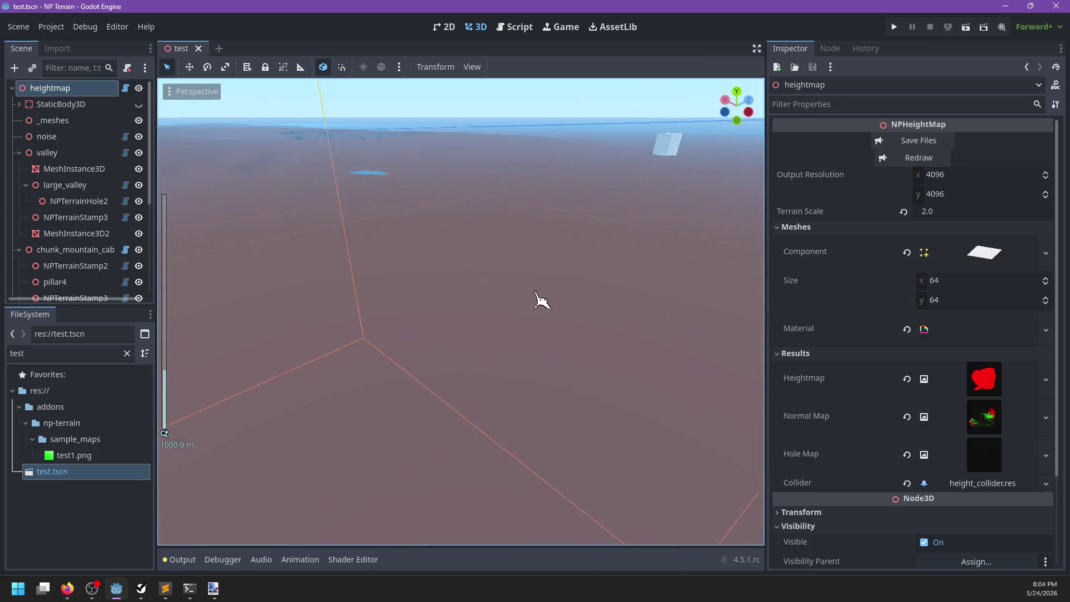
scroll(423, 327, "down", 6)
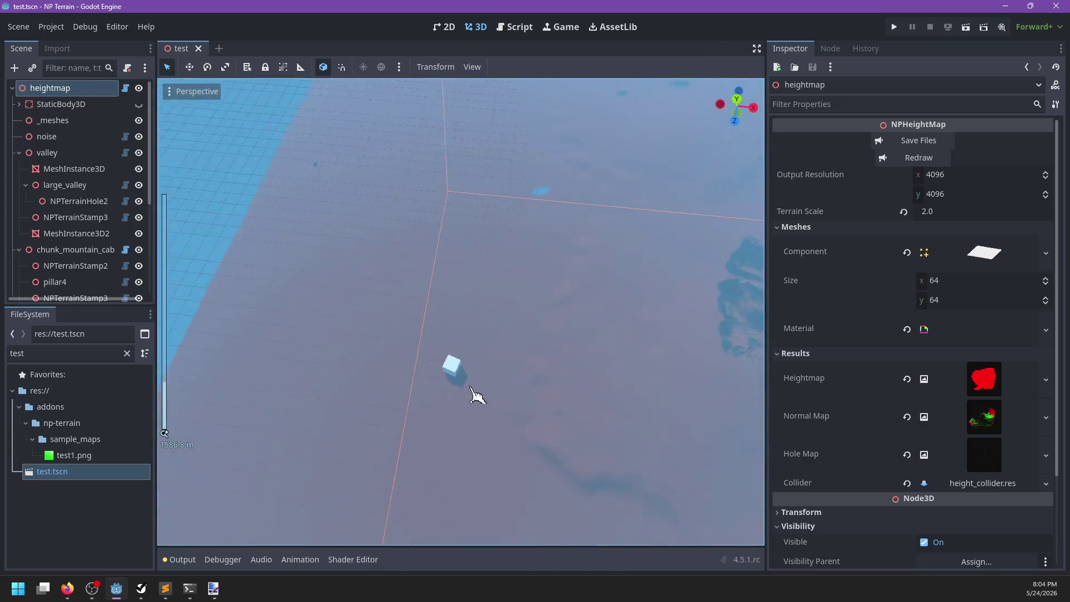
scroll(475, 322, "up", 12)
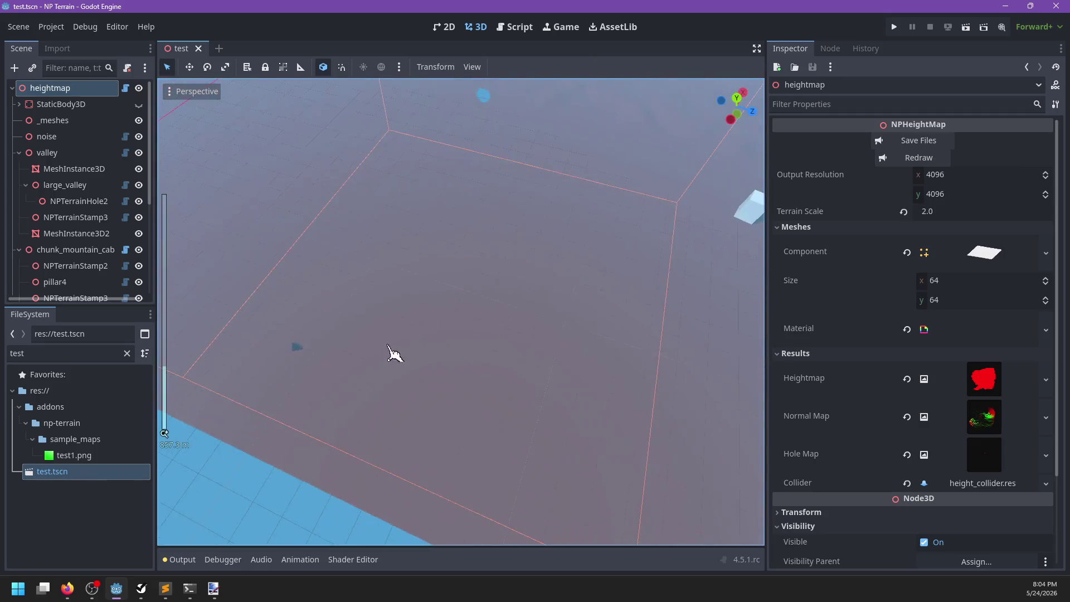
scroll(513, 344, "up", 15)
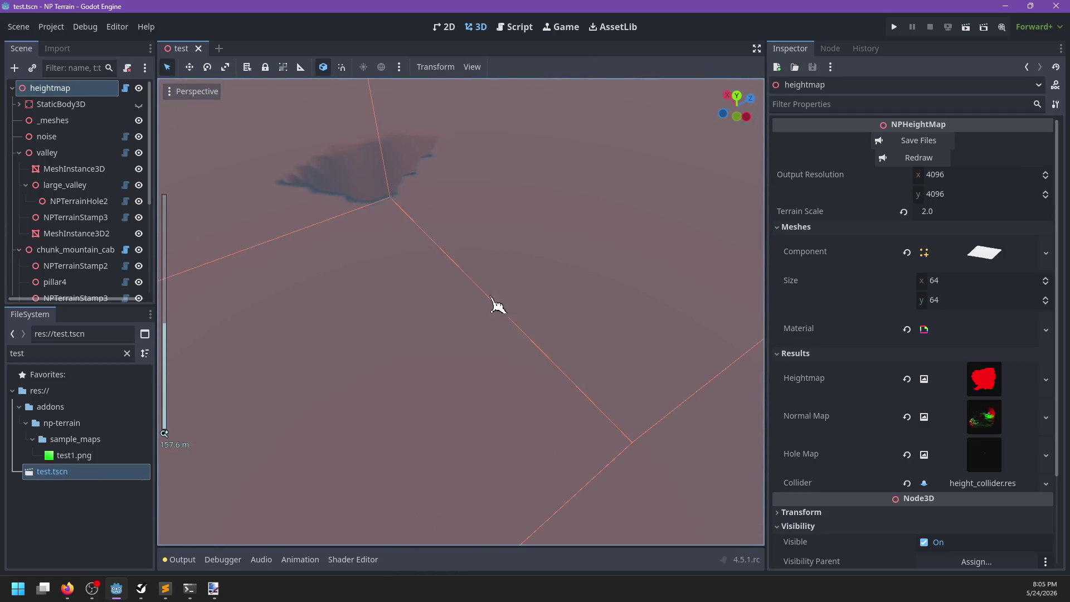
mouse_move(498, 306)
left_mouse_down()
mouse_move(475, 410)
mouse_move(527, 334)
mouse_move(496, 306)
mouse_move(486, 337)
left_mouse_up()
Check coords on shader line 40, then select StaticBody3D, heightmap, valley and its MeshInstance3D
key("alt+Tab")
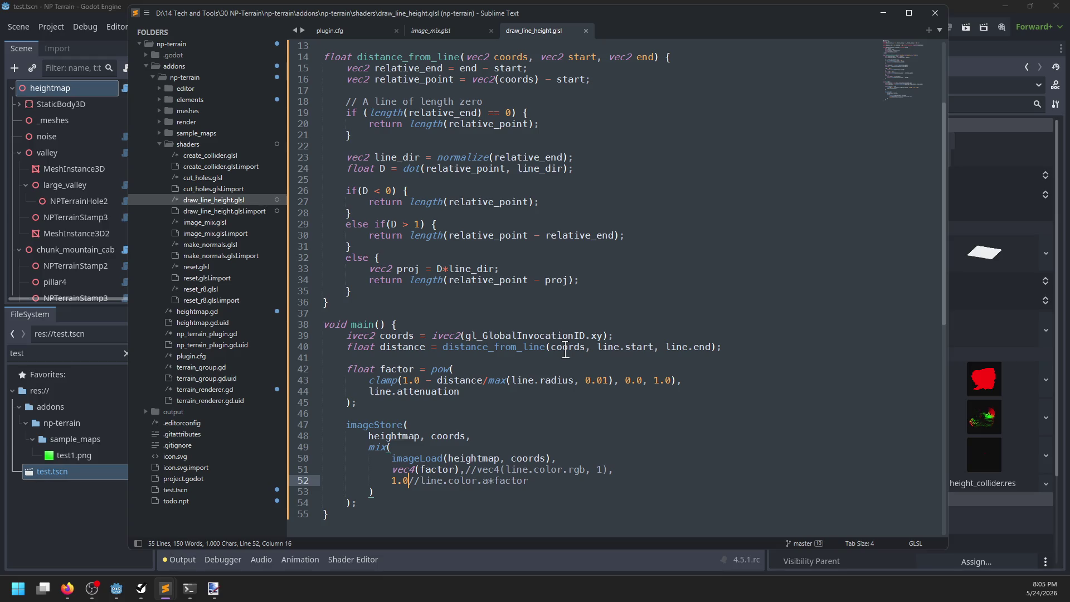
double_click(566, 347)
key("alt+Tab")
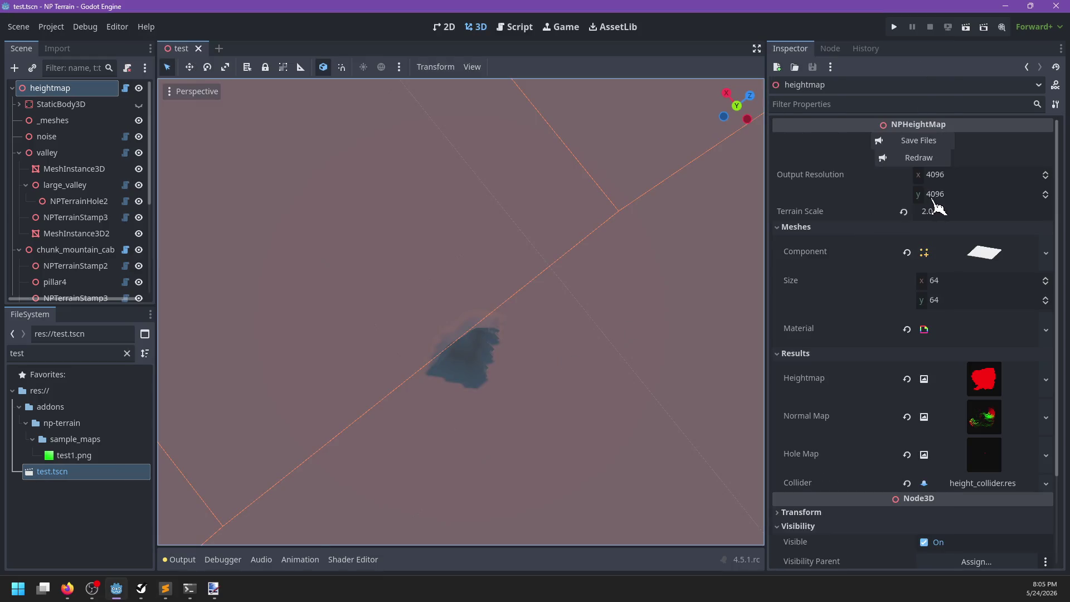
left_click(59, 104)
left_click(62, 89)
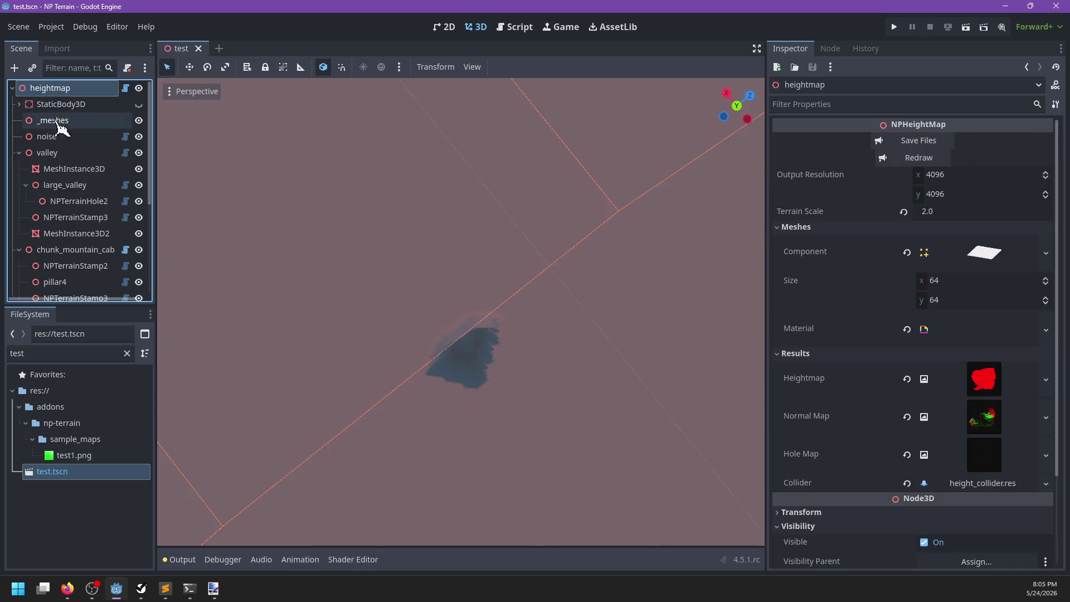
left_click(66, 155)
left_click(65, 173)
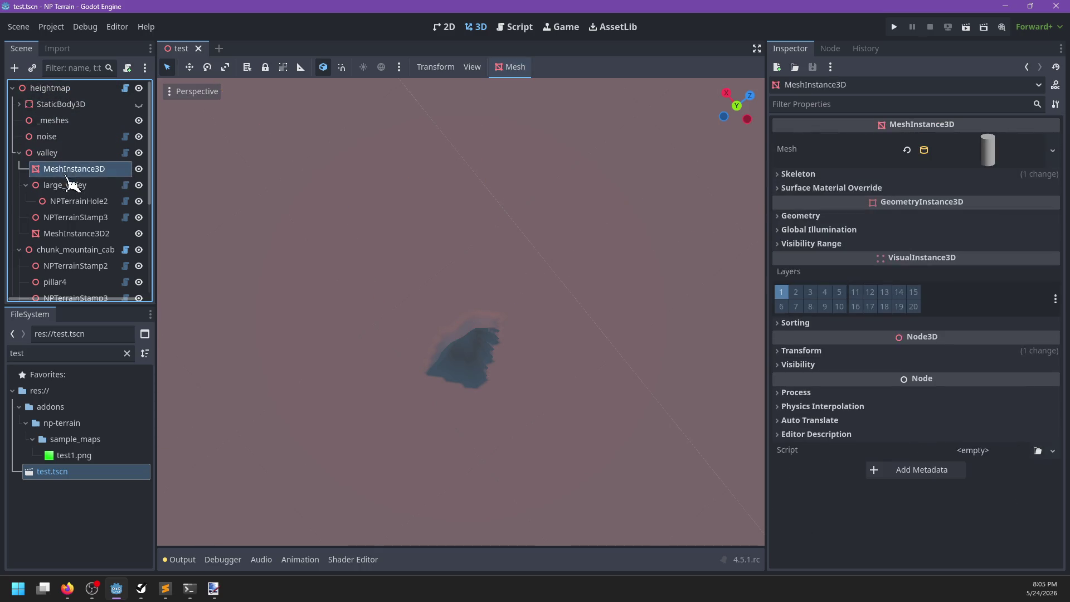
Set large_valley's debug line radius to 256 and save the scene
double_click(65, 185)
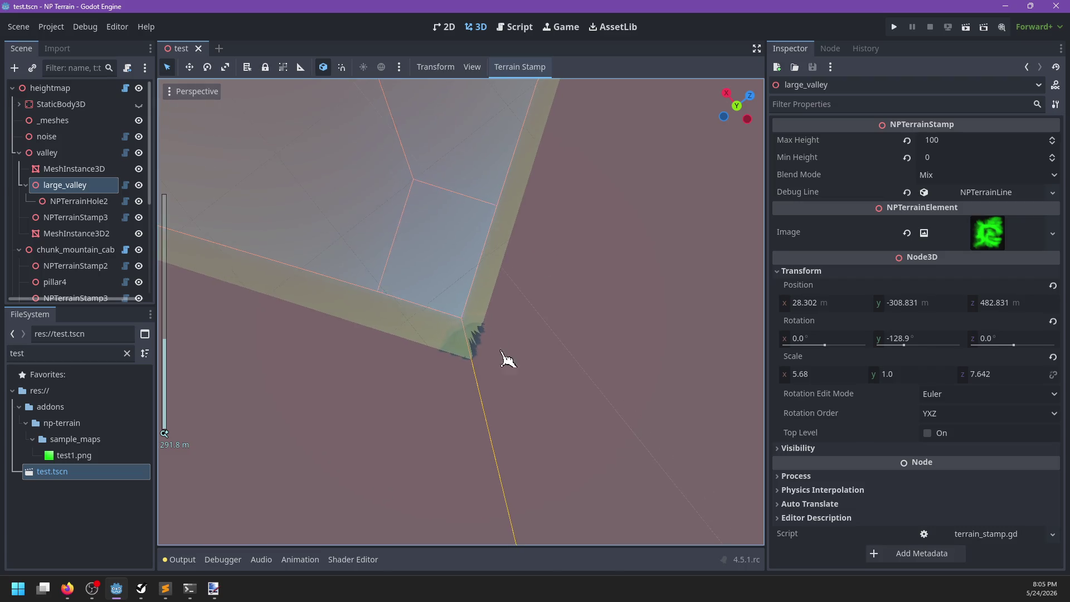
left_click(956, 195)
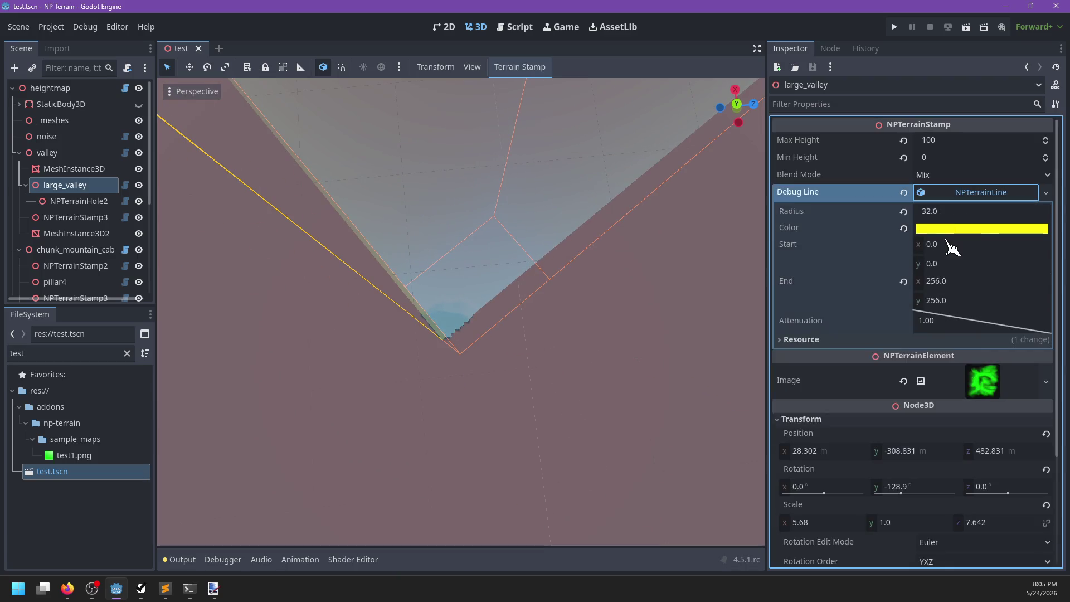
scroll(644, 311, "up", 6)
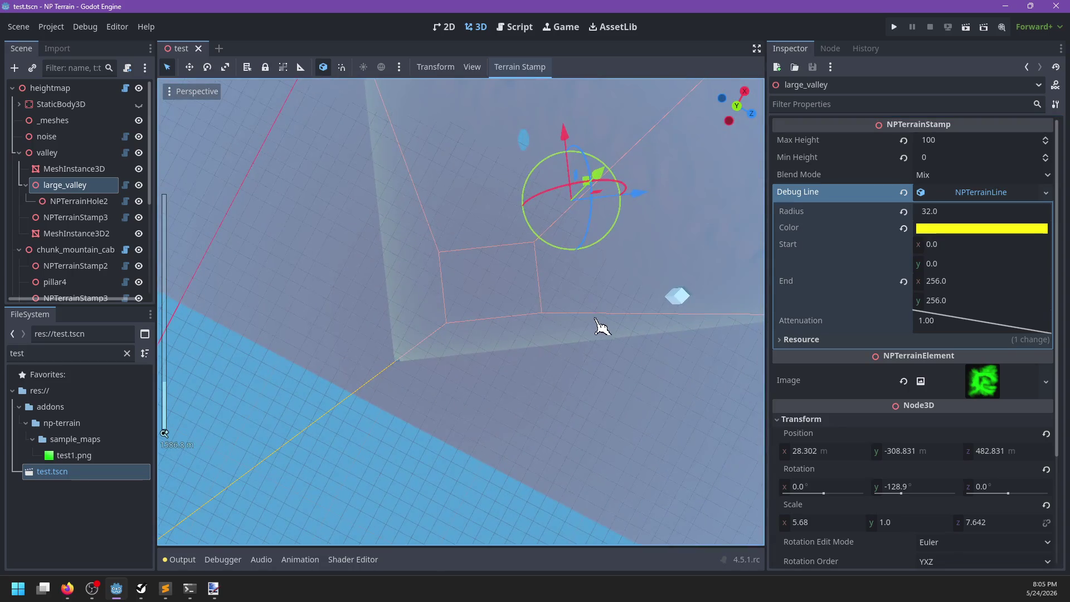
scroll(621, 298, "down", 4)
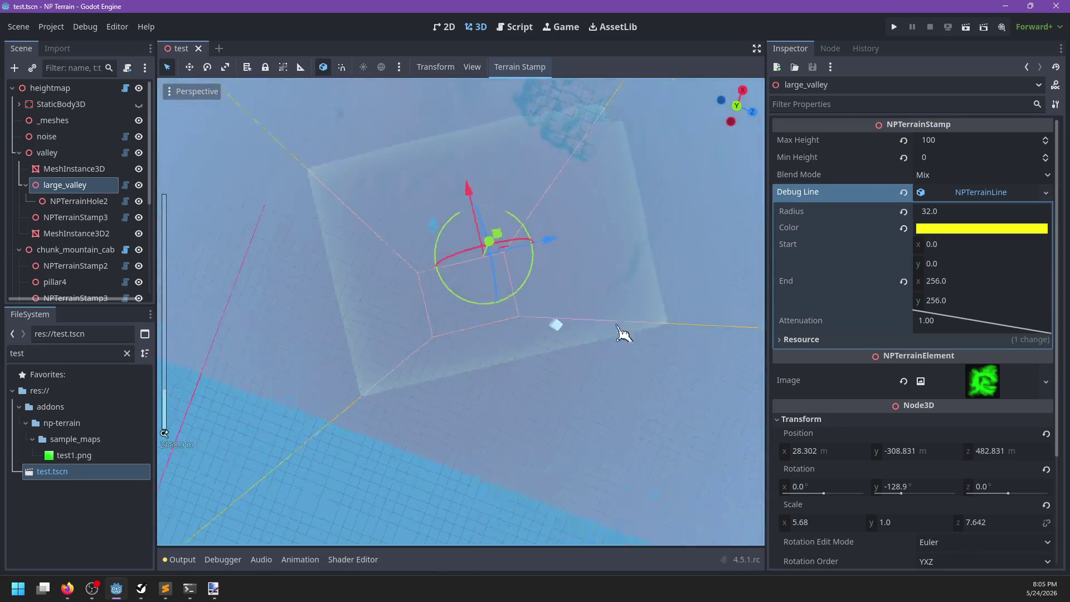
mouse_move(623, 333)
left_mouse_down()
mouse_move(535, 370)
mouse_move(572, 370)
mouse_move(613, 311)
mouse_move(686, 306)
left_mouse_up()
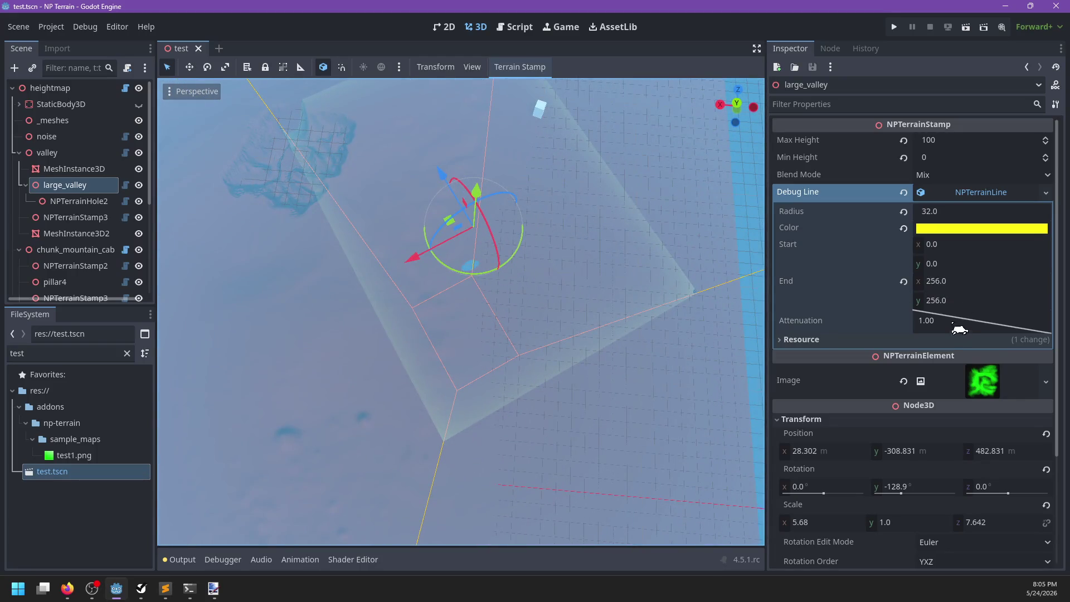
left_click(953, 211)
type("256")
key("Return")
key("ctrl+s")
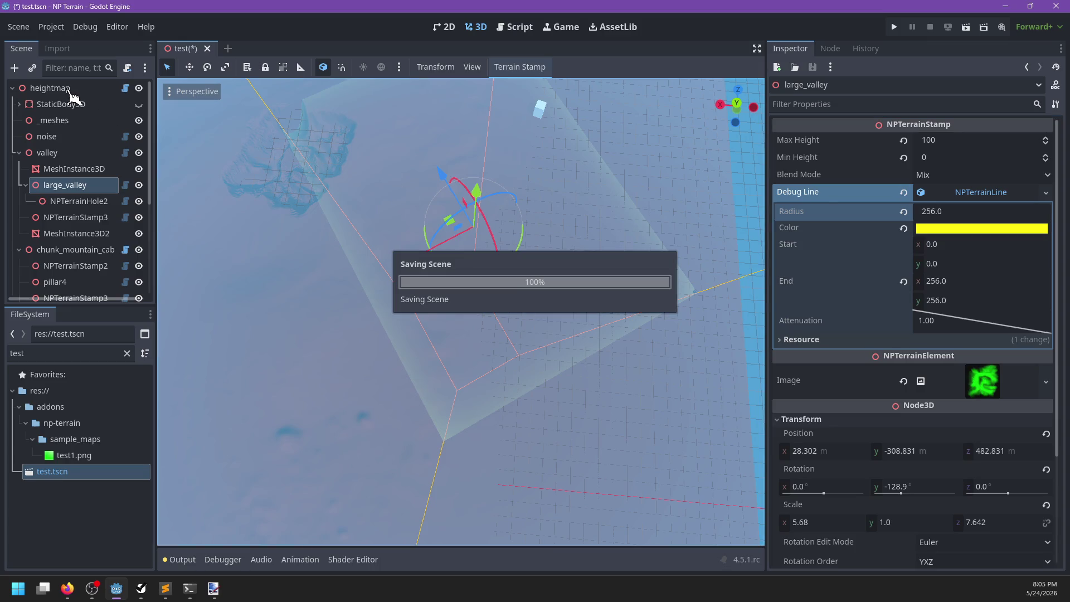
Redraw the heightmap and orbit around the terrain to inspect the widened stamp
left_click(69, 92)
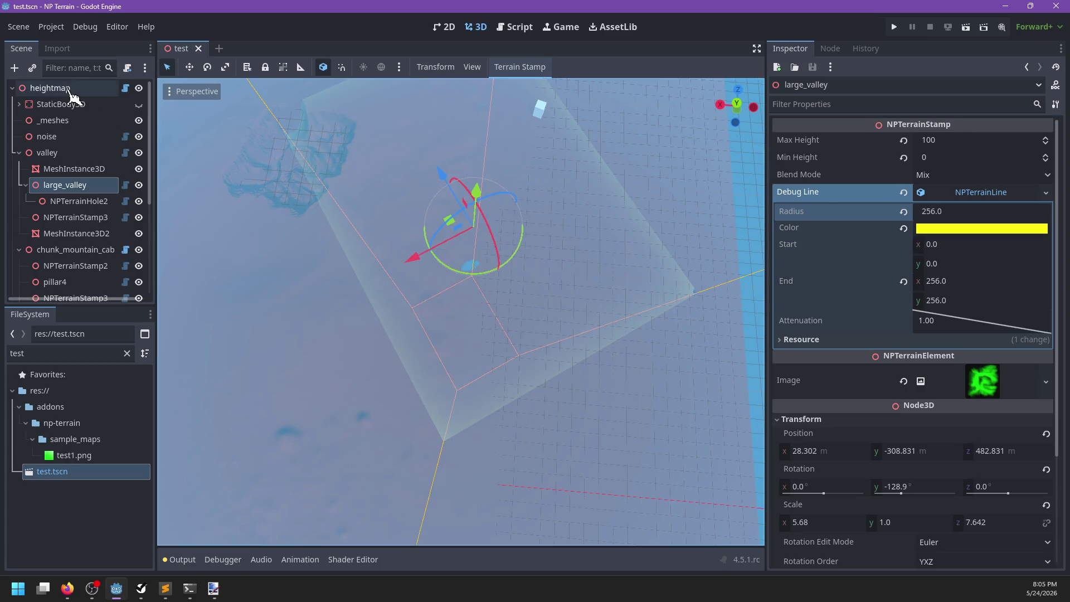
left_click(930, 158)
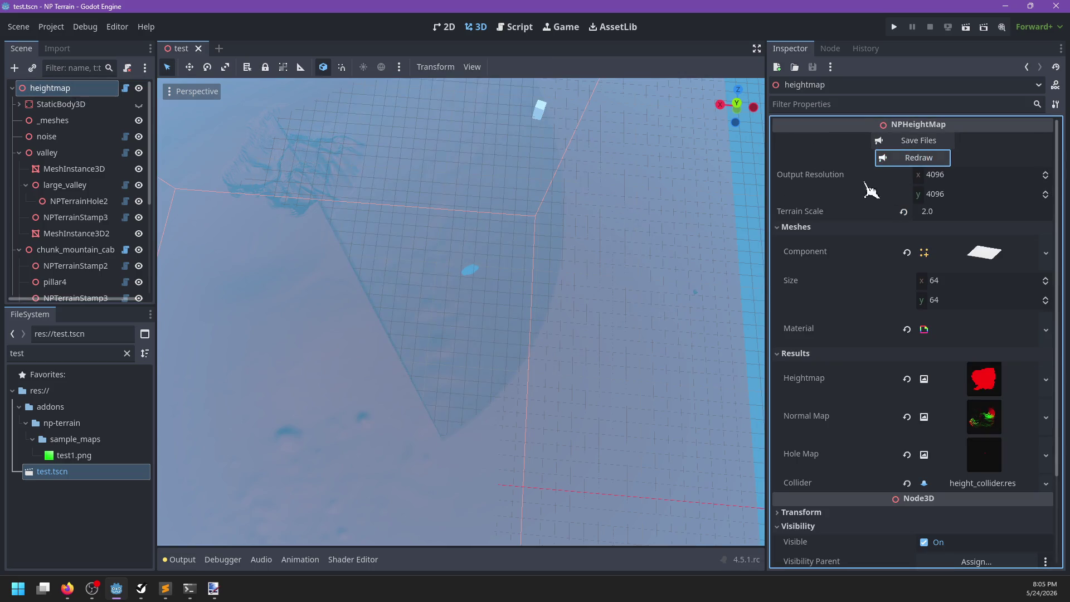
mouse_move(532, 341)
left_mouse_down()
mouse_move(627, 346)
mouse_move(614, 363)
mouse_move(576, 339)
mouse_move(373, 400)
left_mouse_up()
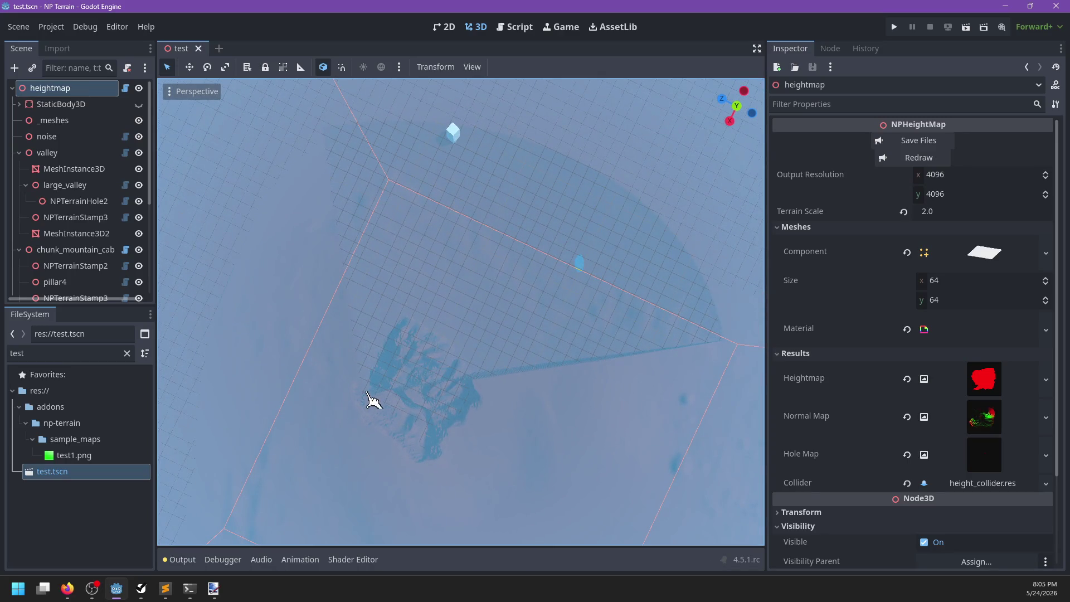
scroll(471, 317, "up", 5)
mouse_move(473, 337)
left_mouse_down()
mouse_move(411, 249)
mouse_move(484, 325)
mouse_move(434, 289)
mouse_move(540, 320)
mouse_move(544, 337)
mouse_move(394, 346)
mouse_move(443, 353)
mouse_move(557, 315)
mouse_move(527, 332)
mouse_move(591, 316)
mouse_move(544, 301)
mouse_move(490, 358)
mouse_move(479, 346)
left_mouse_up()
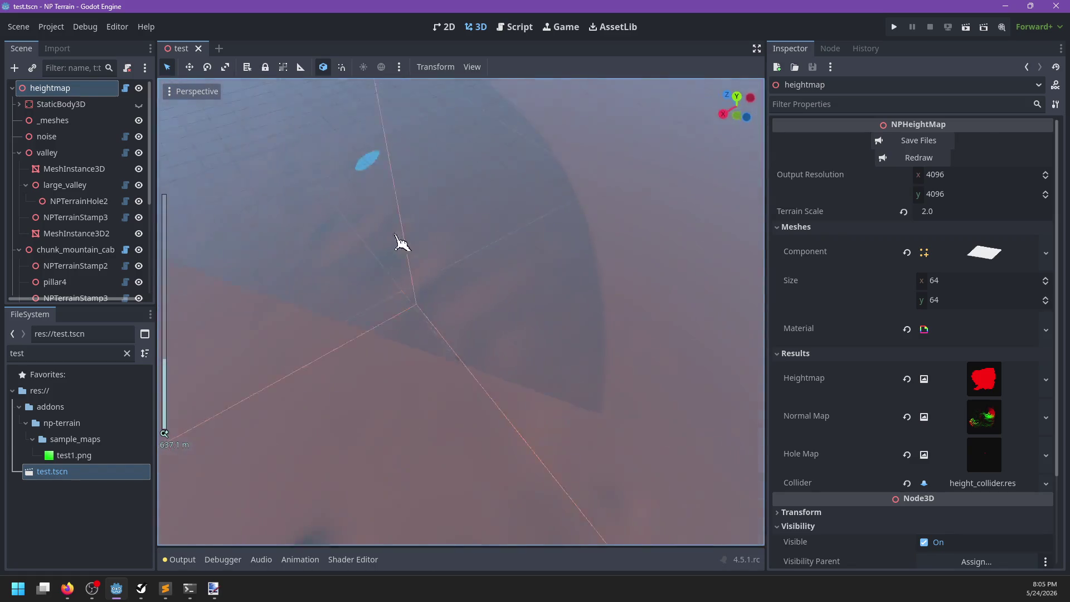
scroll(479, 291, "down", 10)
scroll(544, 337, "up", 5)
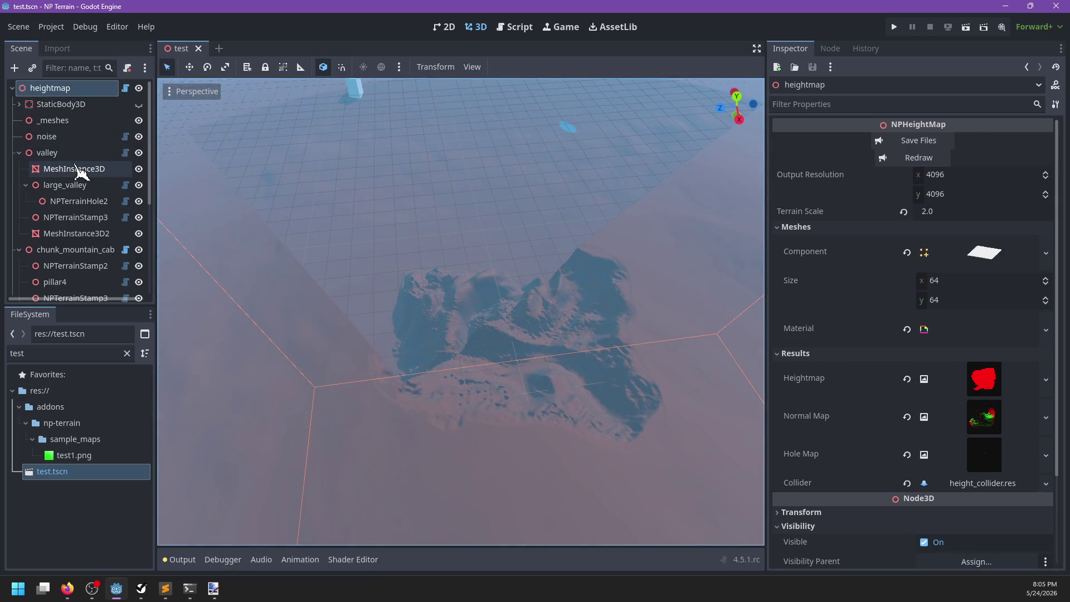
left_click(65, 185)
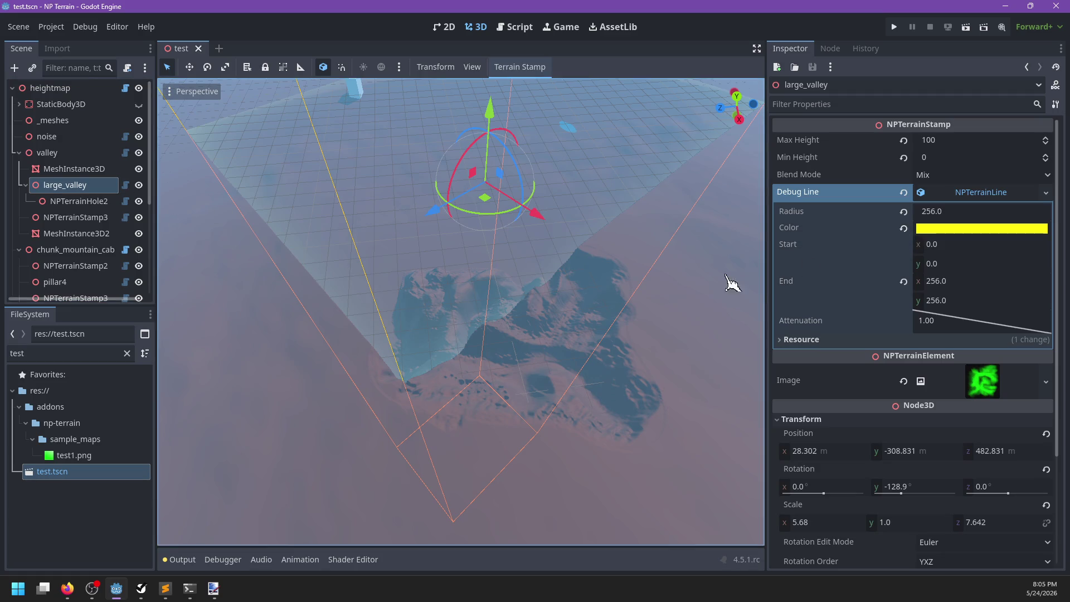
scroll(644, 310, "up", 1)
mouse_move(645, 311)
left_mouse_down()
mouse_move(545, 299)
mouse_move(640, 245)
mouse_move(454, 279)
mouse_move(625, 270)
mouse_move(569, 346)
mouse_move(609, 279)
mouse_move(552, 267)
mouse_move(513, 280)
mouse_move(521, 347)
mouse_move(522, 217)
mouse_move(503, 234)
mouse_move(537, 322)
mouse_move(518, 330)
mouse_move(478, 245)
mouse_move(604, 248)
mouse_move(516, 328)
mouse_move(470, 301)
mouse_move(407, 302)
mouse_move(549, 297)
left_mouse_up()
scroll(478, 245, "down", 6)
scroll(470, 301, "up", 4)
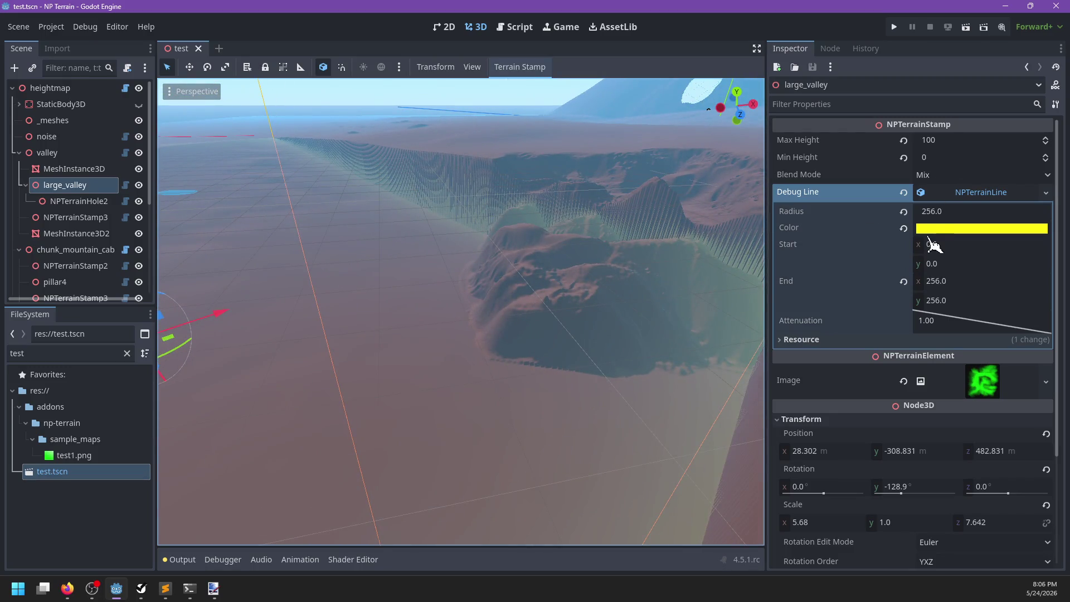
Set the large_valley debug line radius to 128
left_click(930, 231)
left_click(945, 231)
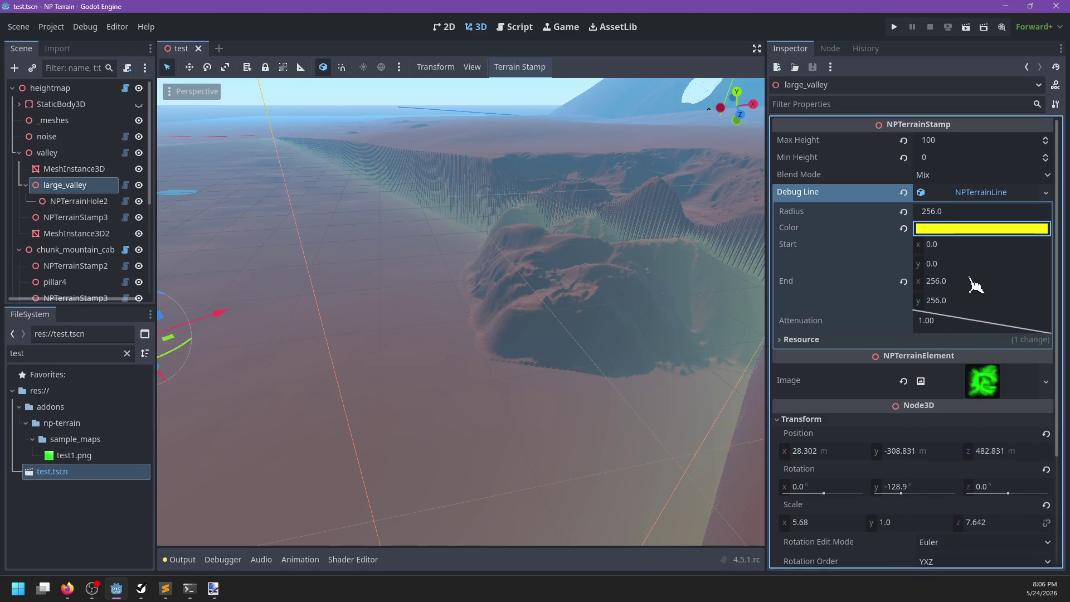
left_click(947, 212)
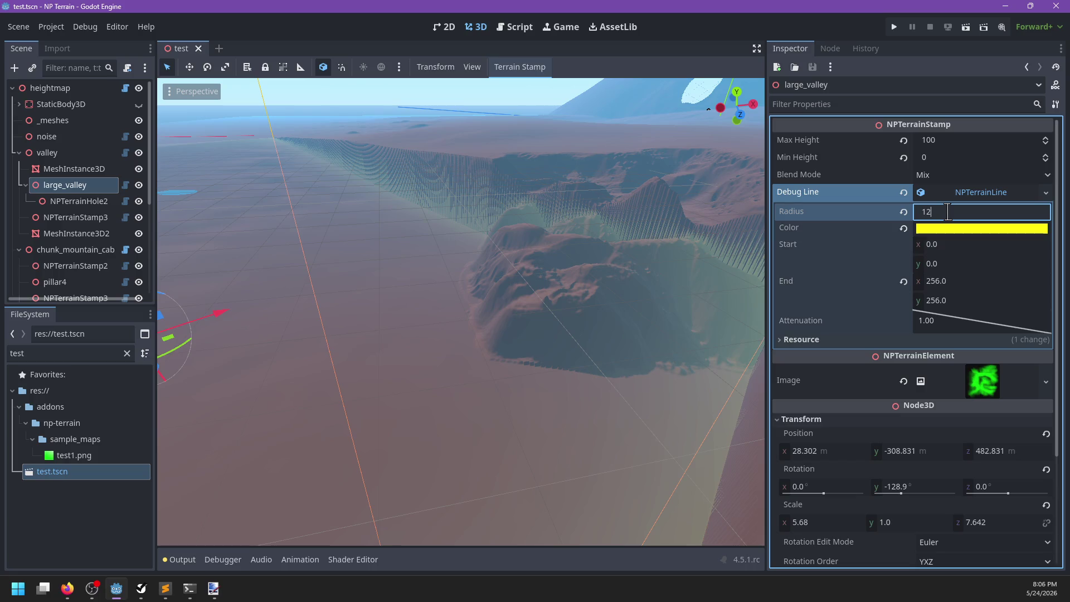
key("Return")
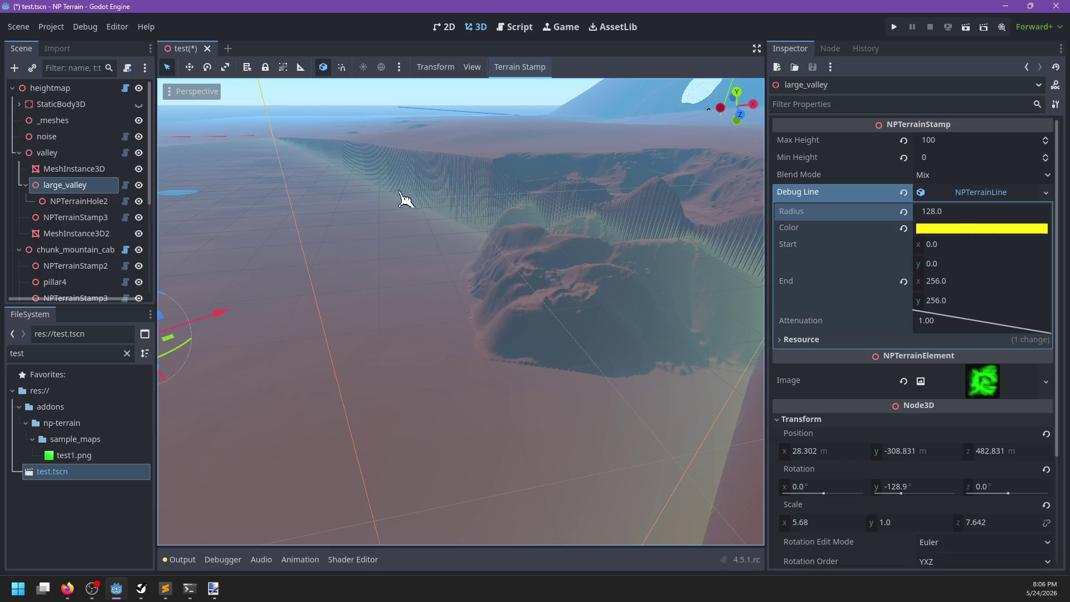
Redraw the heightmap, view the smaller circle from another angle, and reselect large_valley
left_click(56, 89)
left_click(942, 163)
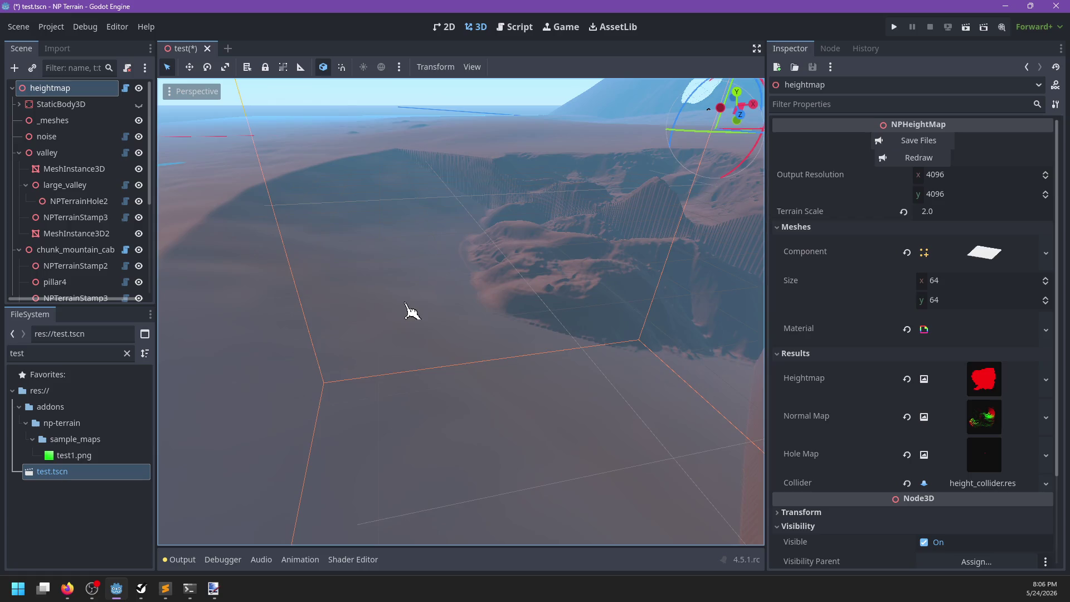
scroll(458, 270, "up", 5)
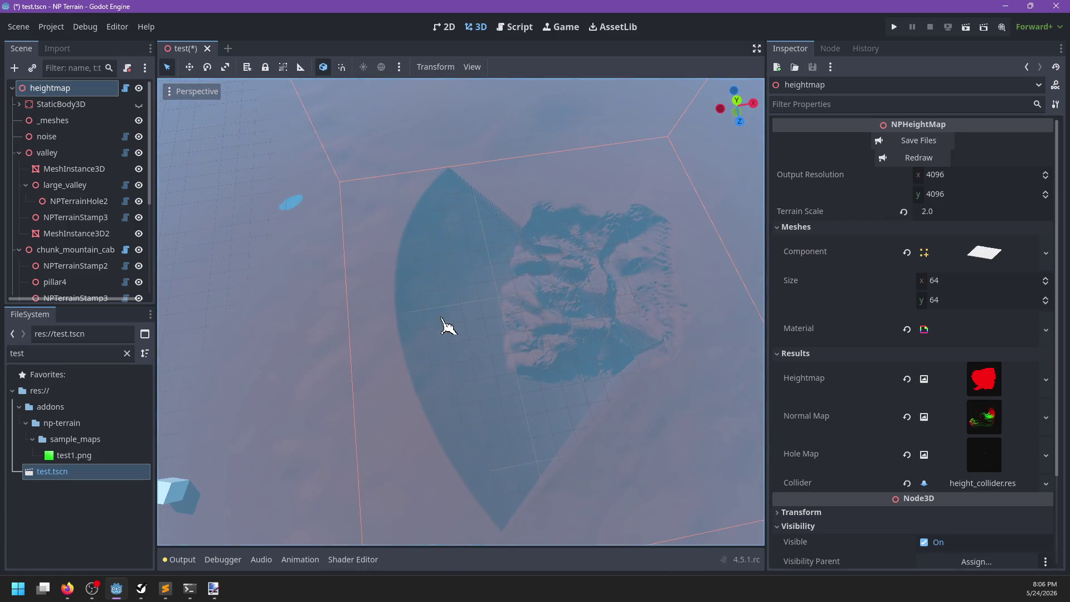
left_click_drag(447, 332, 705, 341)
mouse_move(370, 331)
left_mouse_down()
mouse_move(537, 322)
mouse_move(435, 370)
mouse_move(380, 310)
left_mouse_up()
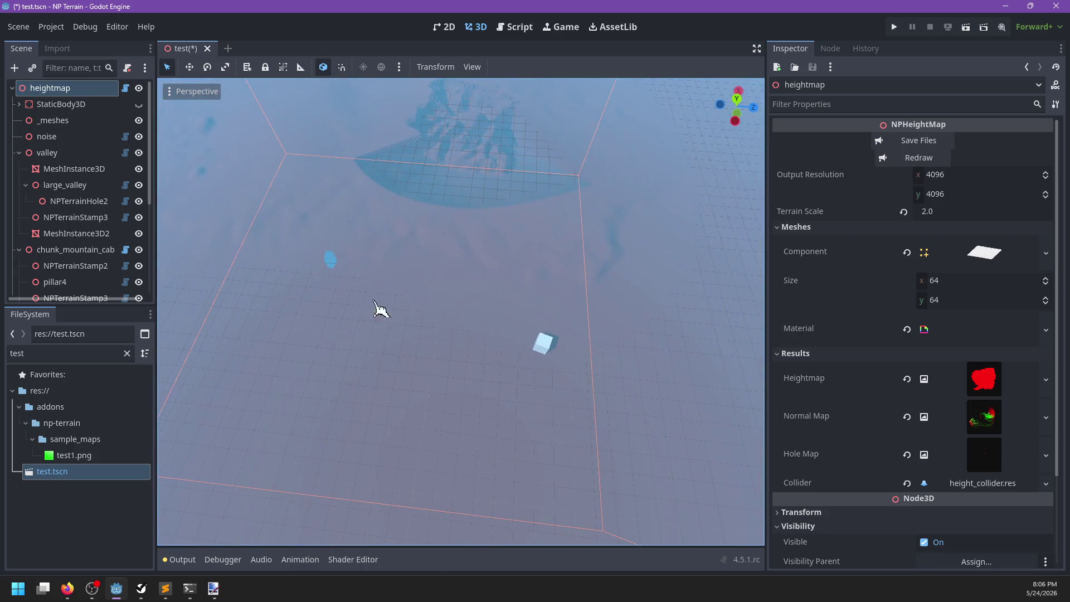
left_click(82, 157)
left_click(75, 188)
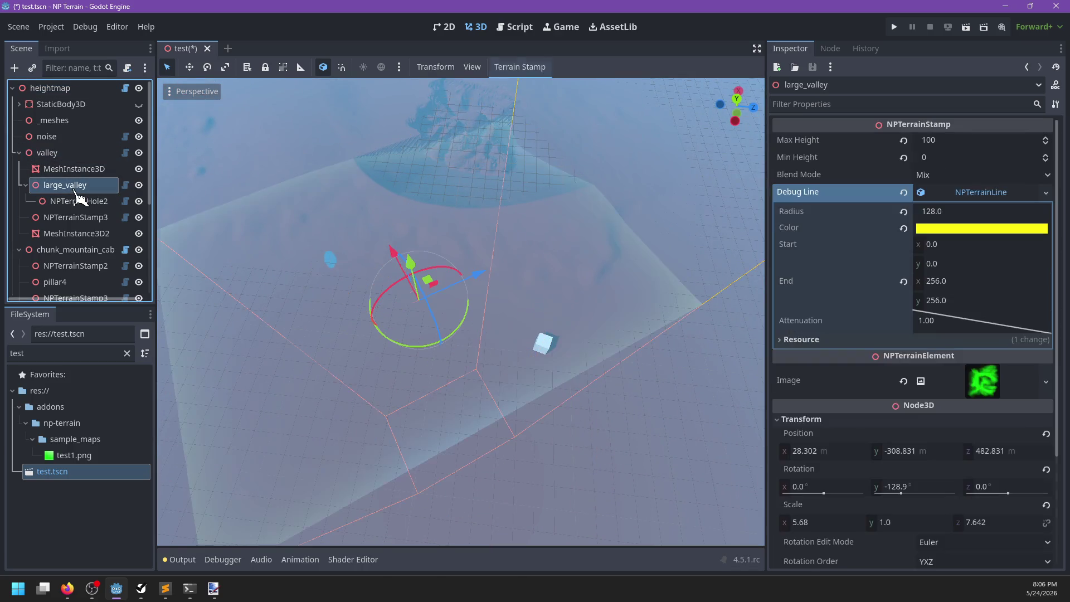
Review how distance_from_line uses coords, start and end, then return to Godot's Start x field
key("alt+Tab")
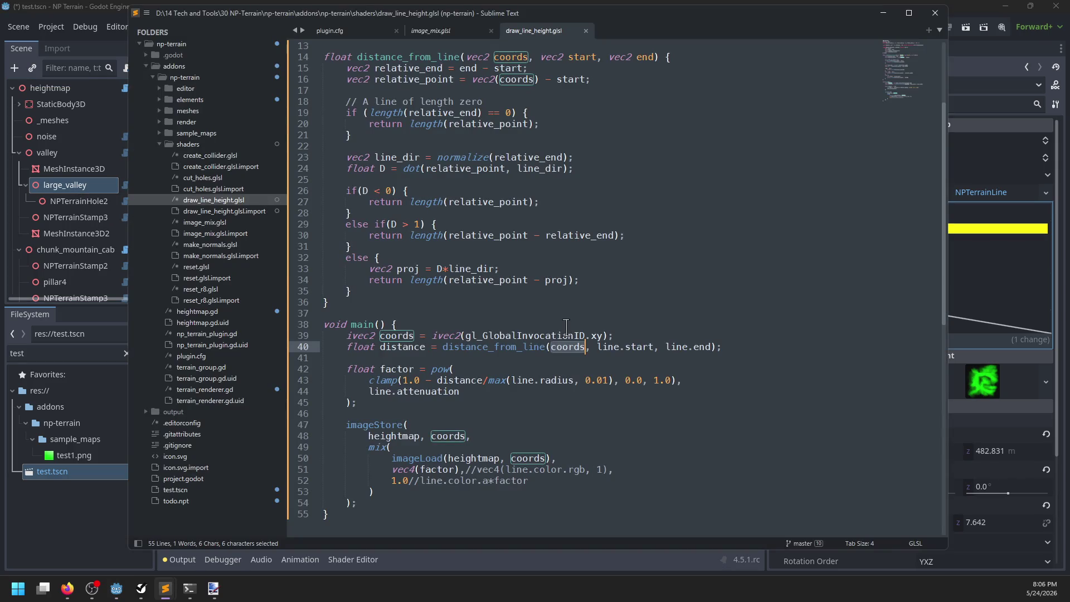
scroll(565, 327, "up", 1)
left_click(486, 336)
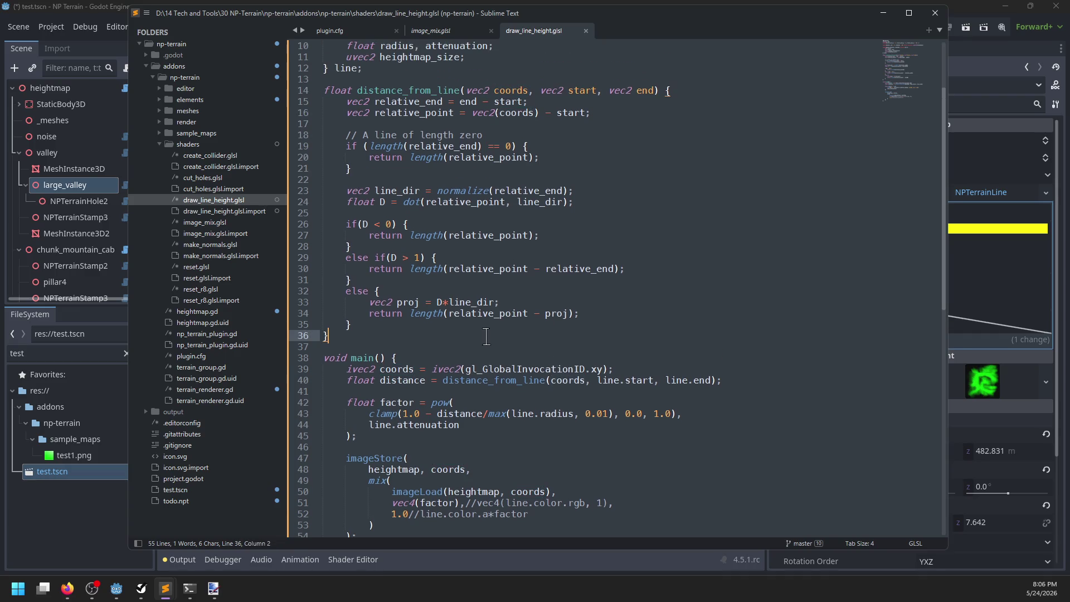
left_click(639, 234)
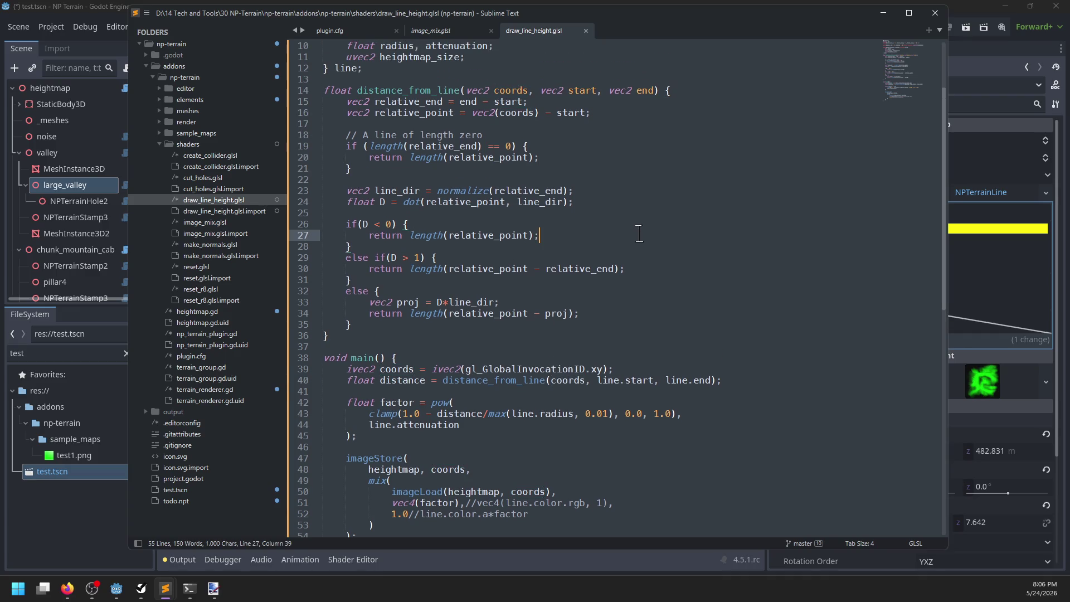
double_click(501, 90)
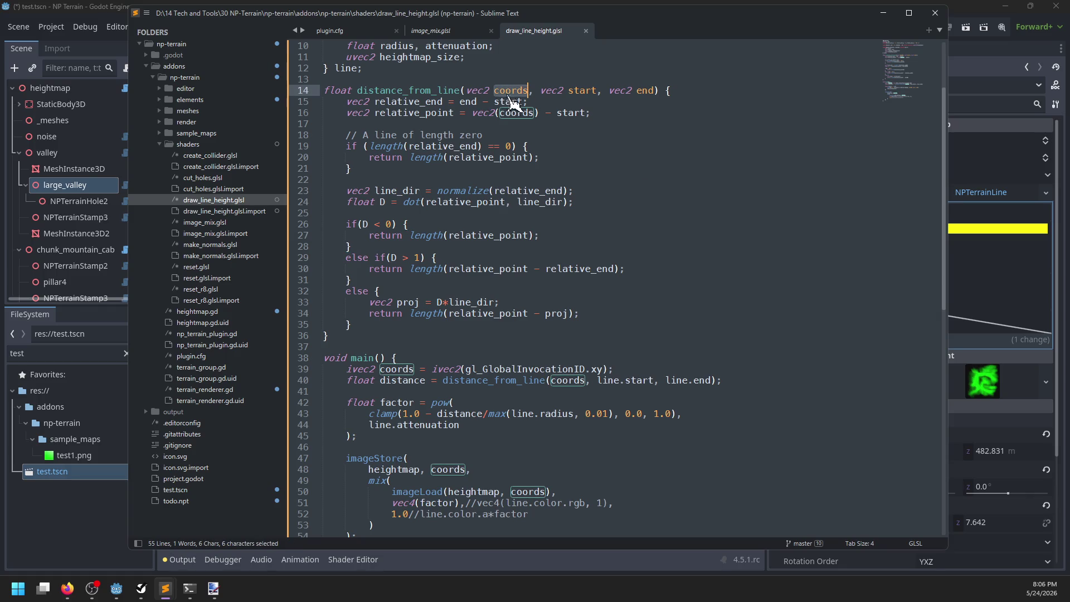
double_click(582, 90)
double_click(645, 90)
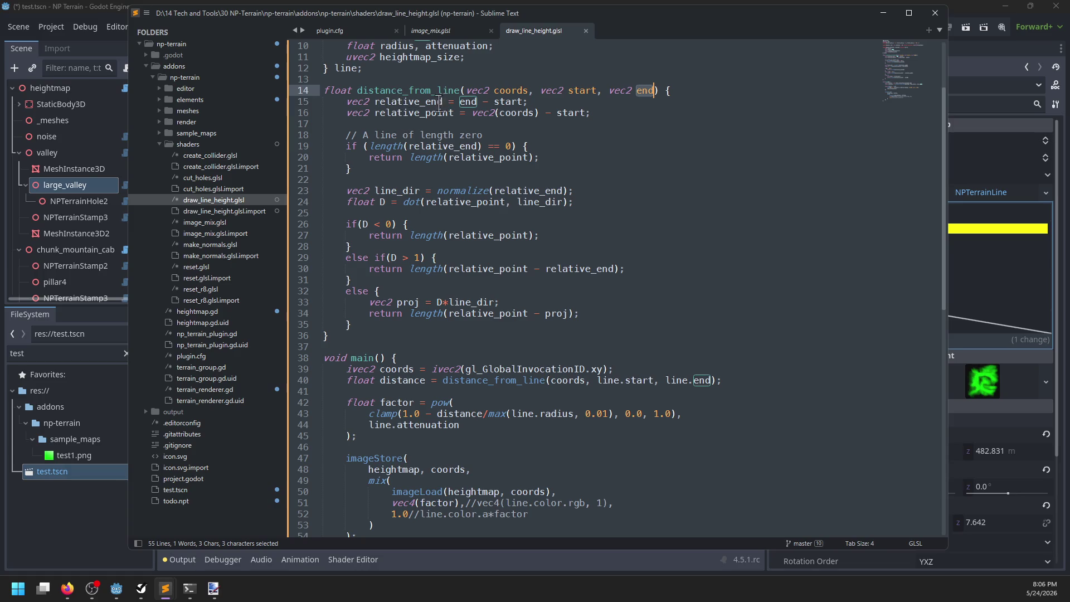
double_click(467, 102)
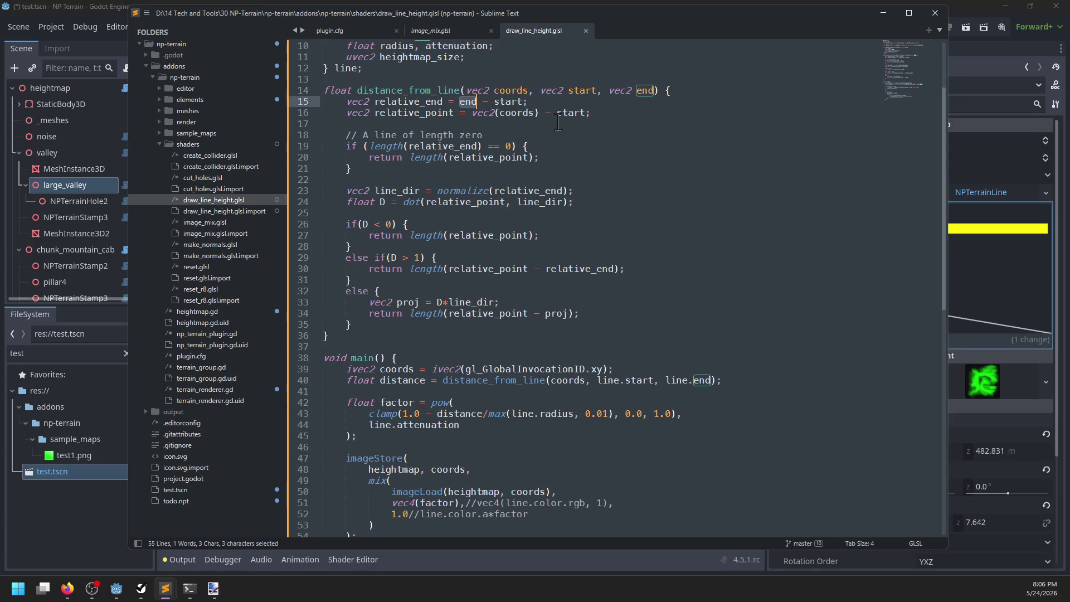
key("alt+Tab")
left_click(954, 244)
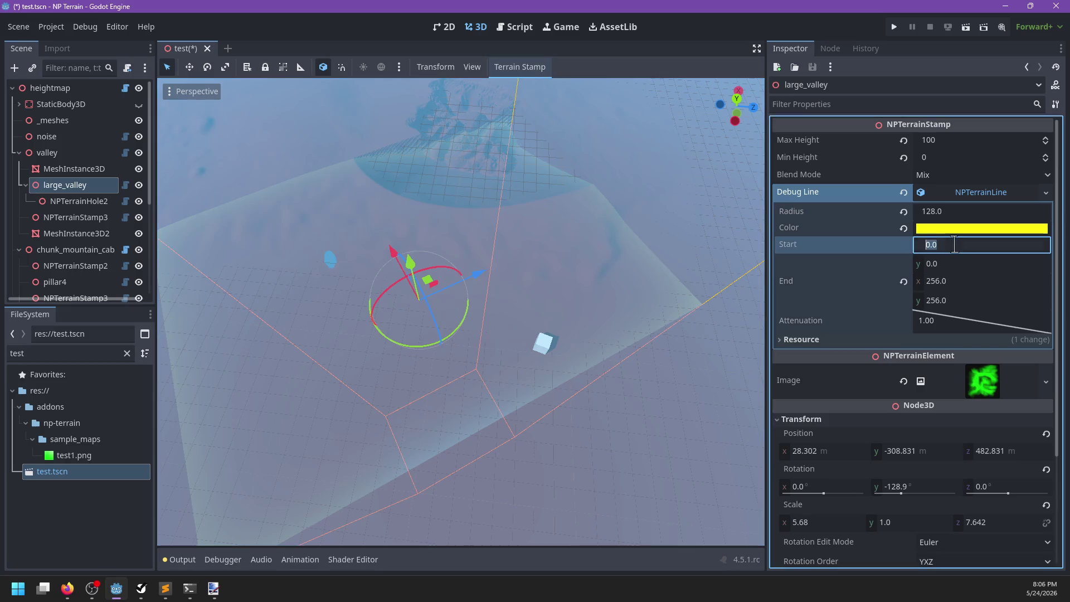
Set the debug line's Start x to 128, redraw the heightmap, inspect the stroke, and reselect large_valley
type("8")
key("Tab")
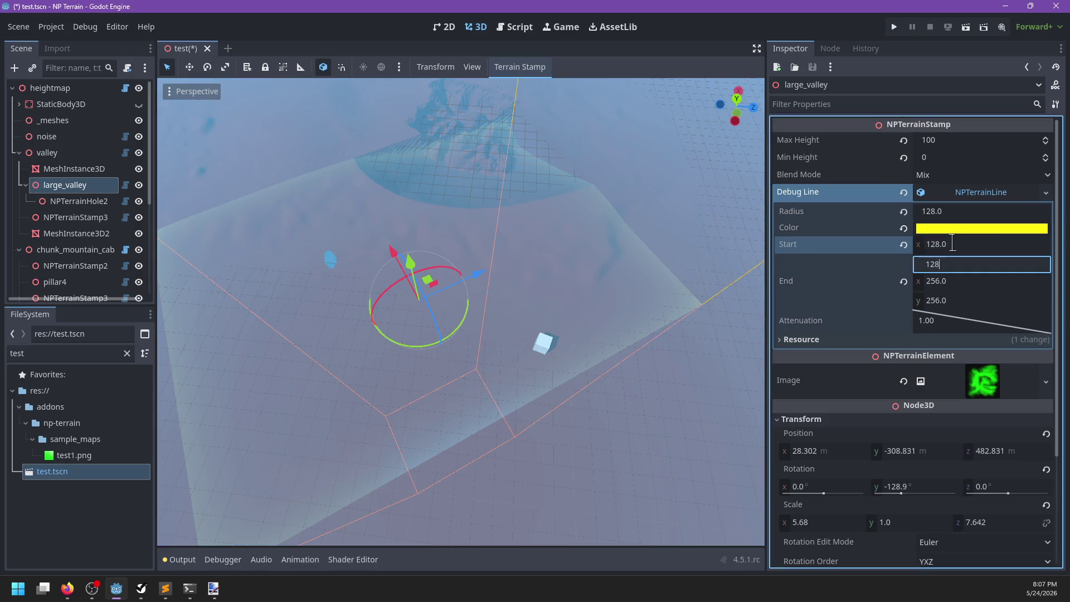
left_click(50, 88)
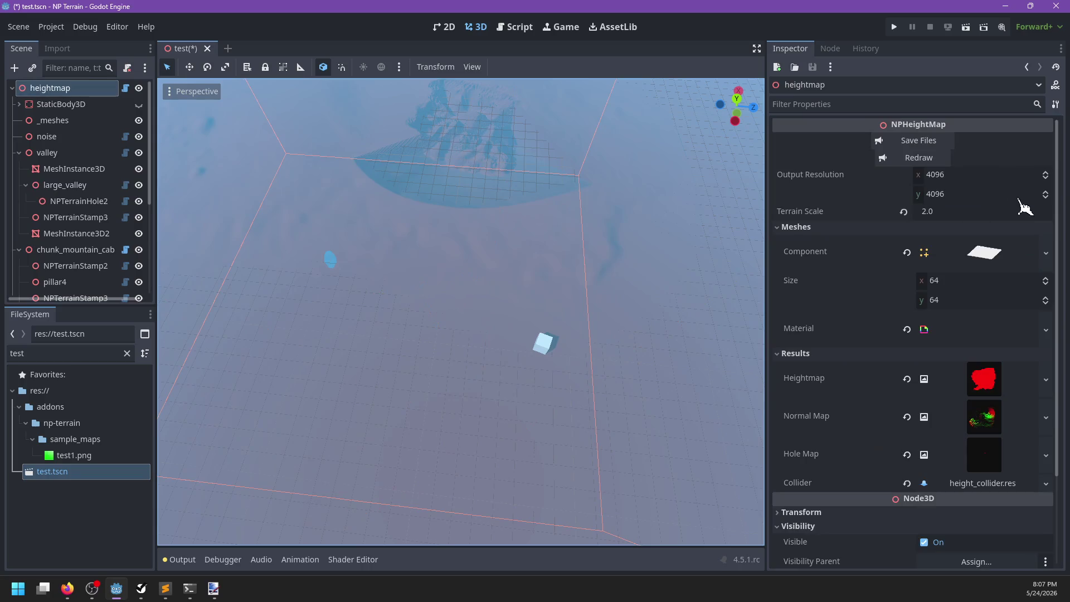
left_click(923, 158)
mouse_move(417, 347)
left_mouse_down()
mouse_move(487, 351)
mouse_move(600, 330)
mouse_move(671, 294)
mouse_move(478, 337)
mouse_move(442, 361)
mouse_move(609, 303)
mouse_move(487, 308)
mouse_move(526, 308)
mouse_move(354, 353)
left_mouse_up()
scroll(497, 325, "up", 3)
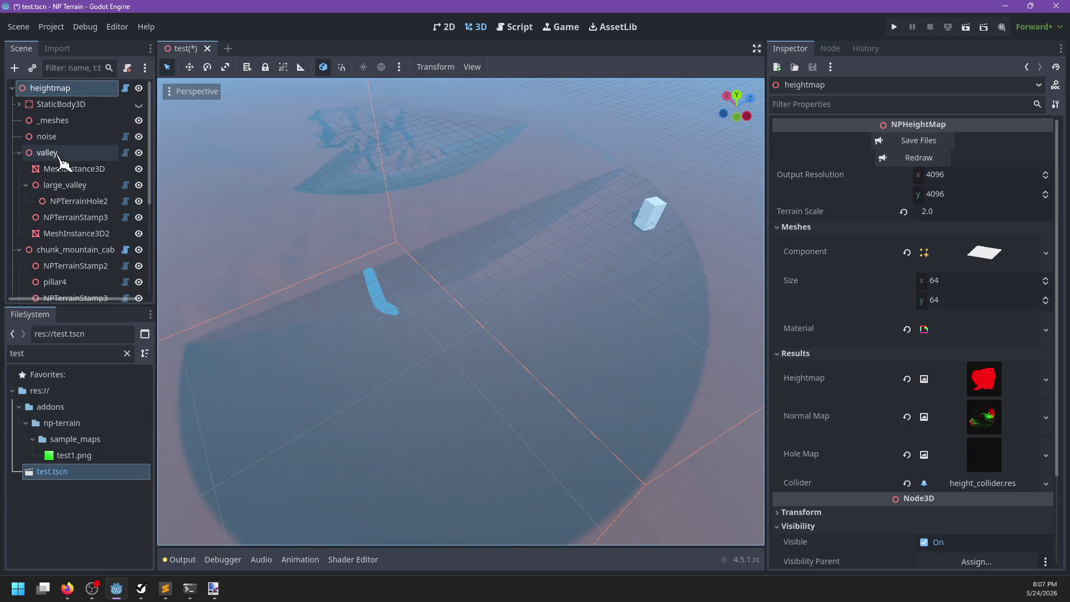
mouse_move(362, 201)
left_mouse_down()
mouse_move(439, 215)
mouse_move(334, 168)
left_mouse_up()
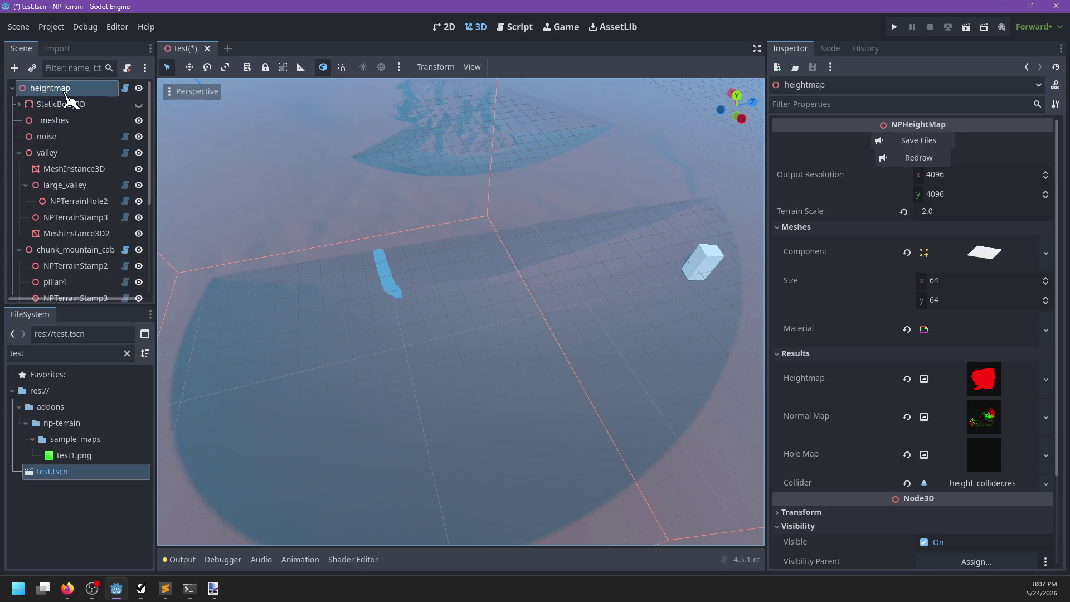
left_click(66, 185)
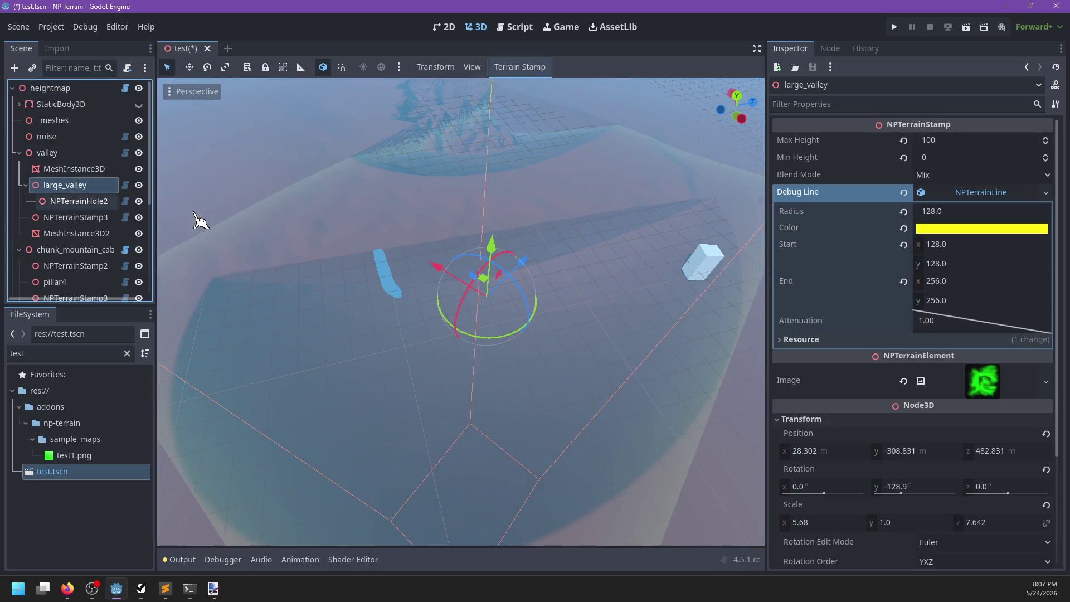
Set the debug line to radius 64, start 64, 64 and end 128, 128
left_click(962, 209)
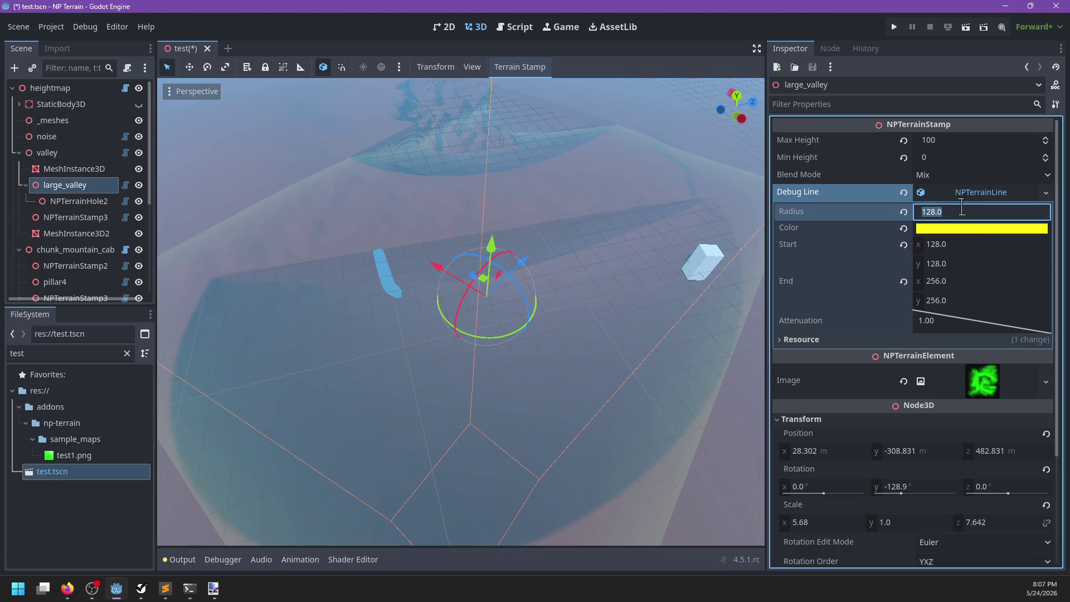
type("64")
key("Tab")
key("Tab")
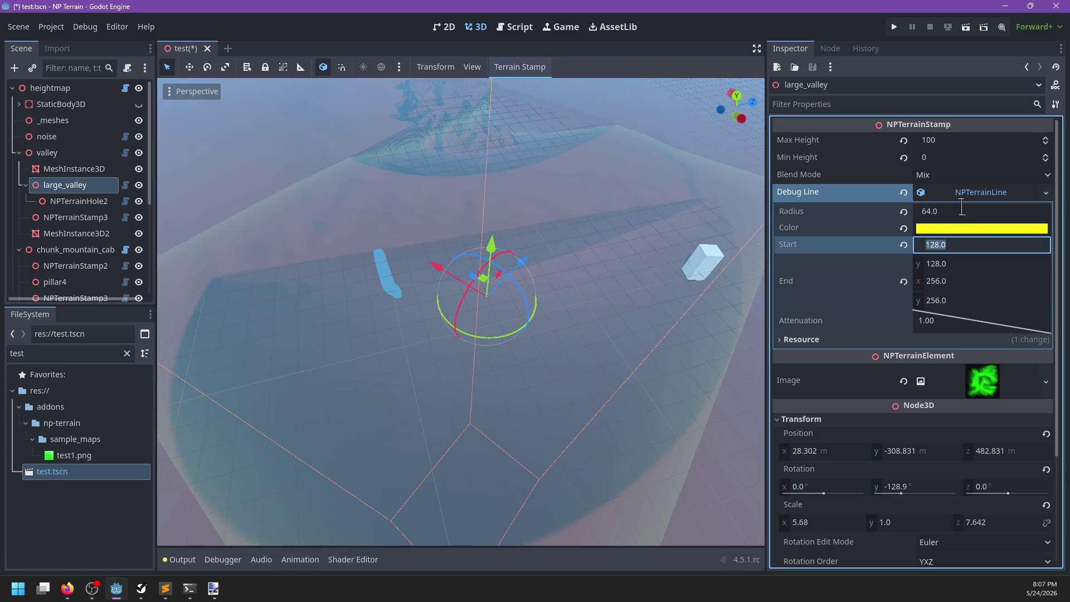
type("64")
key("Tab")
type("6")
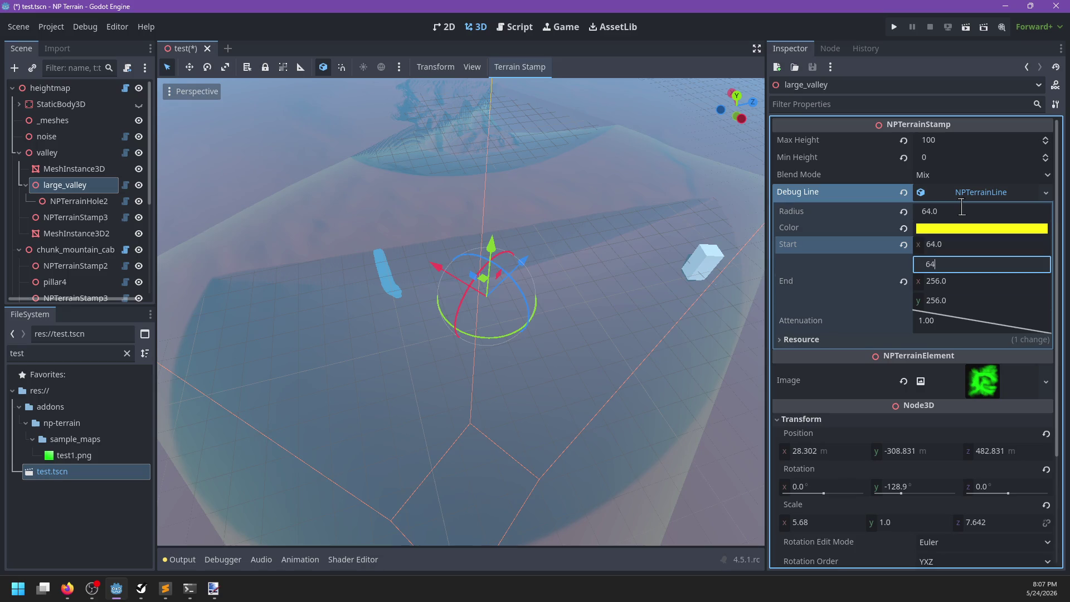
key("Tab")
type("8")
key("Tab")
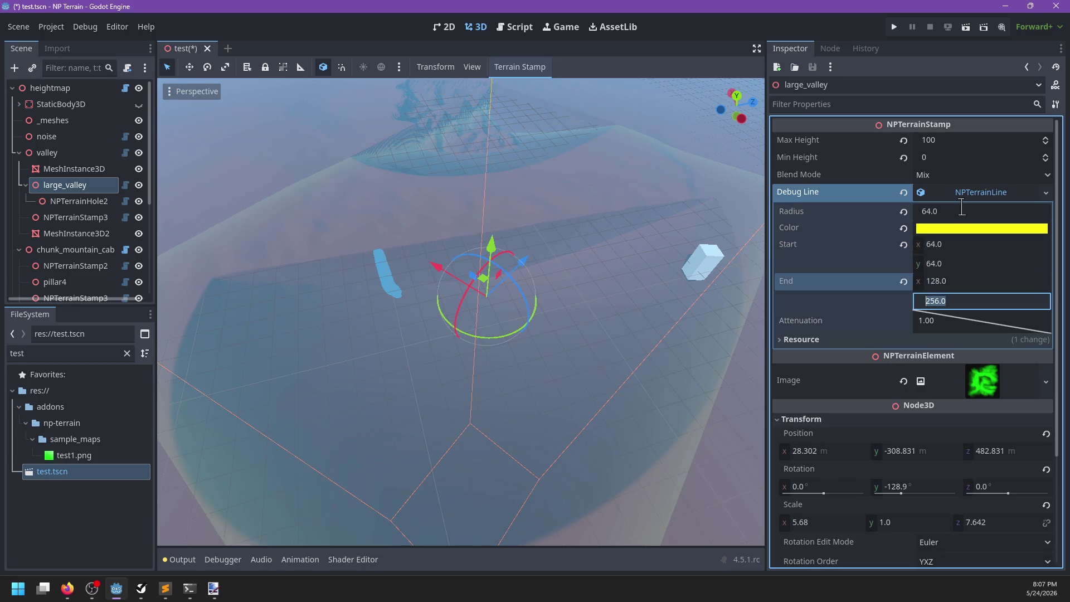
key("Return")
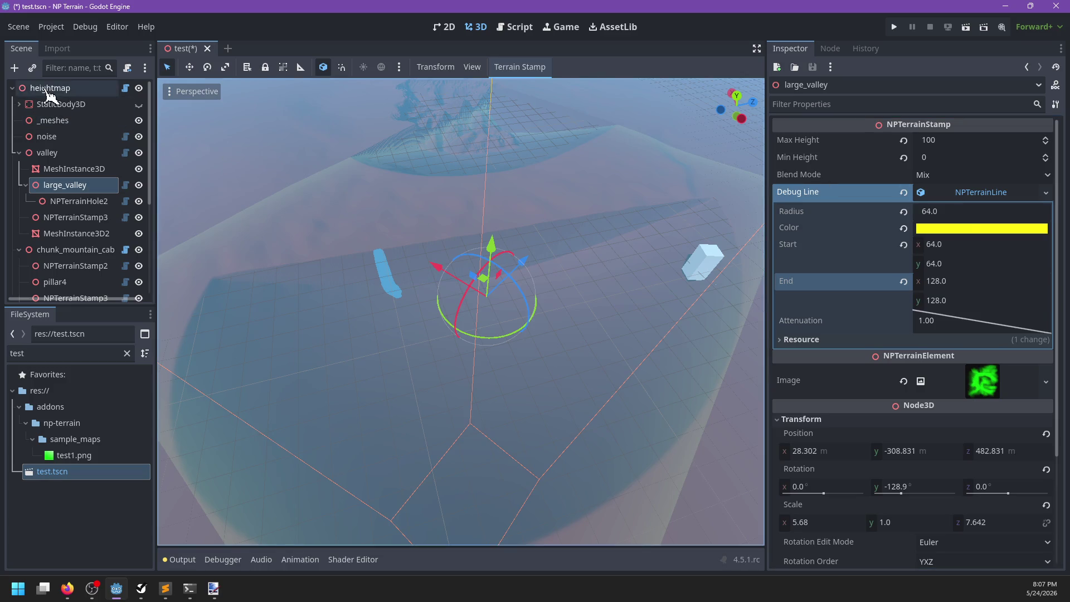
Redraw the heightmap and orbit the viewport to inspect the dish-shaped hollows
left_click(50, 88)
left_click(927, 158)
mouse_move(418, 363)
left_mouse_down()
mouse_move(601, 381)
mouse_move(616, 337)
mouse_move(562, 372)
mouse_move(475, 401)
mouse_move(445, 399)
left_mouse_up()
scroll(562, 373, "down", 3)
scroll(446, 371, "up", 5)
mouse_move(519, 377)
left_mouse_down()
mouse_move(469, 328)
mouse_move(513, 223)
mouse_move(544, 377)
mouse_move(520, 358)
mouse_move(503, 366)
mouse_move(507, 403)
mouse_move(502, 258)
mouse_move(405, 384)
mouse_move(454, 382)
mouse_move(600, 325)
left_mouse_up()
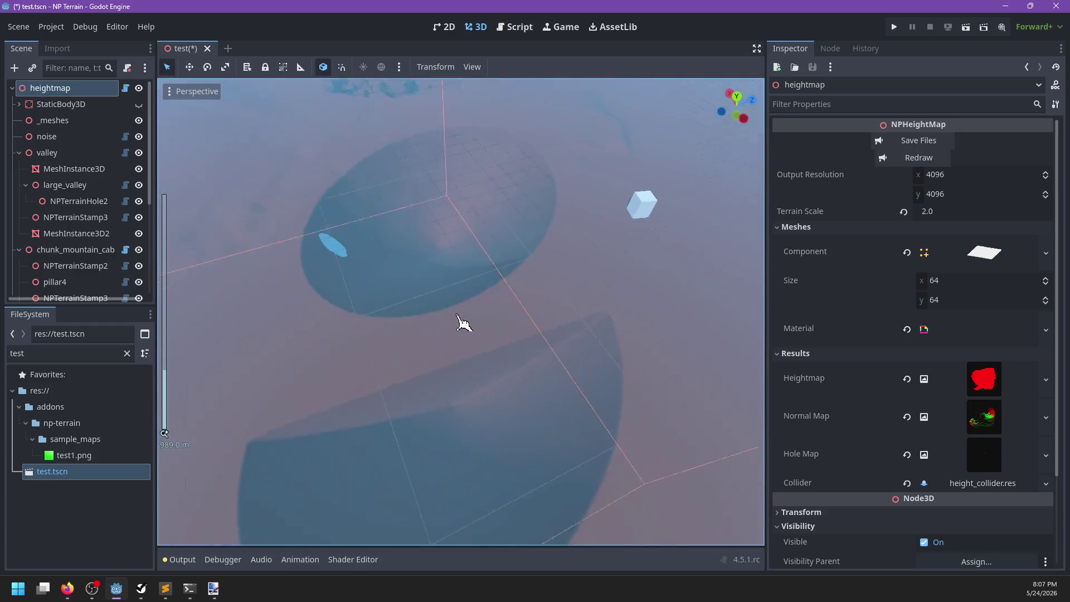
scroll(545, 377, "up", 5)
scroll(494, 332, "down", 5)
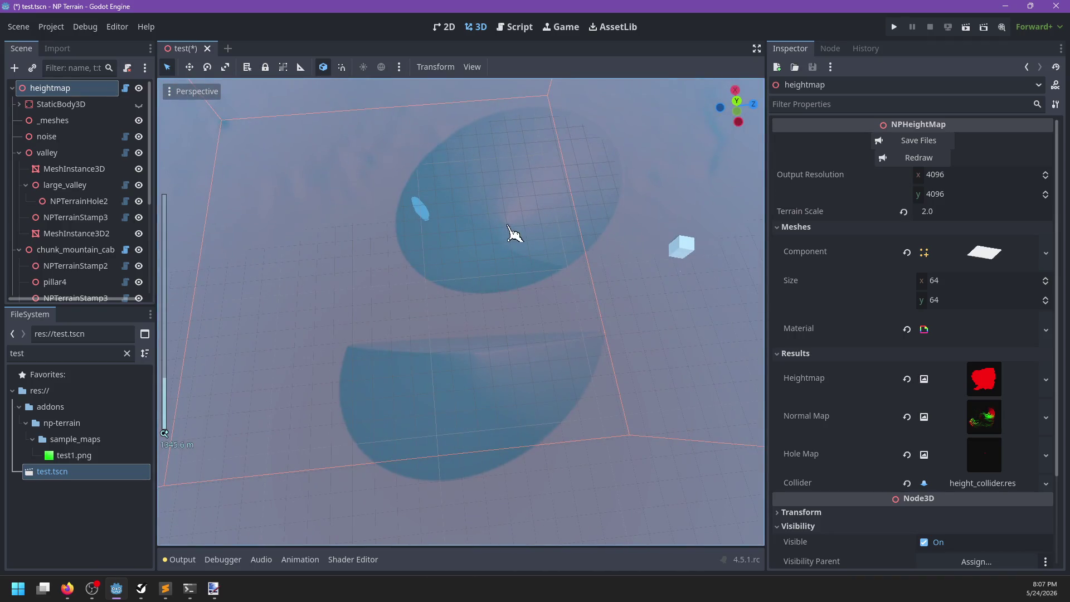
left_click_drag(418, 369, 580, 303)
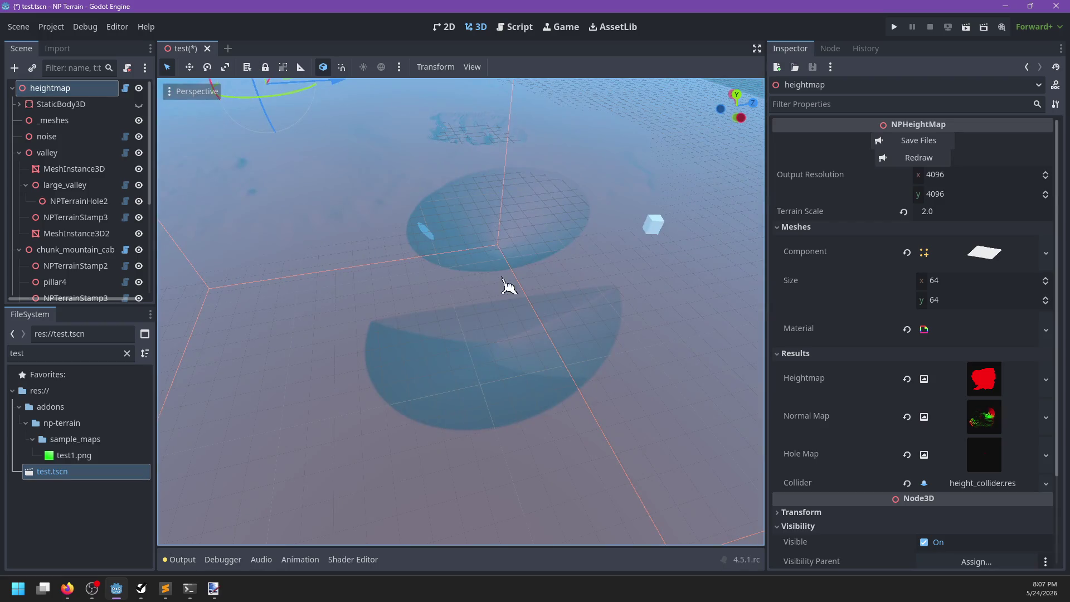
scroll(417, 385, "down", 2)
mouse_move(551, 351)
left_mouse_down()
mouse_move(417, 385)
mouse_move(629, 319)
mouse_move(546, 375)
mouse_move(392, 410)
left_mouse_up()
scroll(417, 385, "up", 2)
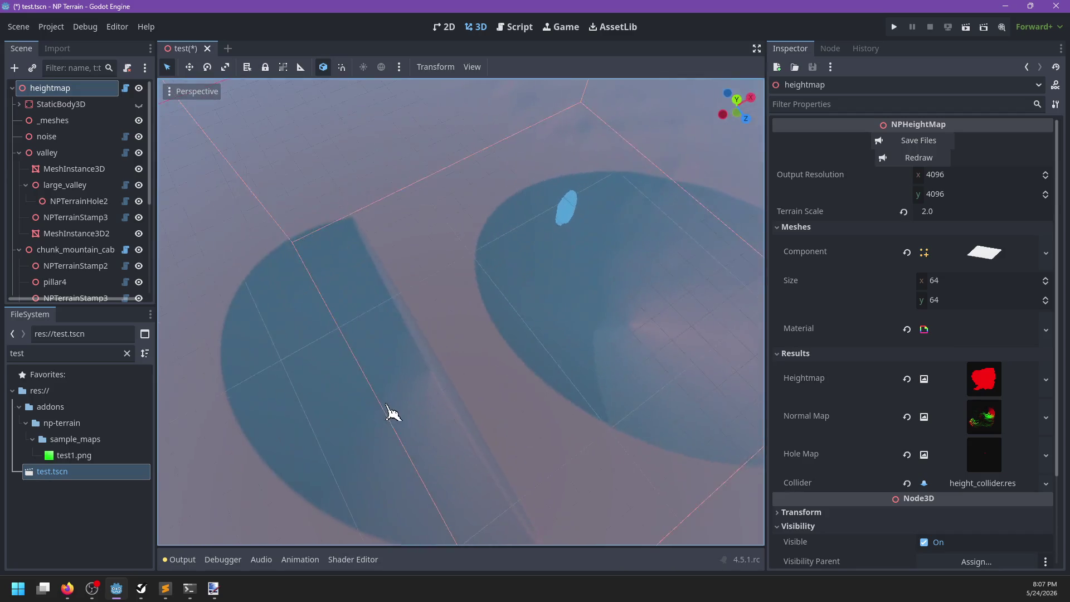
Select the large_valley stamp and set its debug line end to 150, 150
left_click(72, 169)
left_click(67, 156)
left_click(65, 186)
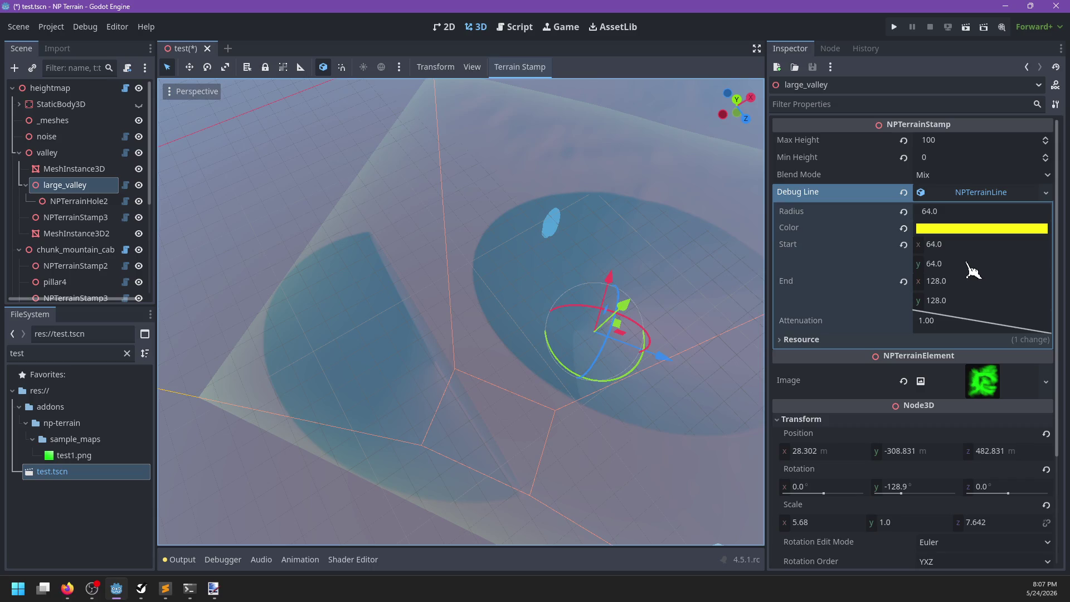
scroll(500, 363, "down", 5)
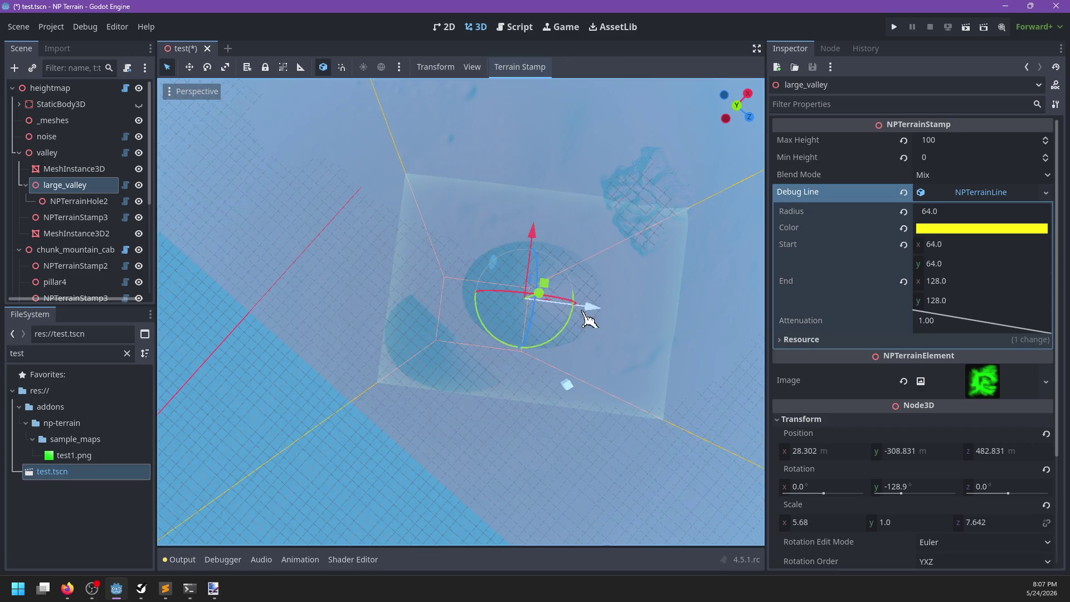
left_click(968, 281)
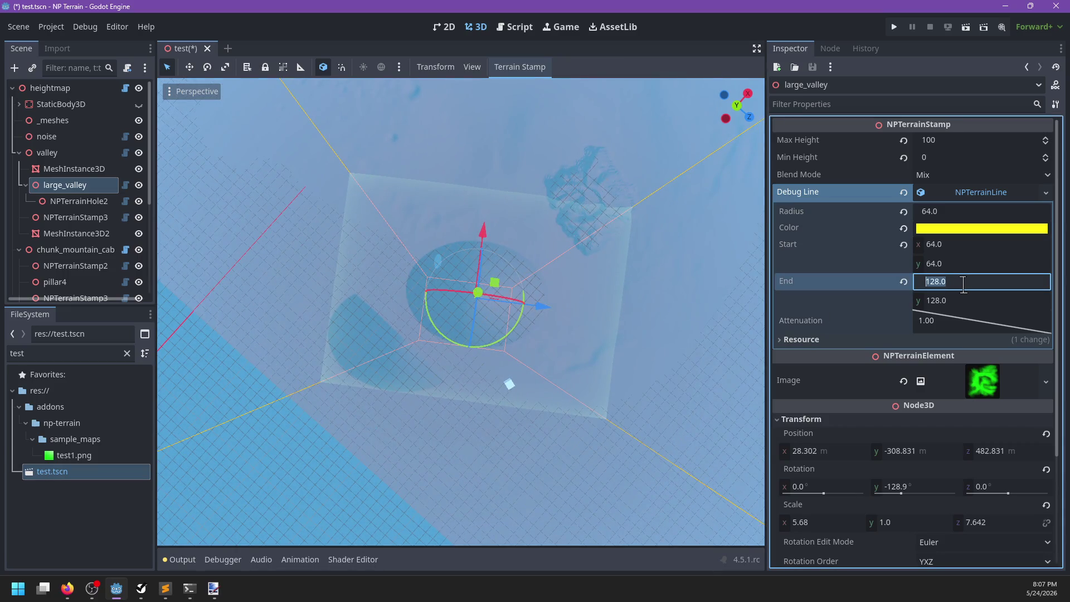
type("150")
key("Tab")
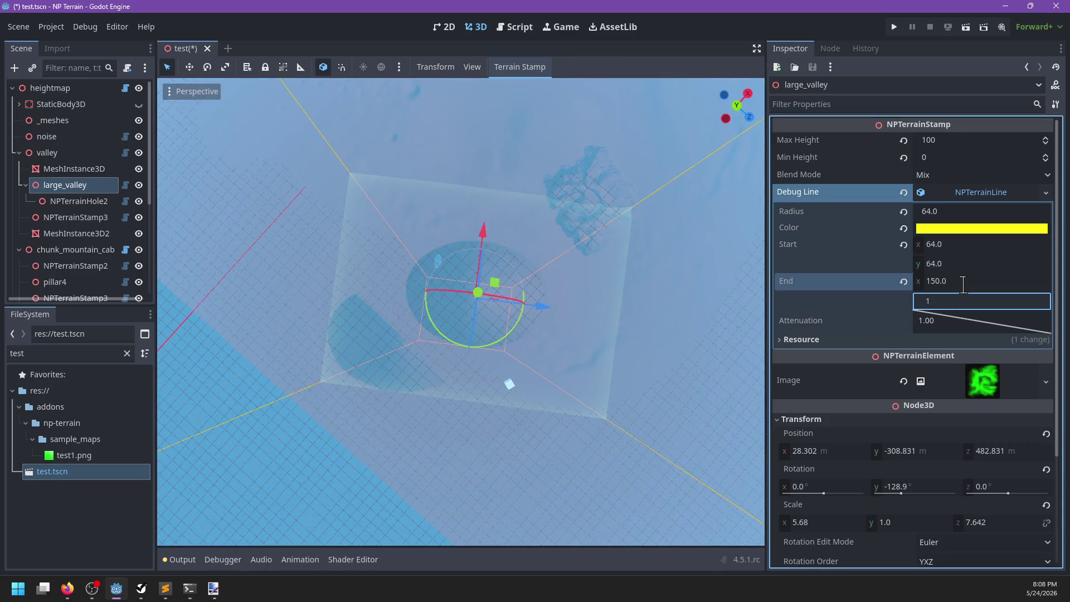
type("50.0")
Check the heightmap result in the viewport, then reselect large_valley and return to the shader
left_click(106, 88)
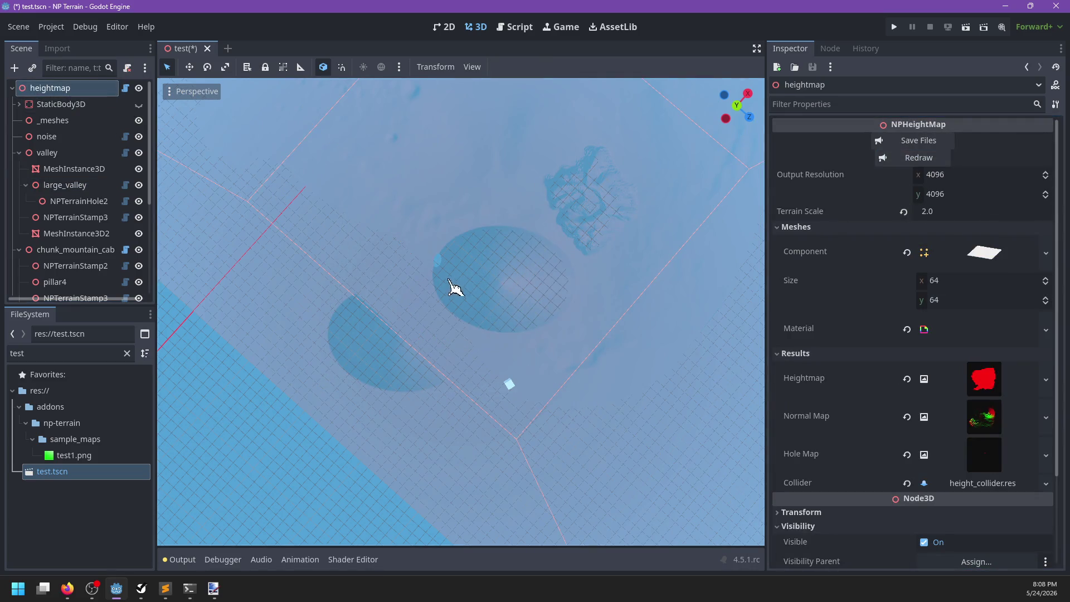
scroll(518, 284, "up", 2)
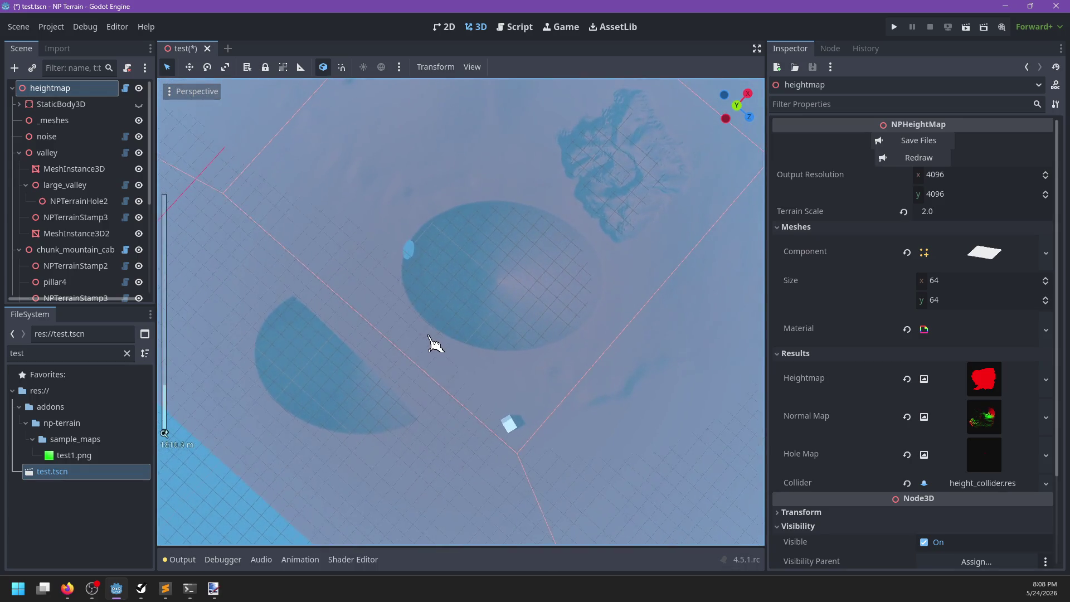
scroll(435, 346, "down", 5)
left_click(73, 184)
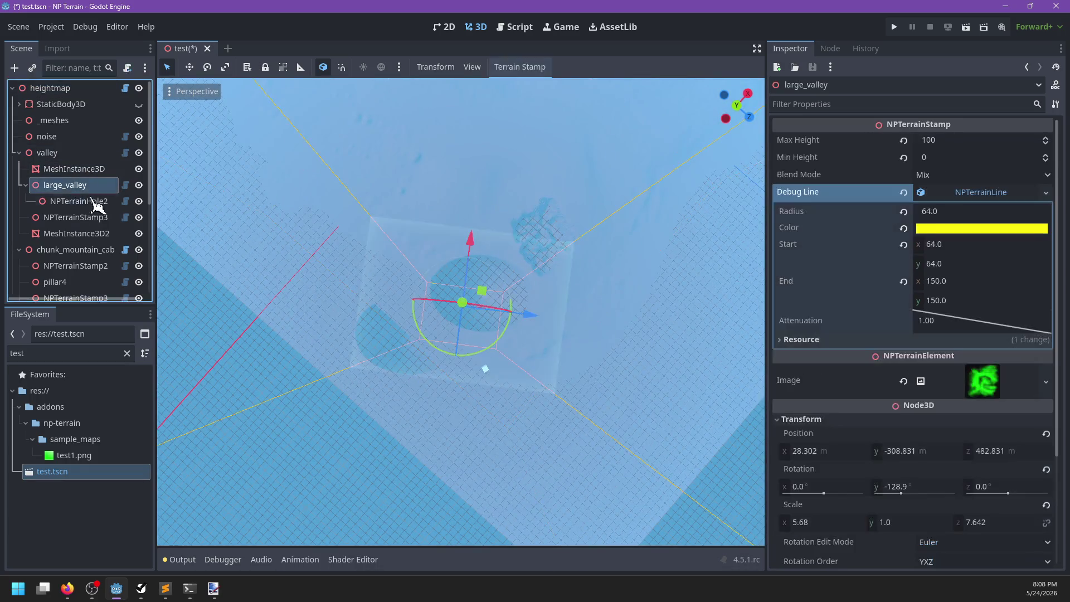
scroll(411, 329, "up", 3)
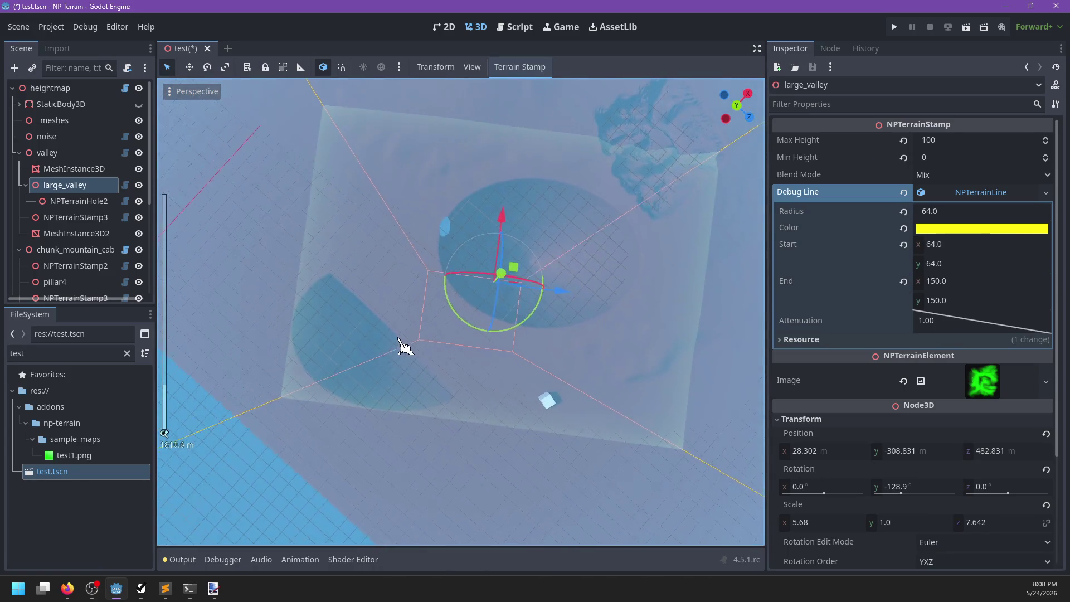
left_click_drag(447, 336, 412, 347)
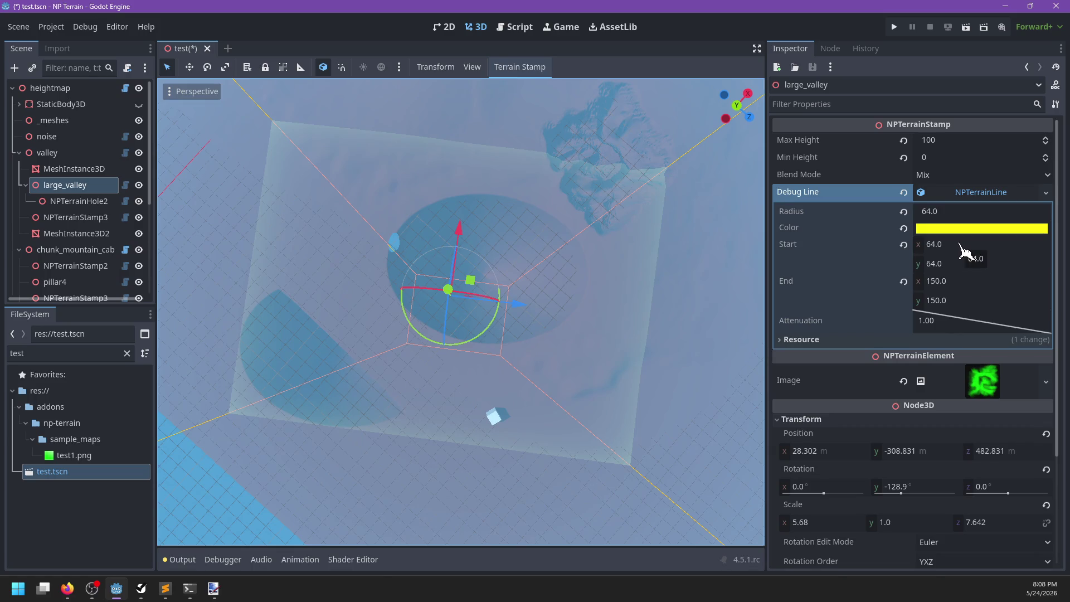
key("alt+Tab")
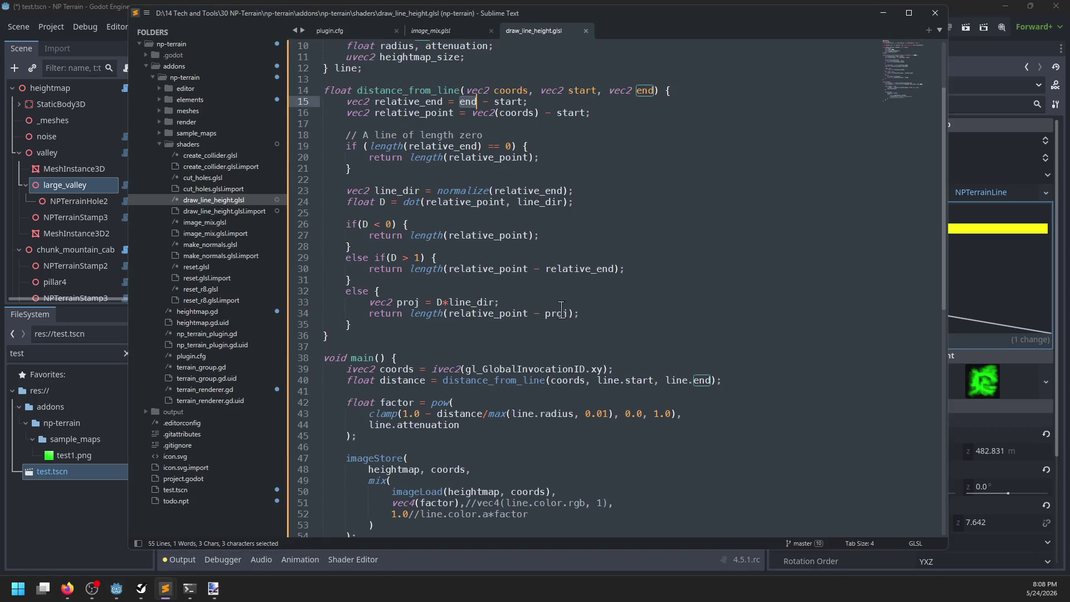
scroll(561, 308, "up", 3)
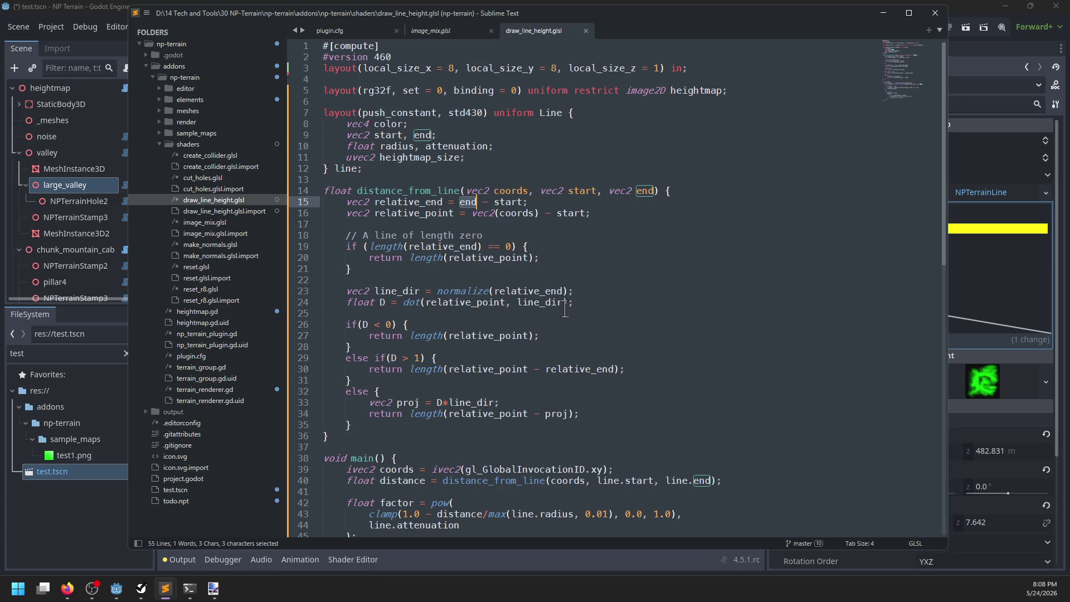
left_click_drag(358, 168, 384, 180)
scroll(451, 158, "down", 3)
scroll(451, 158, "up", 3)
double_click(451, 158)
scroll(566, 268, "down", 8)
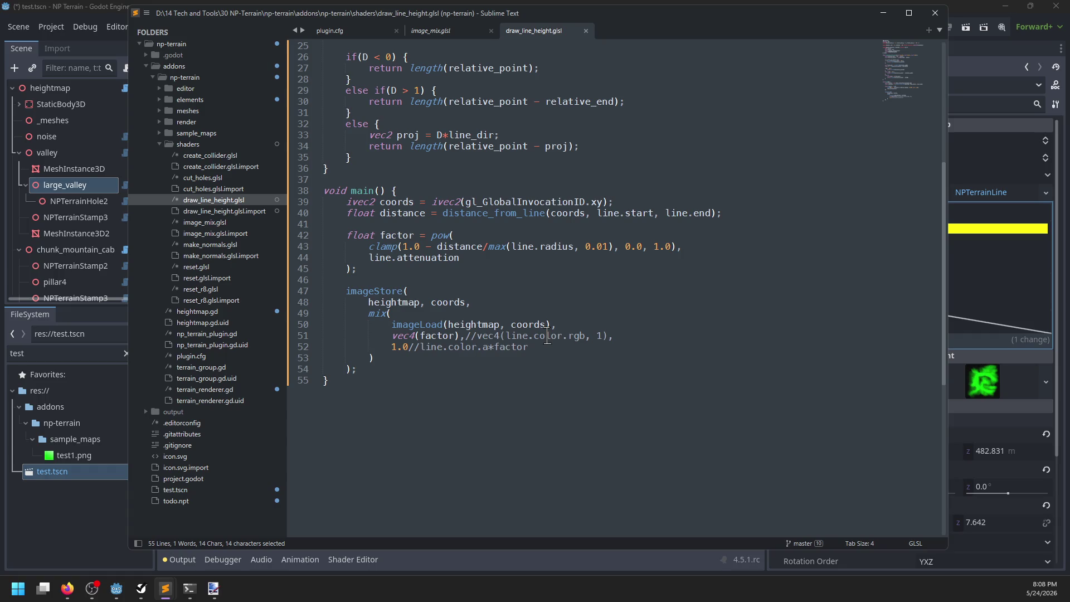
scroll(546, 337, "up", 6)
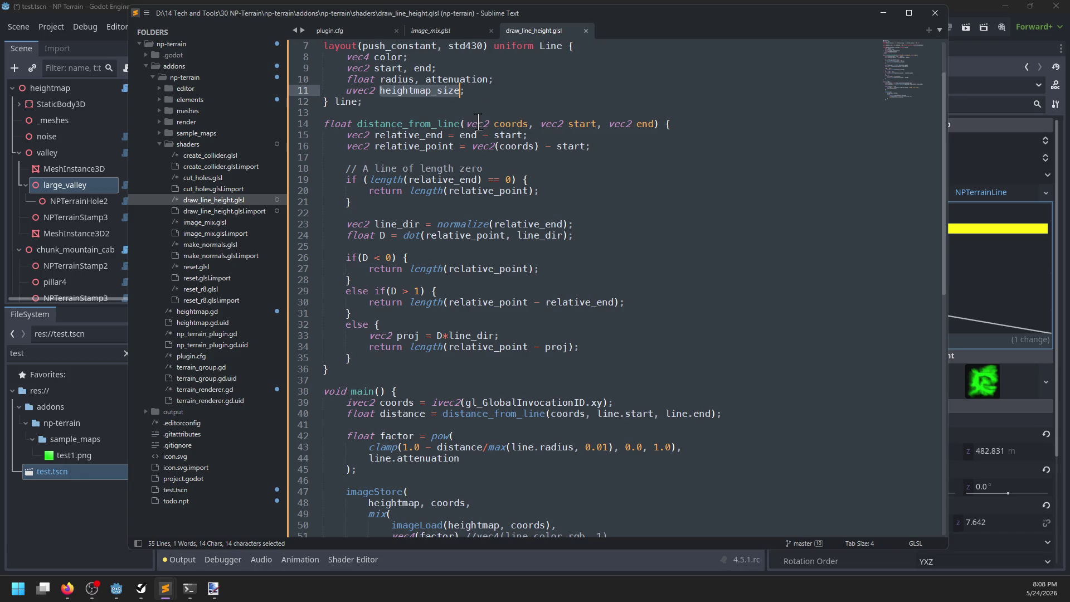
double_click(510, 123)
double_click(582, 124)
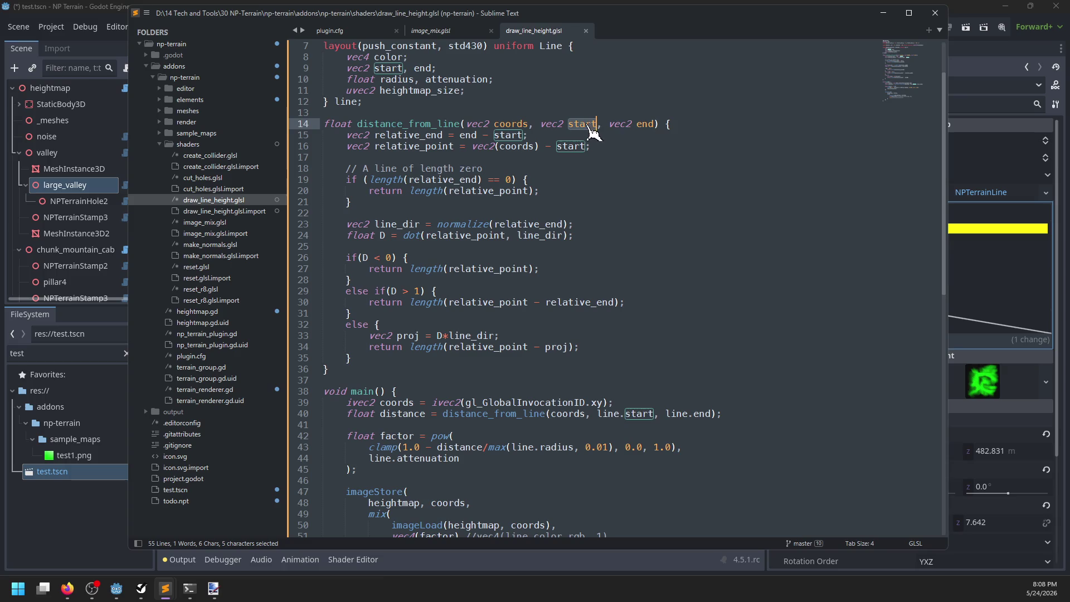
double_click(648, 123)
left_click(584, 414)
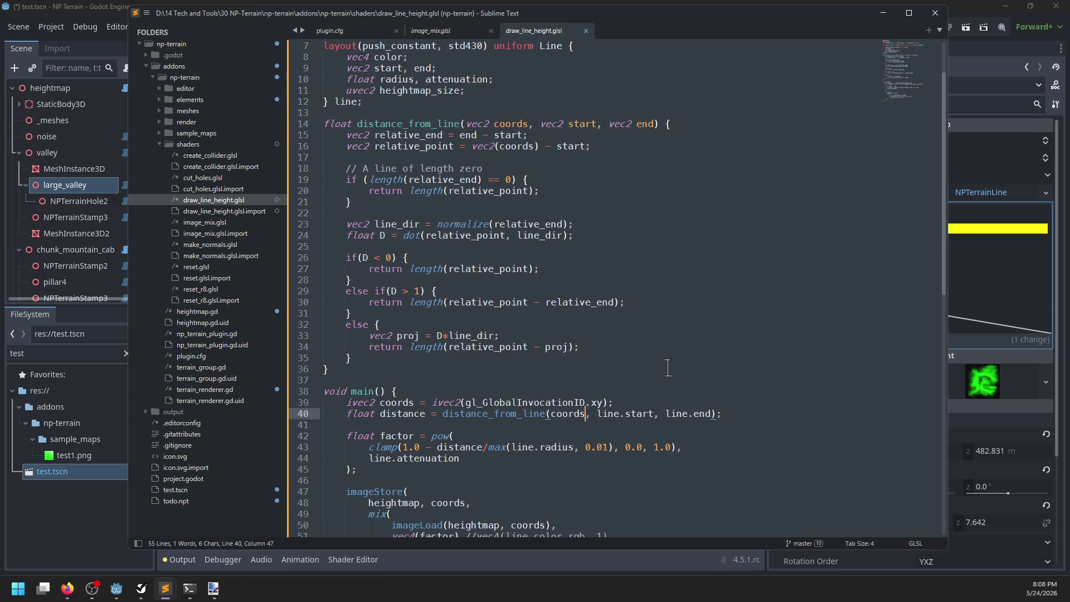
left_click(634, 400)
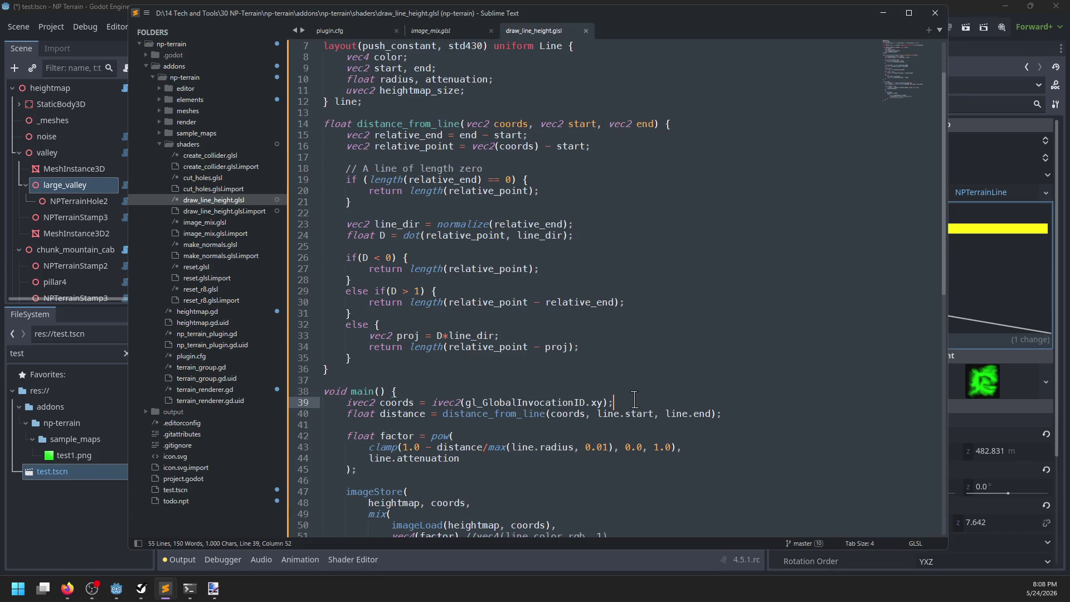
key("Return")
type("vec2 size =")
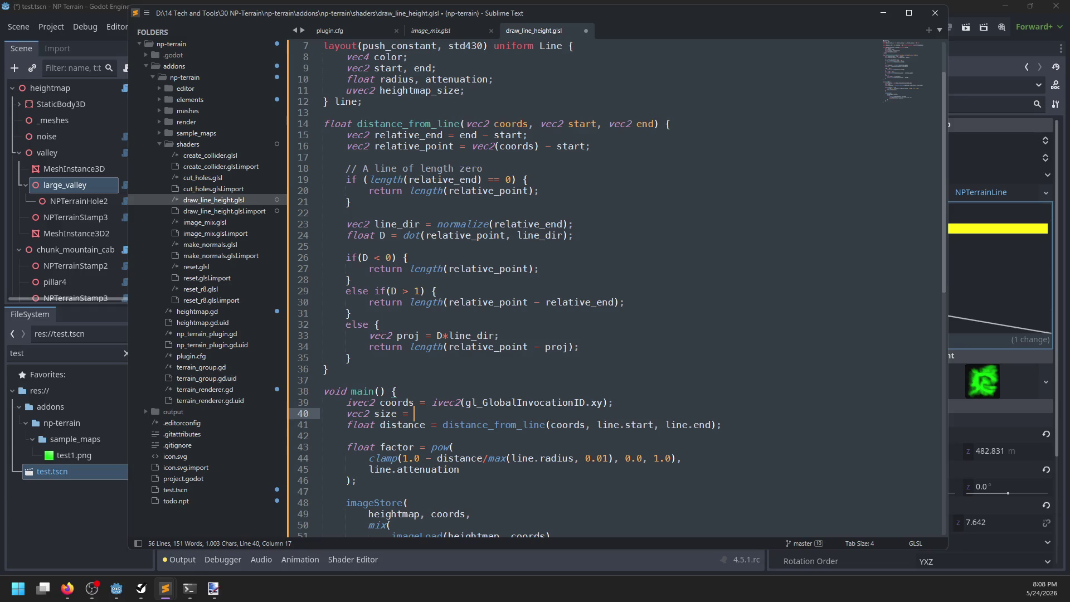
type("ightmap_siz")
type(";")
left_click(414, 413)
type("vec2(")
key("Down")
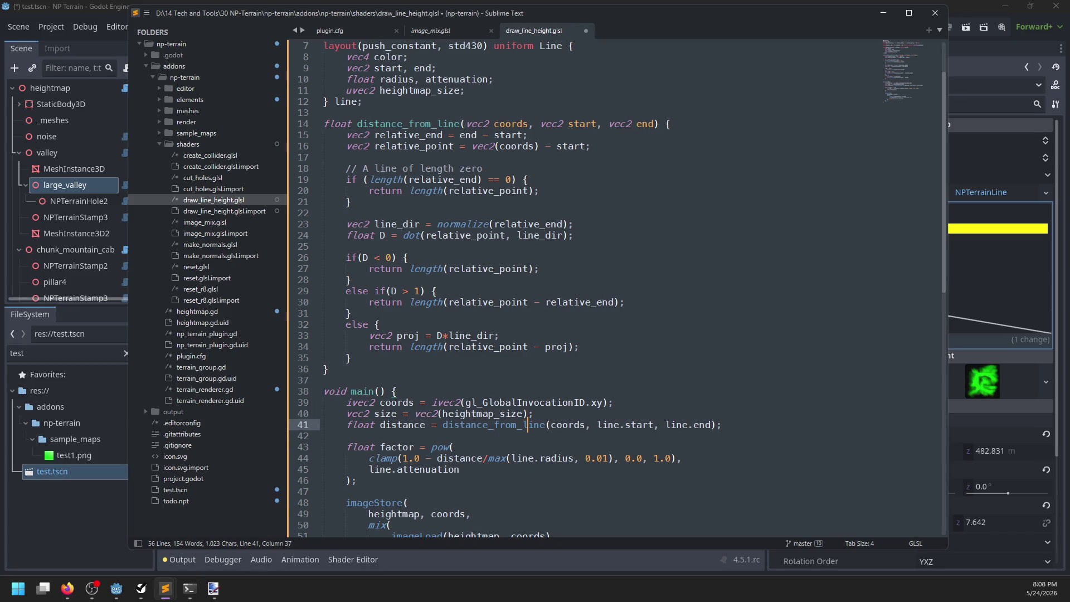
type("/size")
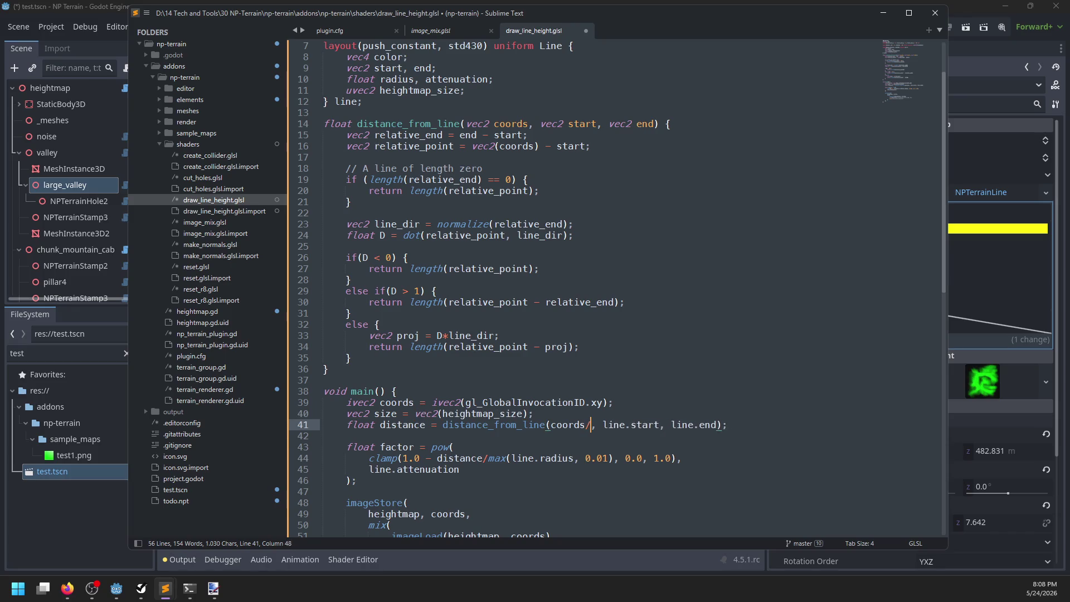
type("/size")
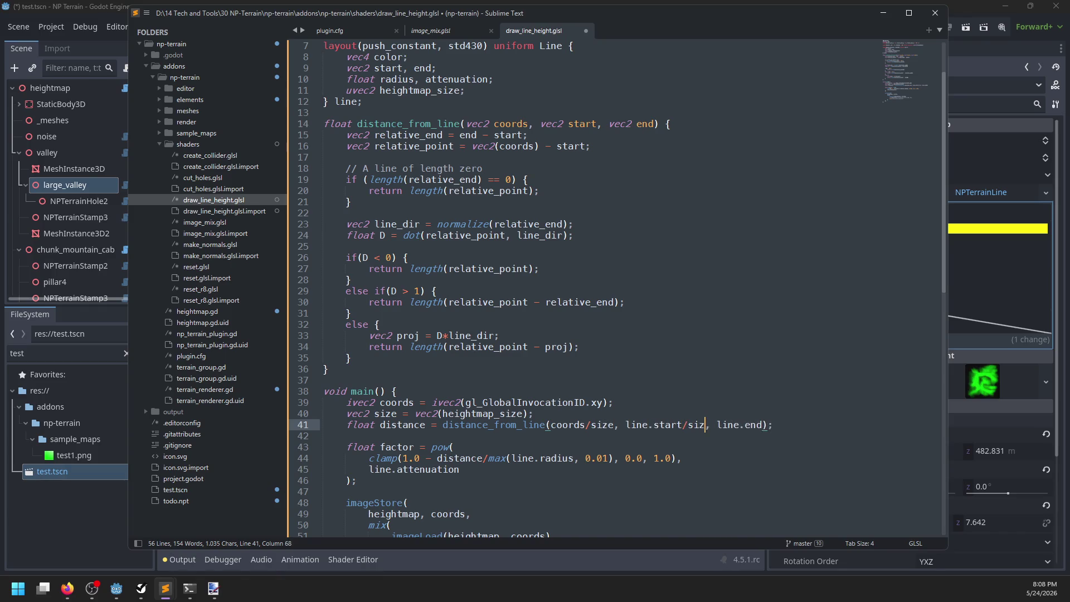
key("ctrl+z")
key("ctrl+z")
key("ctrl+z")
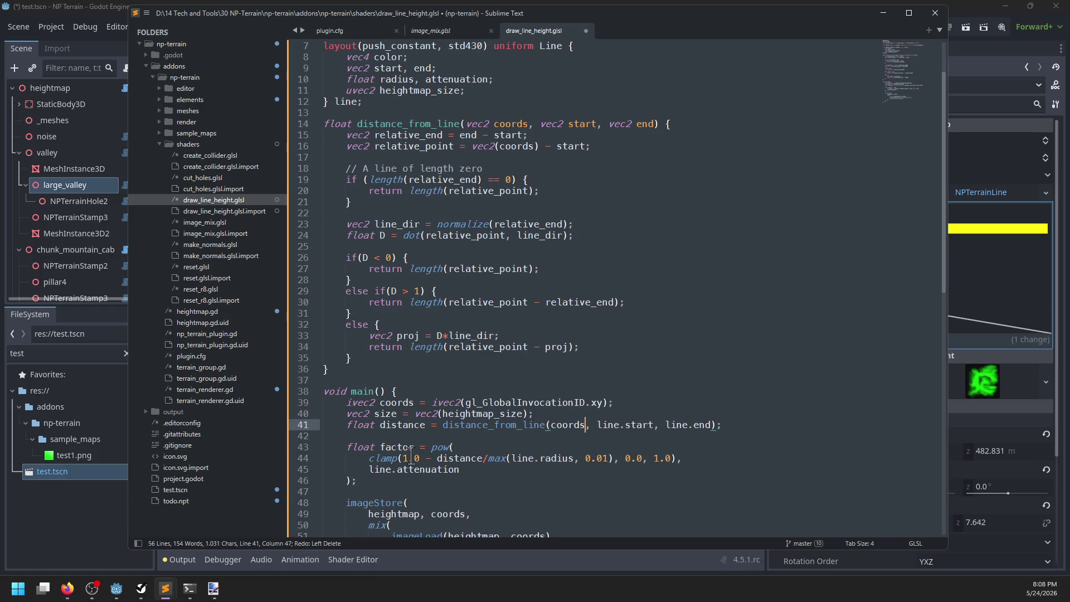
left_click_drag(587, 417, 632, 405)
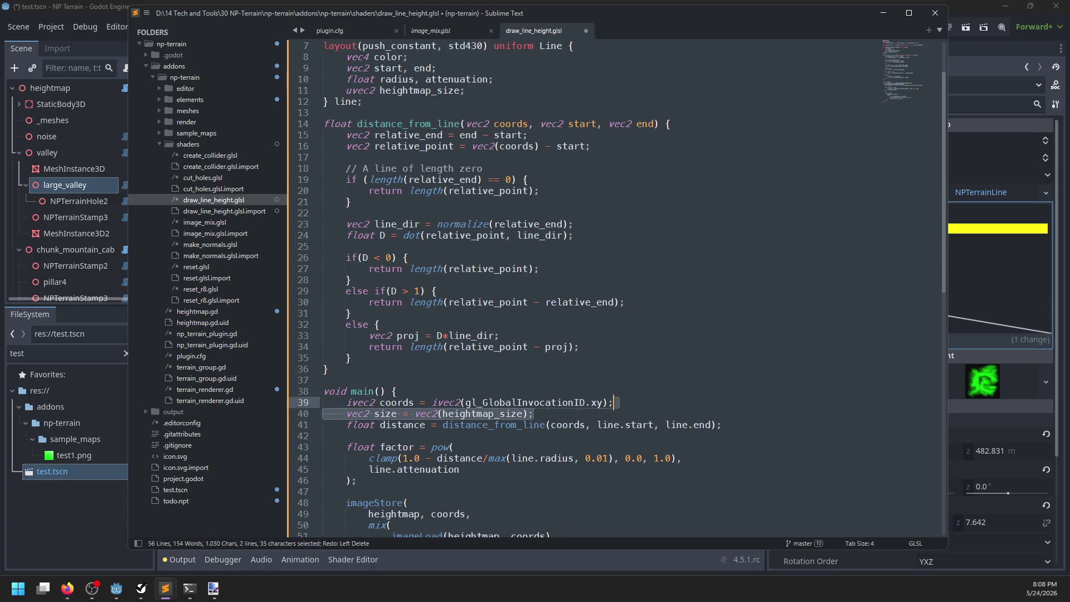
key("BackSpace")
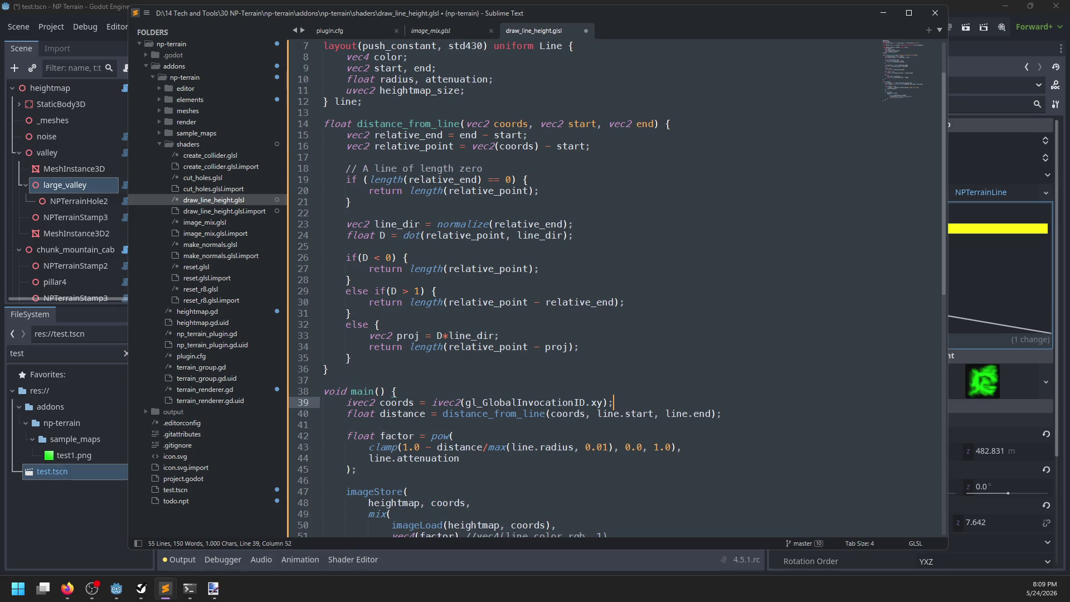
key("ctrl+s")
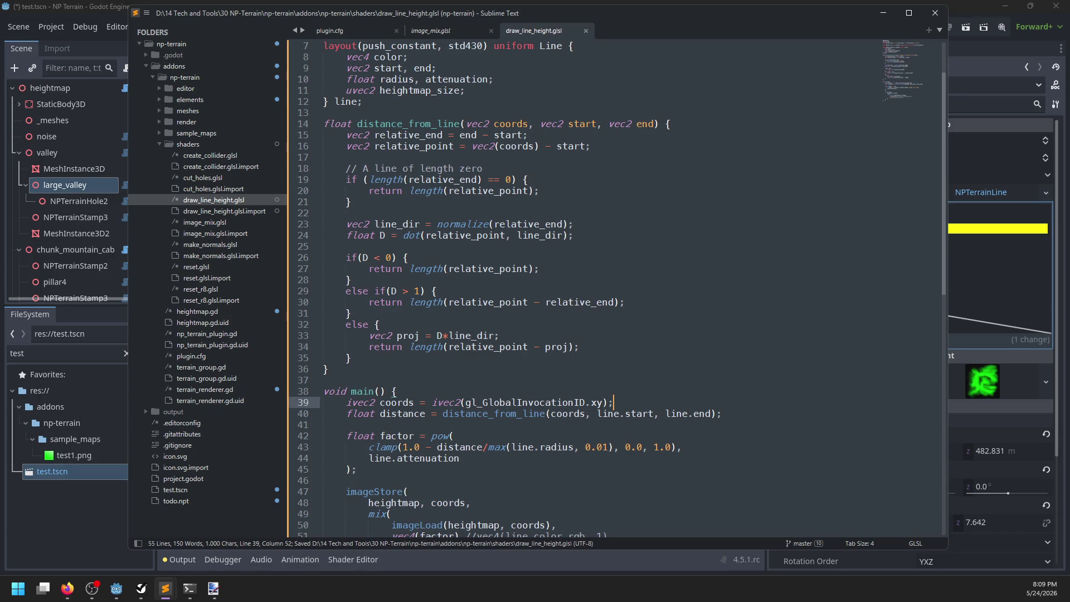
scroll(601, 396, "down", 1)
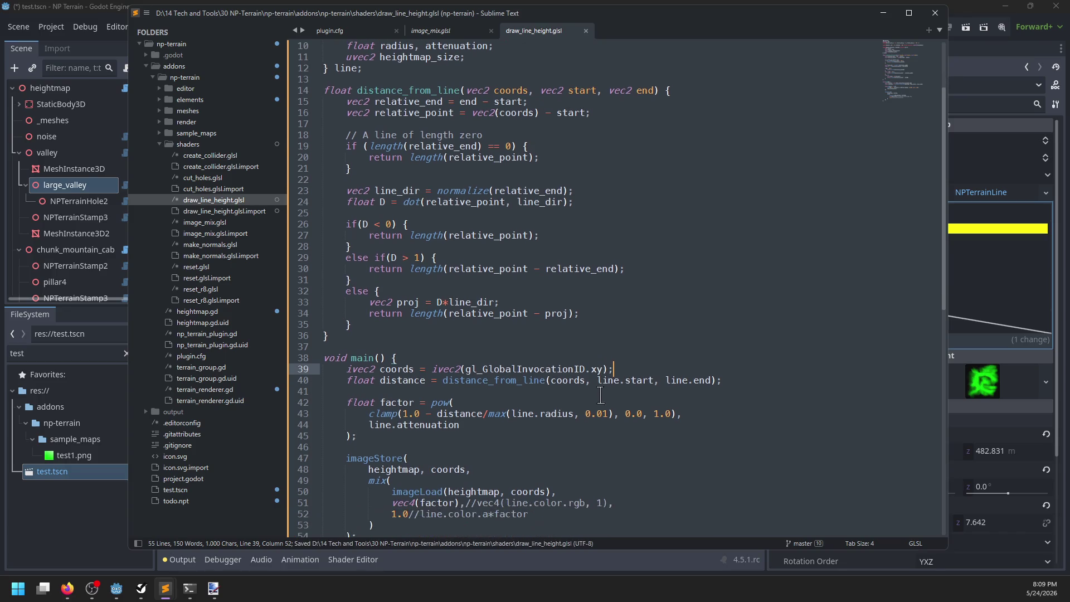
key("alt+Tab")
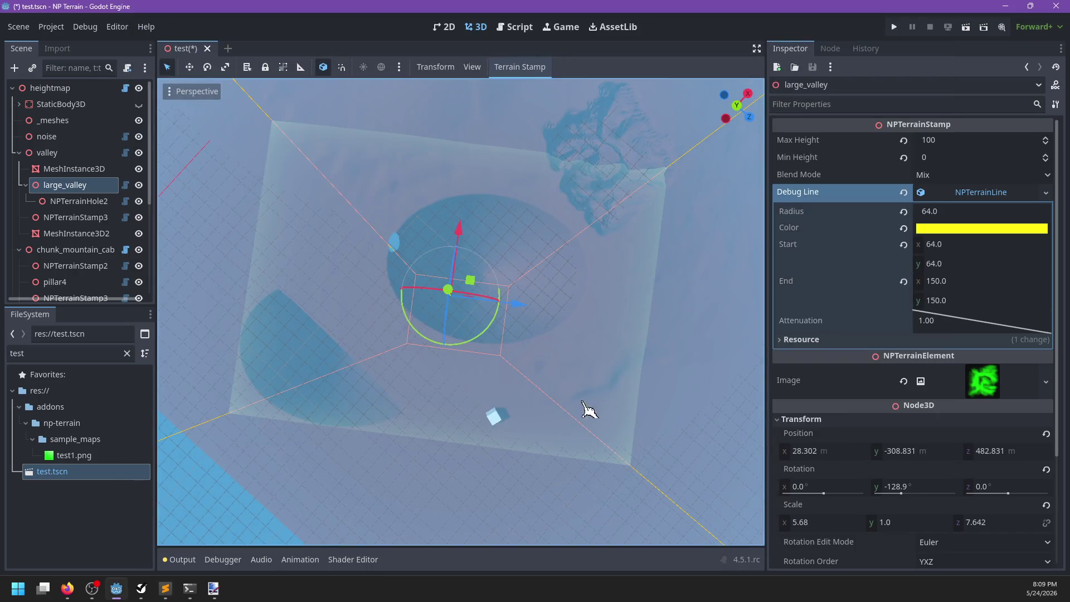
mouse_move(346, 401)
left_mouse_down()
mouse_move(403, 386)
mouse_move(363, 387)
left_mouse_up()
key("alt+Tab")
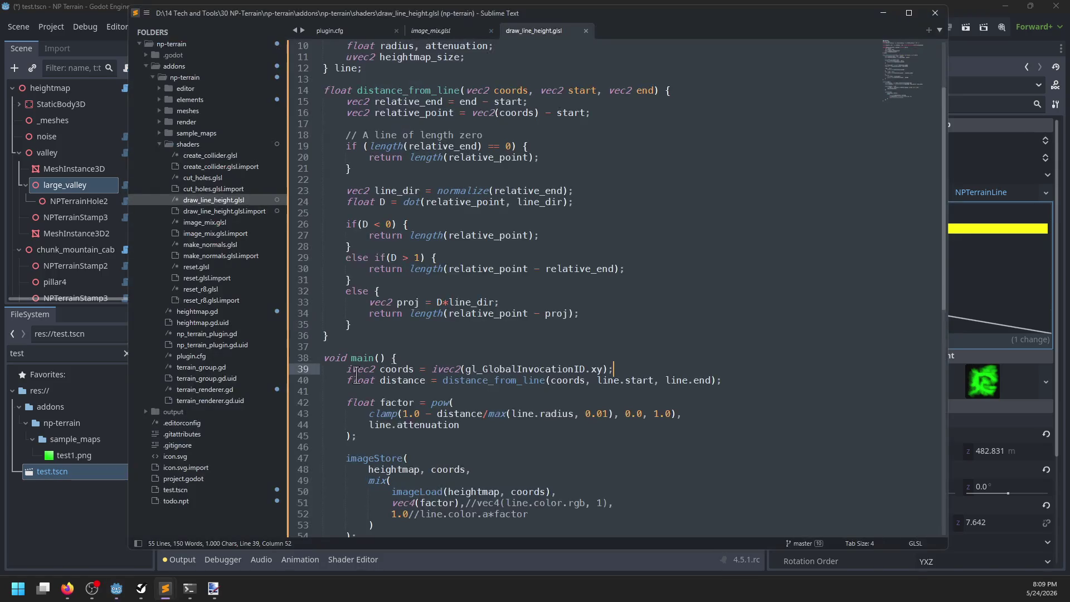
scroll(492, 336, "up", 3)
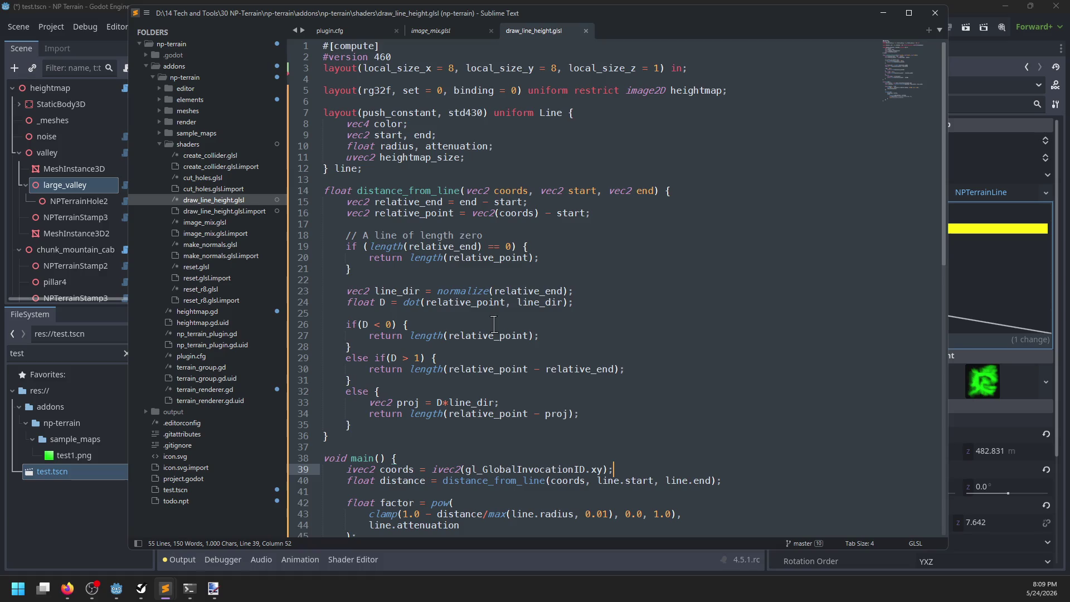
scroll(494, 324, "down", 1)
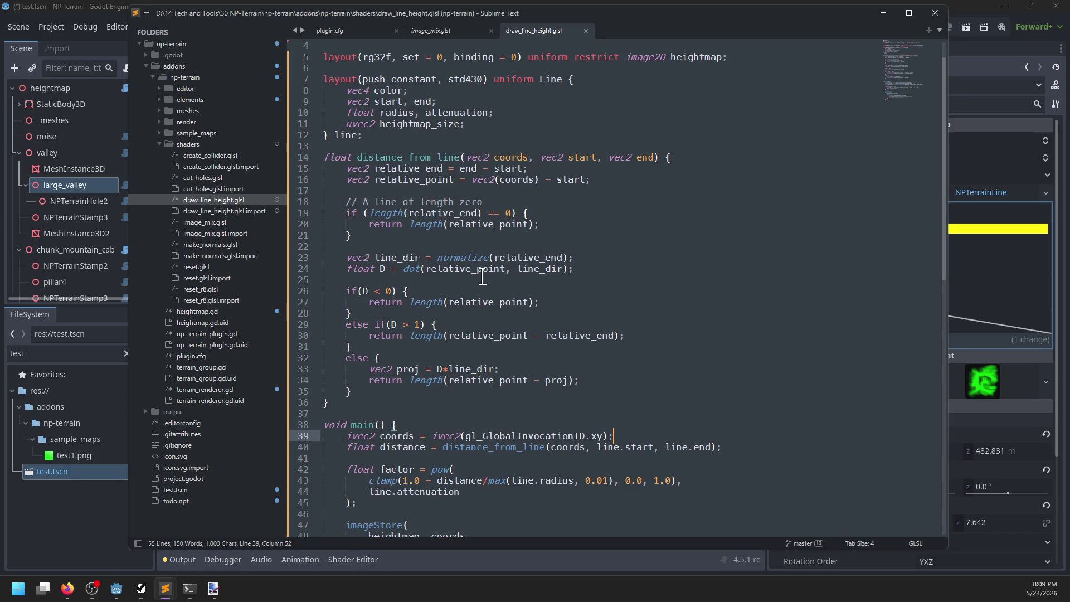
Move line_dir to be the first dot() argument on line 24 and save for Godot to reimport
double_click(478, 257)
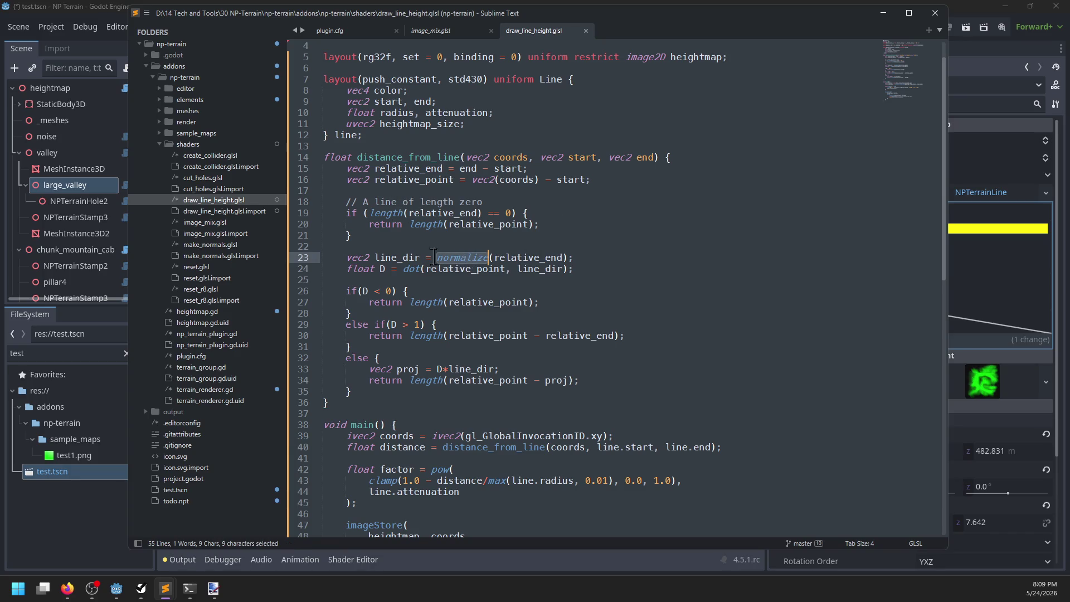
double_click(391, 257)
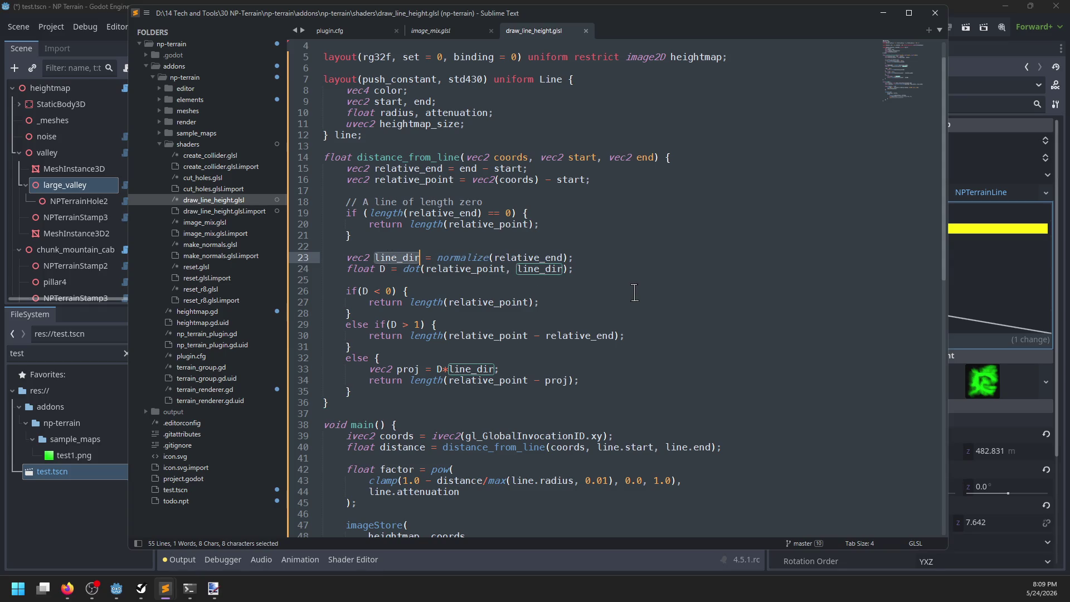
double_click(534, 268)
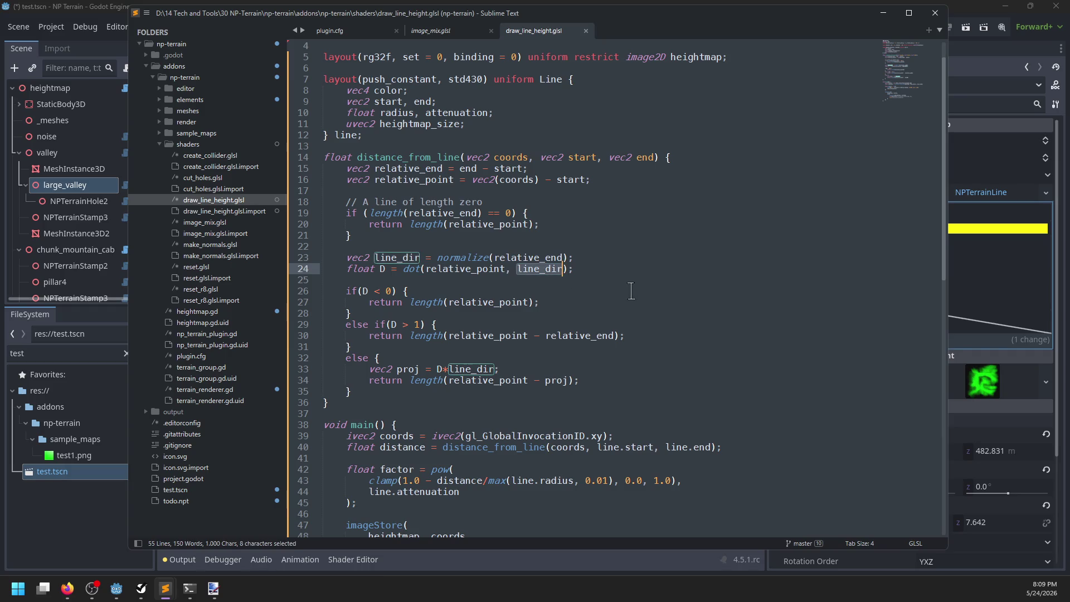
key("ctrl+x")
key("BackSpace")
key("BackSpace")
key("ctrl+v")
type(",")
key("ctrl+s")
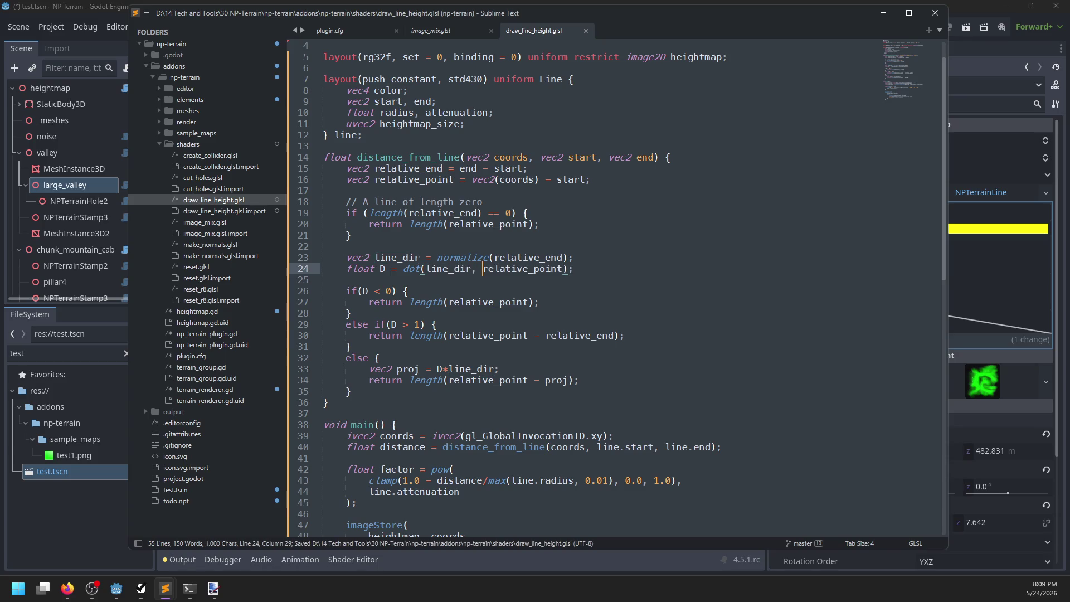
key("alt+Tab")
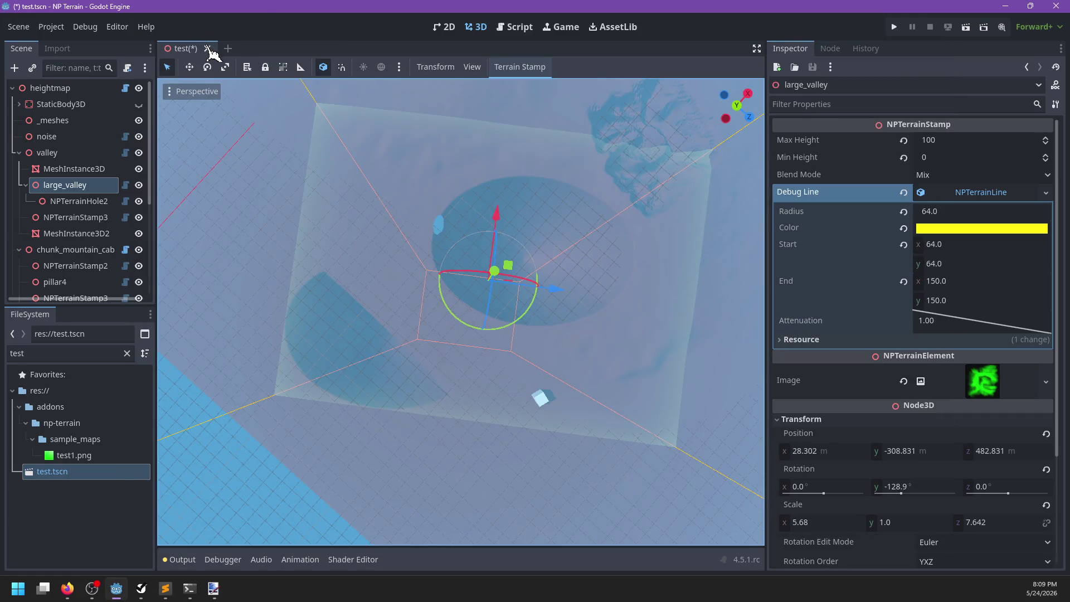
key("alt+Tab")
Try wrapping relative_point in normalize(), then undo the wrap back to the plain dot product
double_click(506, 272)
key("Left")
type("normalize(")
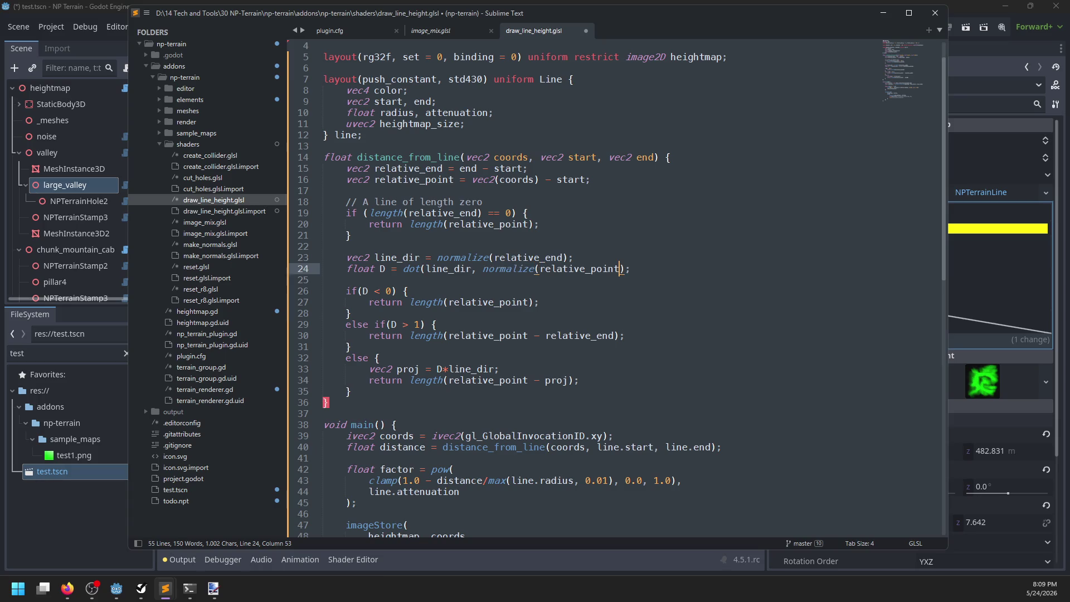
type(")")
key("ctrl+s")
double_click(382, 268)
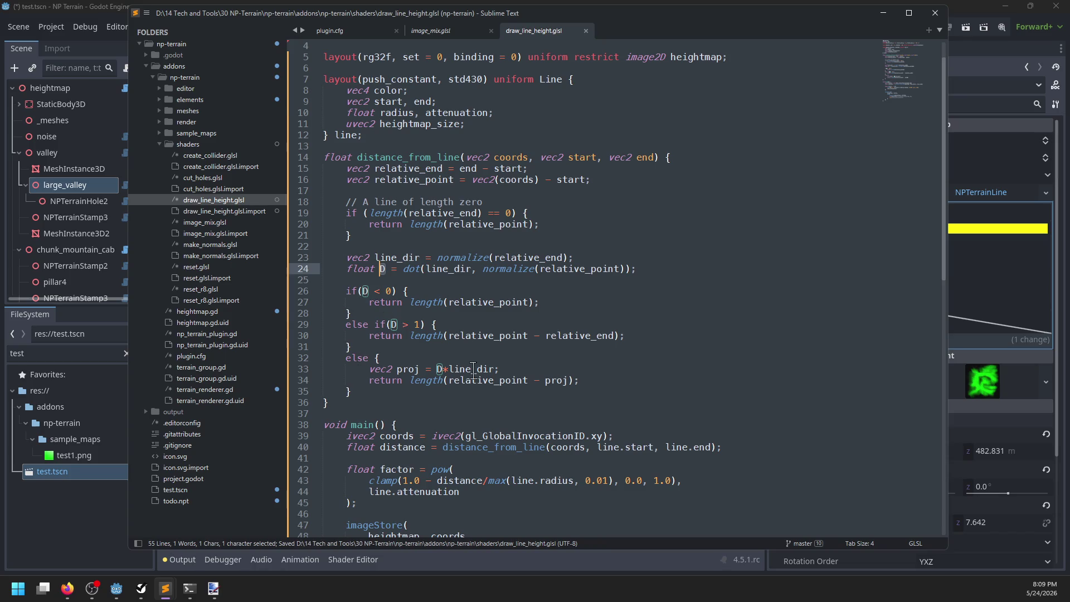
key("ctrl+z")
key("ctrl+z")
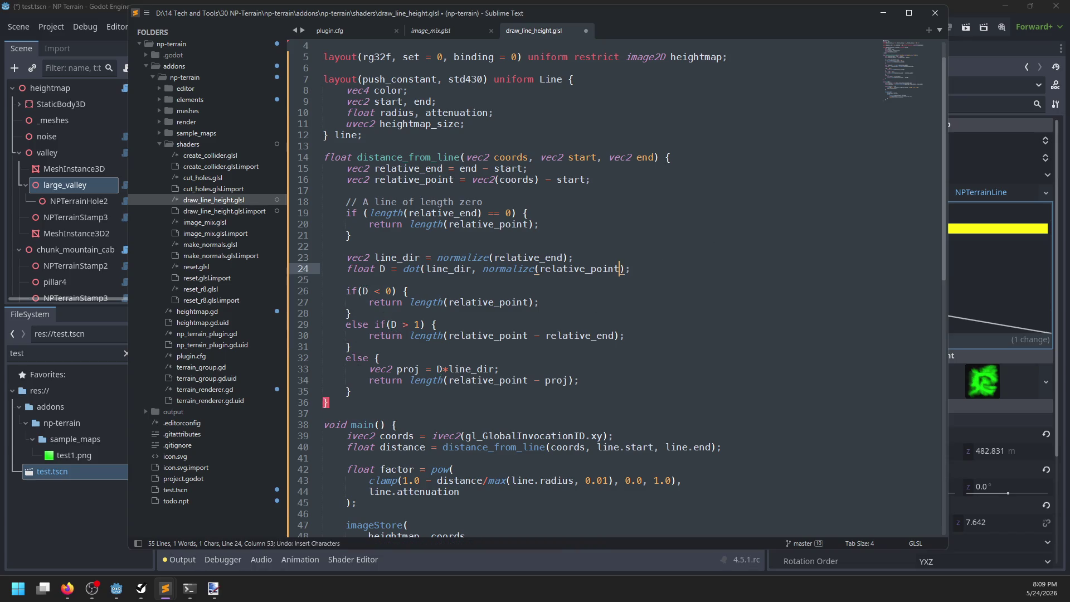
key("ctrl+z")
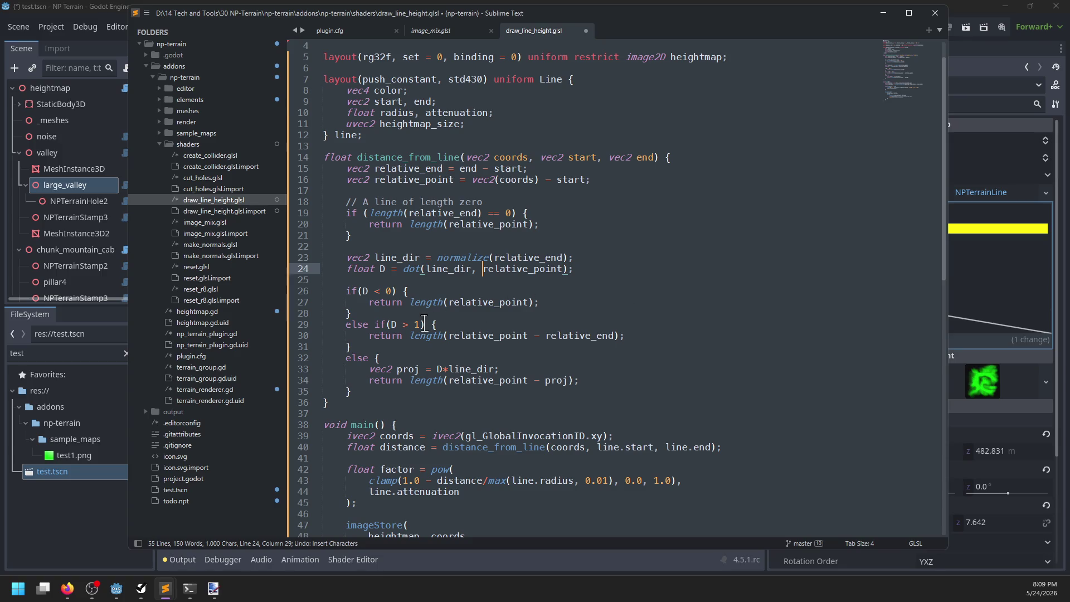
left_click(420, 324)
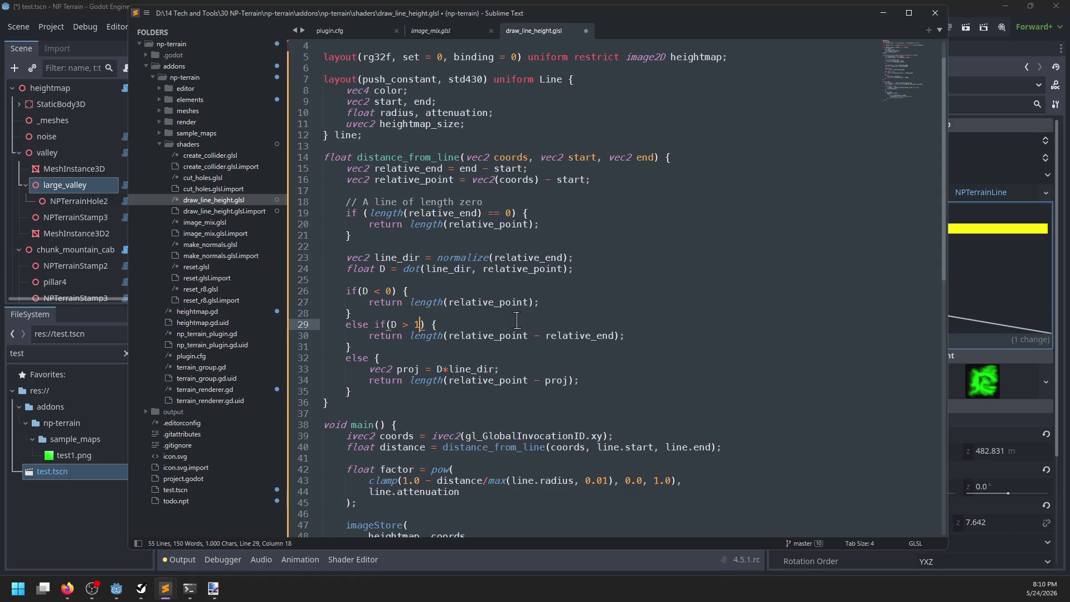
Remove the normalize() wrapper and delete the line_dir declaration in distance_from_line
left_click(515, 257)
key("ctrl+shift+Left")
key("ctrl+shift+Left")
key("BackSpace")
left_click(511, 257)
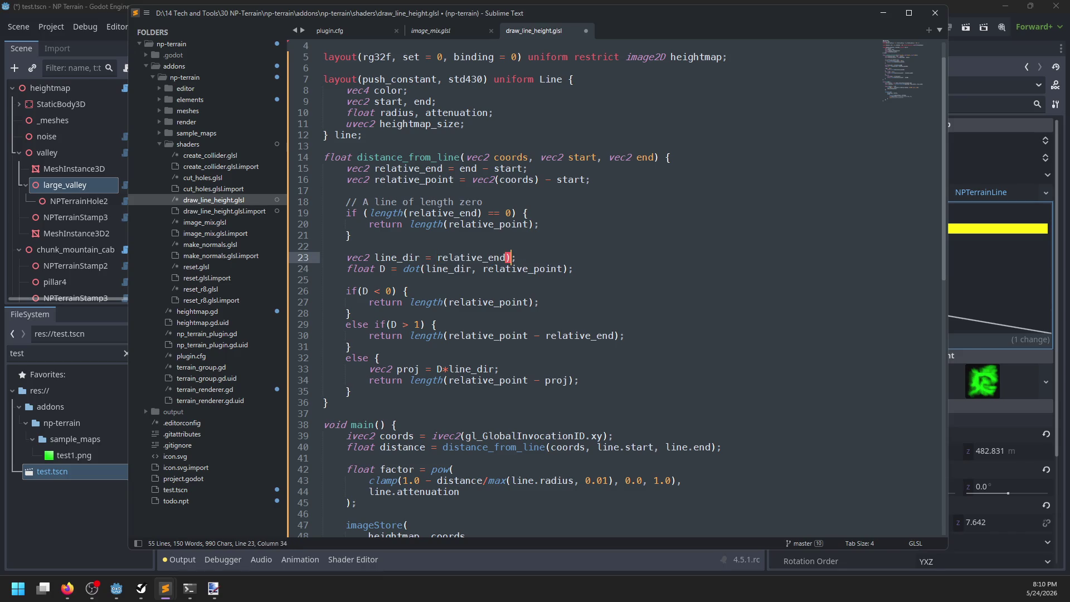
key("End")
key("shift+Up")
key("BackSpace")
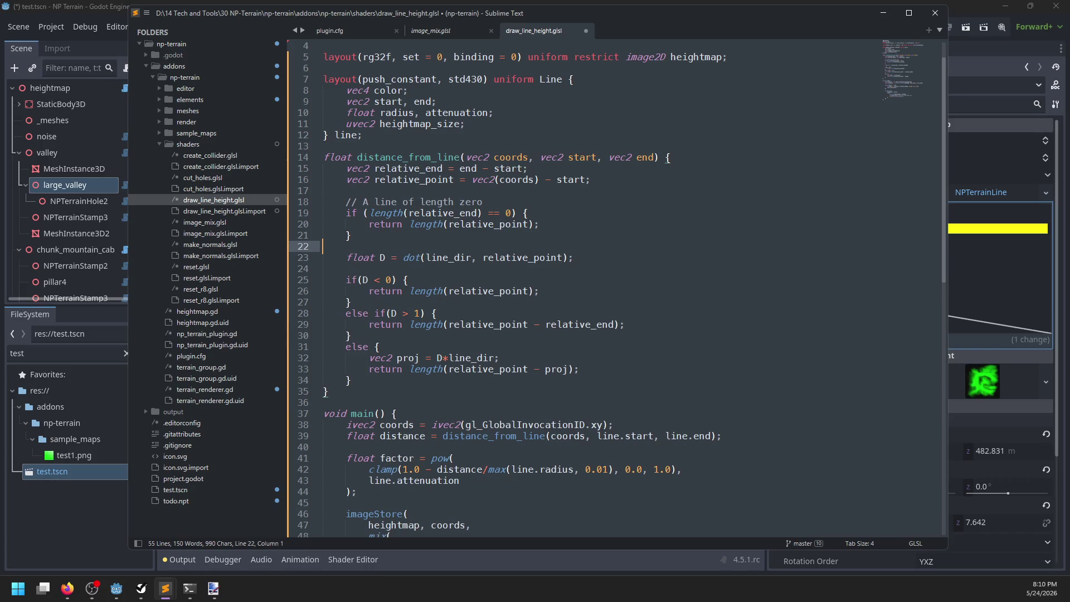
Rename both line_dir occurrences to relative_end
left_click(449, 257)
double_click(449, 257)
key("ctrl+d")
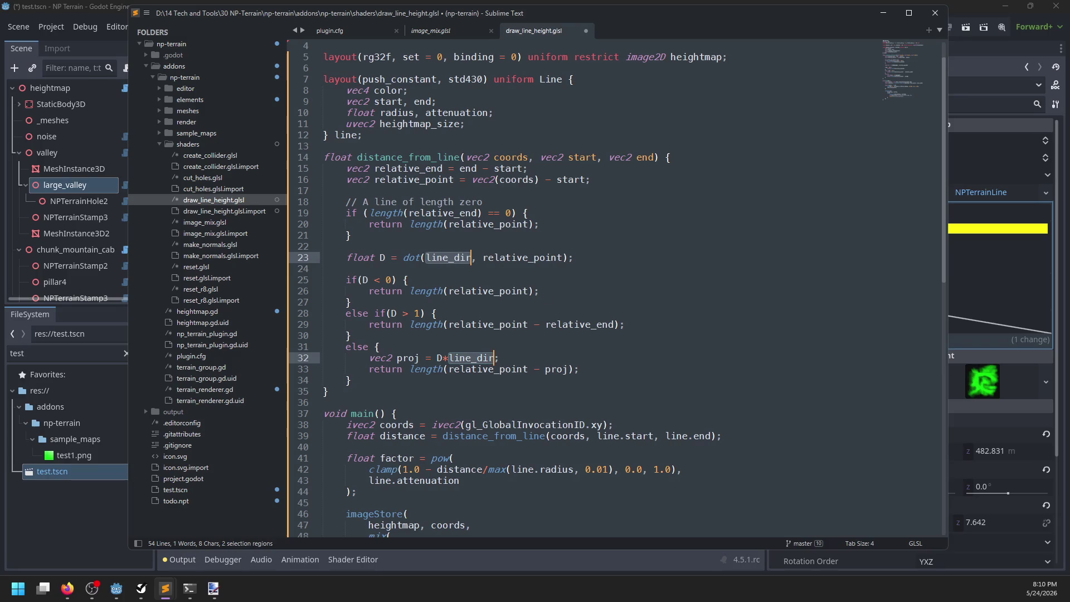
type("relative_end")
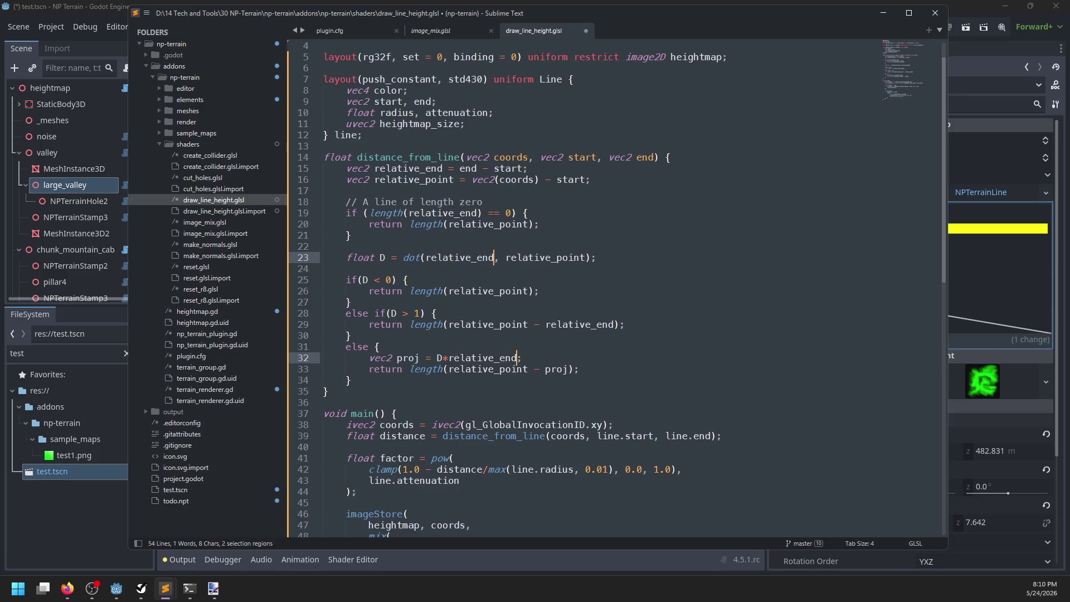
left_click(406, 280)
Replace the upper bound 1 with length(relative_end) and save the shader
left_click(419, 313)
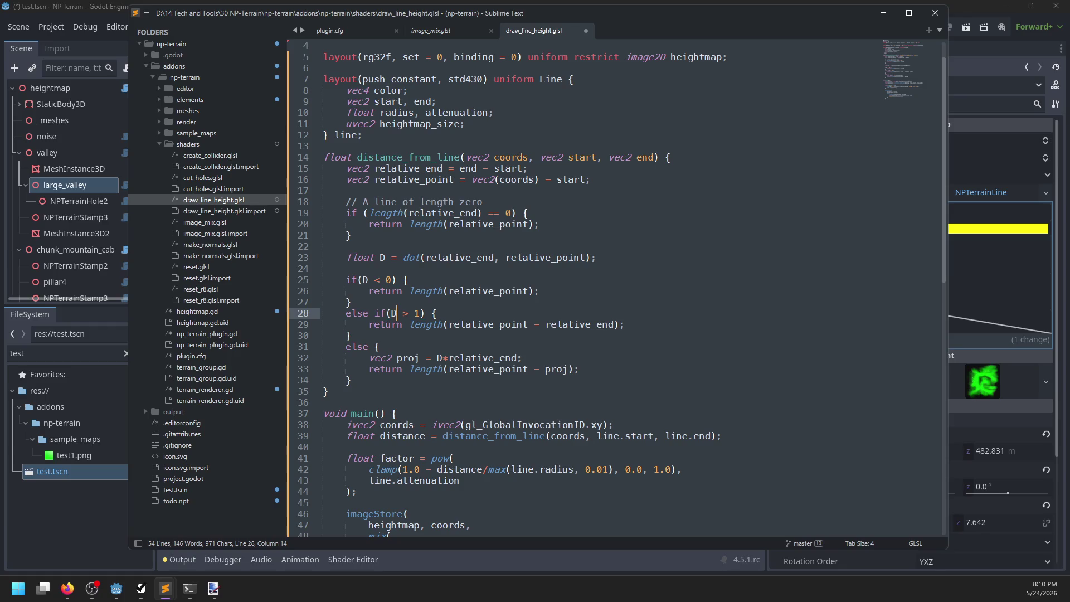
key("BackSpace")
type("length(relat")
type("ive_end")
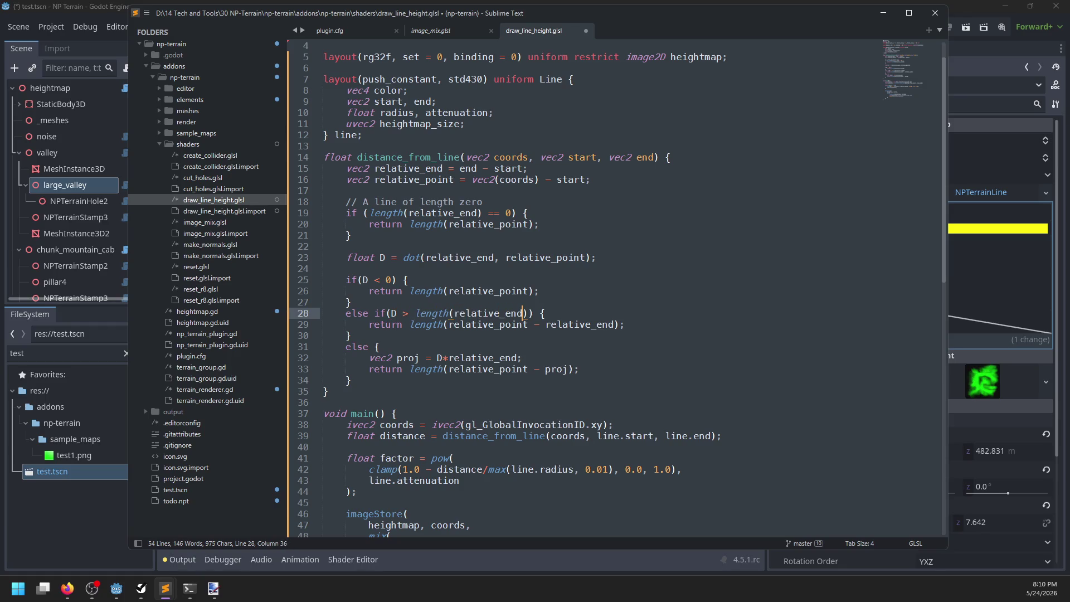
key("ctrl+s")
Try swapping length(relative_end) for line_length, then undo back to length(relative_end)
key("ctrl+shift+Left")
key("ctrl+shift+Left")
key("ctrl+shift+Left")
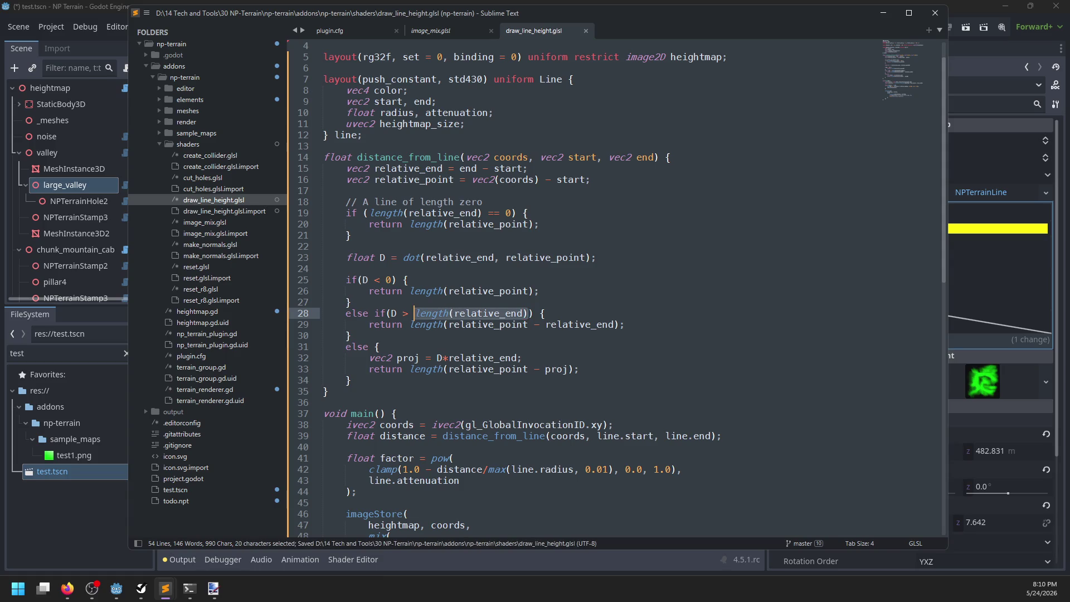
key("ctrl+x")
type("line_leng")
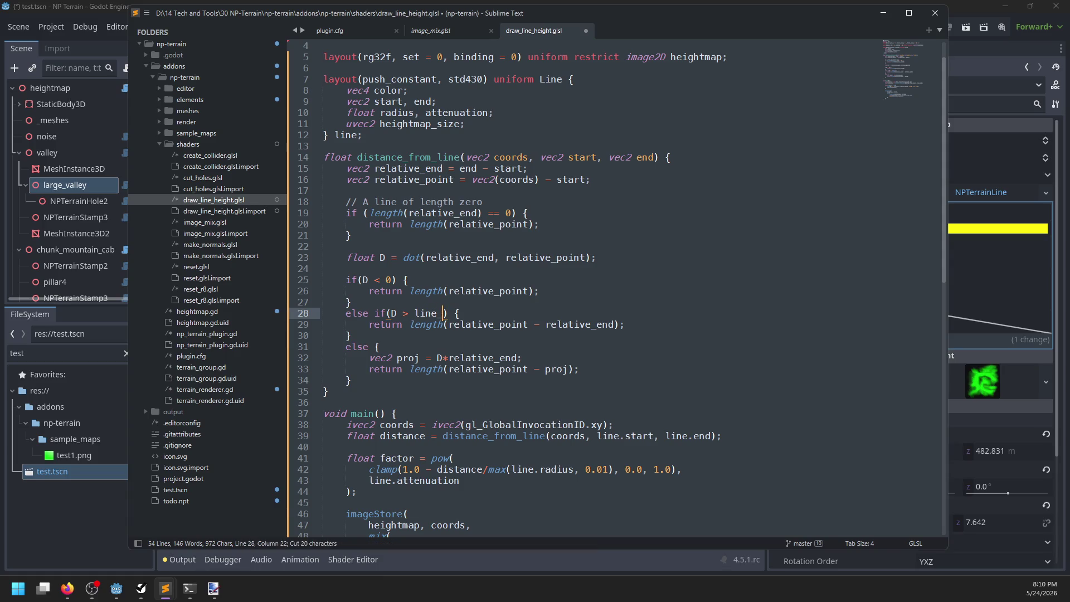
type("th")
key("ctrl+z")
key("ctrl+z")
key("ctrl+z")
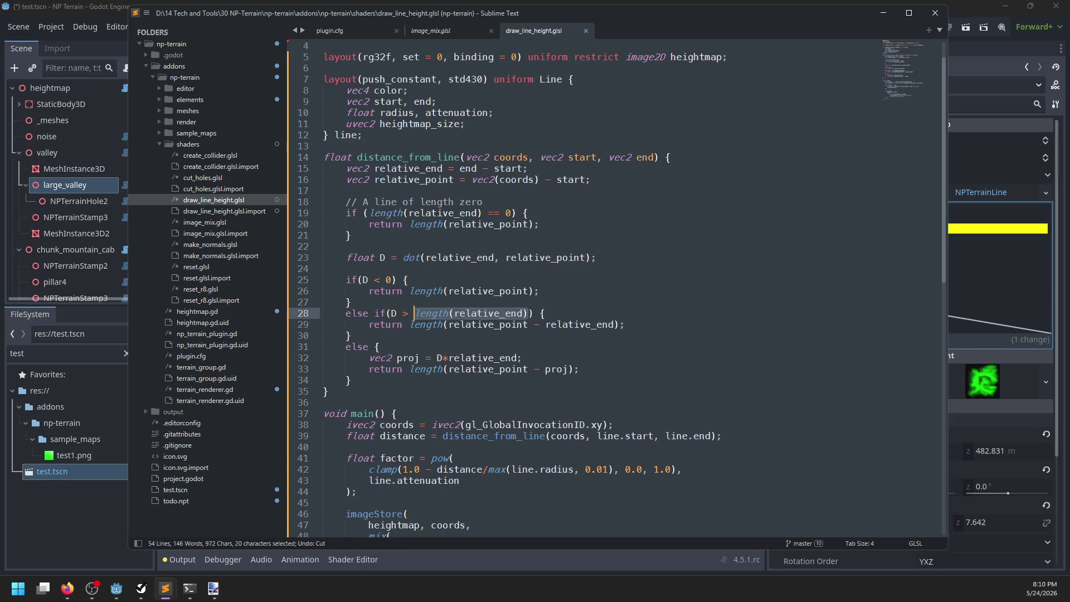
key("ctrl+z")
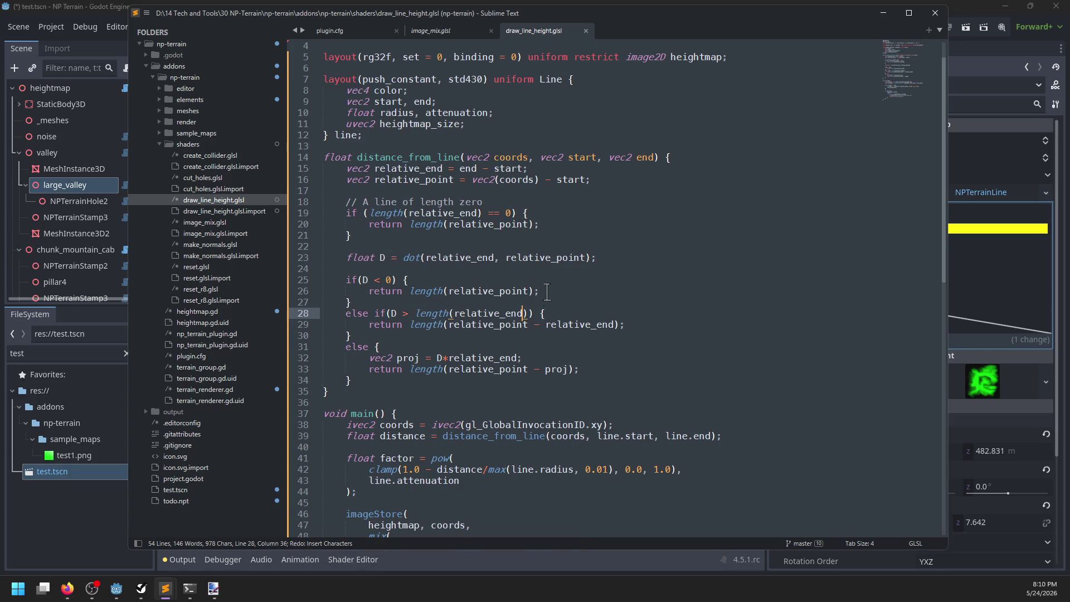
key("alt+Tab")
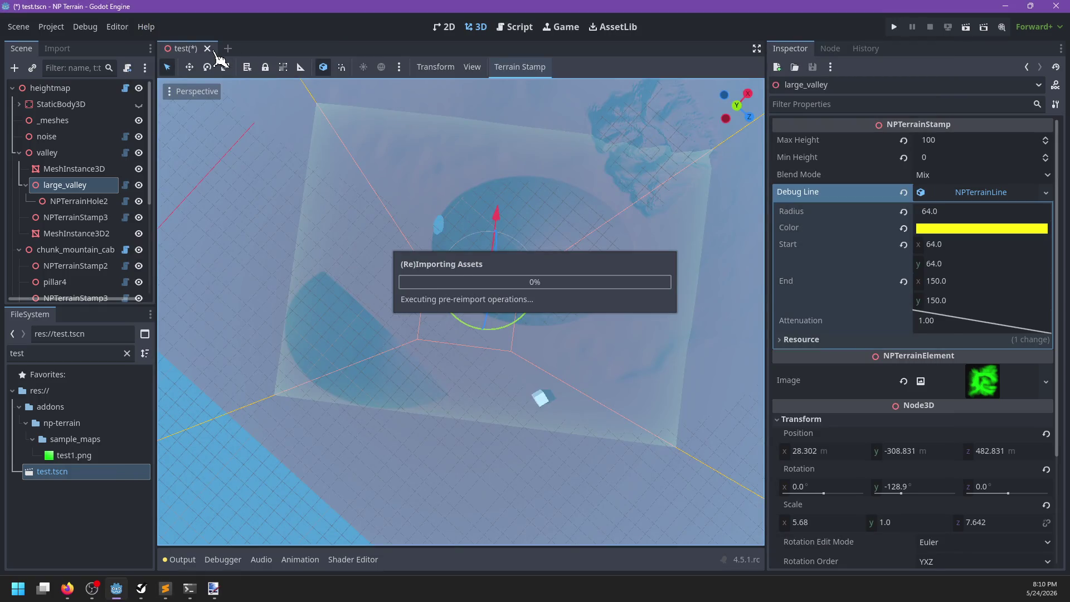
Save, close and reopen test.tscn, then select the large_valley stamp
key("ctrl+s")
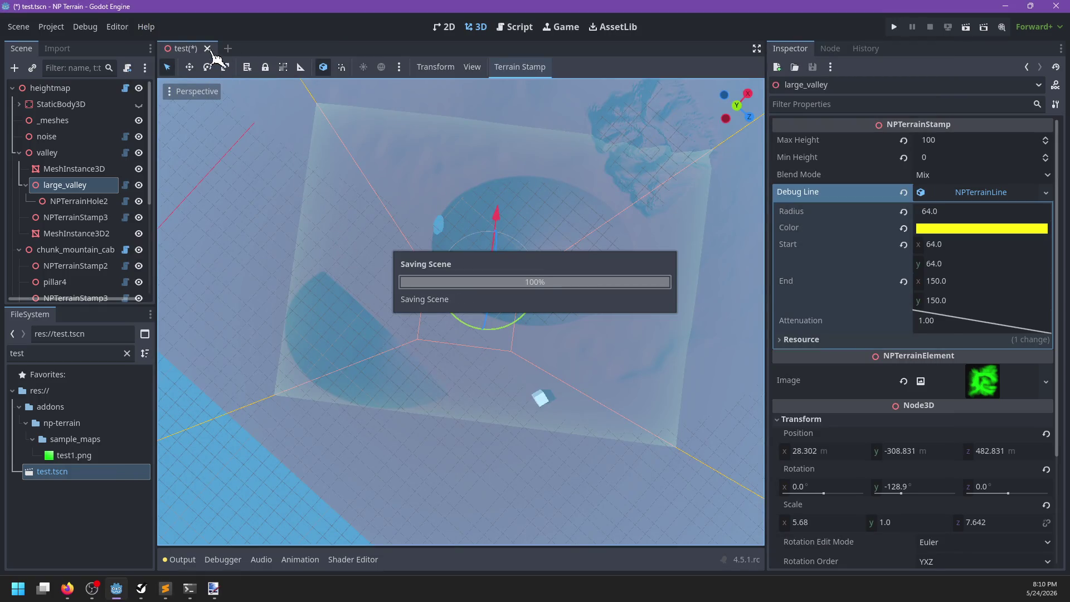
left_click(207, 48)
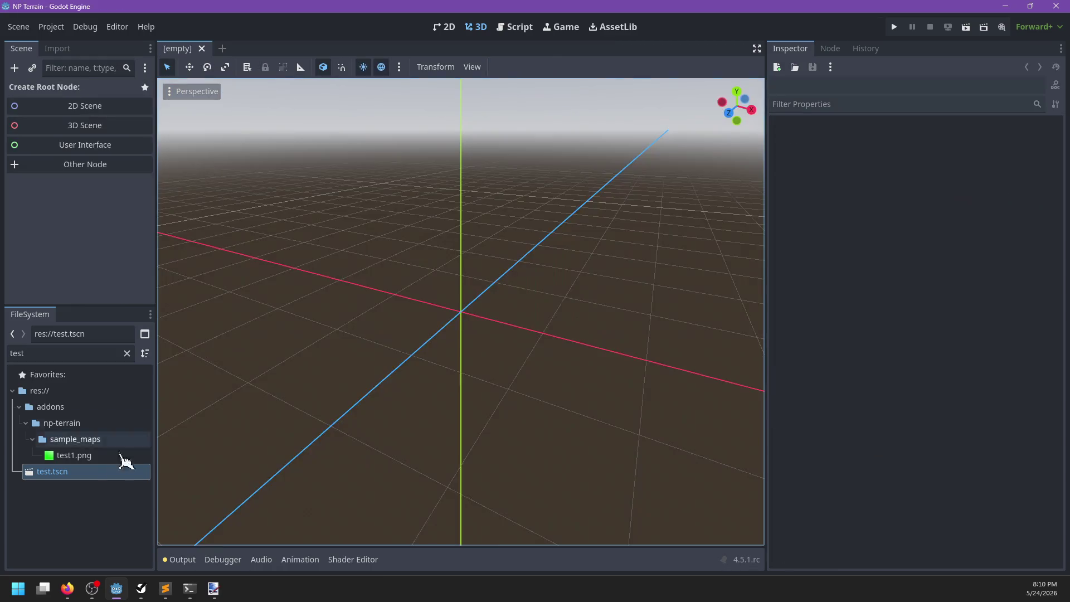
key("ctrl+shift+t")
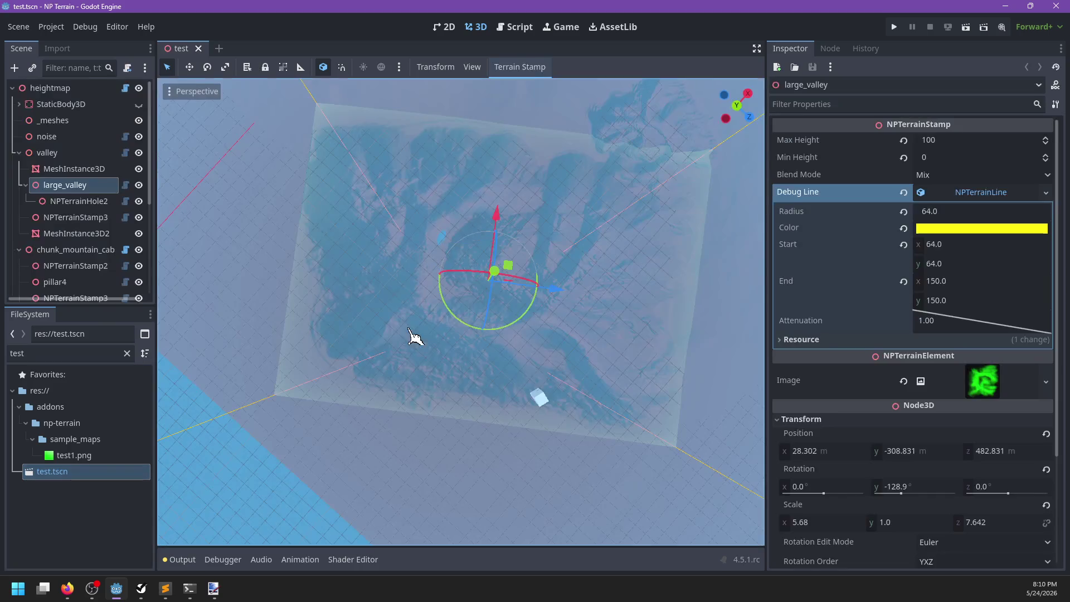
left_click(50, 89)
left_click(914, 159)
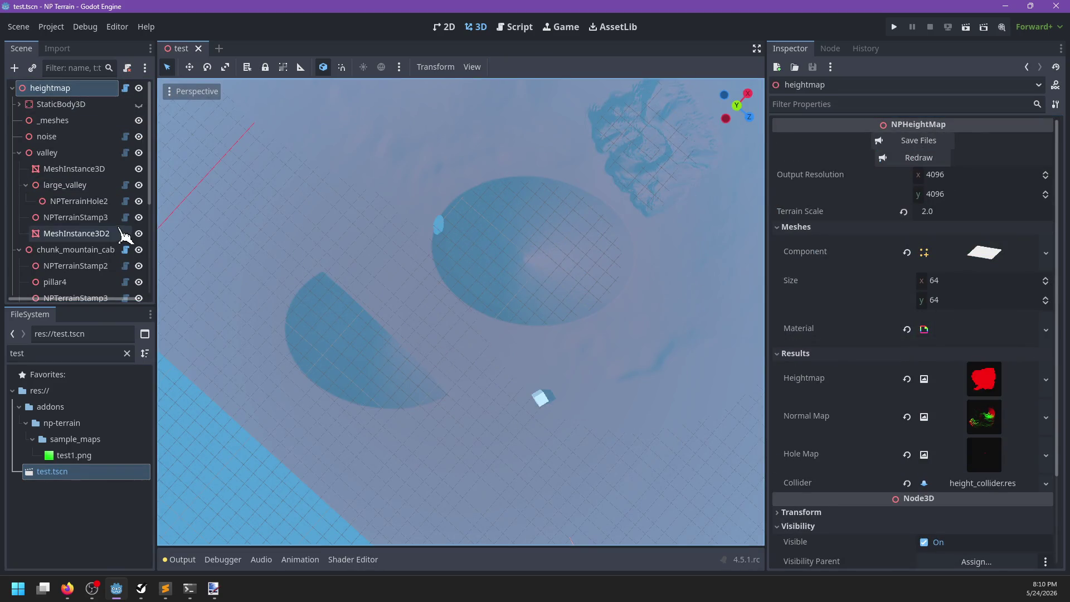
left_click(81, 185)
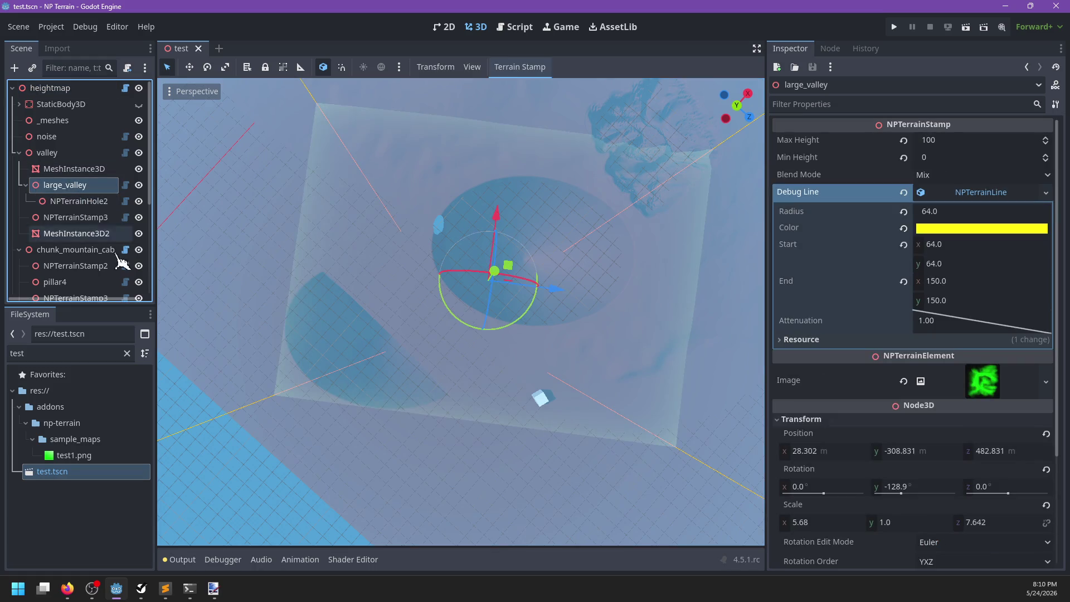
Set large_valley's Debug Line Radius to 32
left_click_drag(499, 456, 478, 430)
left_click(982, 211)
type("32")
left_click(961, 281)
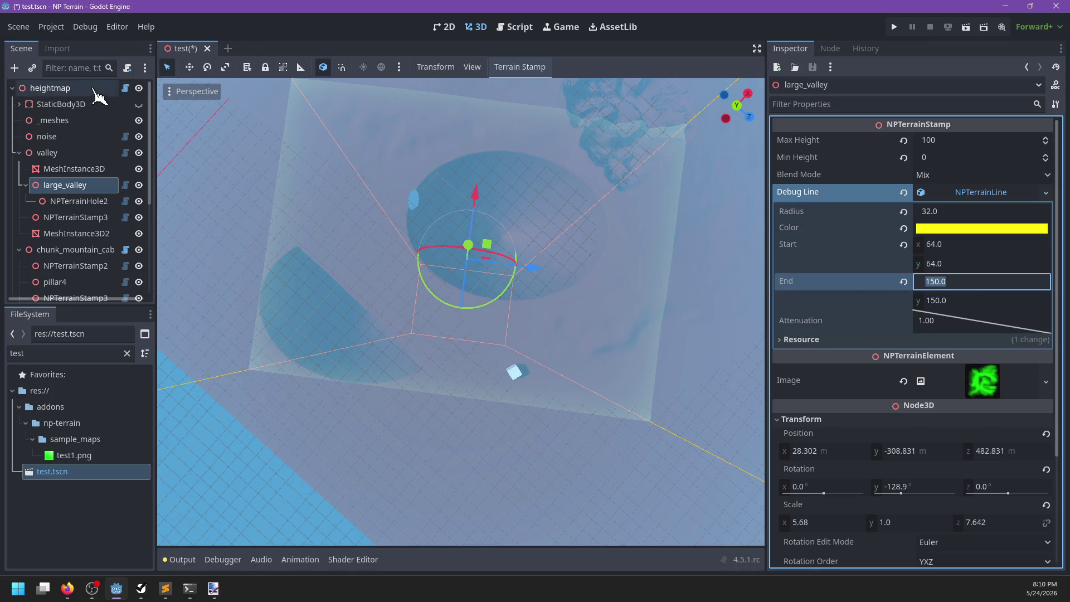
Redraw the heightmap and orbit the viewport to inspect the carved groove
left_click(100, 88)
left_click(925, 161)
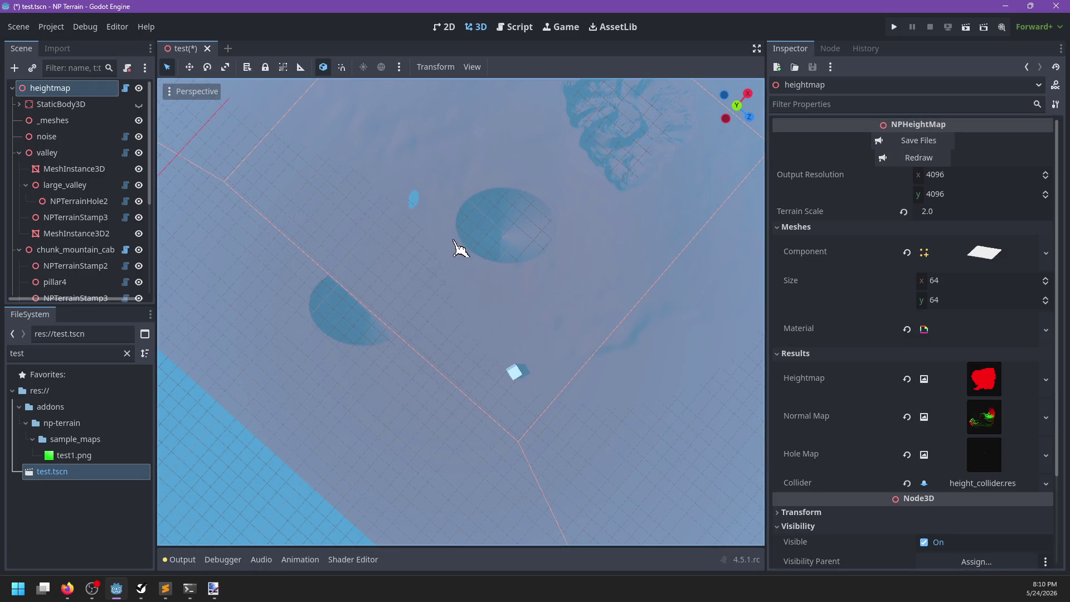
scroll(458, 251, "up", 3)
mouse_move(491, 254)
left_mouse_down()
mouse_move(509, 201)
mouse_move(566, 191)
mouse_move(433, 279)
mouse_move(363, 342)
left_mouse_up()
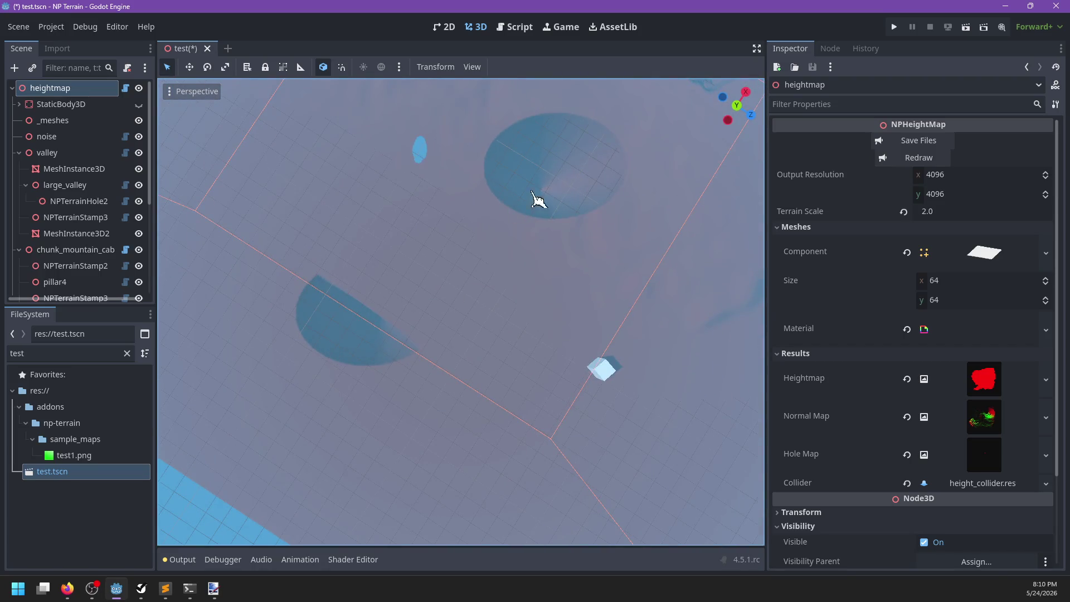
left_click_drag(530, 212, 398, 330)
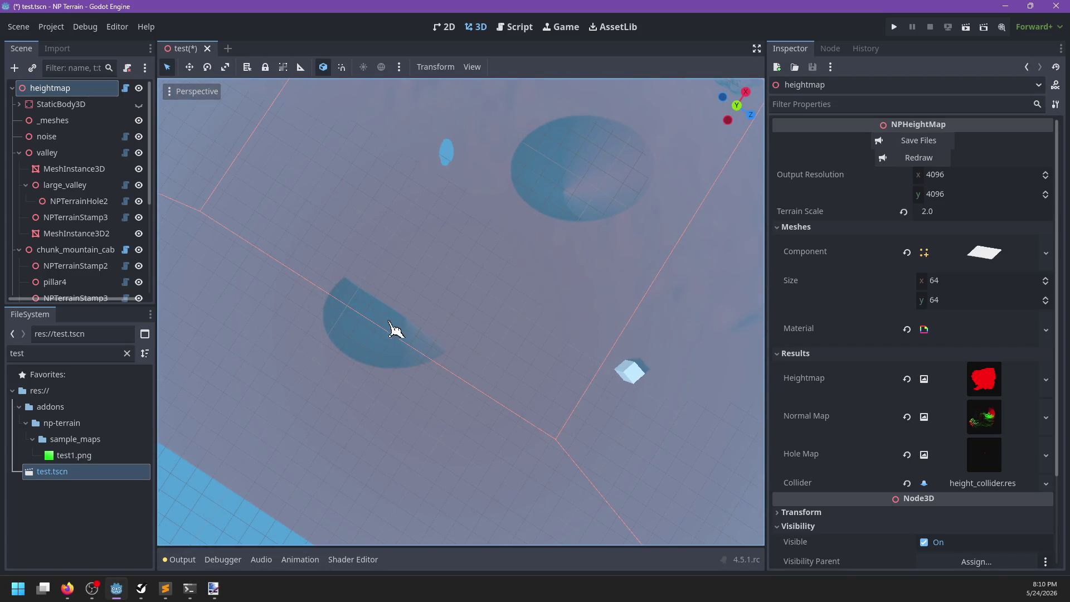
key("alt+Tab")
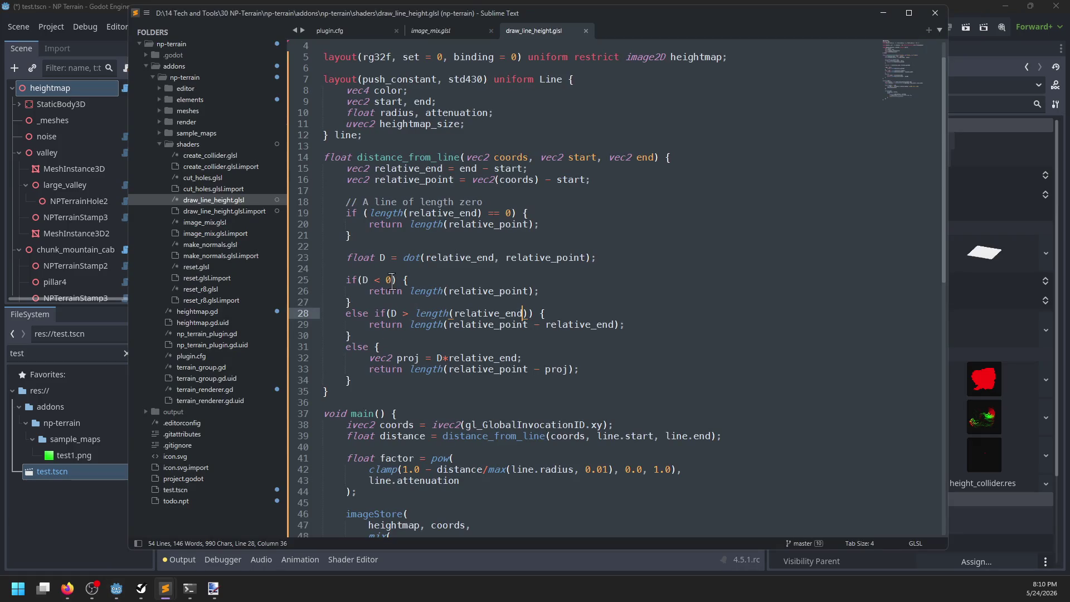
Compare the D < 0 and D > length(relative_end) conditions against the groove in Godot
left_click_drag(393, 279, 363, 281)
left_click_drag(391, 314, 529, 313)
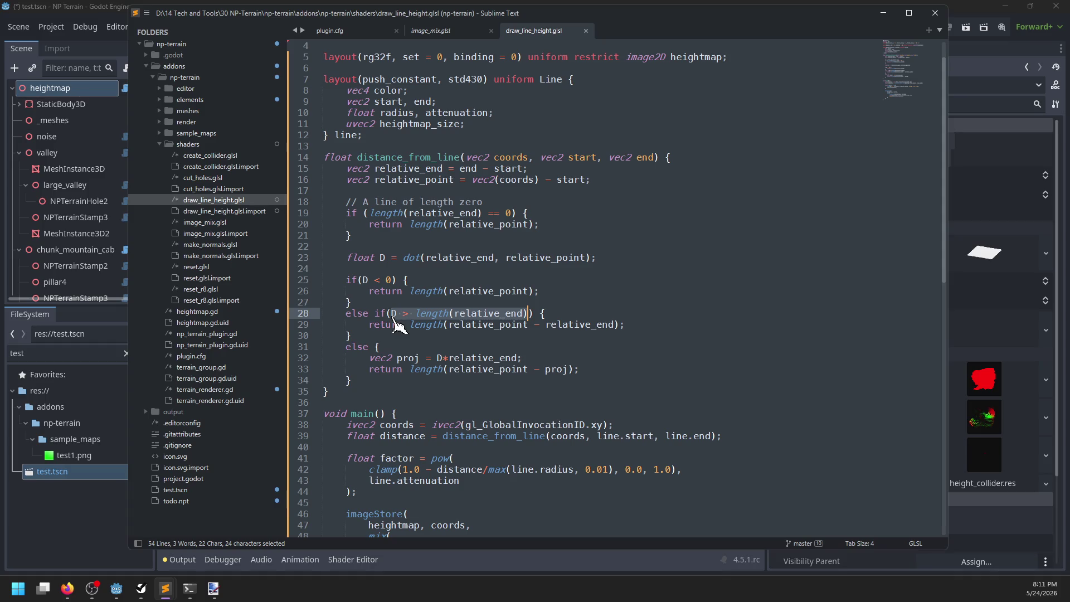
key("alt+Tab")
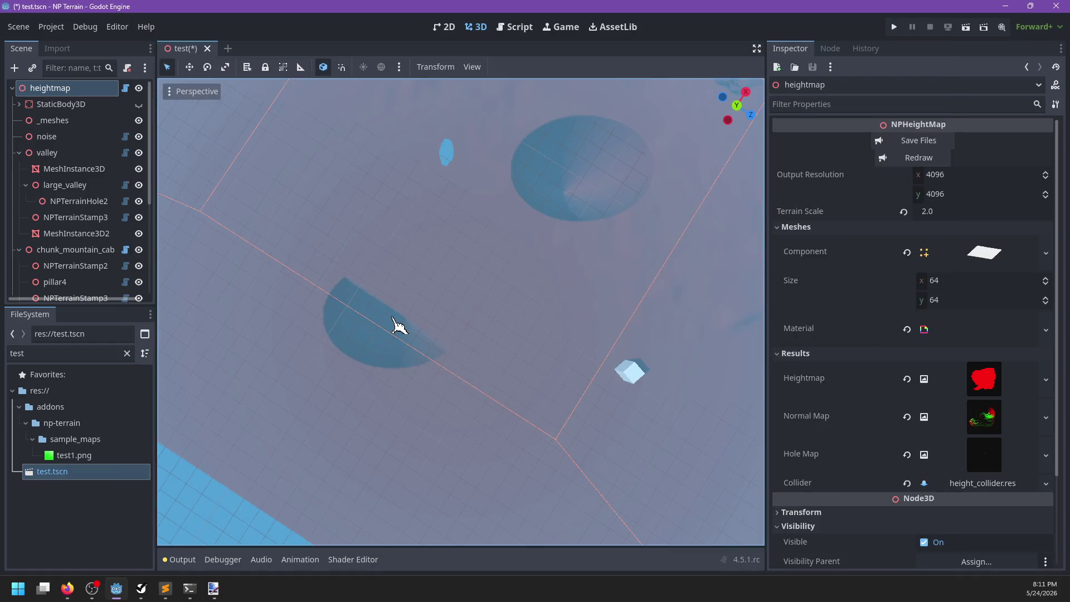
key("alt+Tab")
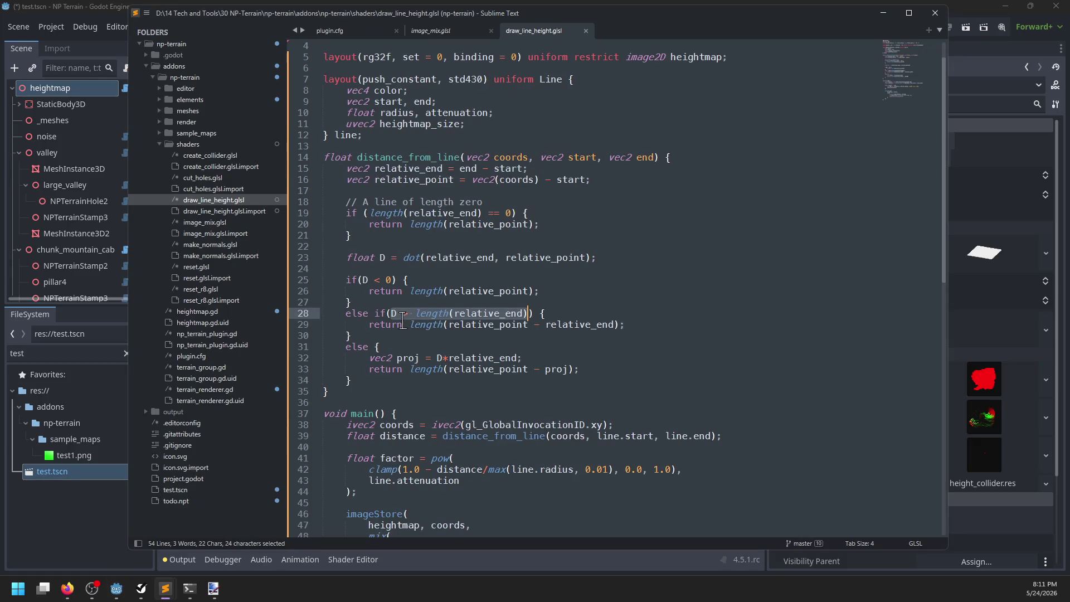
double_click(476, 314)
key("alt+Tab")
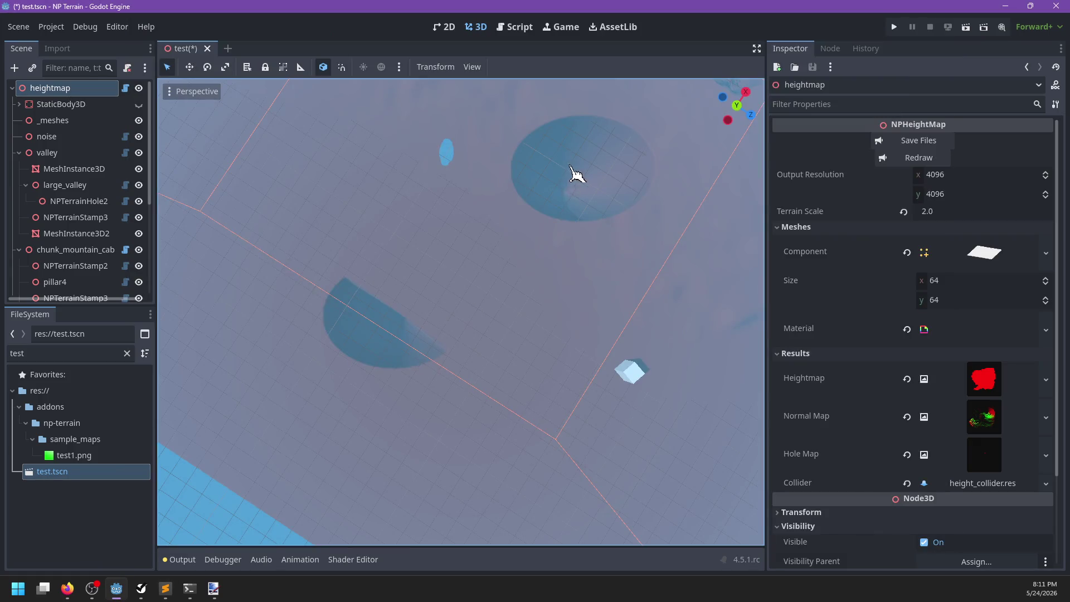
key("alt+Tab")
mouse_move(417, 291)
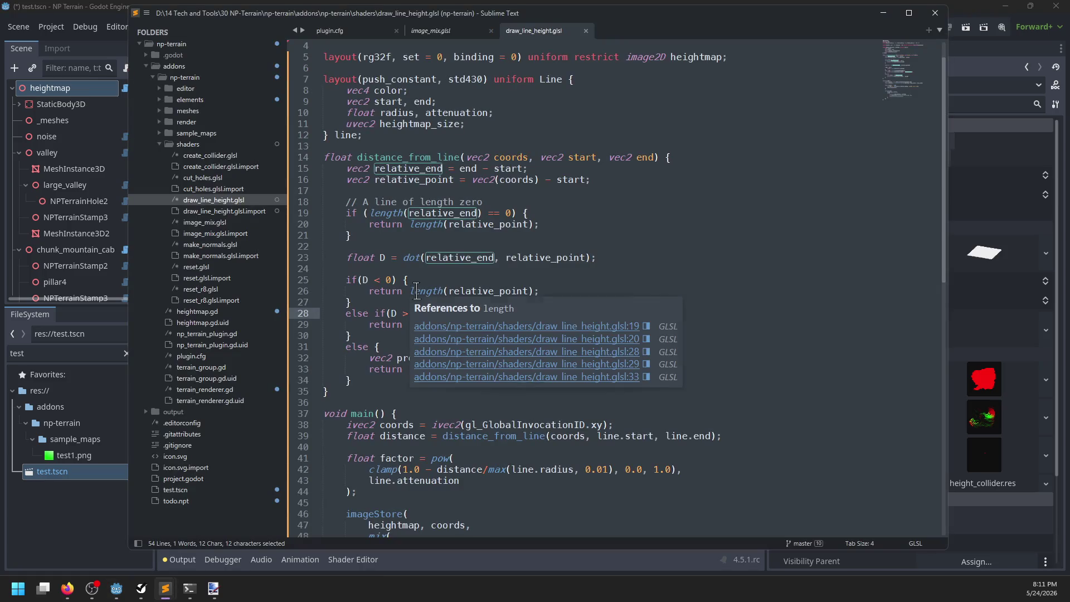
left_click(384, 336)
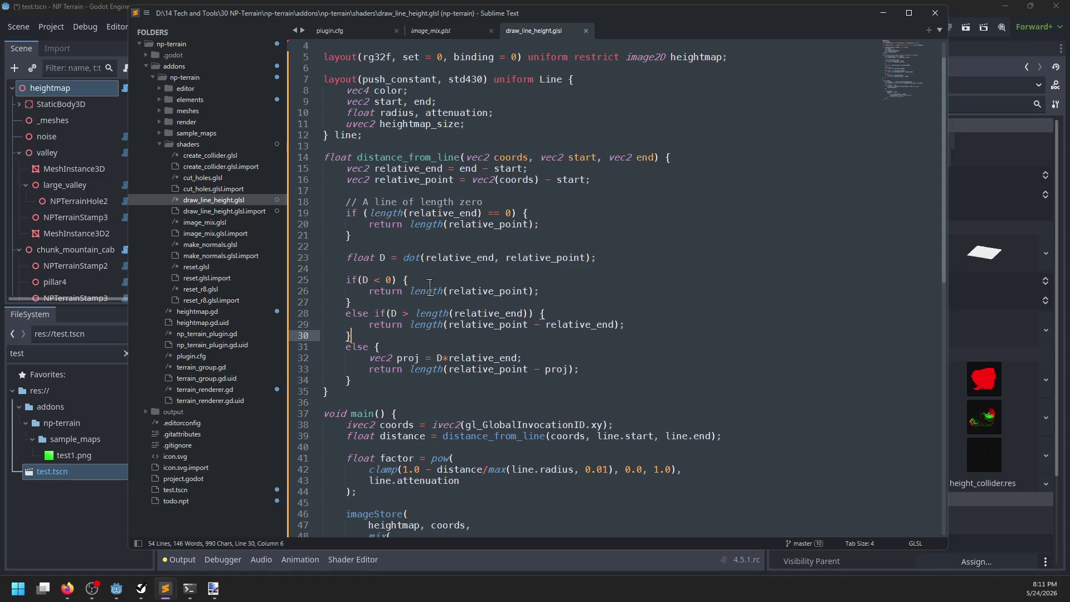
key("alt+Tab")
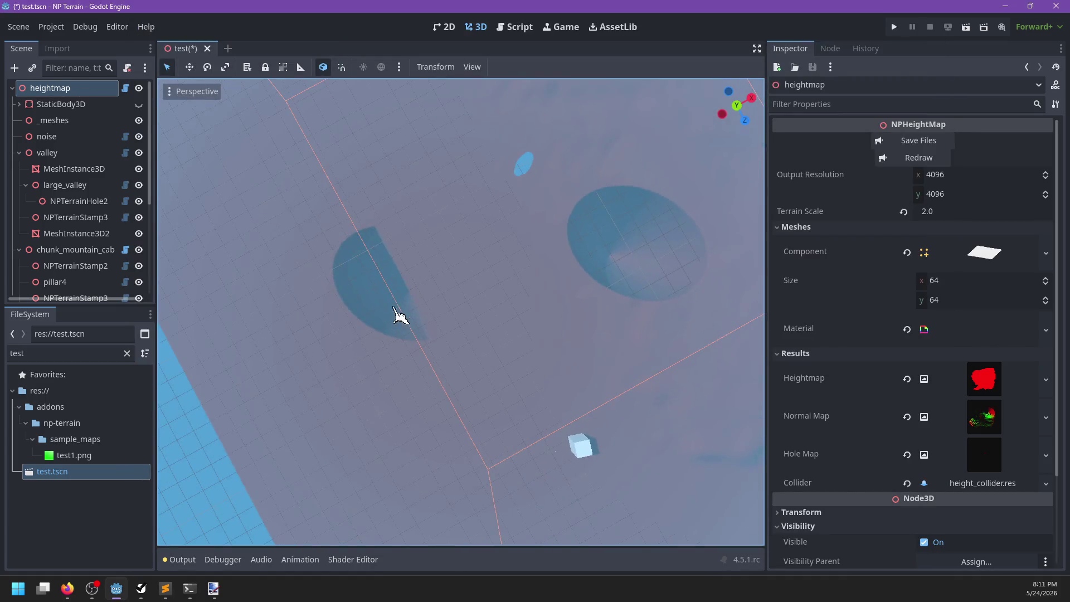
Browse the scene tree's mesh nodes and select the large_valley terrain stamp
left_click(73, 105)
left_click(64, 121)
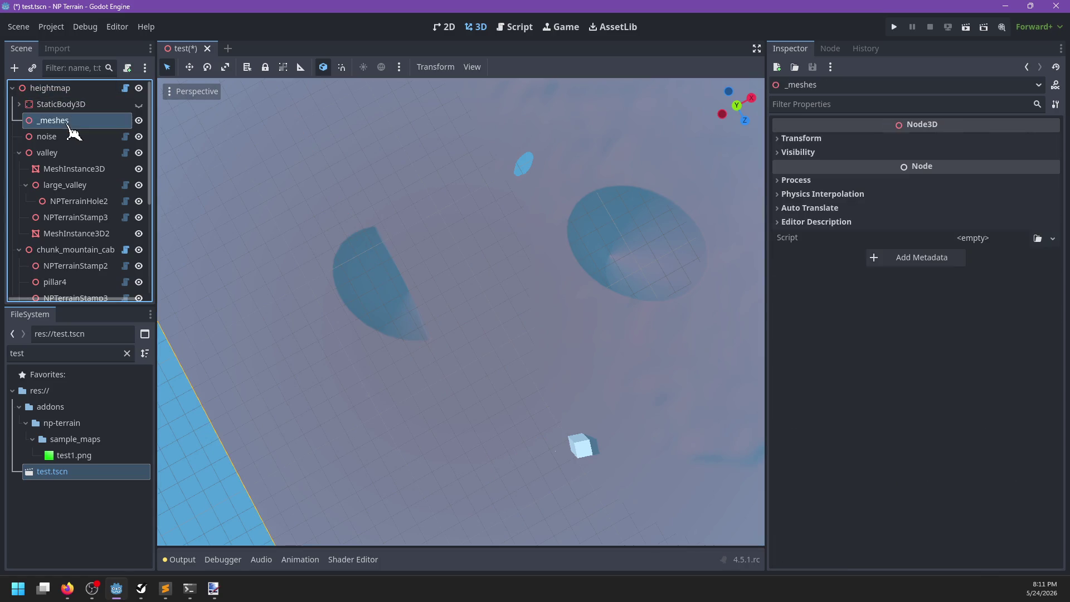
left_click(66, 153)
left_click(73, 173)
left_click(81, 236)
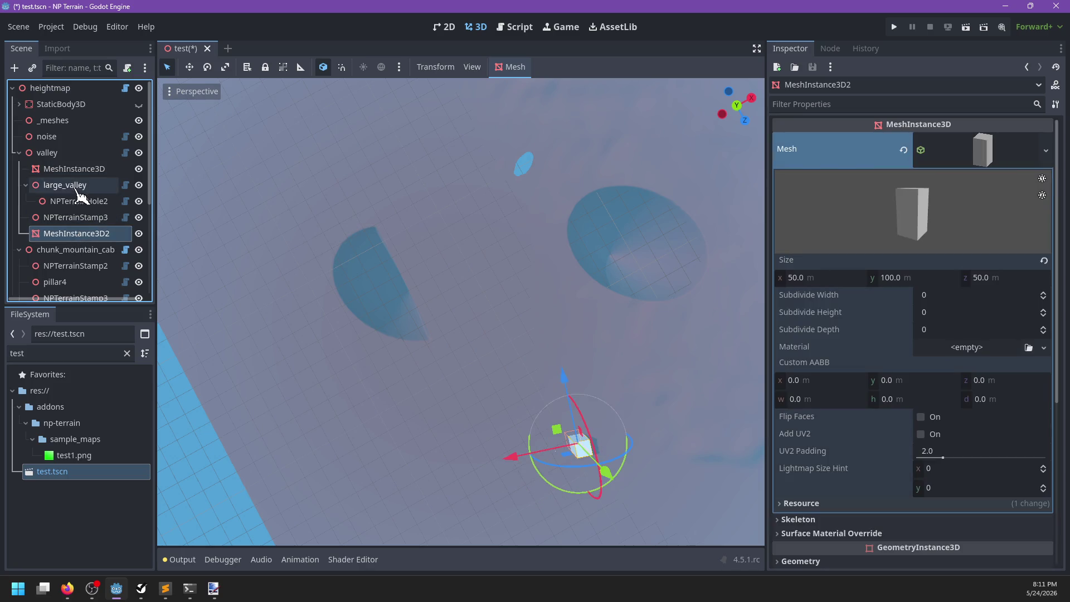
left_click(82, 187)
scroll(415, 299, "down", 3)
left_click_drag(415, 298, 406, 318)
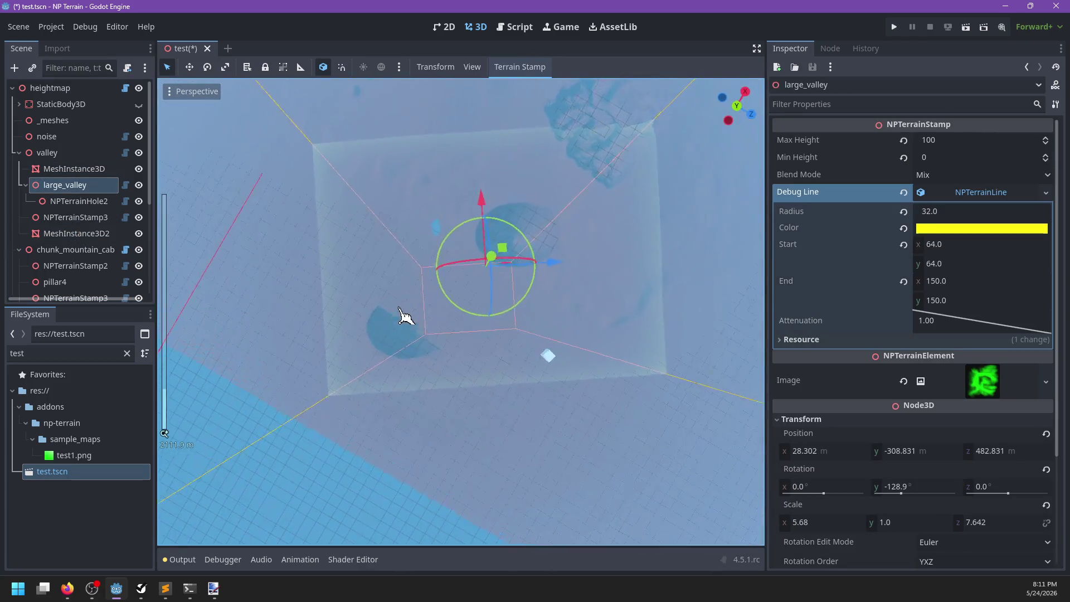
Set the debug line's Start y and End y both to 128
left_click(963, 264)
type("128")
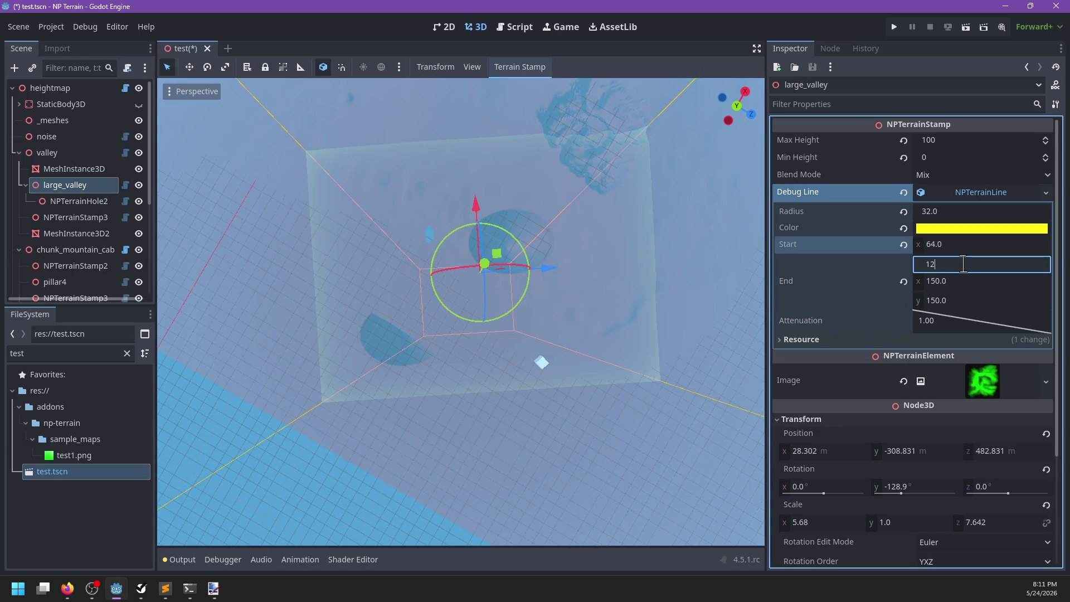
left_click(972, 300)
type("126")
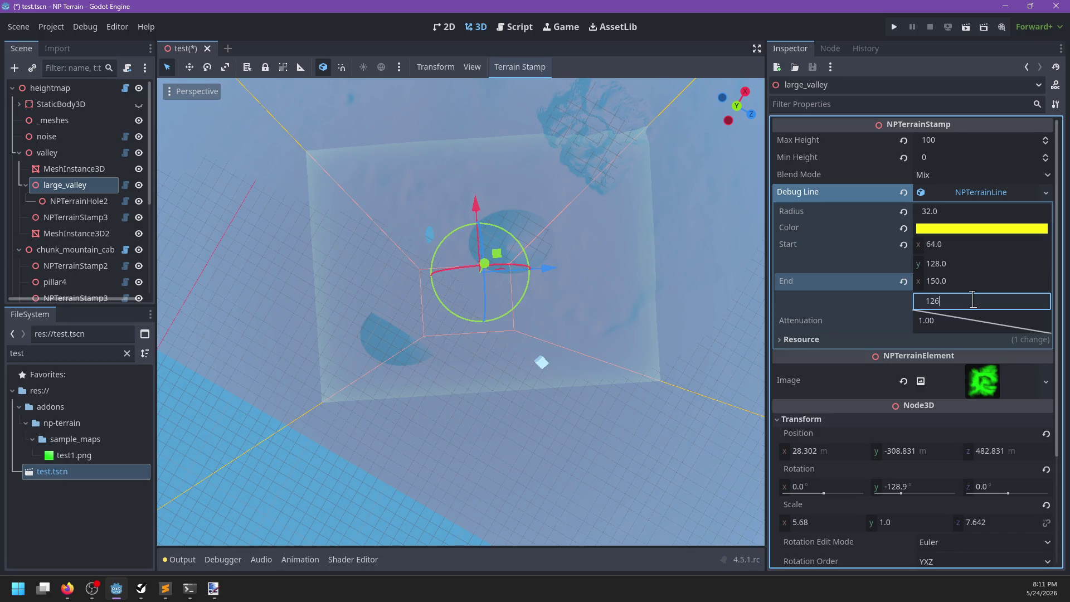
type("8")
key("Return")
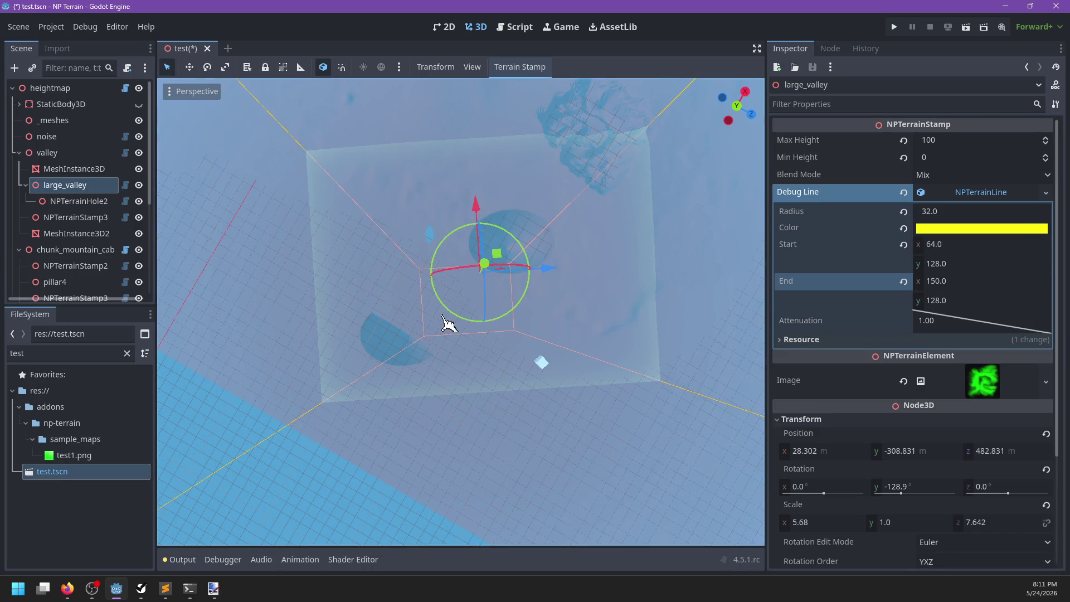
Regenerate the heightmap and inspect the new groove from top and angled views
left_click(78, 88)
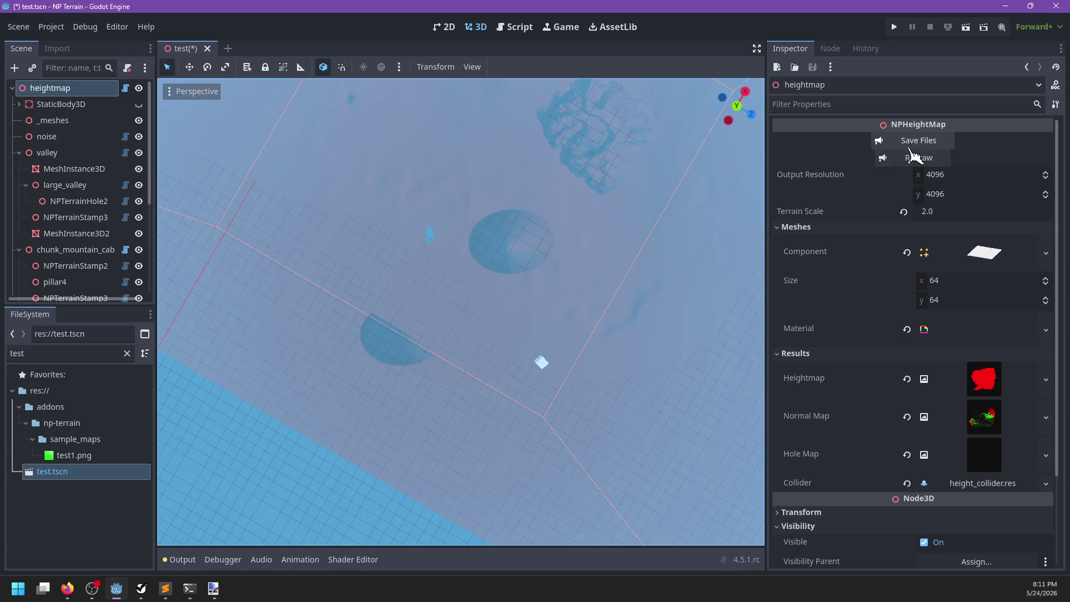
left_click(910, 156)
scroll(468, 292, "up", 3)
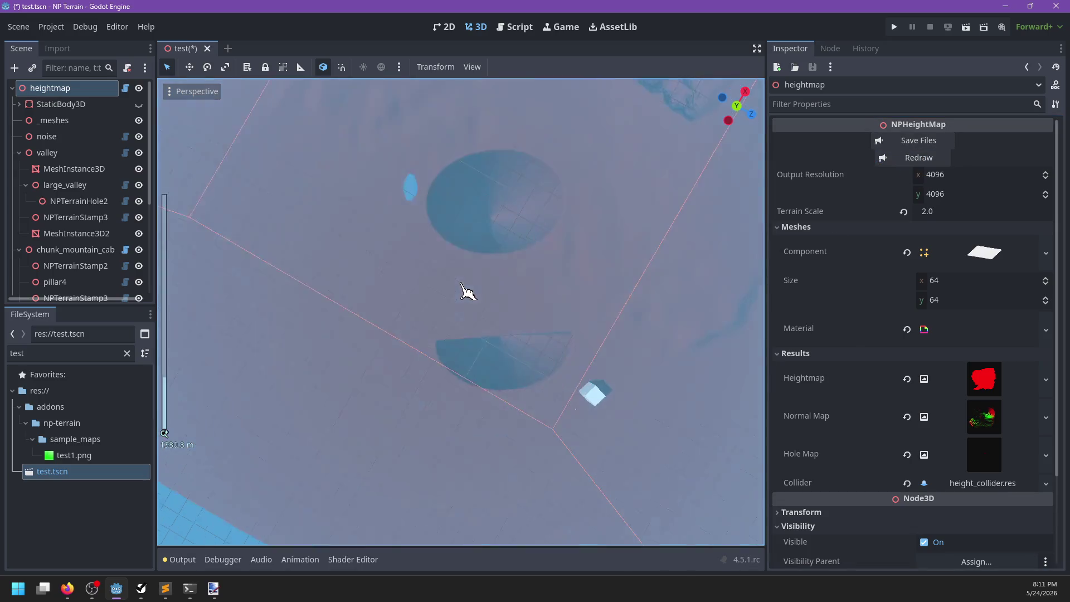
mouse_move(471, 301)
left_mouse_down()
mouse_move(599, 296)
mouse_move(602, 306)
mouse_move(251, 291)
mouse_move(485, 324)
left_mouse_up()
left_click(61, 153)
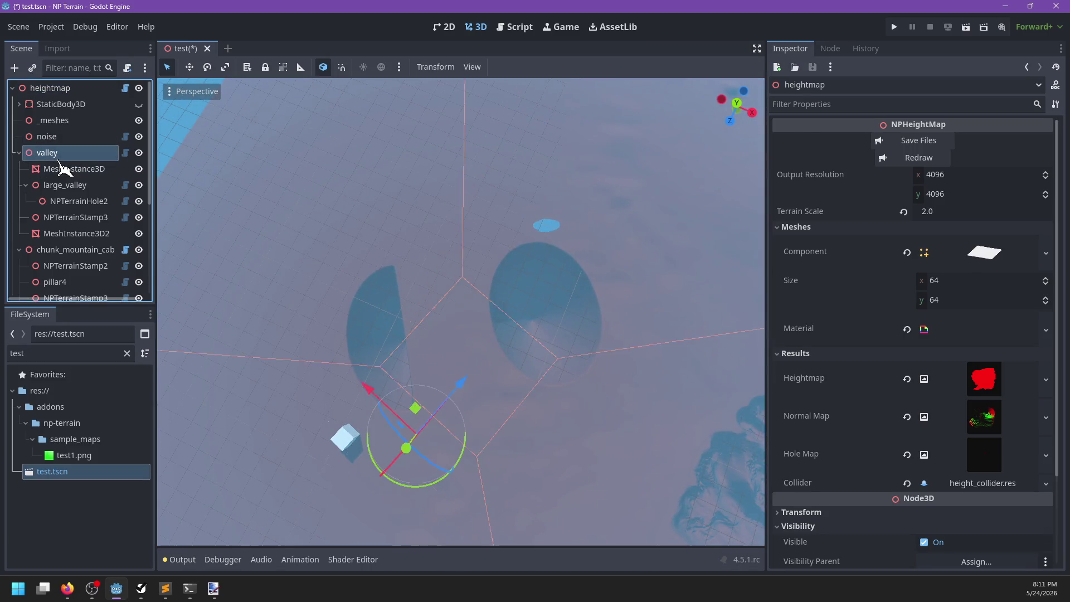
left_click(65, 185)
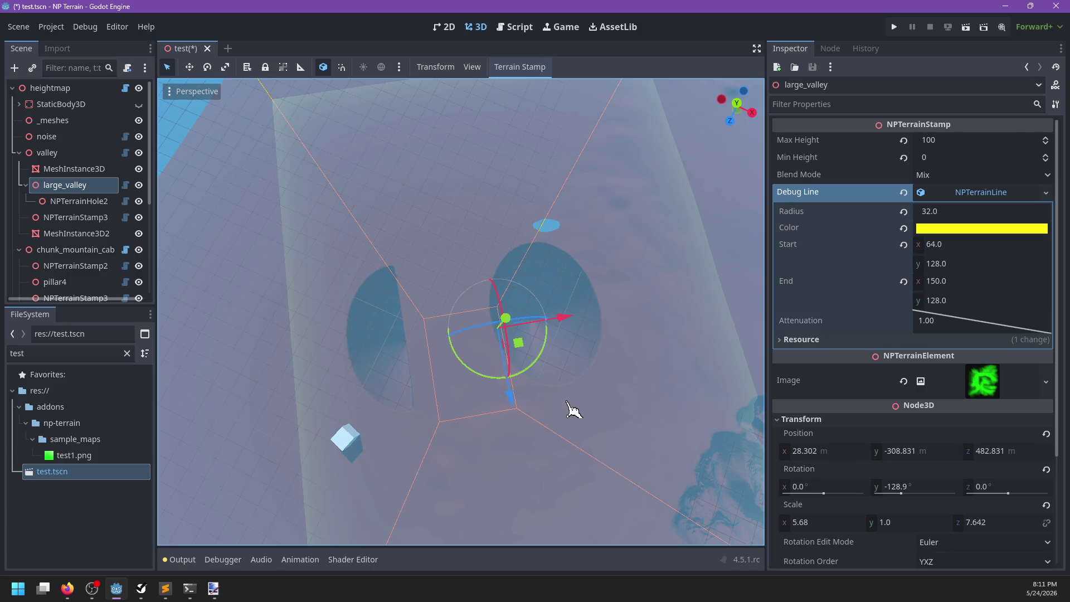
key("KP_7")
mouse_move(571, 409)
left_mouse_down()
mouse_move(473, 410)
mouse_move(488, 404)
mouse_move(502, 426)
left_mouse_up()
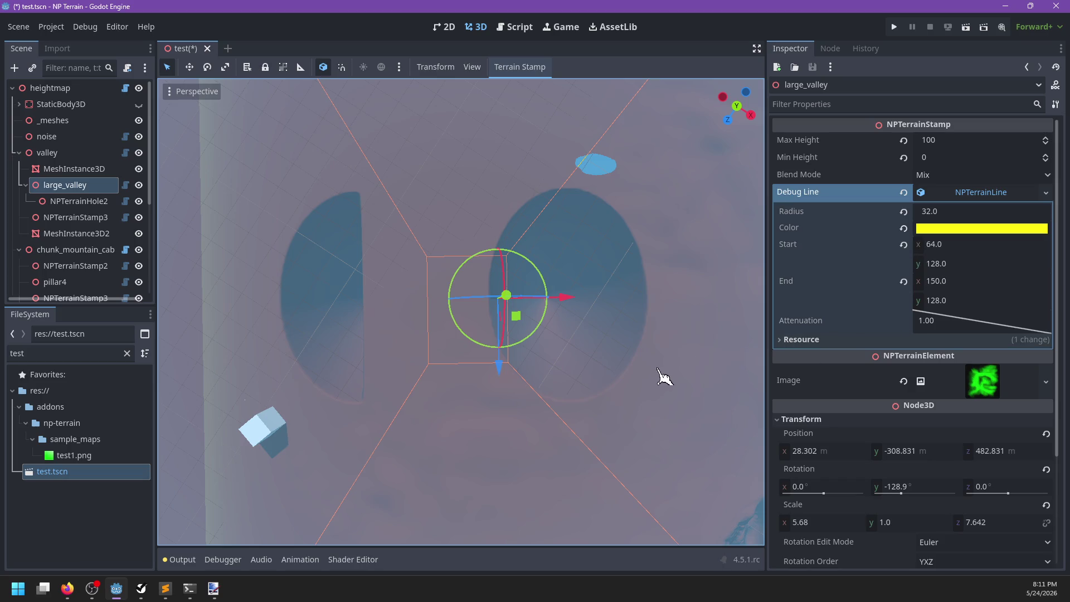
key("alt+Tab")
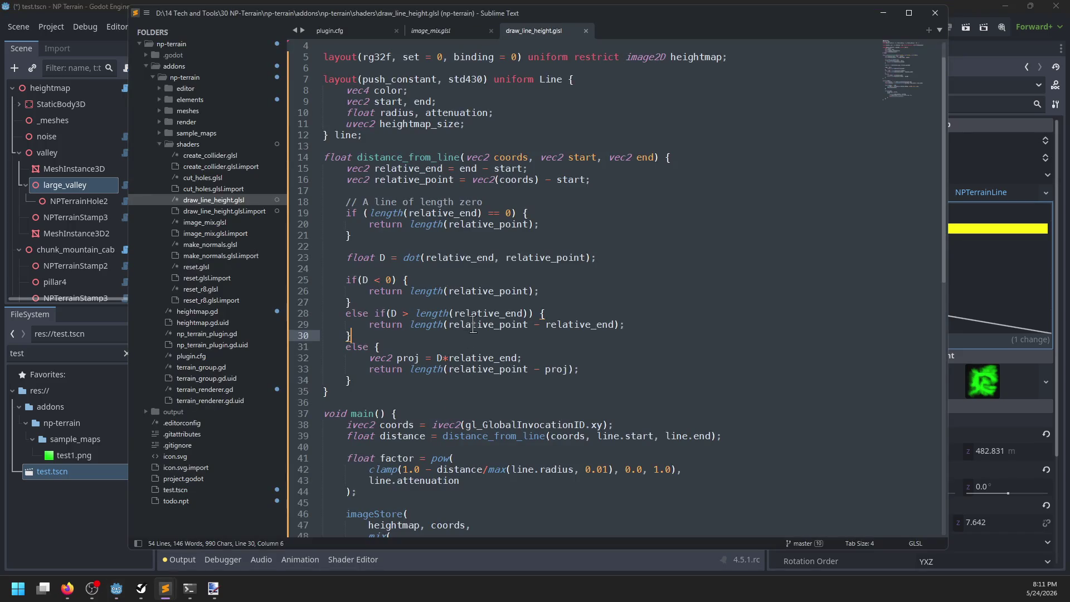
Insert 'vec2 line_dir = normalize(relative_end);' into distance_from_line
double_click(393, 313)
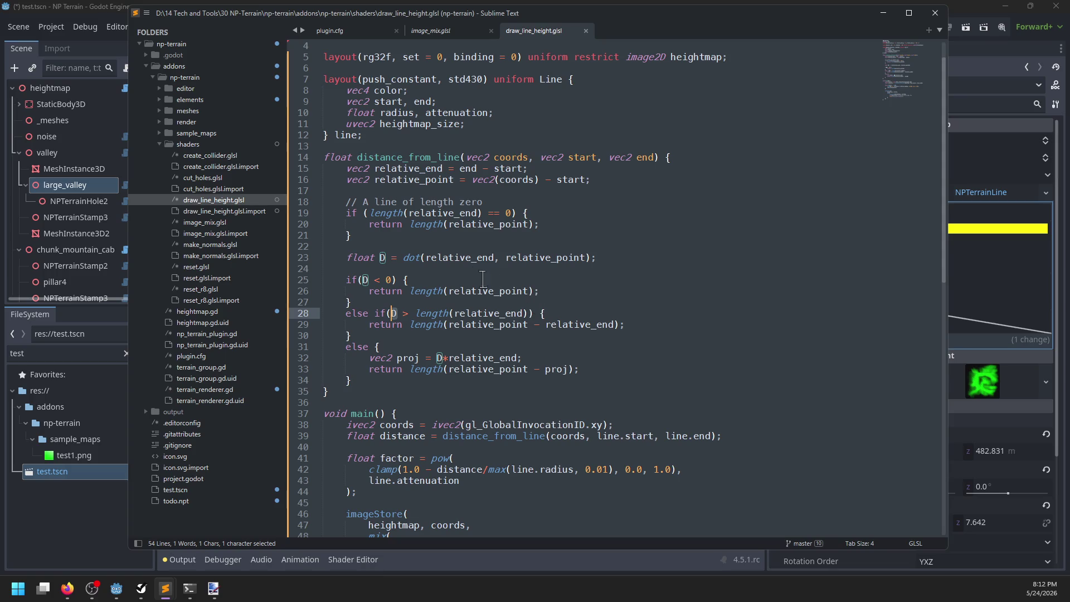
double_click(445, 257)
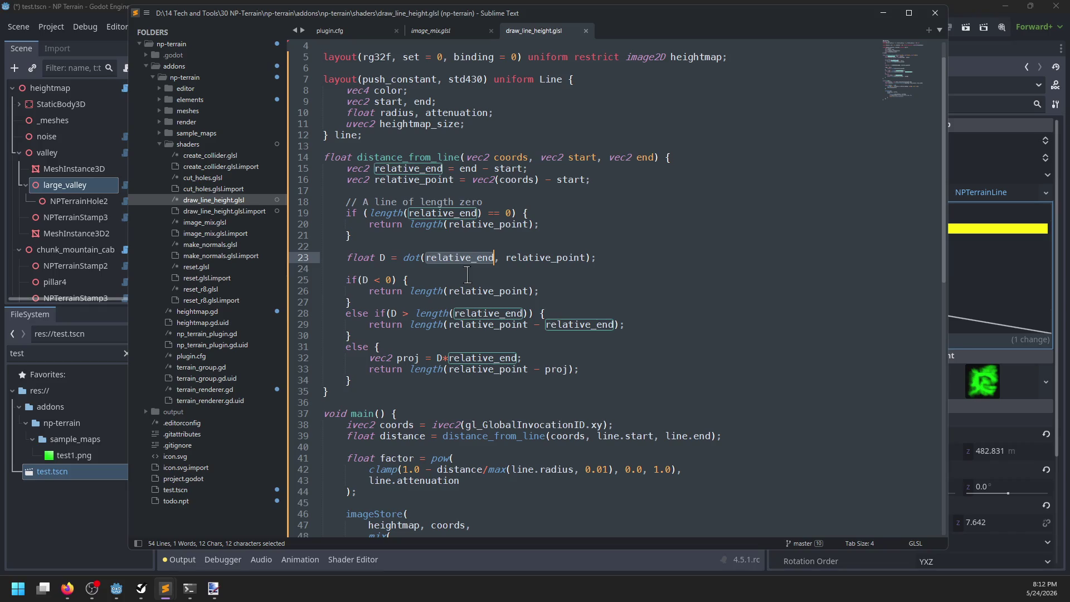
key("ctrl+z")
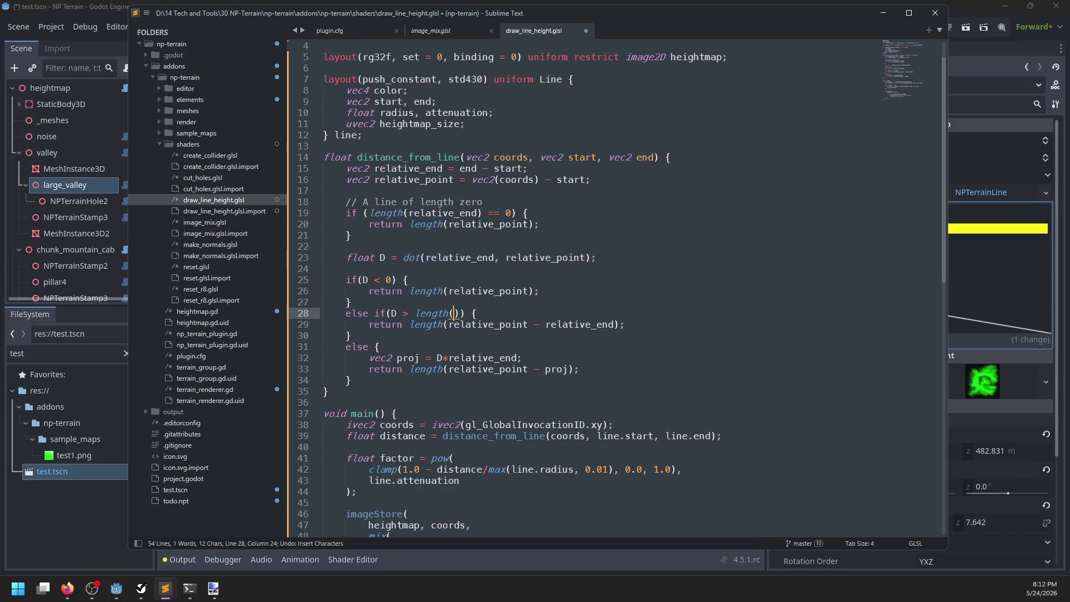
key("ctrl+y")
key("ctrl+y")
key("ctrl+y")
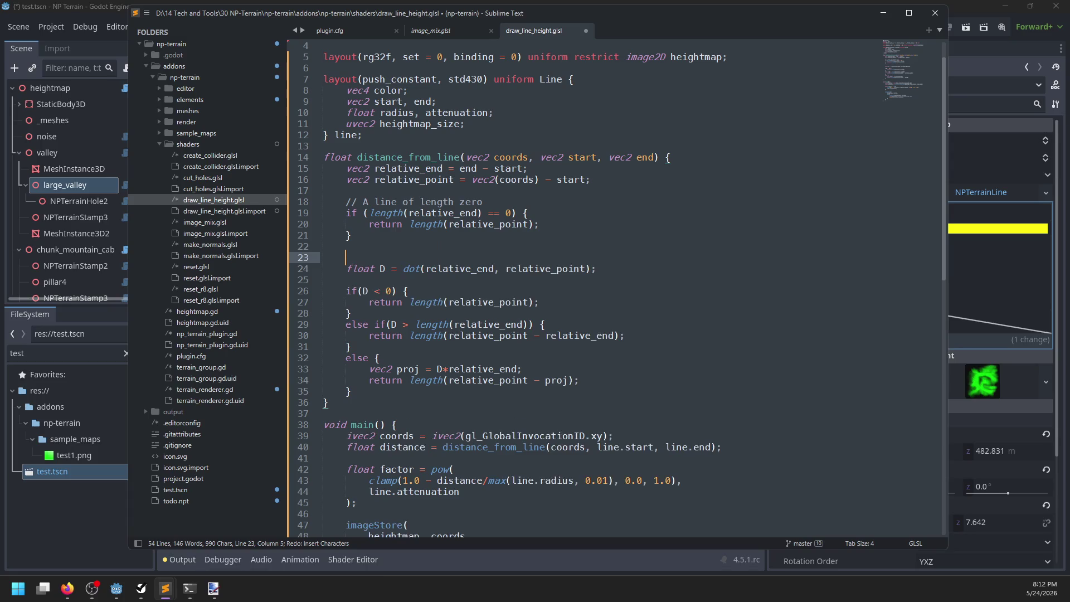
type("var li")
key("BackSpace")
key("BackSpace")
key("BackSpace")
type("vec2 li")
type("ne_dir = norm")
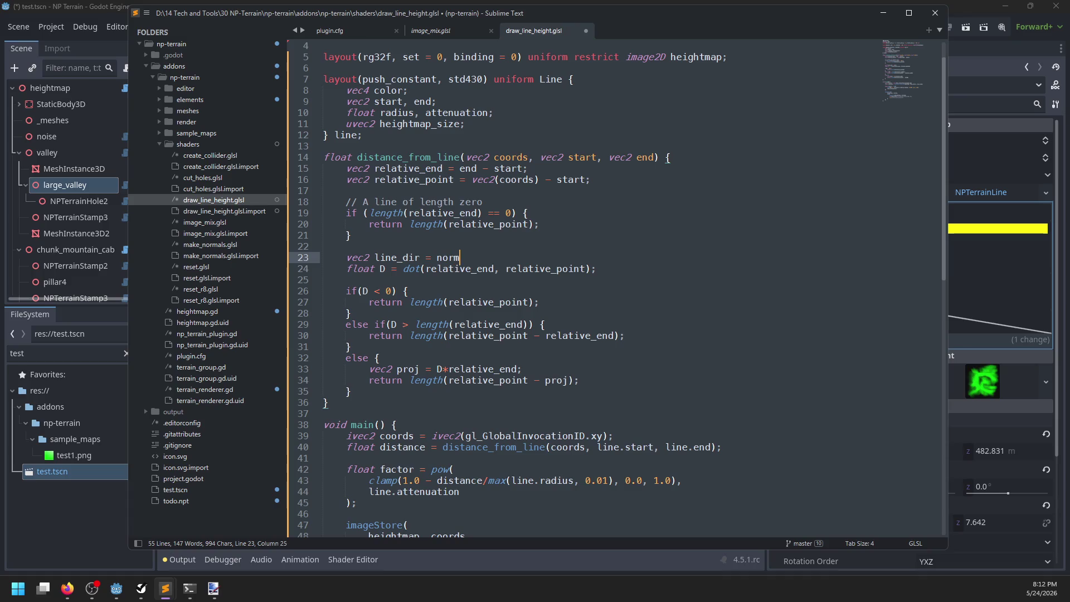
type("alize(relative")
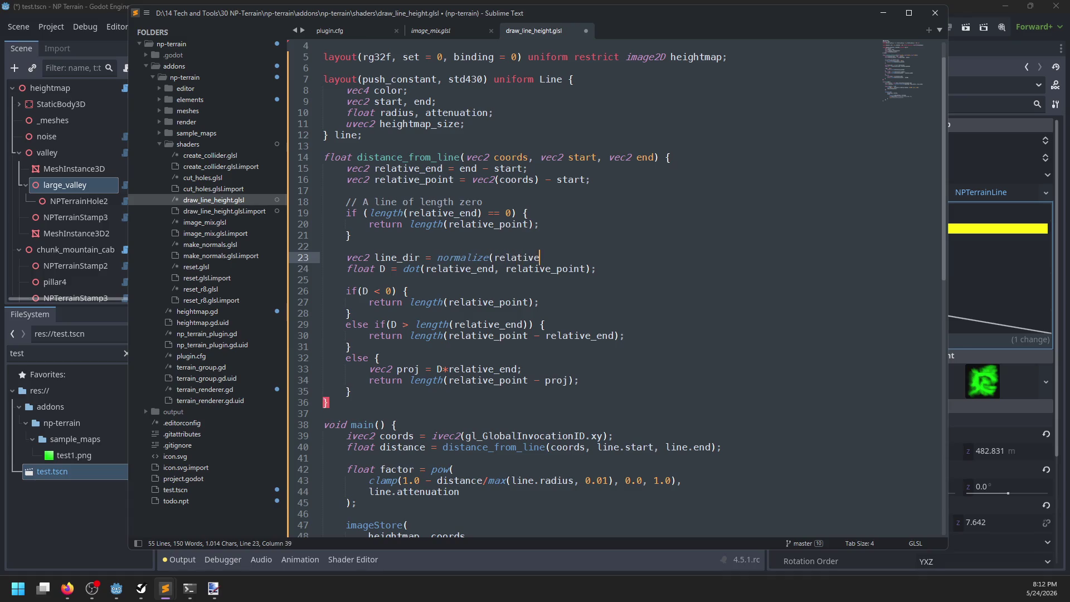
type("_end);")
left_click(419, 268)
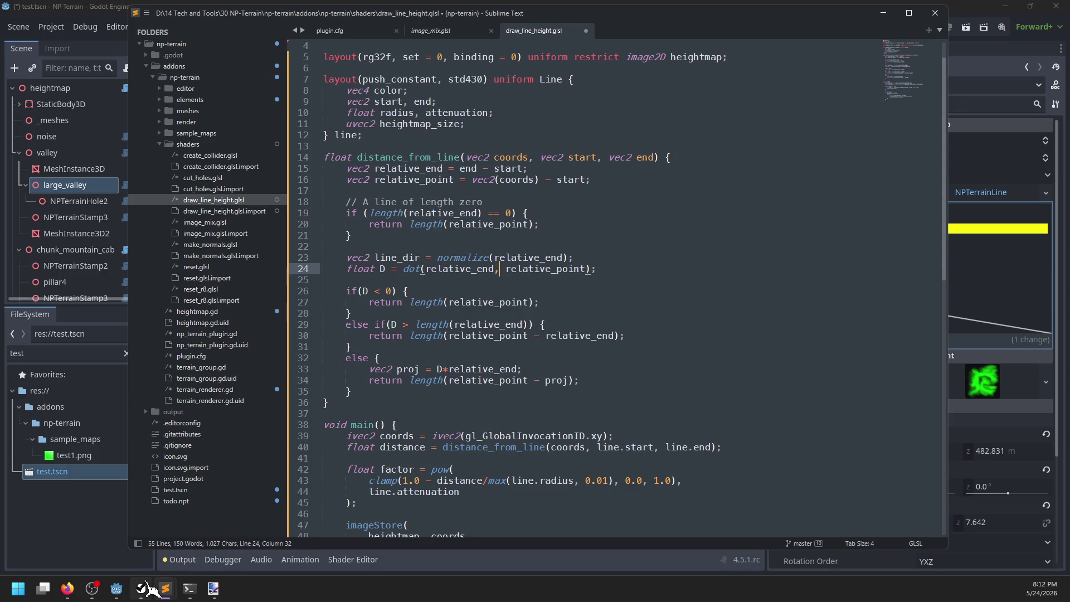
Bring up the capsule sketch in Paint.NET and try strokes beneath it, undoing each
mouse_move(143, 590)
left_click(214, 588)
left_click_drag(294, 422, 549, 406)
key("ctrl+z")
left_click_drag(347, 422, 447, 426)
key("ctrl+z")
mouse_move(361, 428)
left_mouse_down()
mouse_move(411, 428)
mouse_move(358, 428)
left_mouse_up()
key("ctrl+z")
key("ctrl+z")
key("ctrl+z")
Draw a long horizontal arrow under the capsule with a tick at its left end
mouse_move(327, 425)
left_mouse_down()
mouse_move(618, 425)
mouse_move(595, 419)
left_mouse_up()
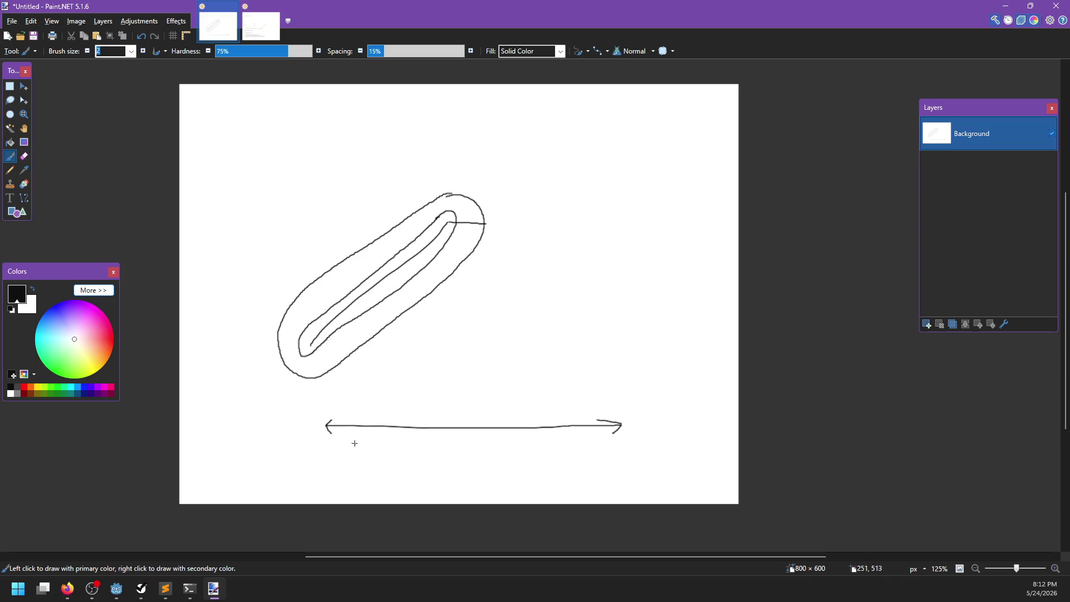
mouse_move(420, 435)
left_mouse_down()
mouse_move(417, 448)
mouse_move(384, 454)
mouse_move(426, 459)
left_mouse_up()
left_click_drag(666, 324, 666, 330)
key("ctrl+z")
key("ctrl+z")
key("ctrl+z")
key("ctrl+z")
key("ctrl+z")
key("ctrl+z")
left_click_drag(323, 407, 323, 455)
Tick the arrow's right end and label it (a,b)
left_click(469, 424)
mouse_move(485, 432)
left_mouse_down()
mouse_move(399, 461)
mouse_move(532, 395)
left_mouse_up()
left_click(436, 404)
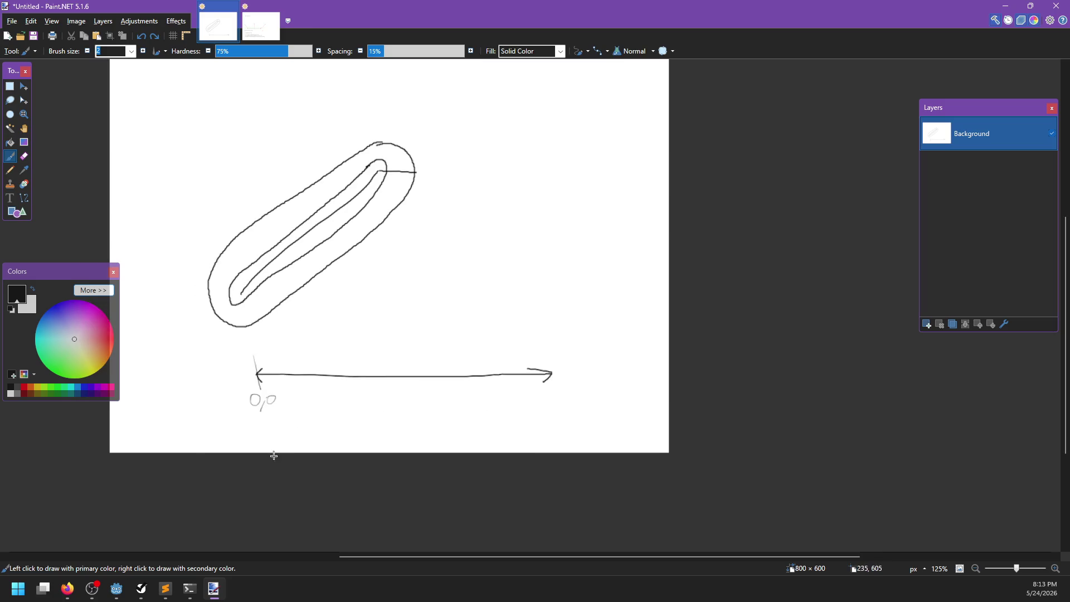
left_click_drag(551, 355, 557, 394)
left_click_drag(540, 392, 544, 425)
left_click_drag(580, 392, 580, 430)
Mark a second point beside the capsule and label it b = (c,d)
left_click_drag(575, 364, 569, 397)
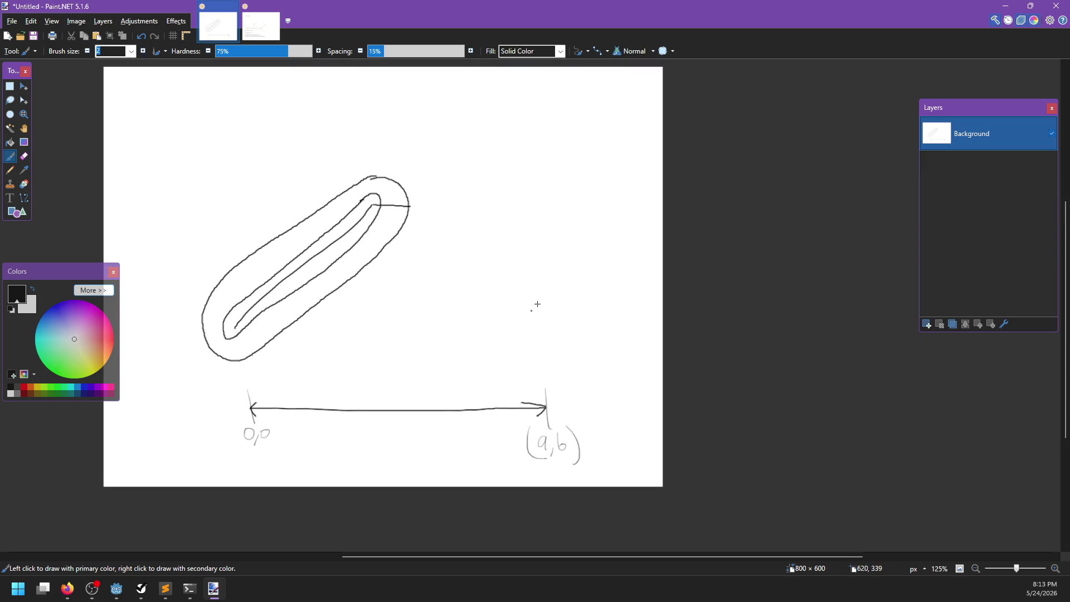
mouse_move(576, 280)
left_mouse_down()
mouse_move(567, 261)
mouse_move(601, 258)
left_mouse_up()
left_click_drag(609, 230, 612, 266)
left_click_drag(369, 380, 413, 355)
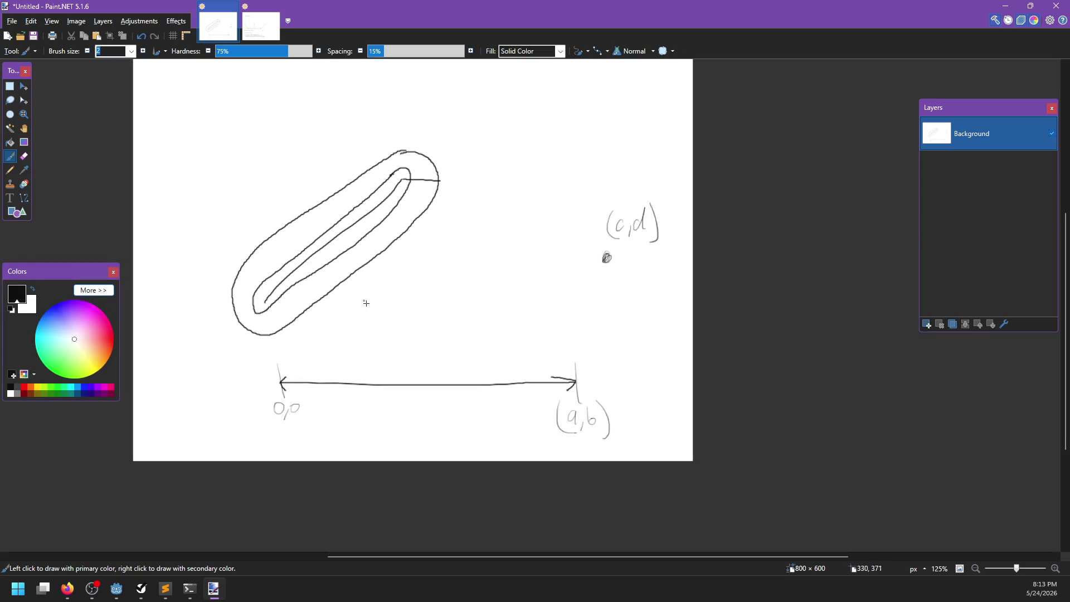
mouse_move(564, 212)
left_mouse_down()
mouse_move(565, 228)
mouse_move(590, 217)
left_mouse_up()
left_click_drag(630, 380, 612, 368)
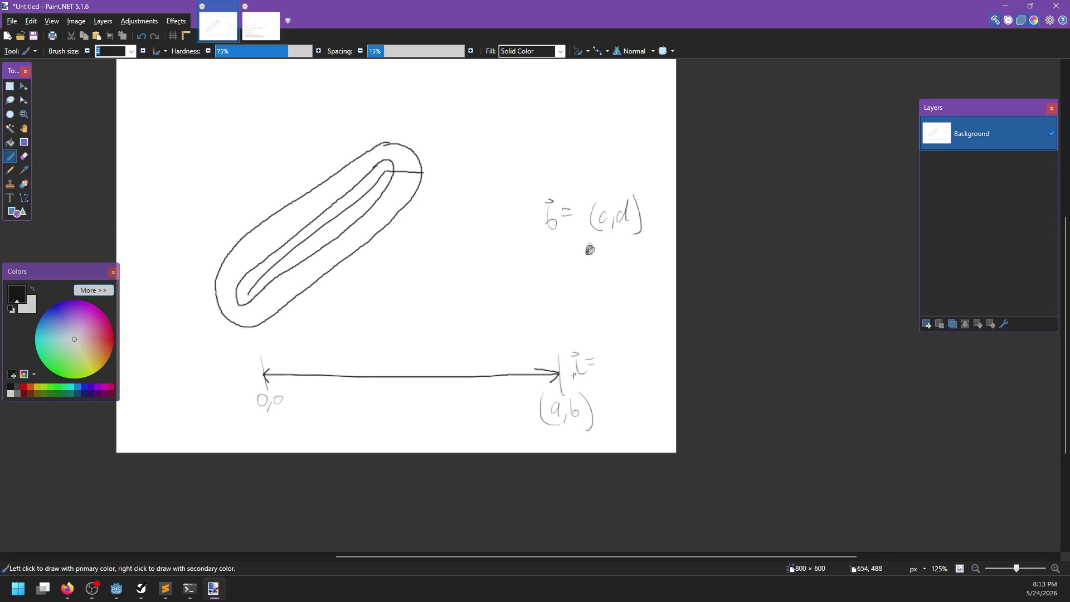
key("ctrl+z")
key("ctrl+z")
key("ctrl+z")
Handwrite the dot-product expansion '= ac + bd' at the top of the sketch
left_click_drag(512, 402, 514, 428)
scroll(513, 284, "up", 3)
scroll(513, 285, "left", 2)
left_click_drag(326, 156, 325, 184)
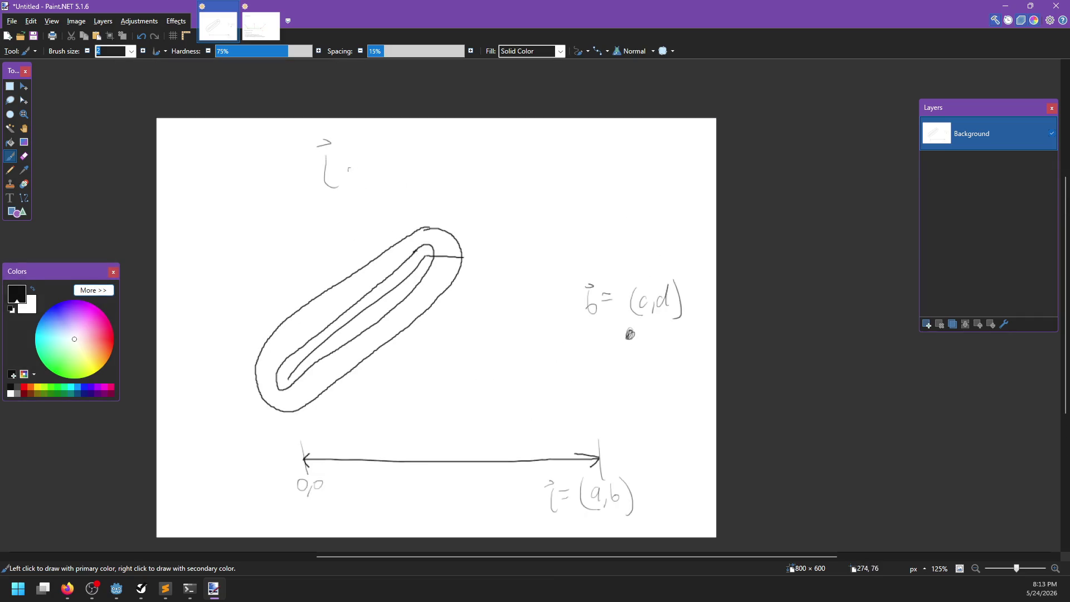
left_click_drag(360, 152, 360, 174)
left_click_drag(427, 170, 456, 181)
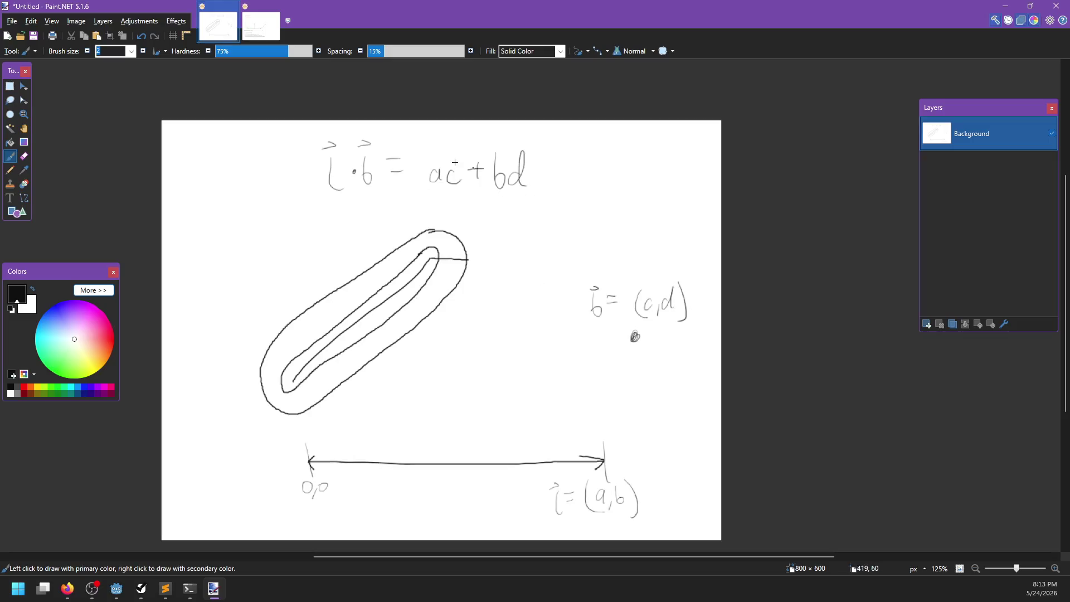
Try a curved stroke from the arrow's start, undo it, then bring up the compute shaders docs
scroll(462, 375, "down", 3)
left_click_drag(305, 362, 338, 381)
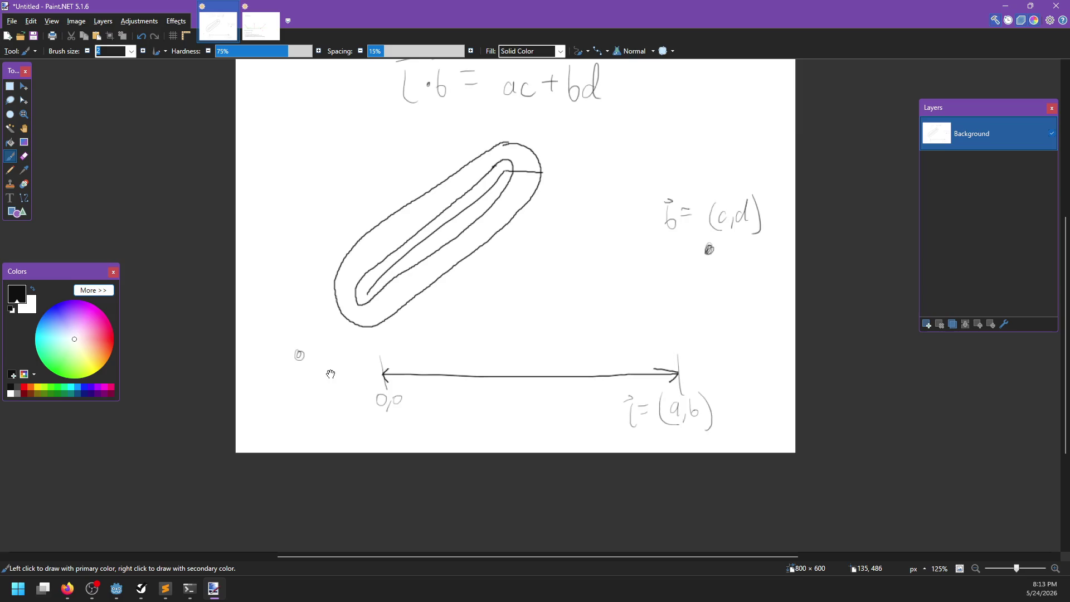
mouse_move(554, 214)
left_mouse_down()
mouse_move(465, 259)
mouse_move(496, 292)
mouse_move(483, 301)
left_mouse_up()
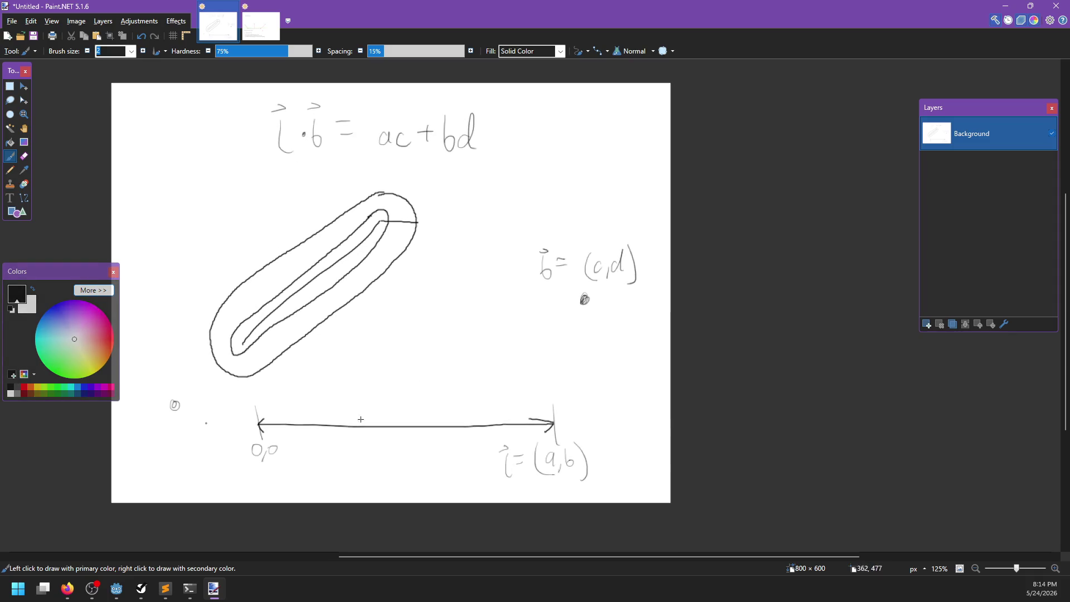
left_click_drag(279, 380, 550, 359)
key("ctrl+z")
mouse_move(254, 397)
left_mouse_down()
mouse_move(410, 357)
mouse_move(538, 351)
mouse_move(549, 373)
left_mouse_up()
key("ctrl+z")
mouse_move(67, 589)
left_click(201, 527)
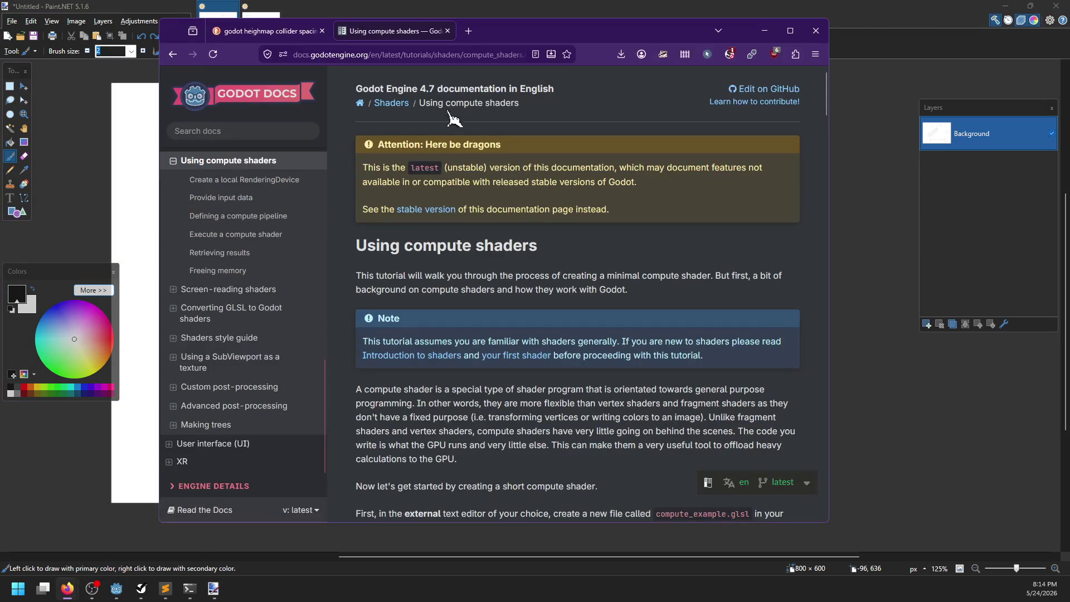
Search 'distance from line segment' and read the Wikipedia point-to-line distance article
left_click(431, 56)
type("distance from line")
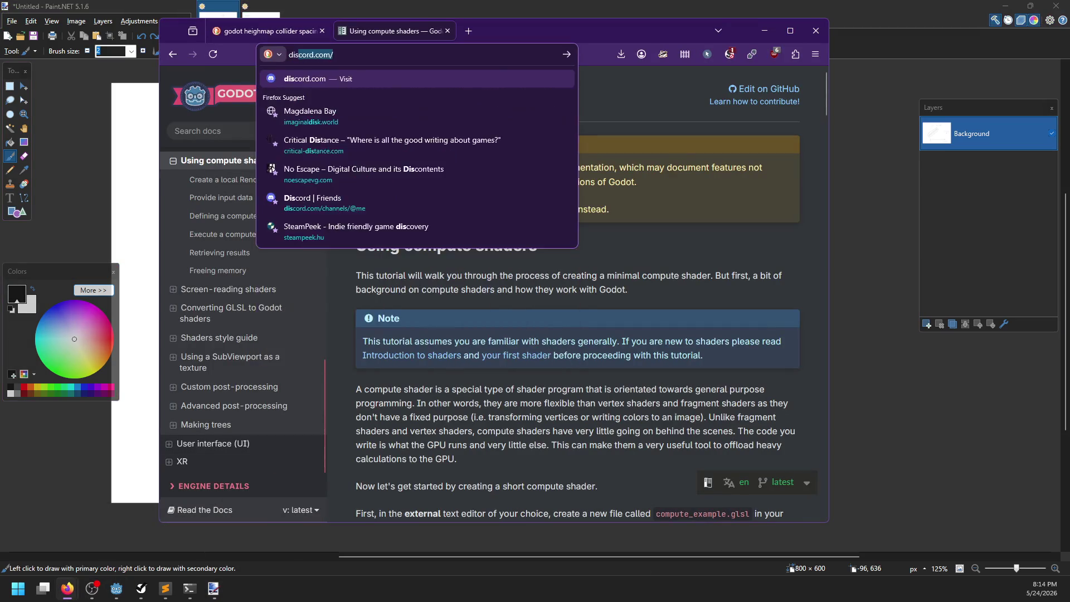
type(" segment")
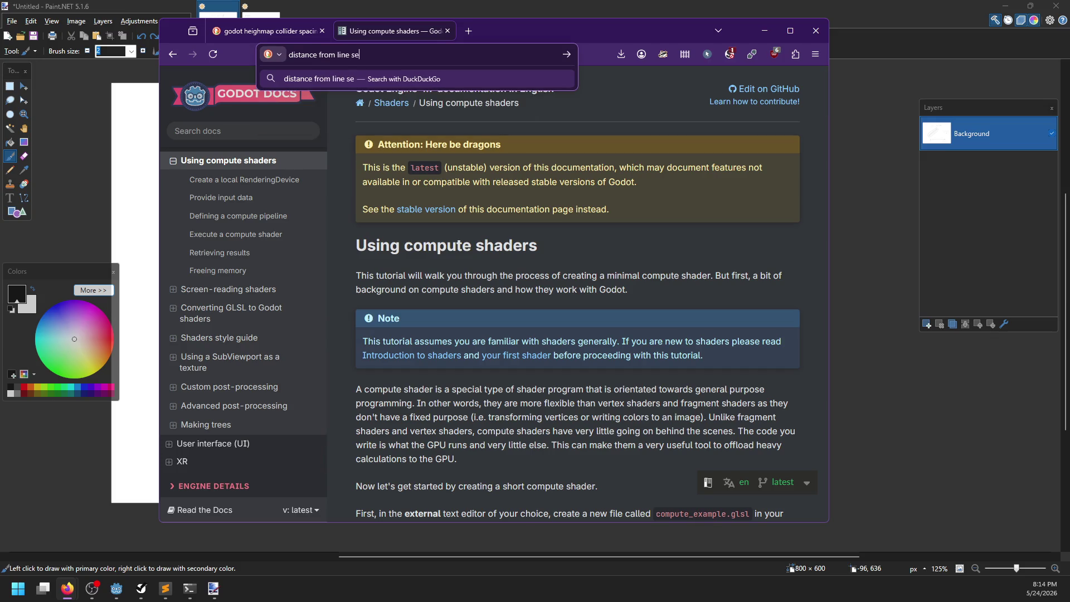
key("Return")
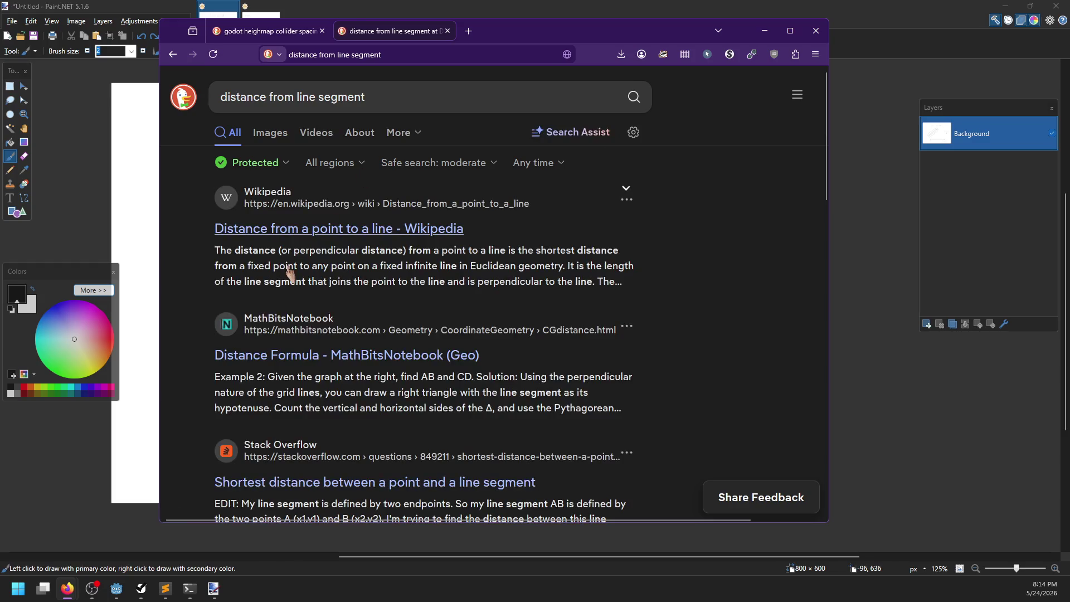
left_click(281, 233)
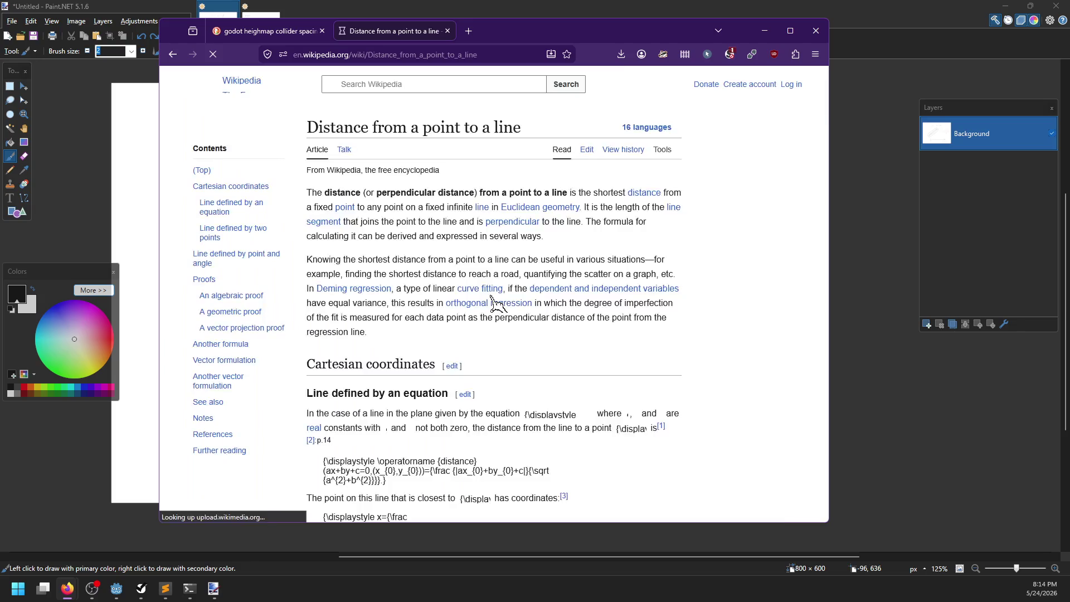
scroll(490, 304, "down", 10)
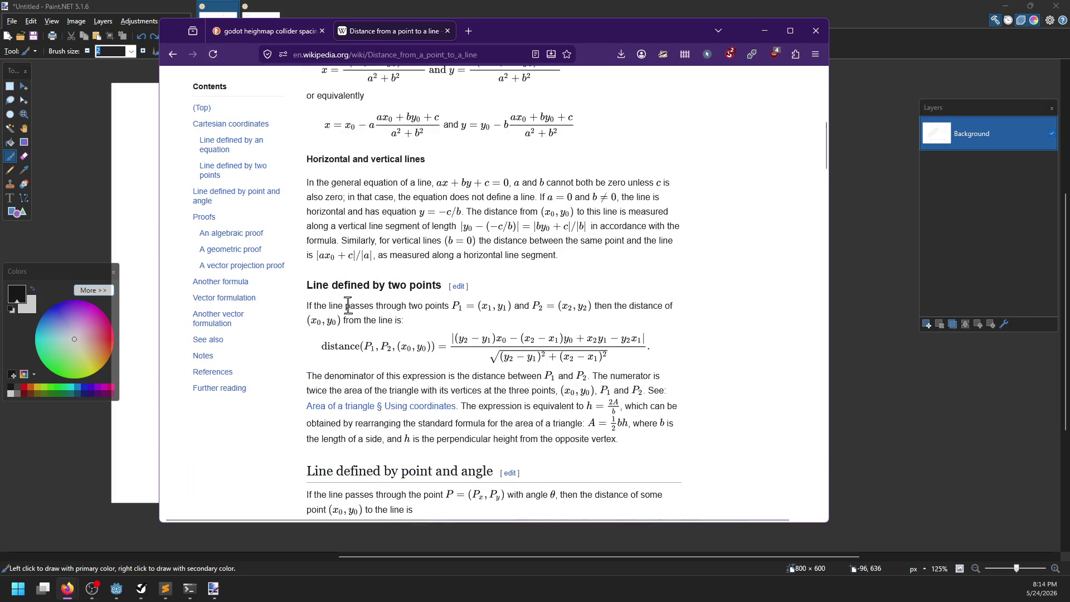
scroll(681, 340, "down", 4)
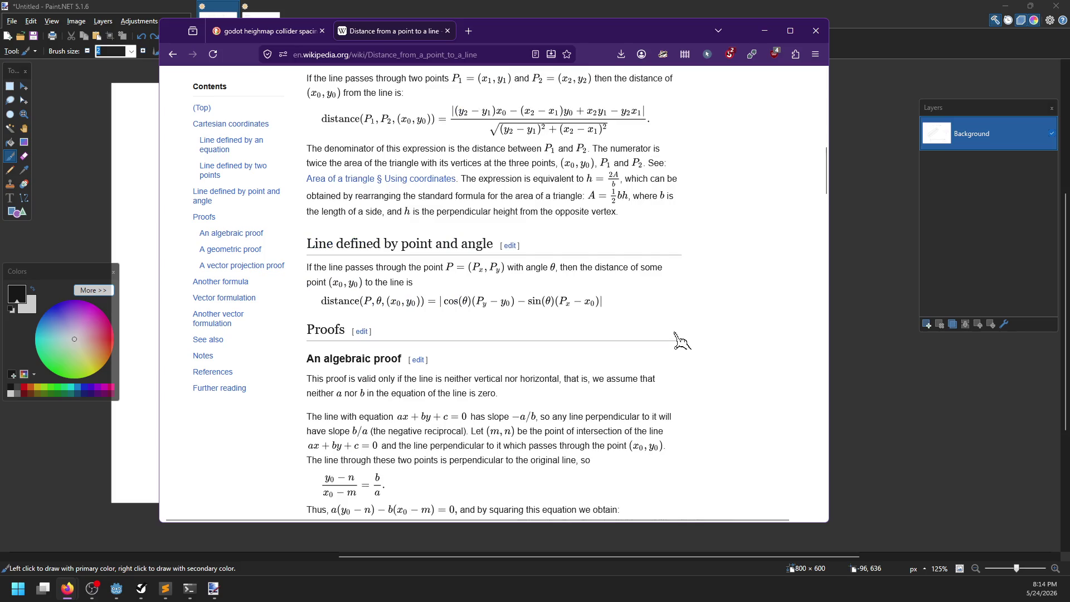
scroll(681, 340, "down", 12)
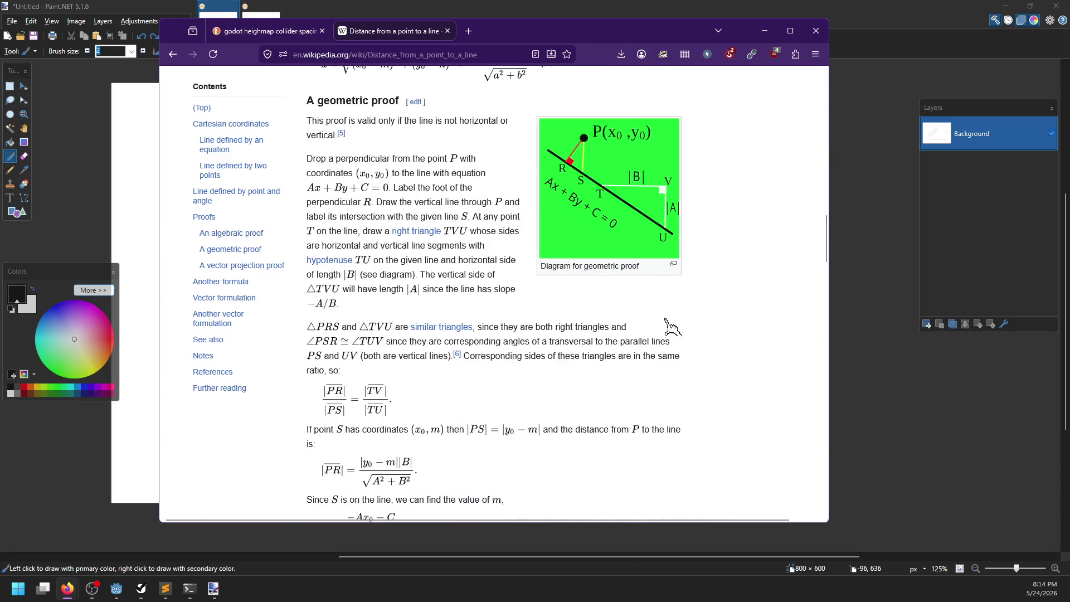
scroll(677, 335, "down", 14)
scroll(673, 255, "down", 12)
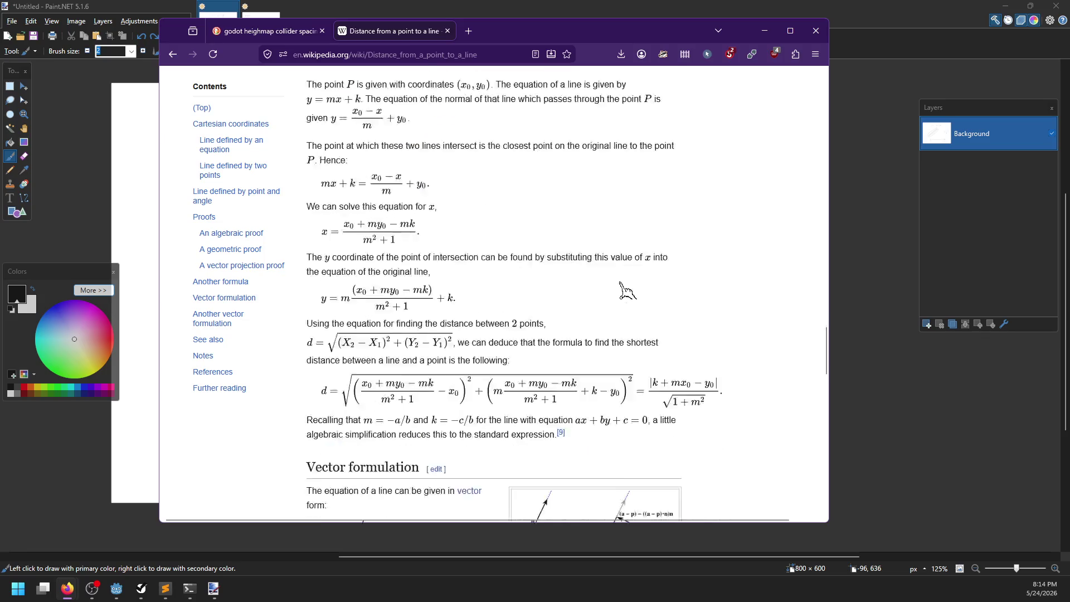
scroll(635, 287, "down", 12)
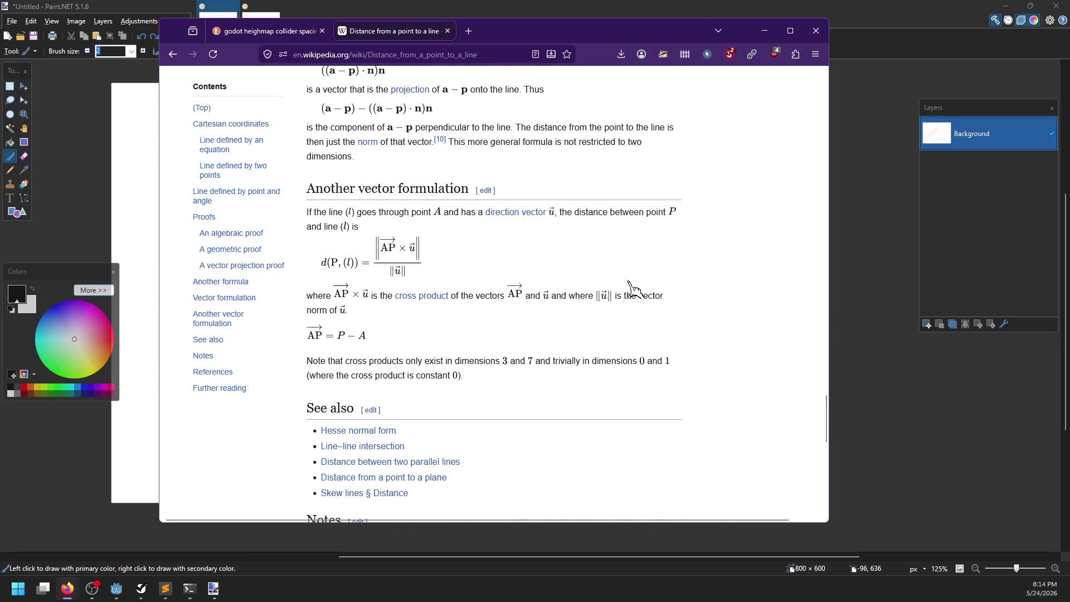
scroll(633, 281, "up", 6)
Find each 'segment' occurrence in the article, then return to the search results
key("ctrl+f")
type("segment")
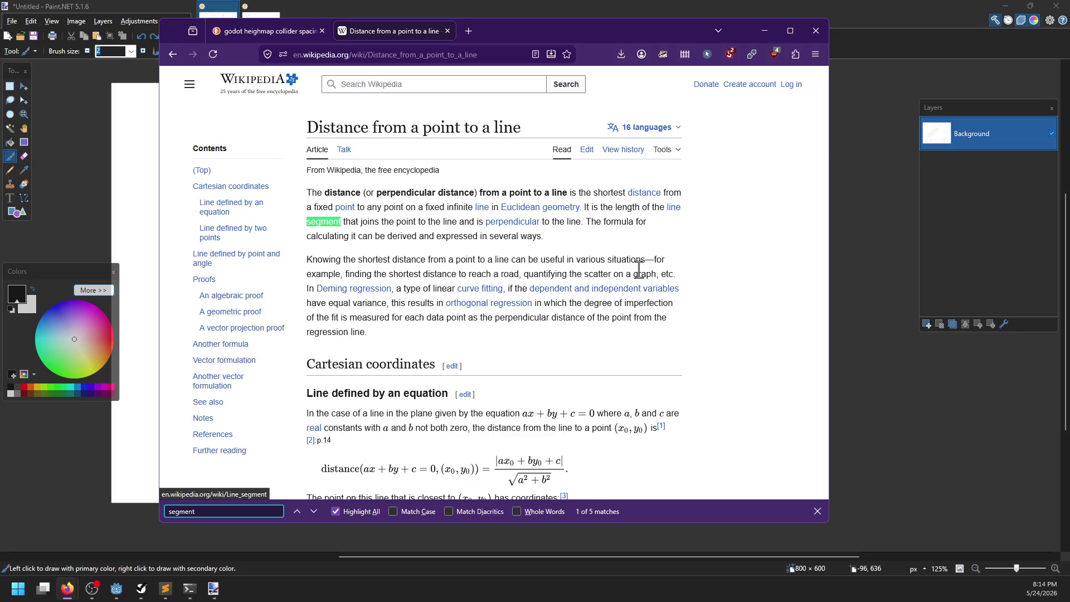
key("Return")
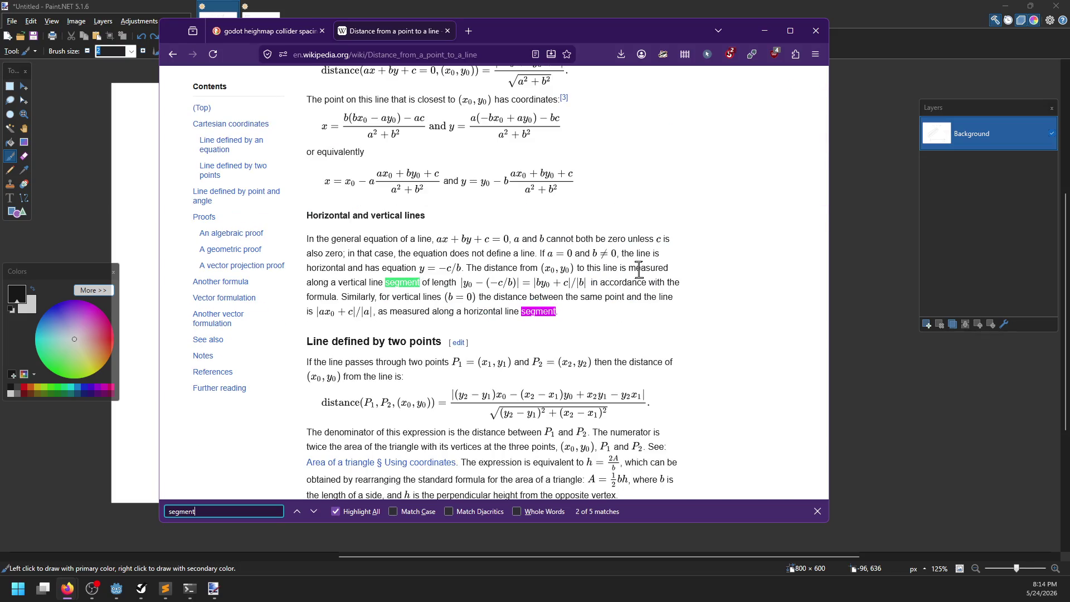
key("Return")
key("Return")
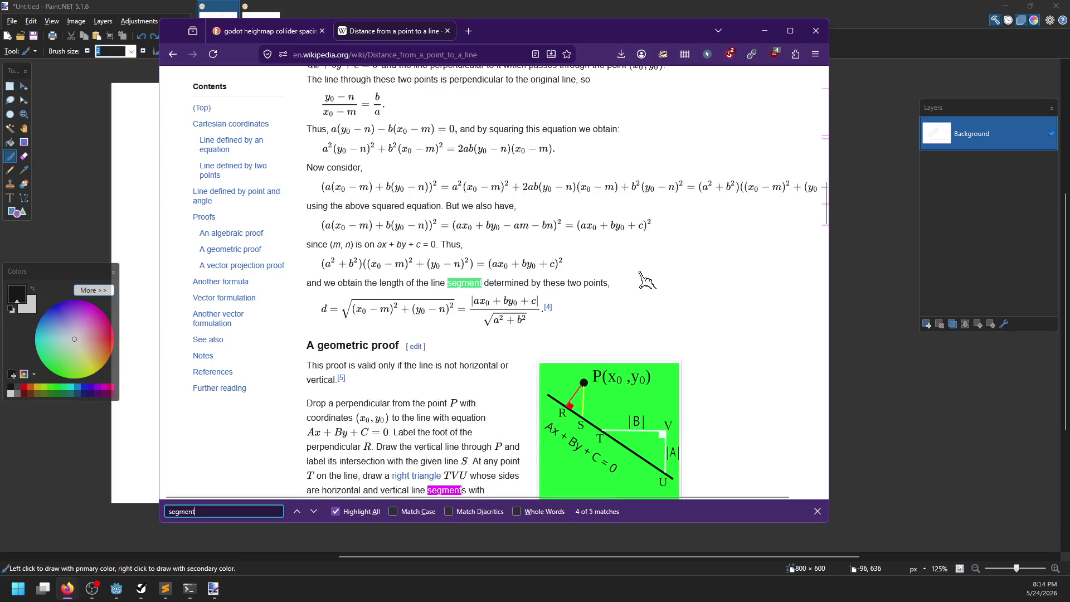
key("Return")
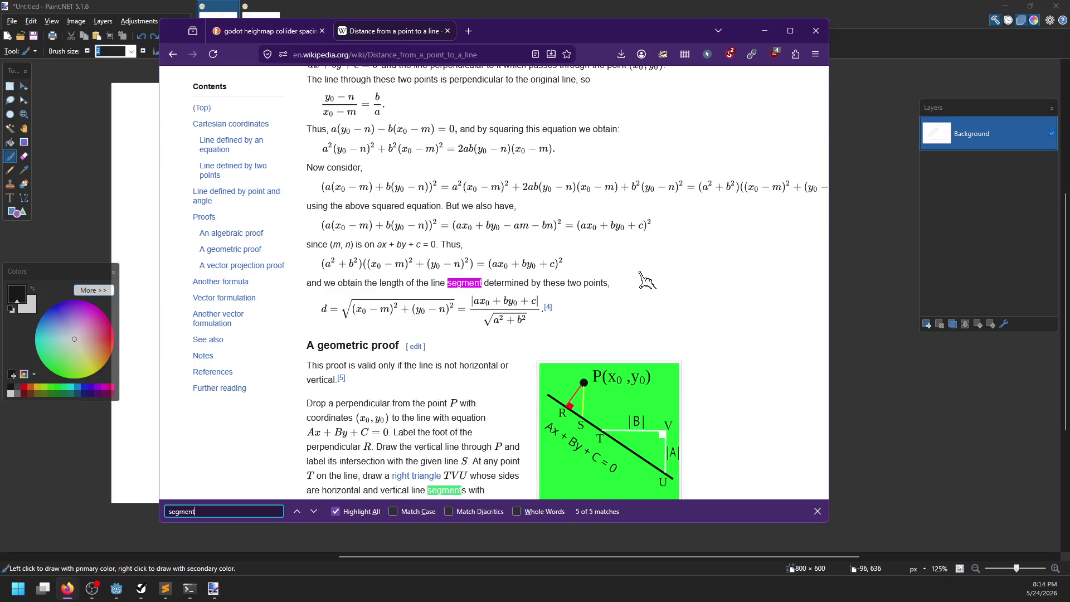
key("Return")
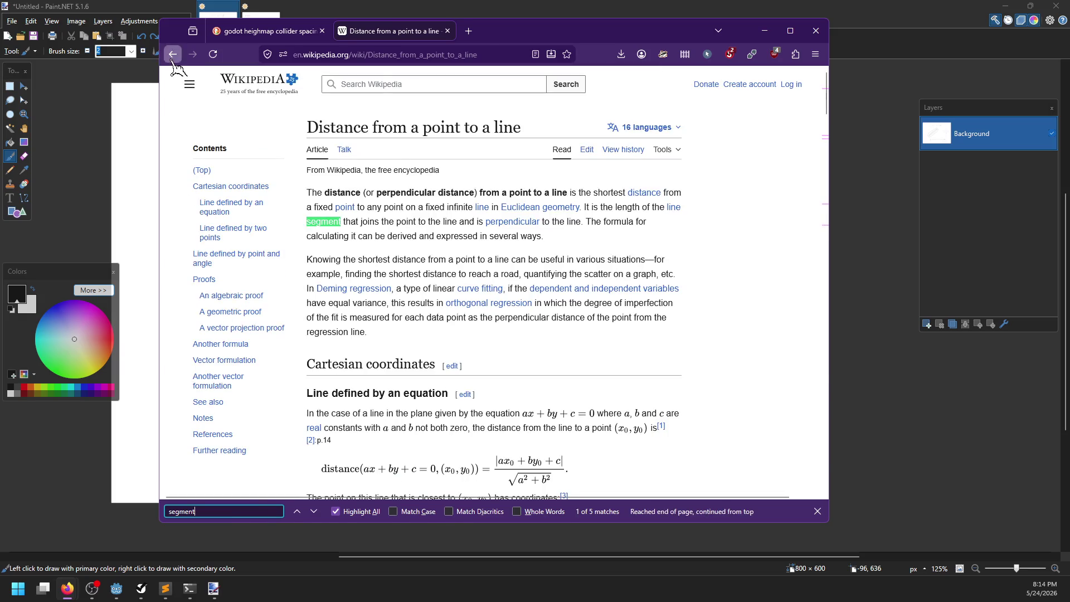
left_click(173, 54)
scroll(347, 343, "down", 2)
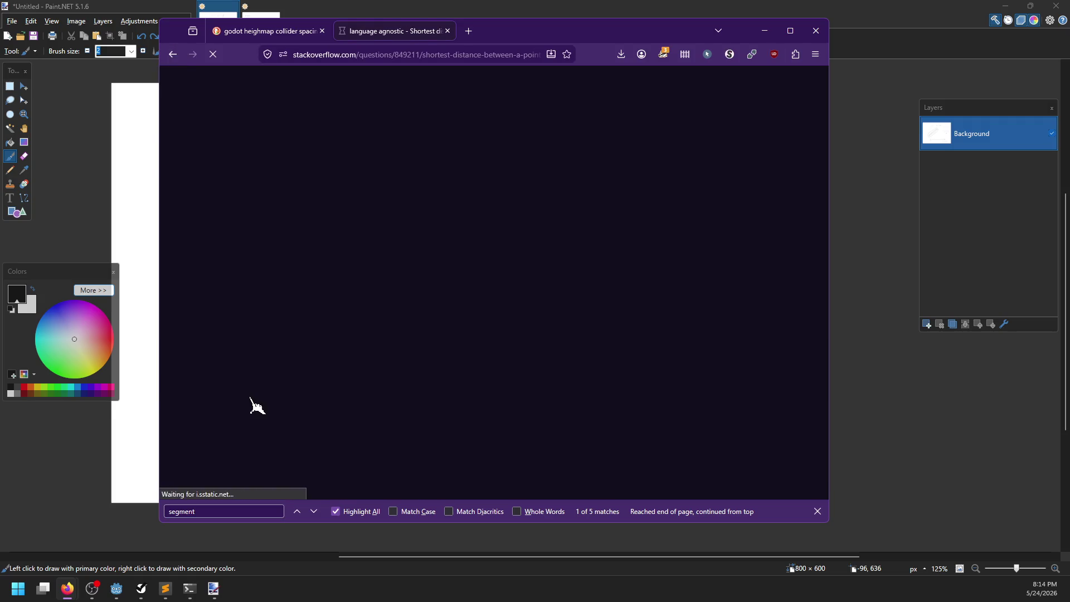
Read the accepted answer's clamped-projection minimum_distance code, comparing it against the shader
scroll(277, 318, "down", 8)
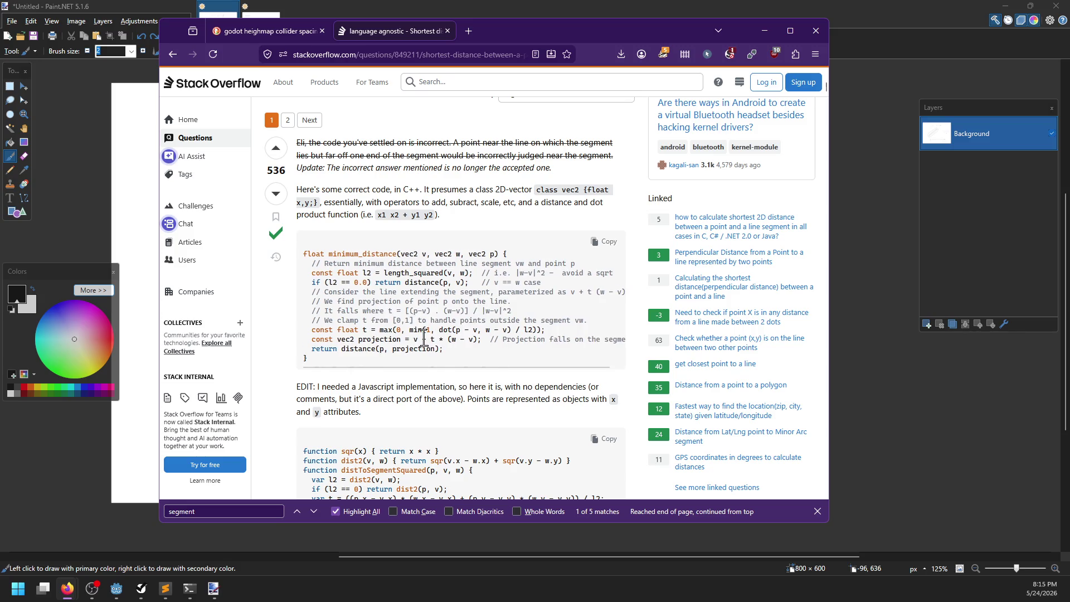
scroll(424, 338, "right", 1)
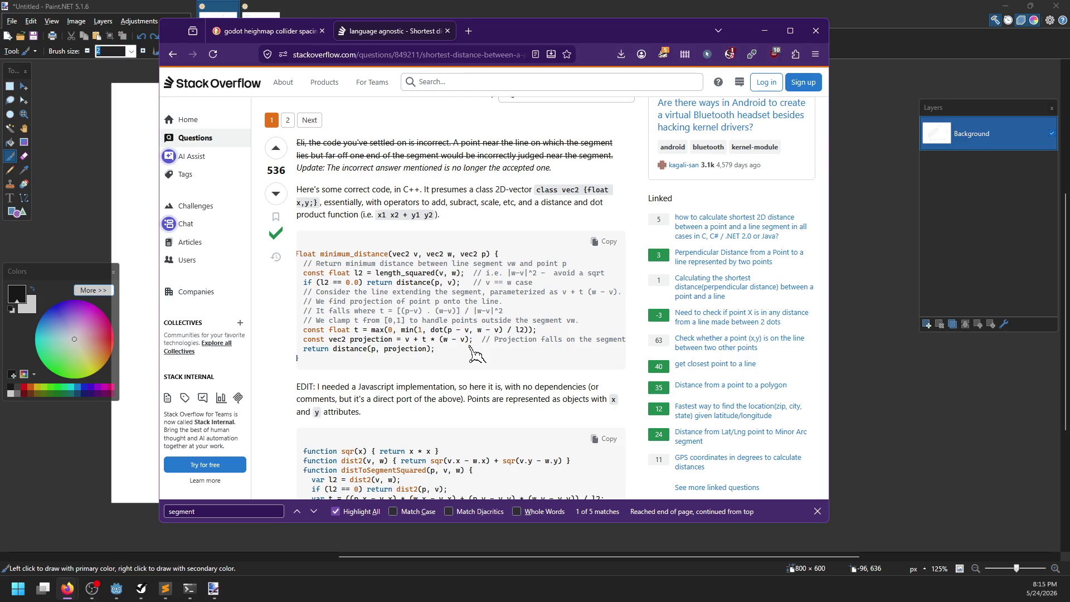
key("super+Down")
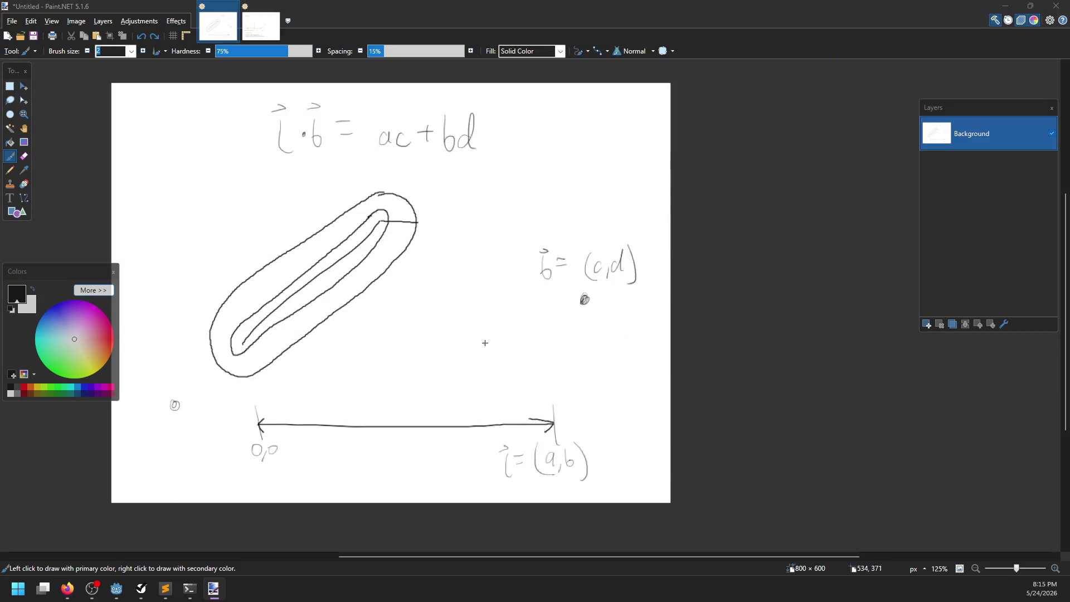
key("alt+Tab")
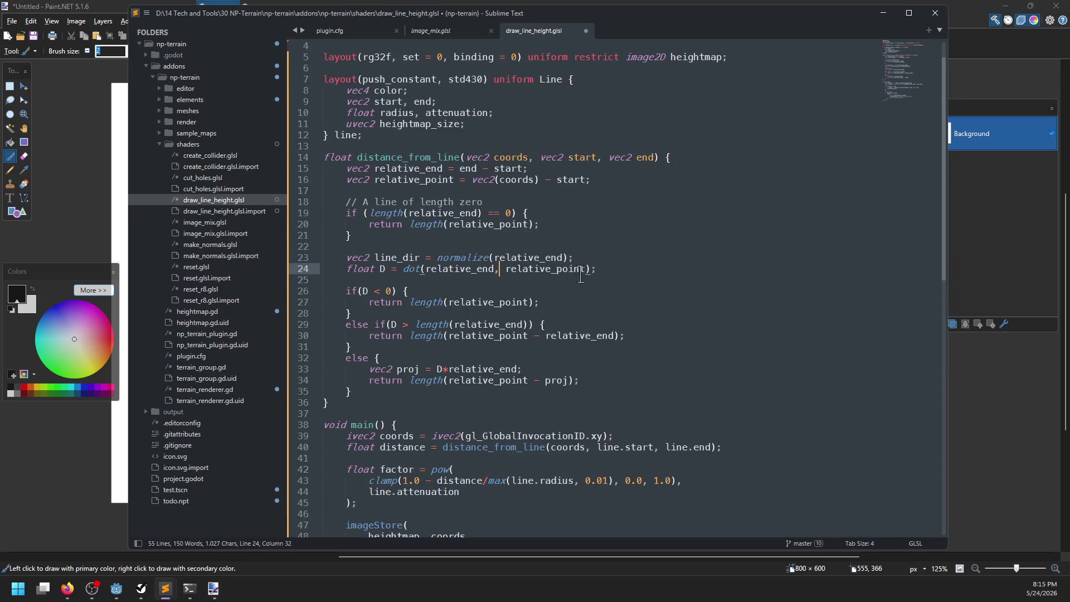
key("super+Down")
key("alt+Tab")
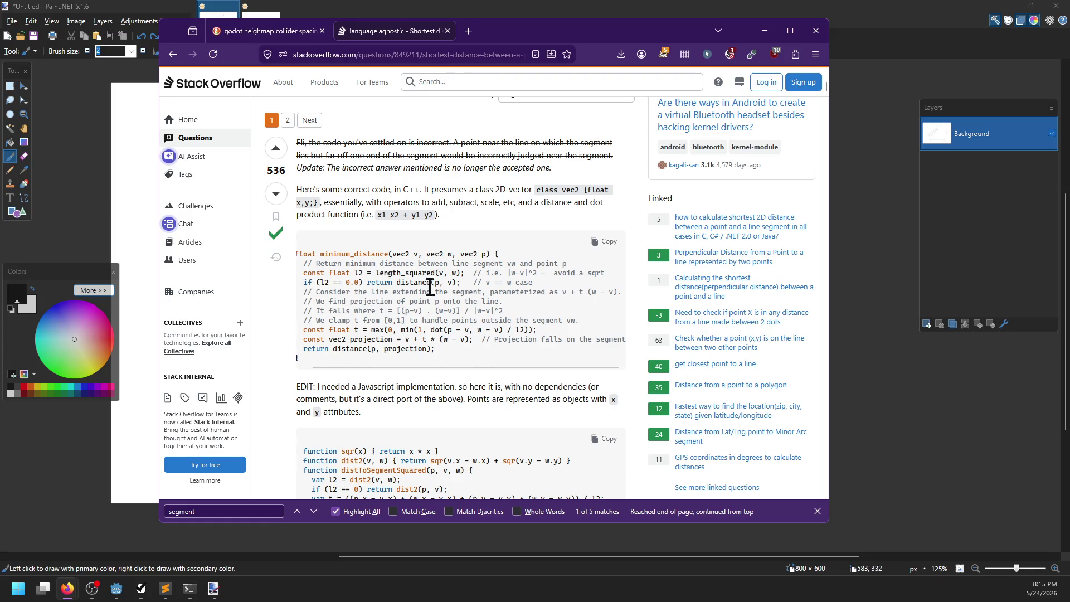
Copy the Stack Overflow page address and put the caret above distance_from_line in the shader
key("alt+Tab")
key("alt+Tab")
scroll(389, 256, "up", 3)
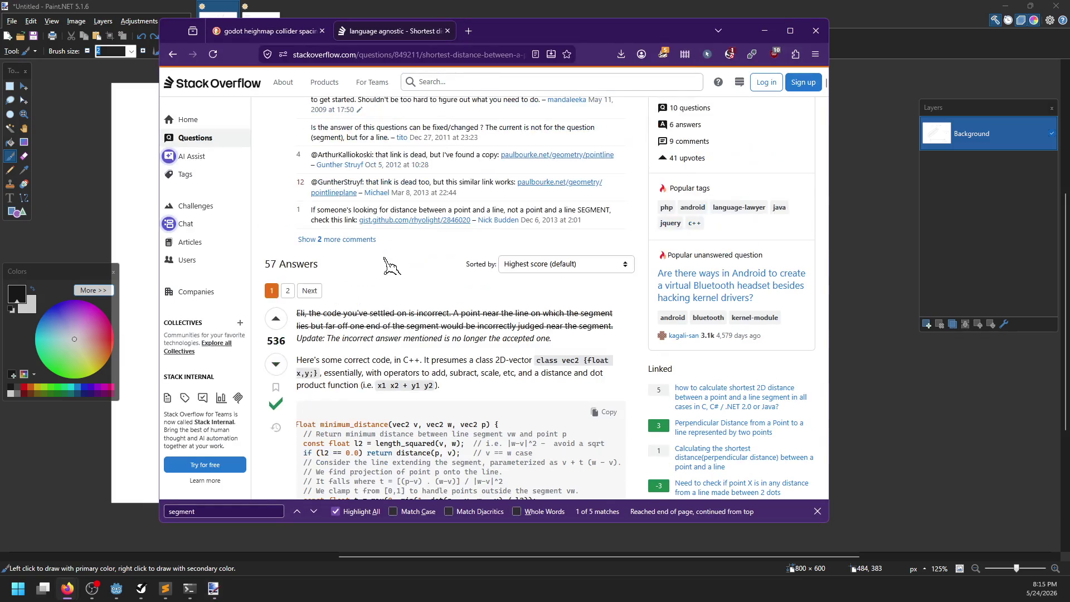
key("ctrl+l")
key("alt+Tab")
key("Tab")
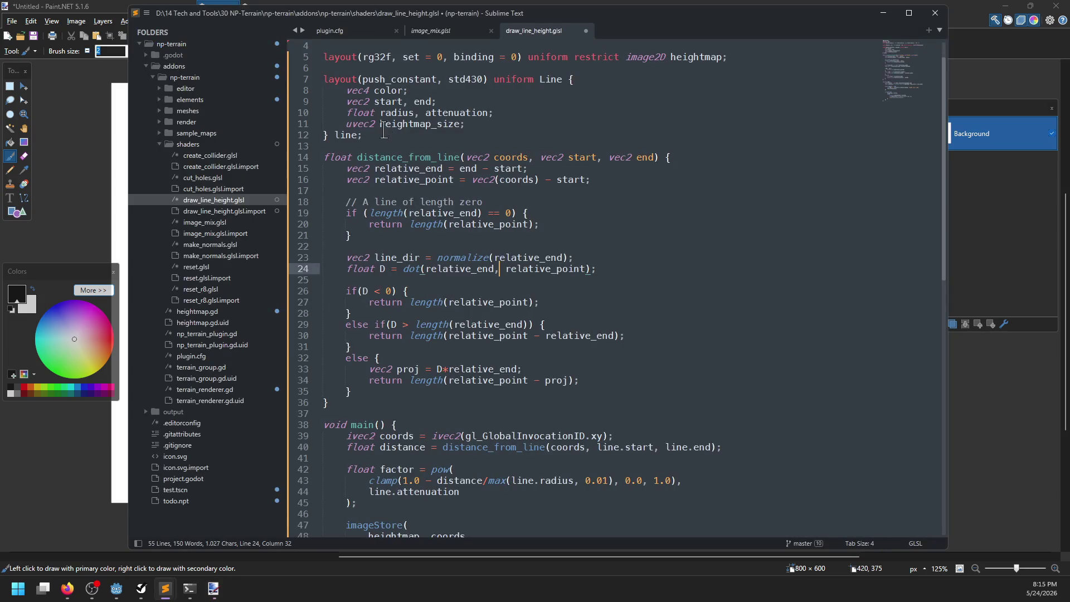
left_click(392, 147)
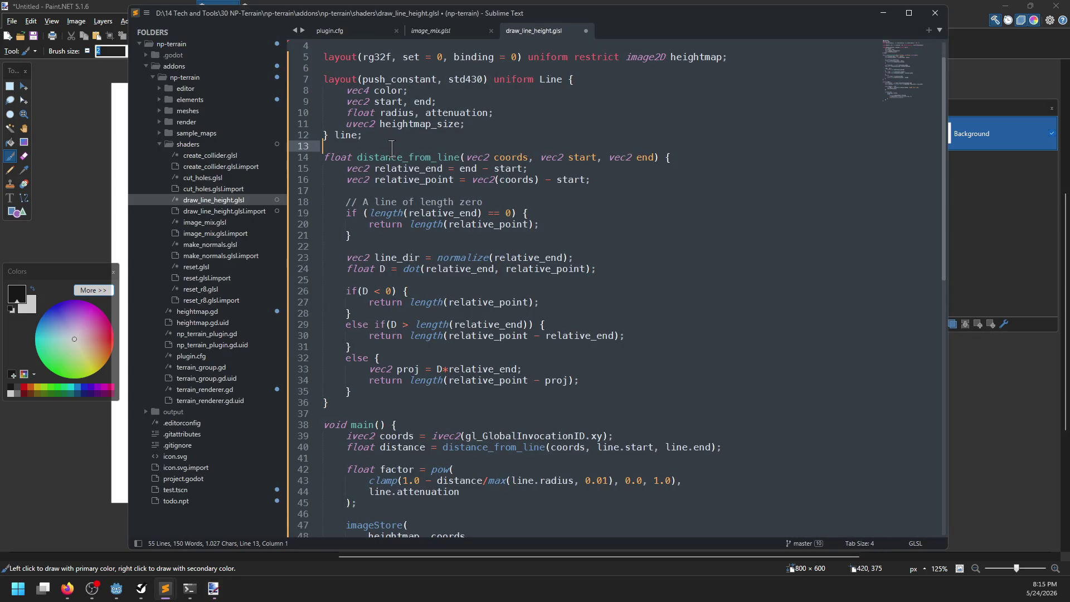
Add a '// Stolen from' comment with the pasted Stack Overflow link above distance_from_line
key("Return")
key("Return")
key("Up")
type("/ S")
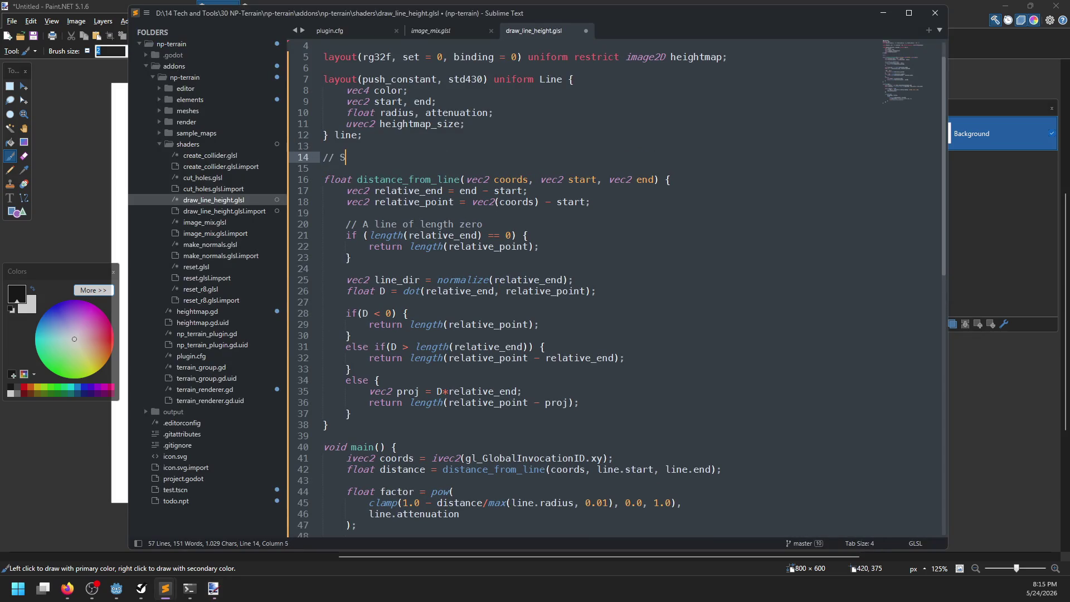
type("tolen from")
type("https://stackoverflow.com/questions/849211/shortest-distance-between-a-point-and-a-line-segment")
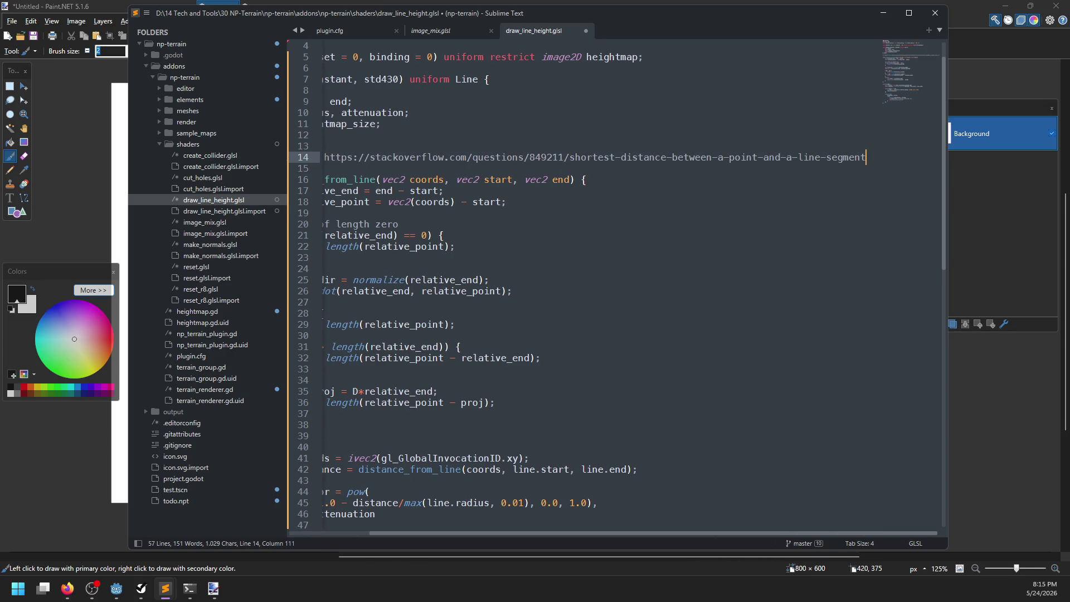
Add a float D = clamp(...) line wrapping the dot product expression cut from below
left_click(635, 203)
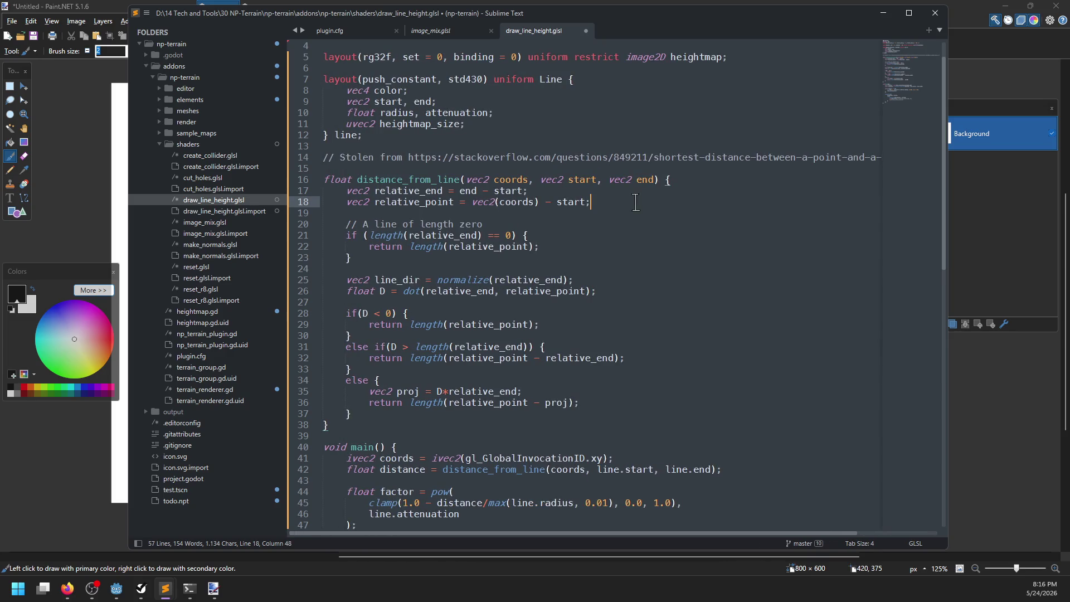
key("alt+Tab")
key("alt+Tab")
key("Return")
key("Return")
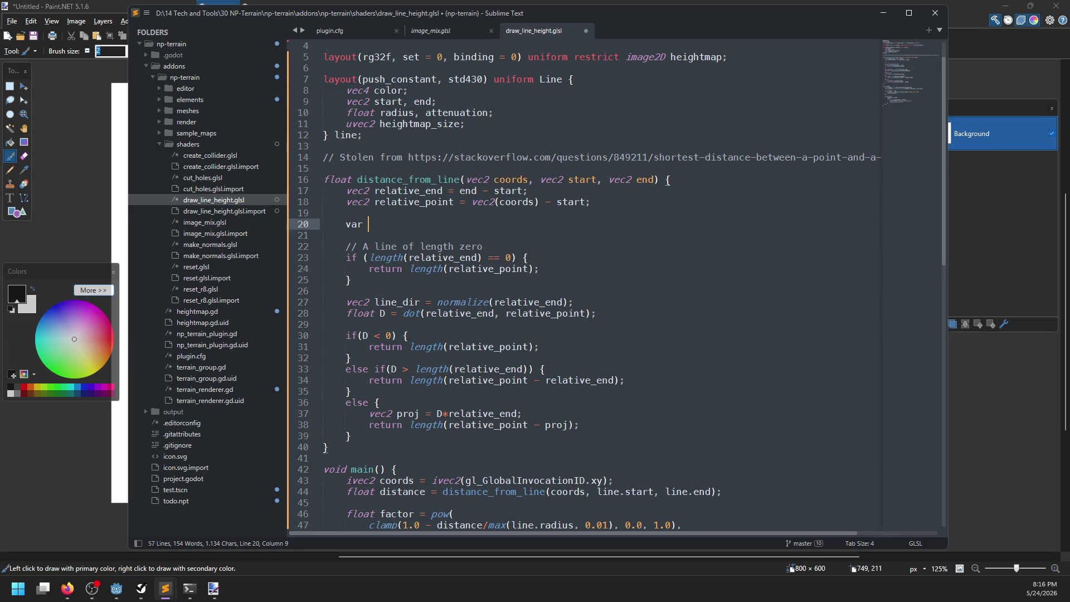
type("oat d")
type("ot")
key("BackSpace")
key("BackSpace")
key("BackSpace")
left_click_drag(402, 313, 594, 313)
key("ctrl+x")
left_click(470, 224)
type("cl")
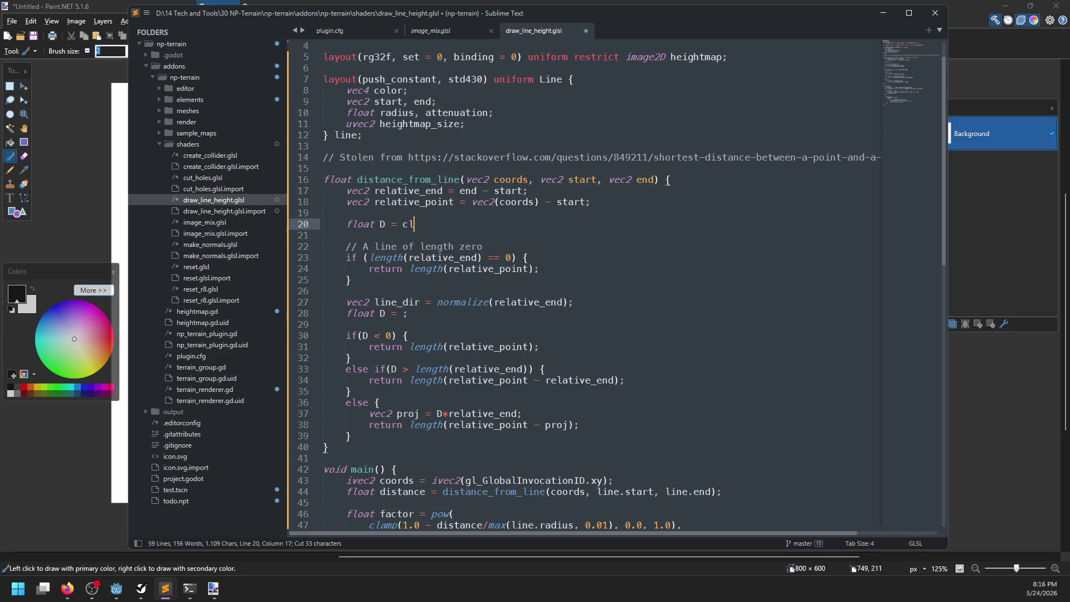
type("amp(0, 1,")
key("ctrl+v")
type(");")
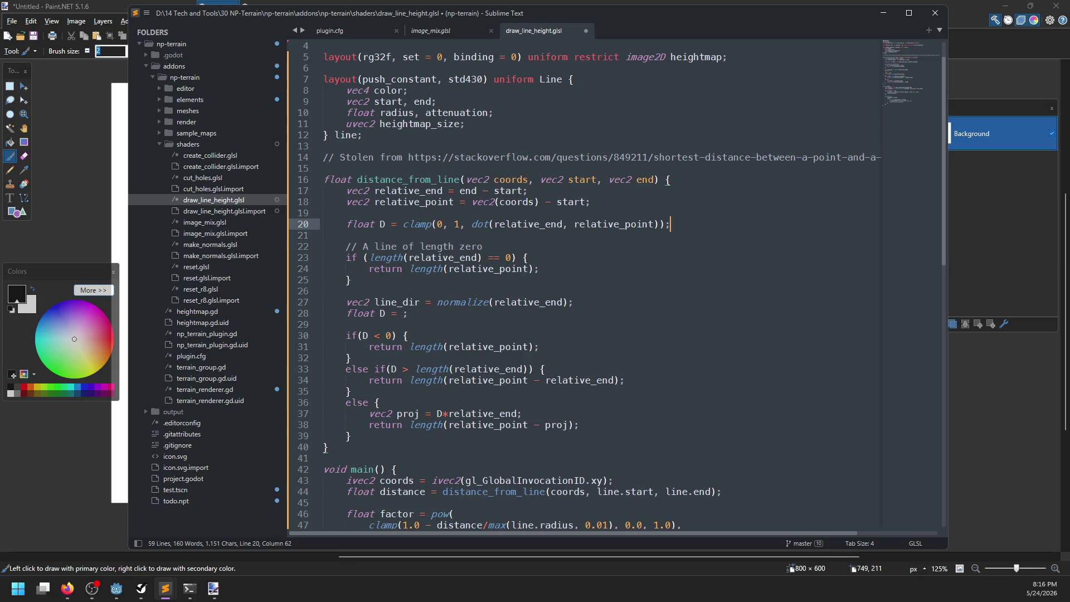
Replace the old if/else branching block with the proj and return lines
left_click_drag(491, 315, 594, 301)
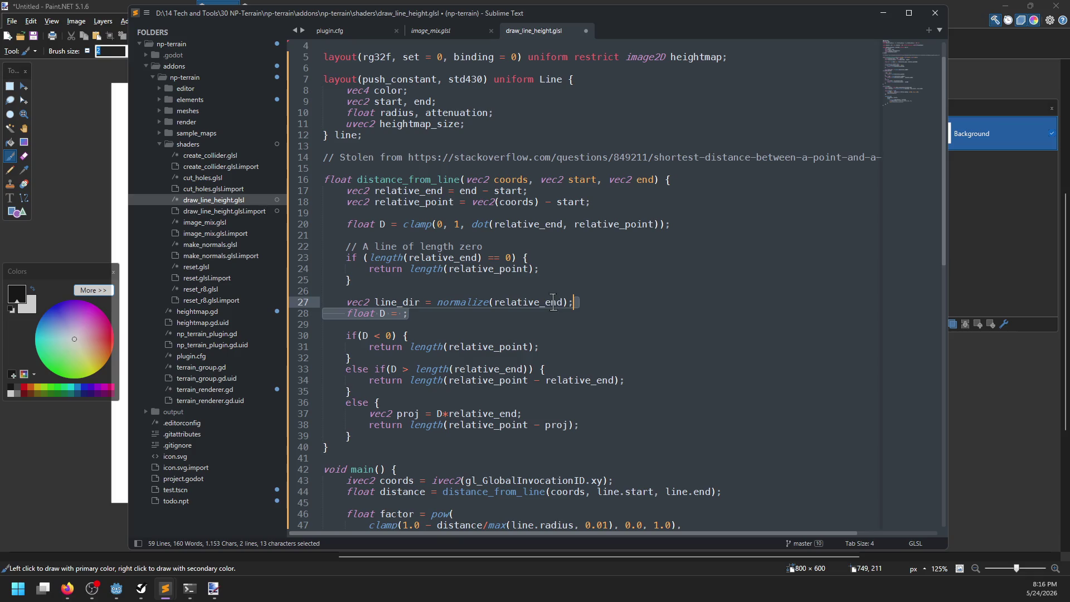
left_click_drag(368, 413, 613, 425)
key("ctrl+x")
mouse_move(375, 423)
left_mouse_down()
mouse_move(341, 313)
mouse_move(344, 258)
left_mouse_up()
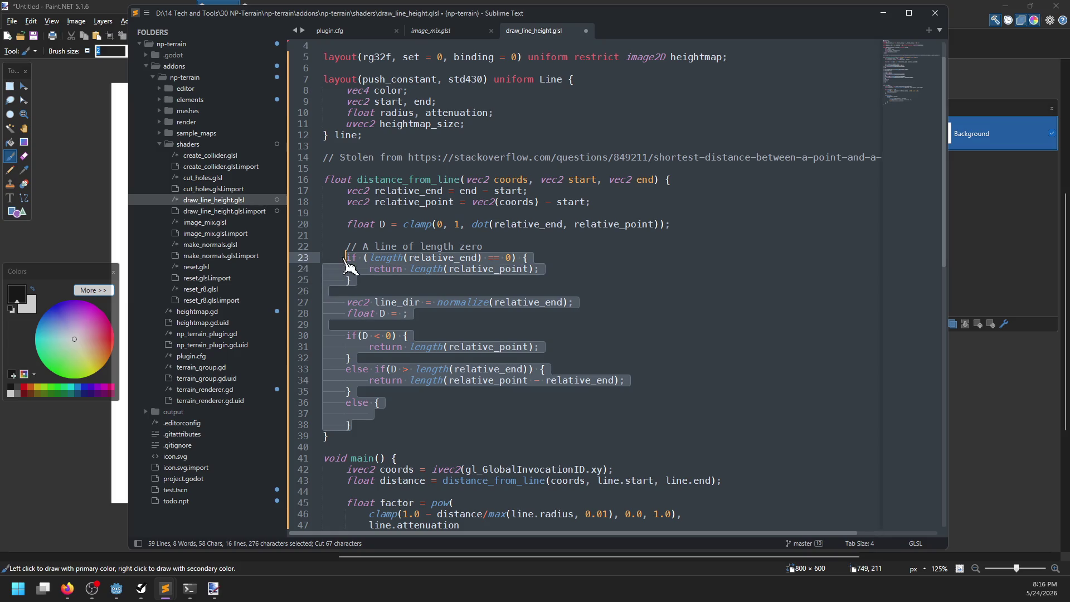
left_click(345, 257)
left_click_drag(360, 431, 346, 246)
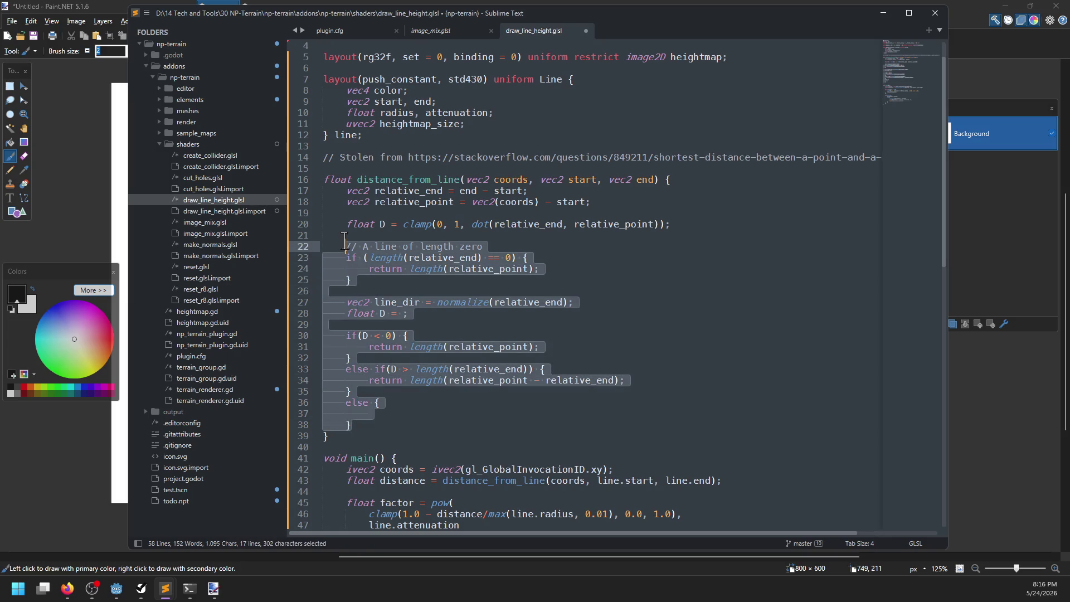
key("ctrl+v")
left_click(371, 258)
key("BackSpace")
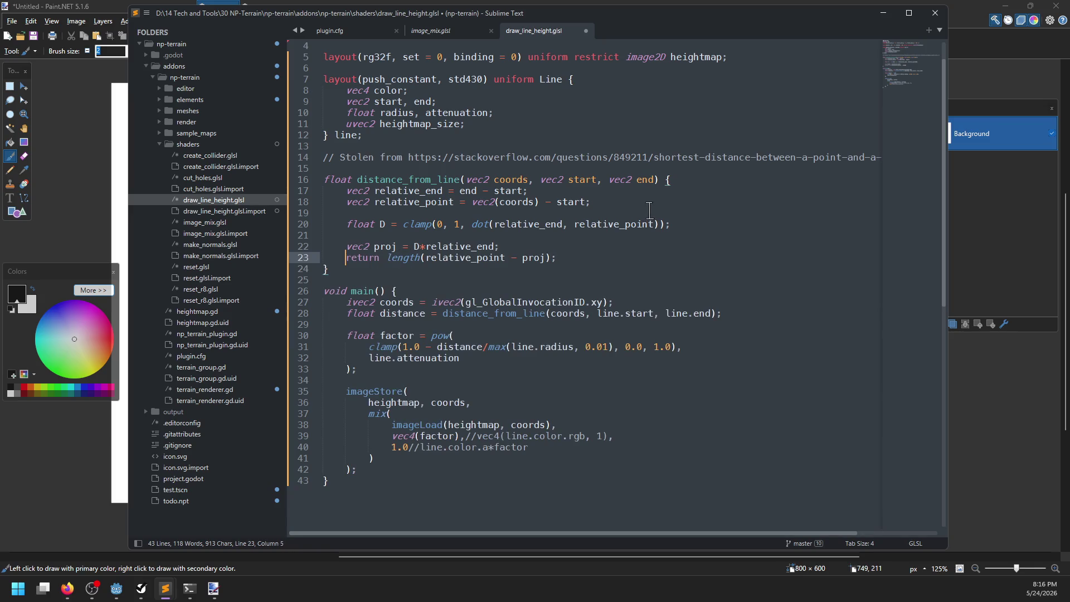
Restore the old code and move the zero-length check block above the clamp line
left_click(649, 210)
key("ctrl+z")
key("ctrl+z")
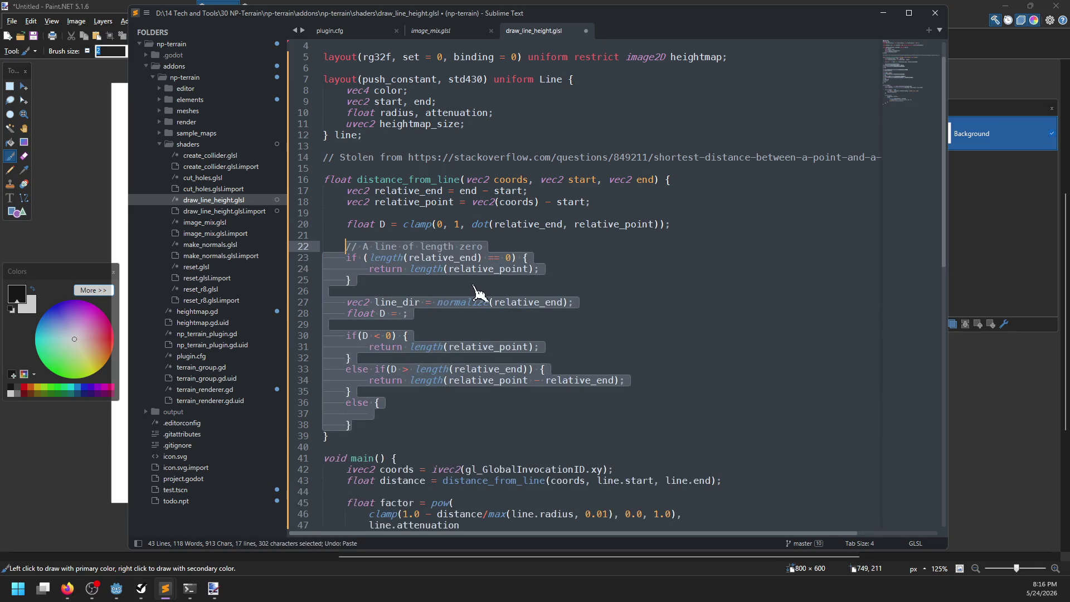
left_click(480, 291)
left_click_drag(396, 279, 400, 246)
key("ctrl+l")
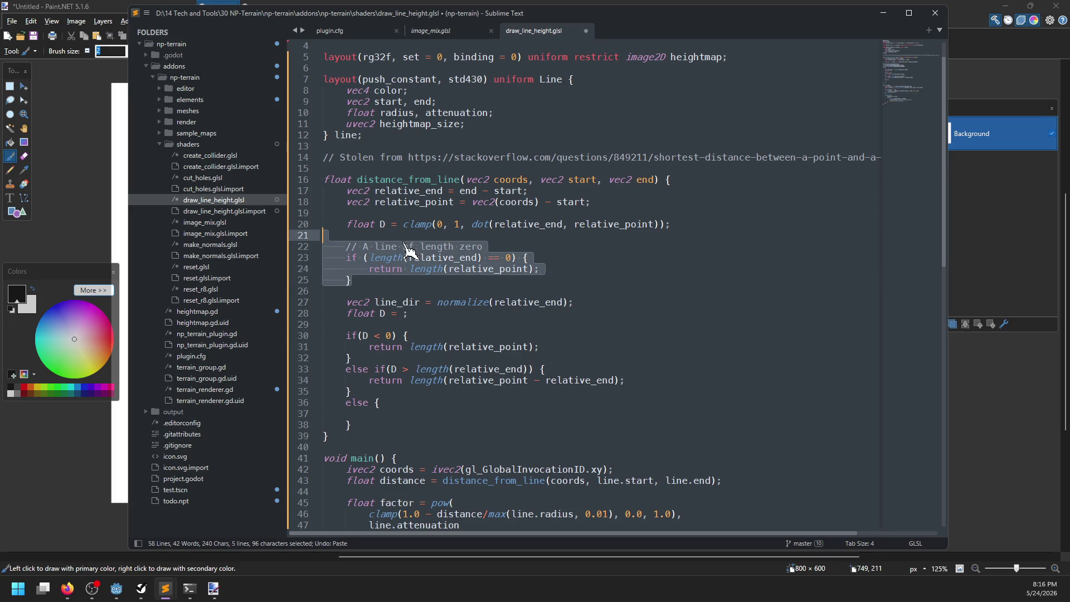
key("ctrl+x")
left_click(613, 205)
key("ctrl+v")
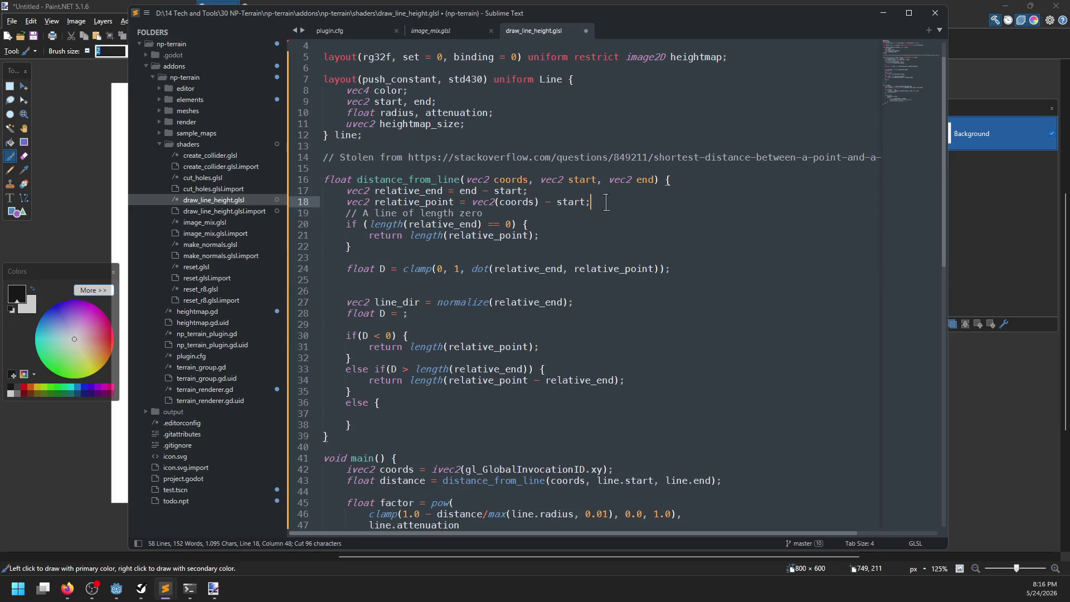
key("Return")
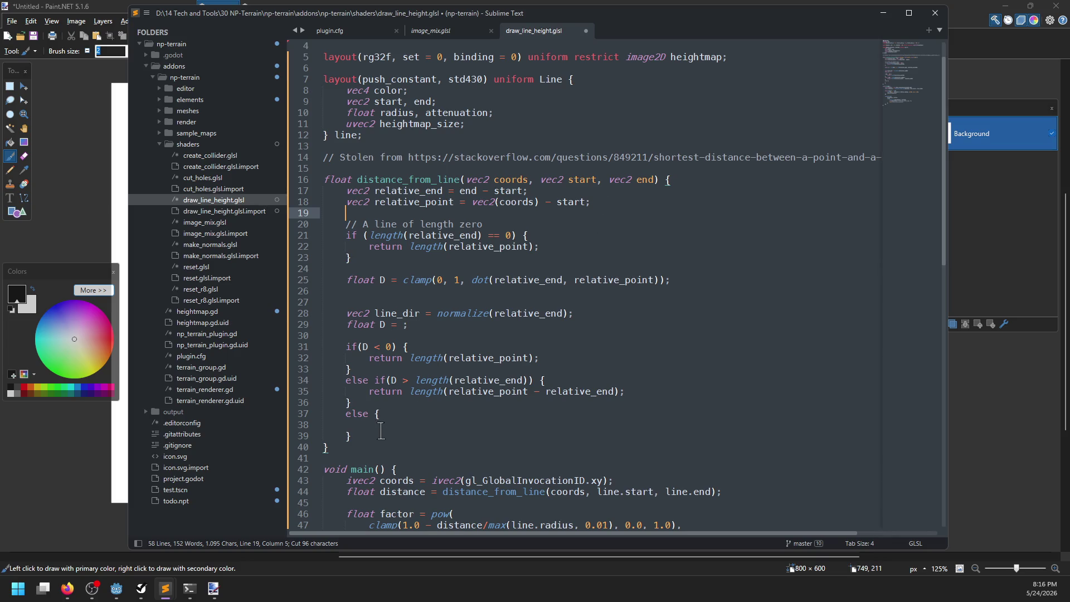
left_click(382, 432)
key("ctrl+z")
key("ctrl+z")
key("ctrl+z")
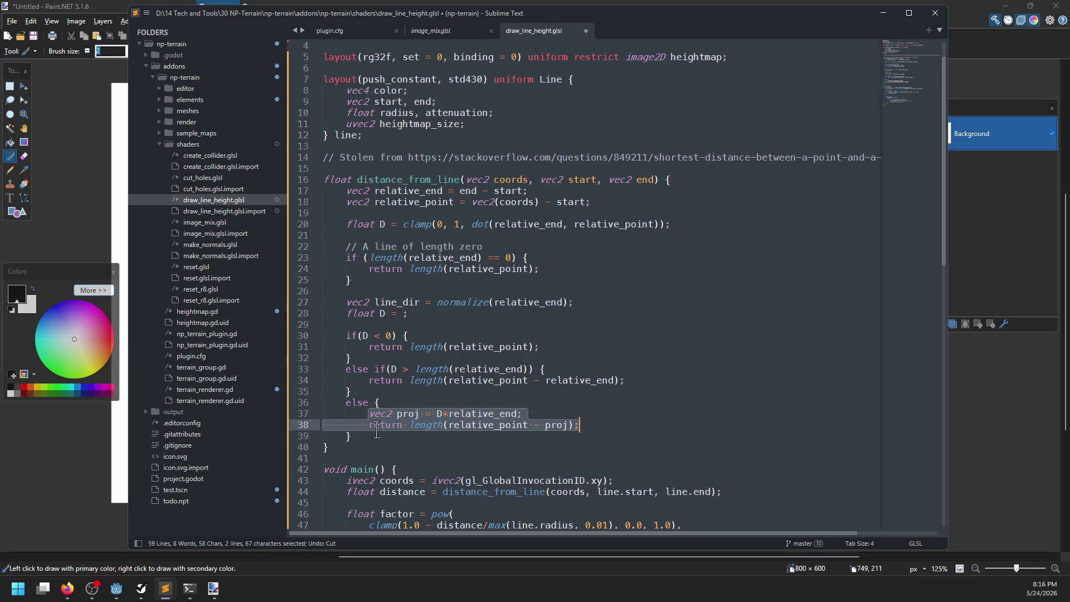
Swap the branches for the proj and return lines, with the clamp line just above proj
key("ctrl+x")
left_click_drag(367, 429, 324, 302)
key("ctrl+v")
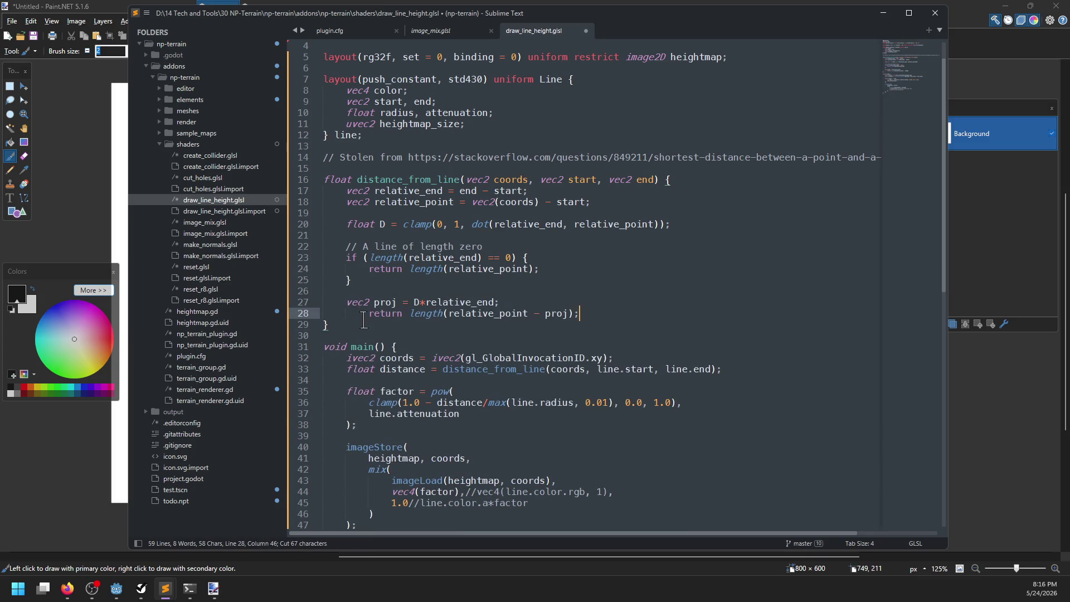
key("Home")
triple_click(709, 226)
key("ctrl+x")
left_click(480, 279)
key("ctrl+v")
Delete the blank line and zero-length comment, then save the shader
left_click(462, 268)
left_click(625, 202)
left_click_drag(625, 202, 624, 193)
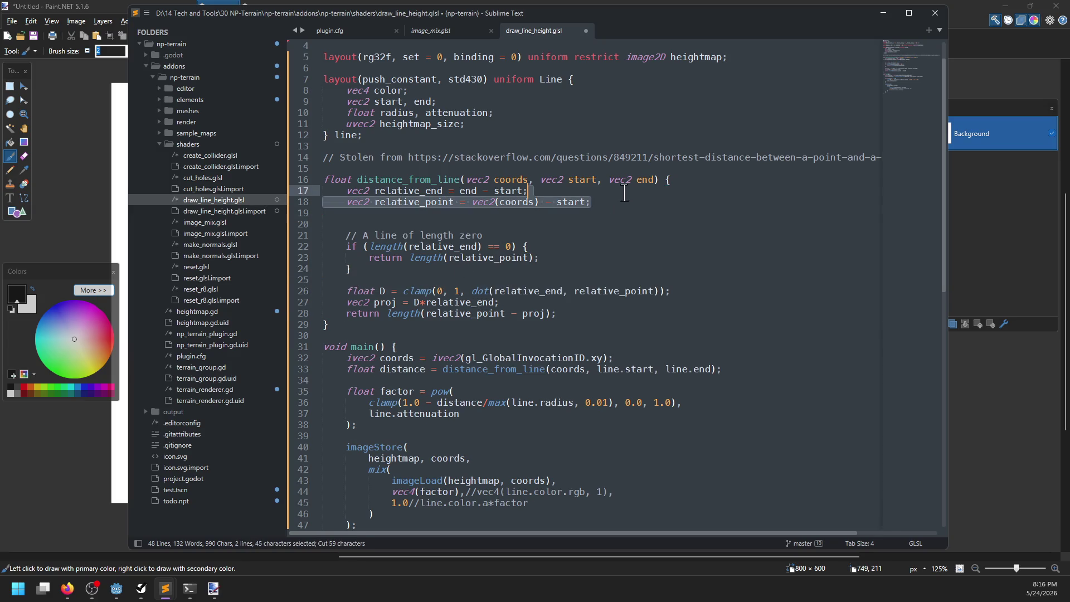
left_click(455, 269)
left_click(413, 214)
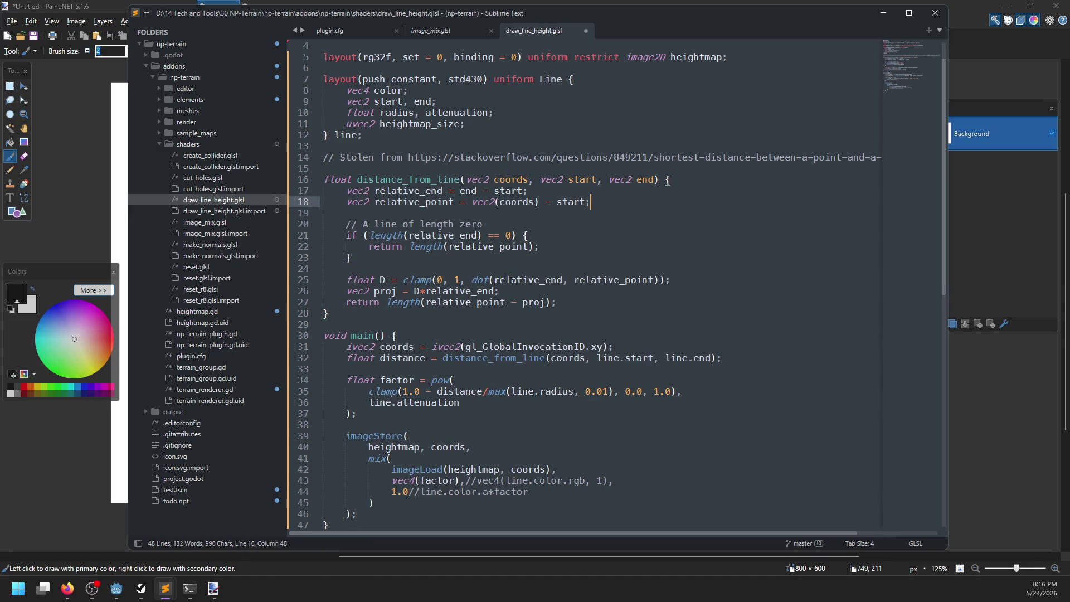
left_click_drag(414, 214, 482, 236)
key("BackSpace")
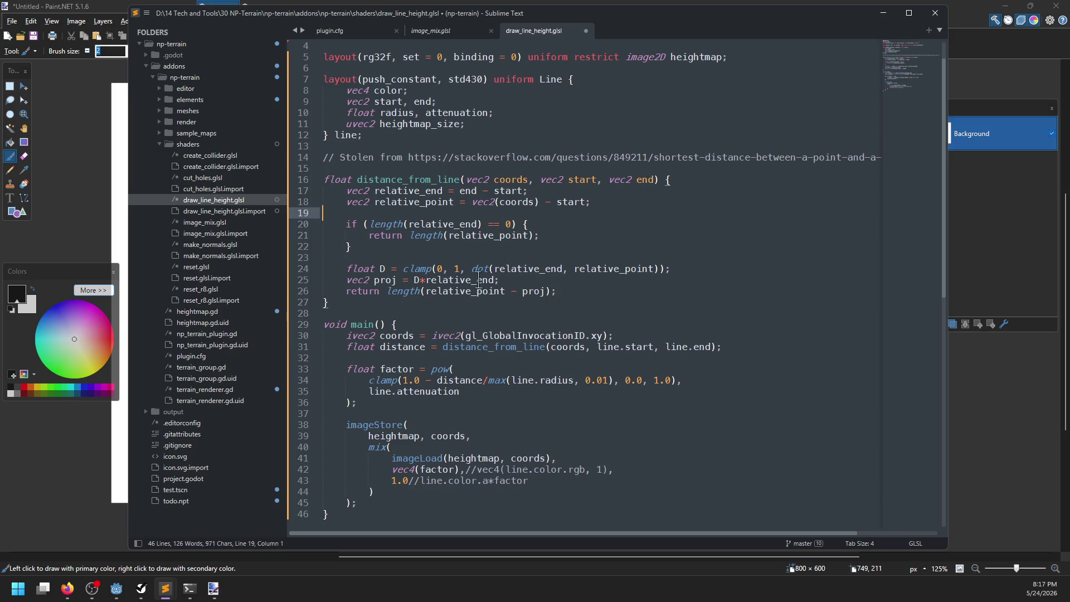
left_click(453, 256)
key("ctrl+s")
Fix the clamp arguments to clamp(dot product, 0., 1.) and save
left_click_drag(471, 269, 665, 269)
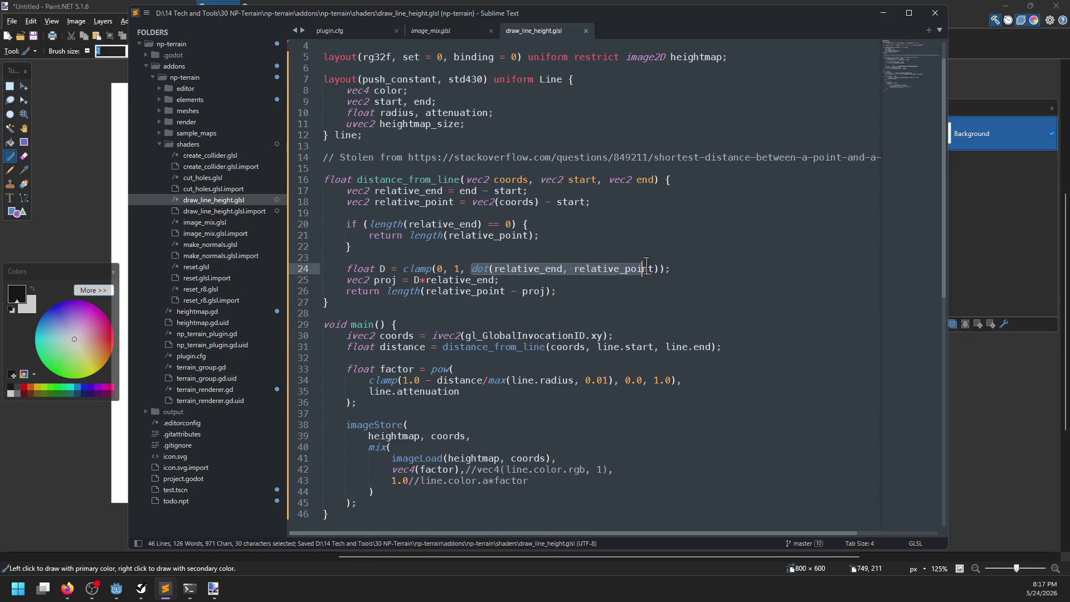
key("ctrl+x")
left_click(438, 269)
key("ctrl+v")
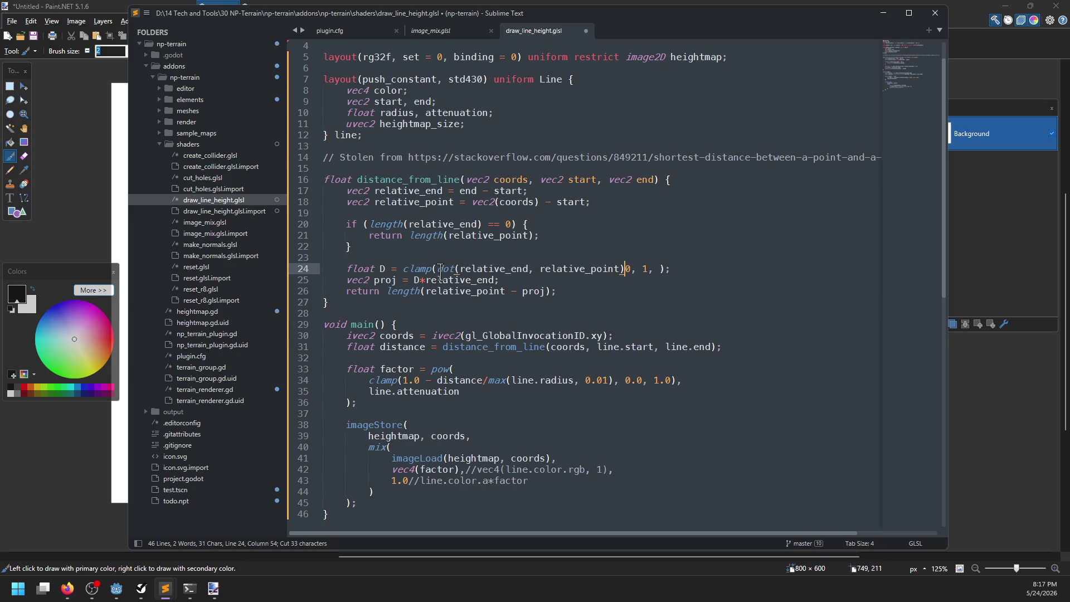
type(",")
key("Right")
key("Right")
key("Right")
key("Delete")
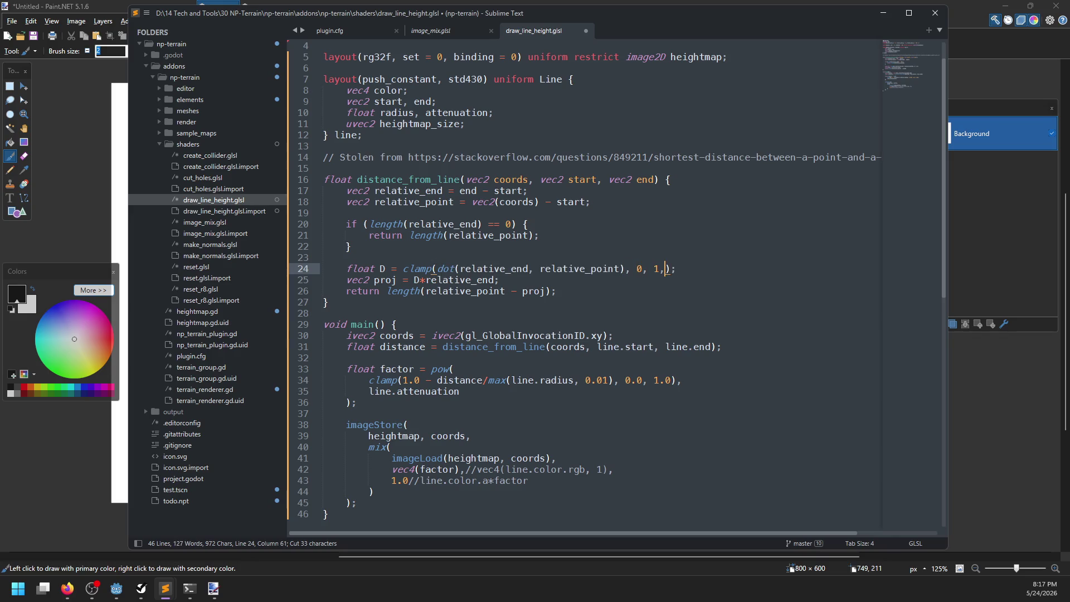
type("., 1")
type(".")
key("ctrl+s")
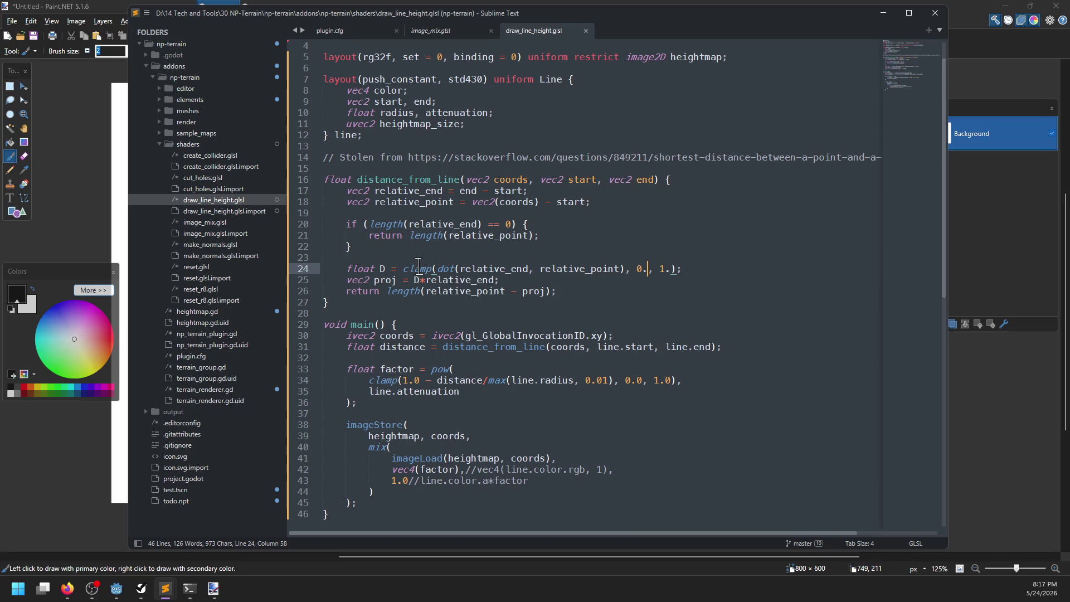
Divide the dot product by length_squared(relative_end) inside the clamp and save
double_click(382, 268)
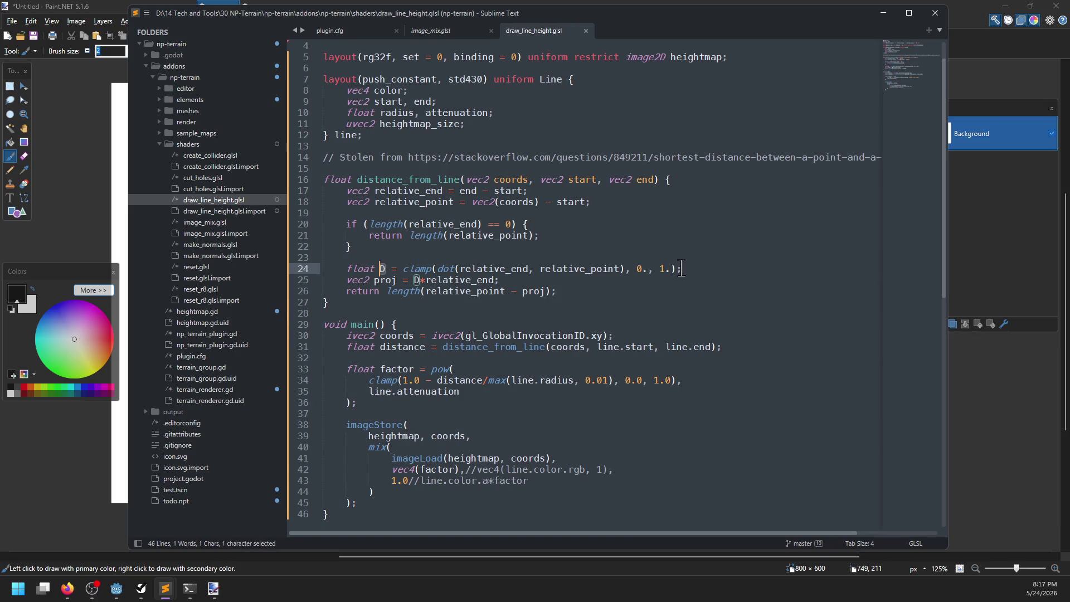
left_click(624, 269)
type("/length_sq")
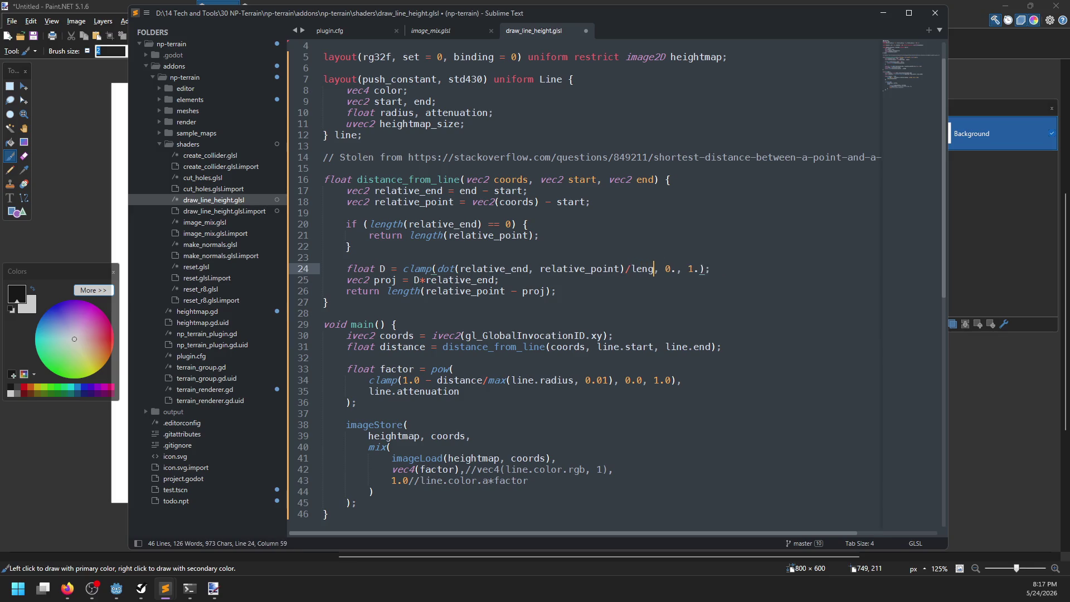
type("uared()")
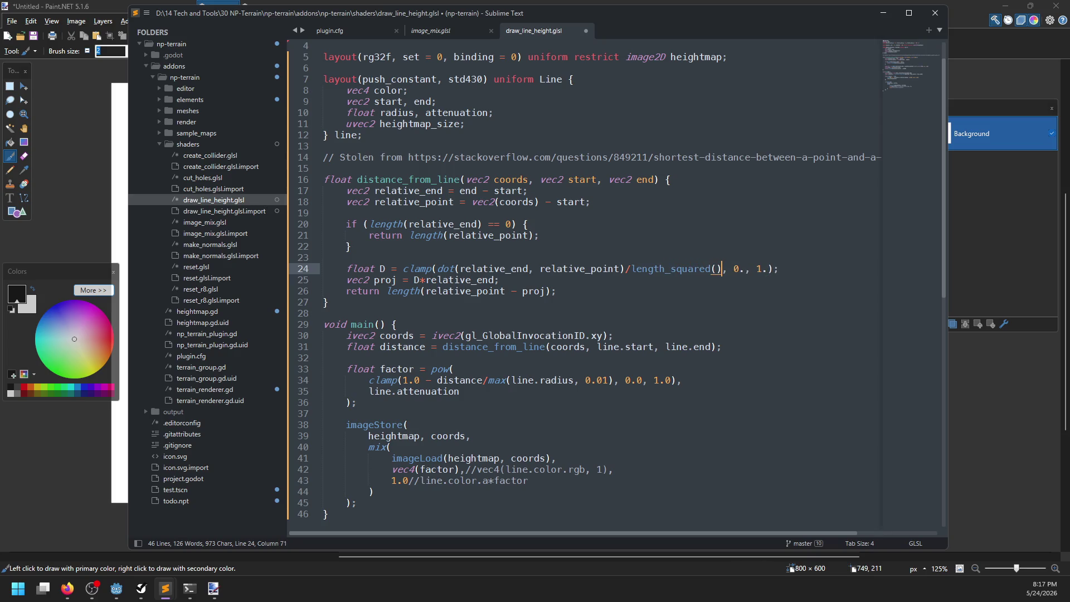
type("relative_")
key("ctrl+BackSpace")
type("relative_end")
key("ctrl+s")
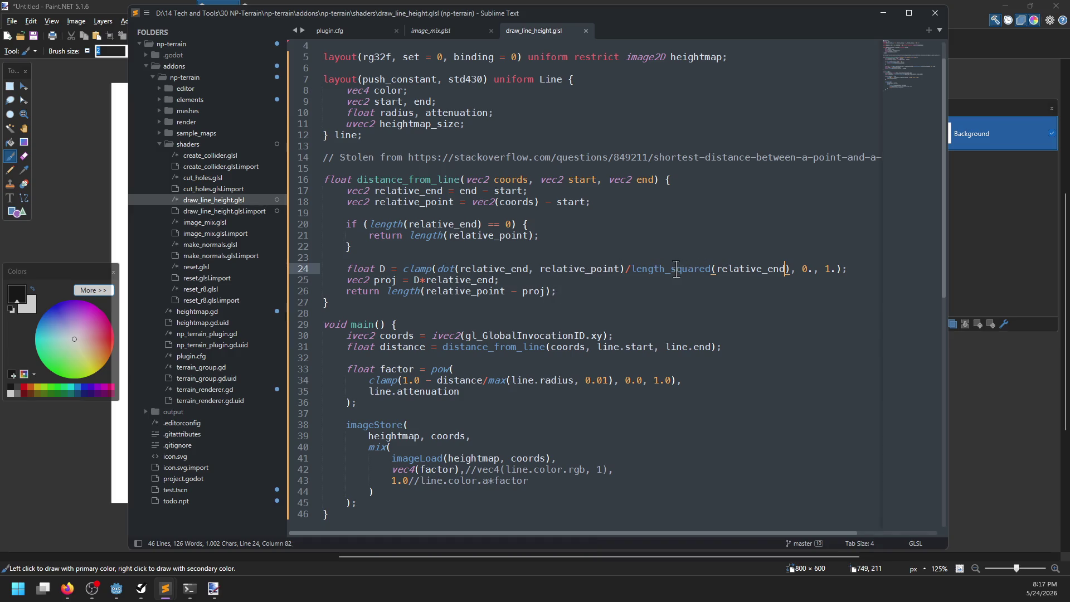
left_click(116, 589)
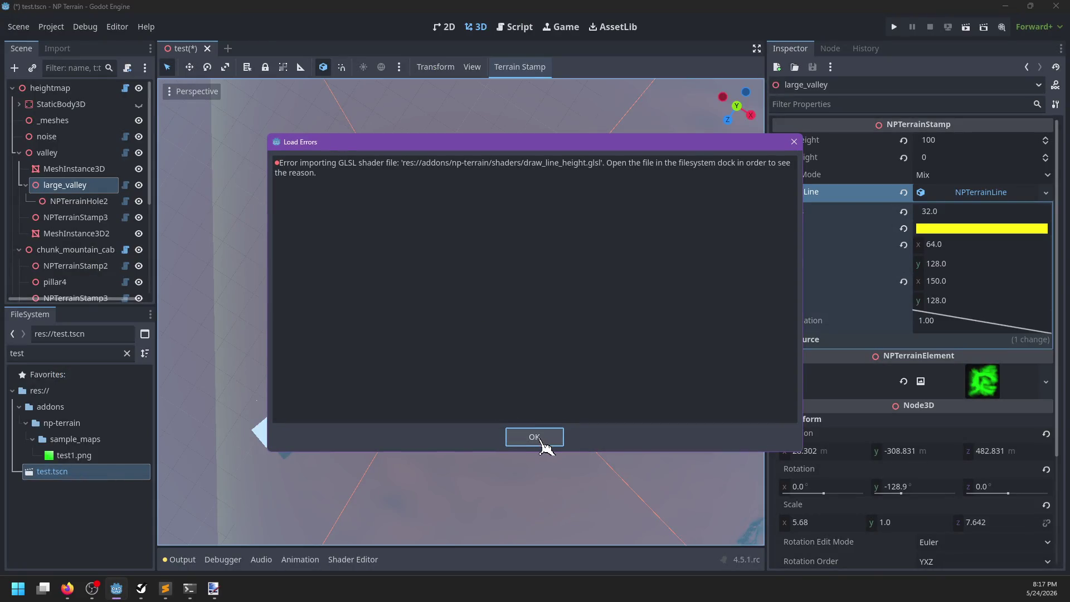
Dismiss Load Errors, filter FileSystem for 'line_' and open draw_line_height.glsl to read its length_squared error
left_click(534, 437)
left_click(94, 350)
type("line_")
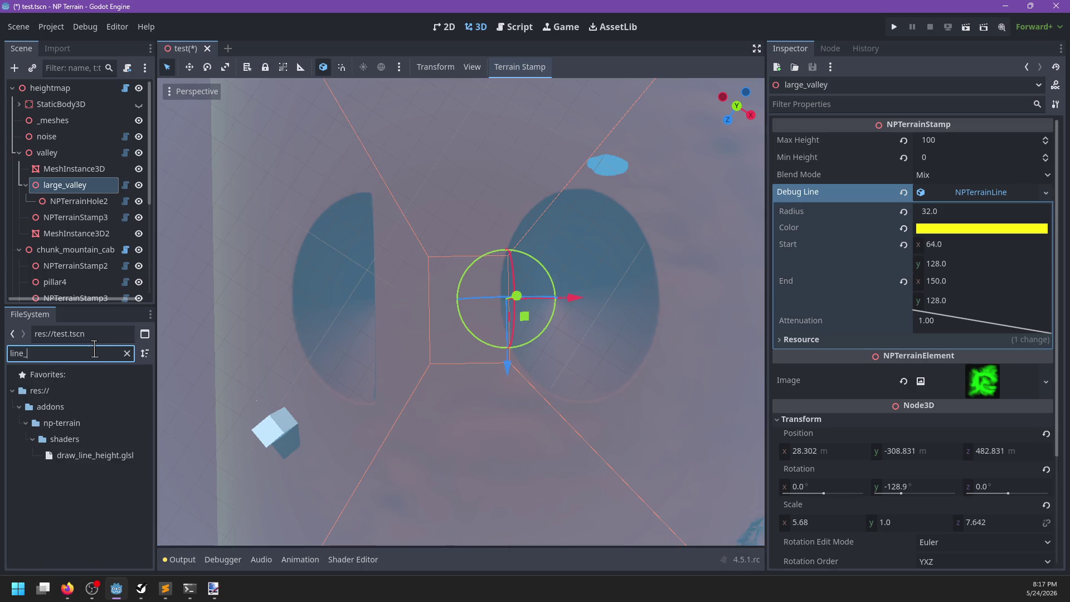
double_click(111, 456)
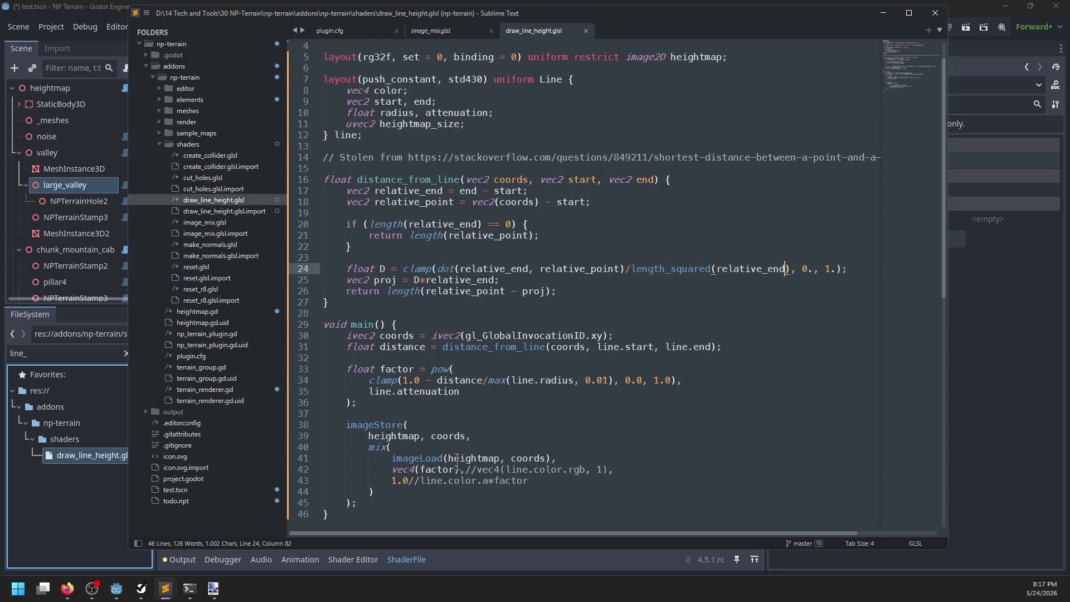
key("alt+Tab")
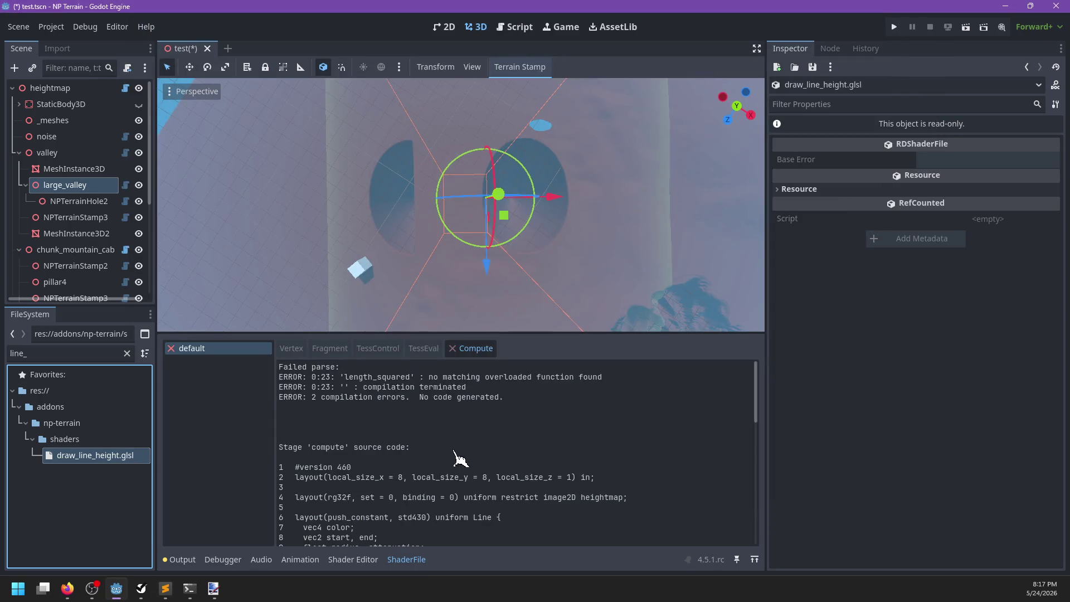
key("alt+Tab")
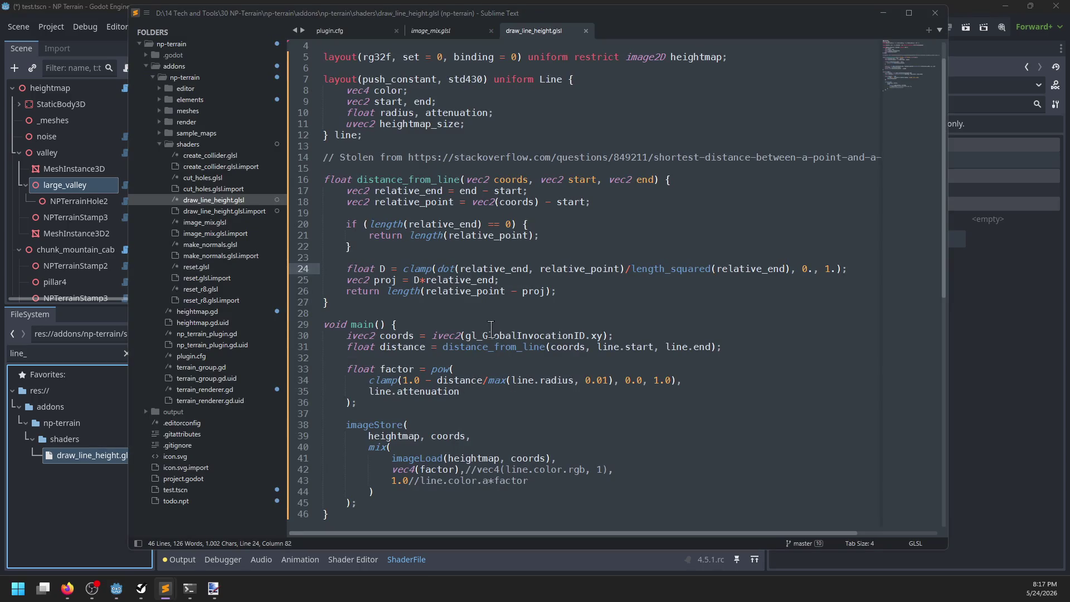
key("alt+Tab")
left_click(495, 46)
Search the web for 'glsl length_squared'
type("gls")
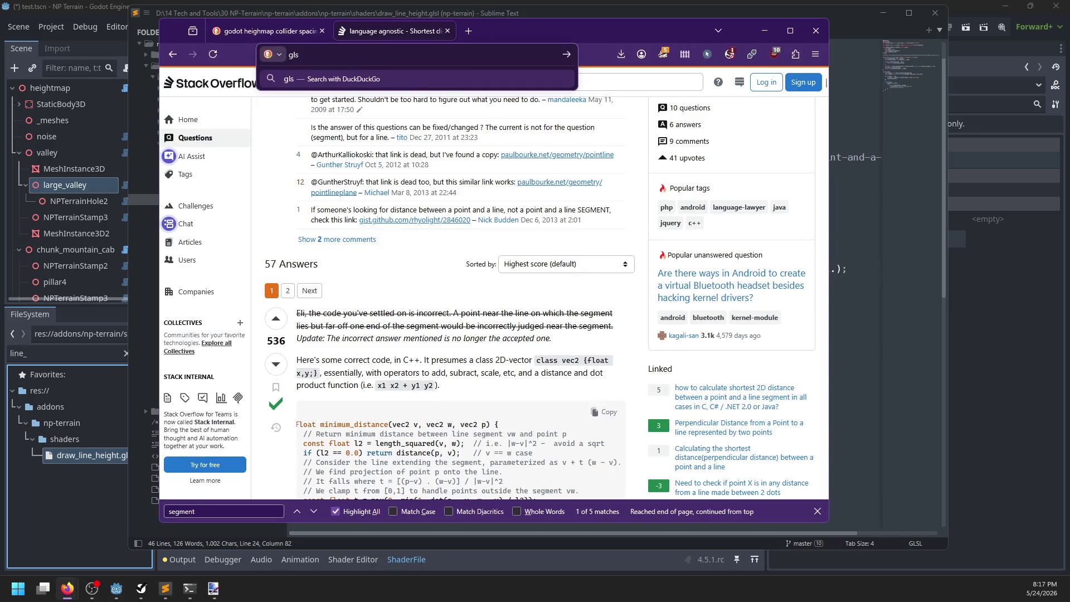
type("l length")
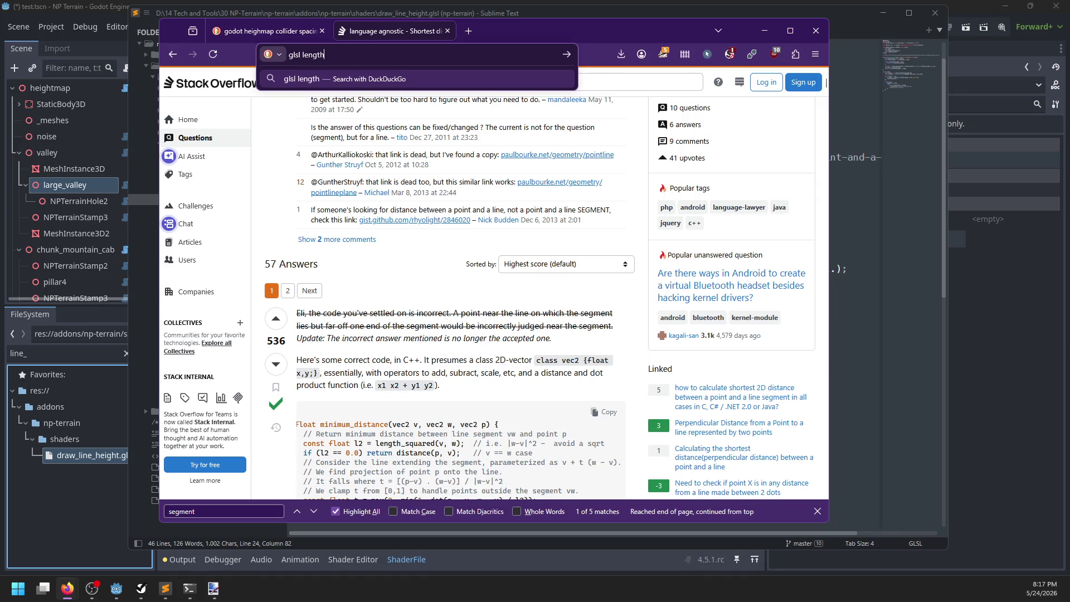
type("_squared")
key("Return")
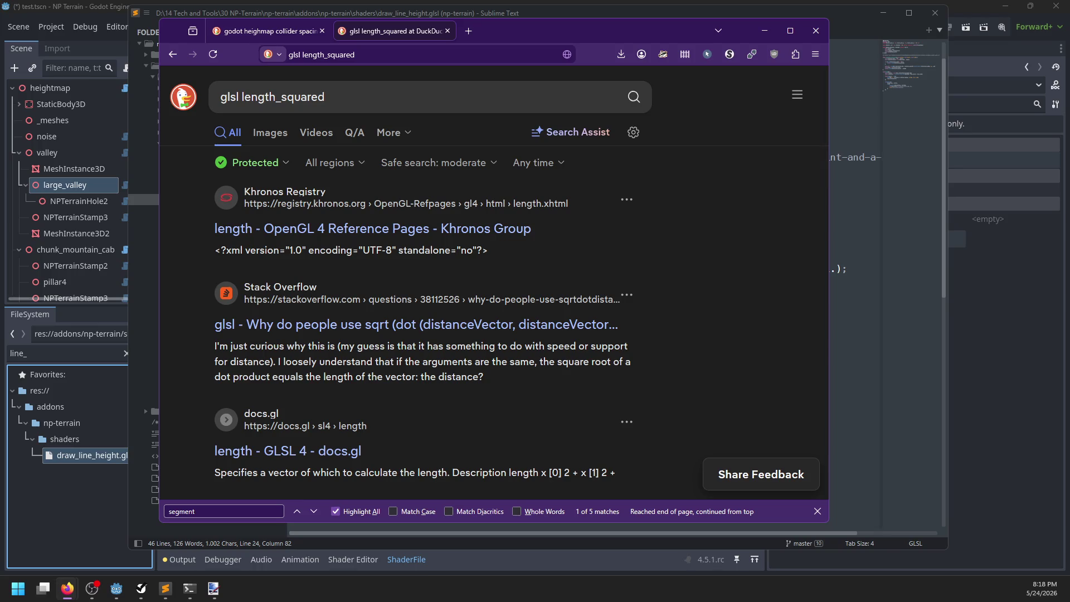
left_click(154, 402)
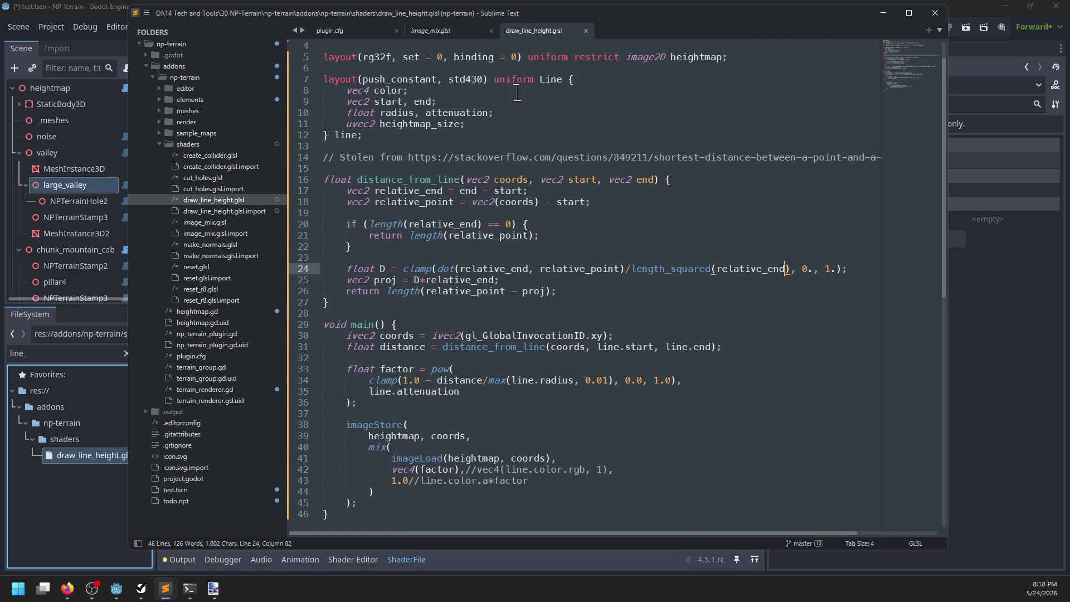
Swap length_squared(relative_end) for lsq, declaring float lsq = dot(relative_end, relative_end), and save
double_click(781, 269)
key("ctrl+x")
left_click_drag(721, 267, 633, 272)
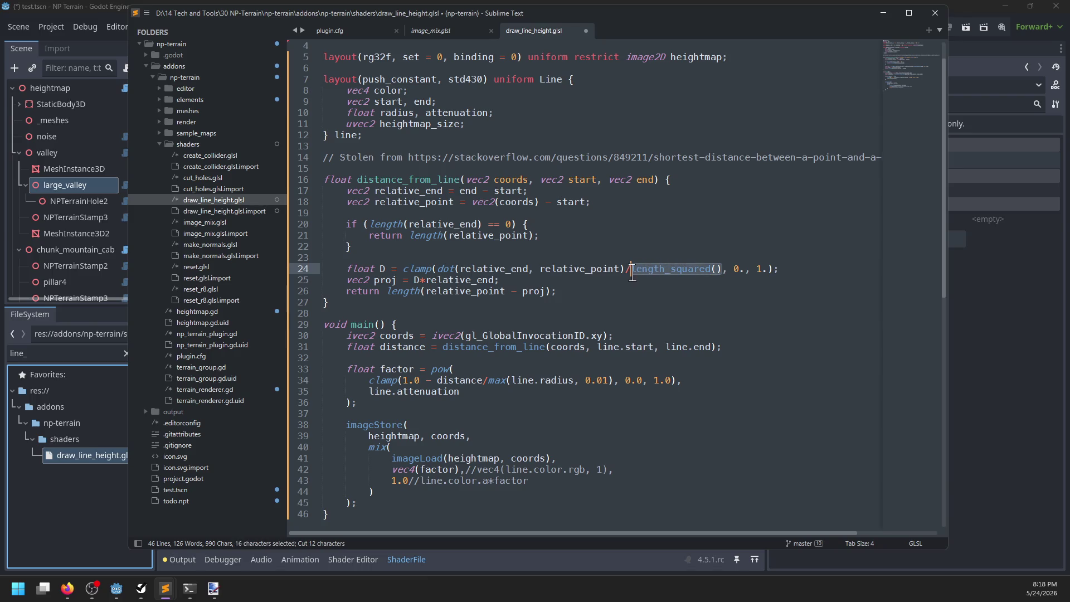
type("lsq")
key("Up")
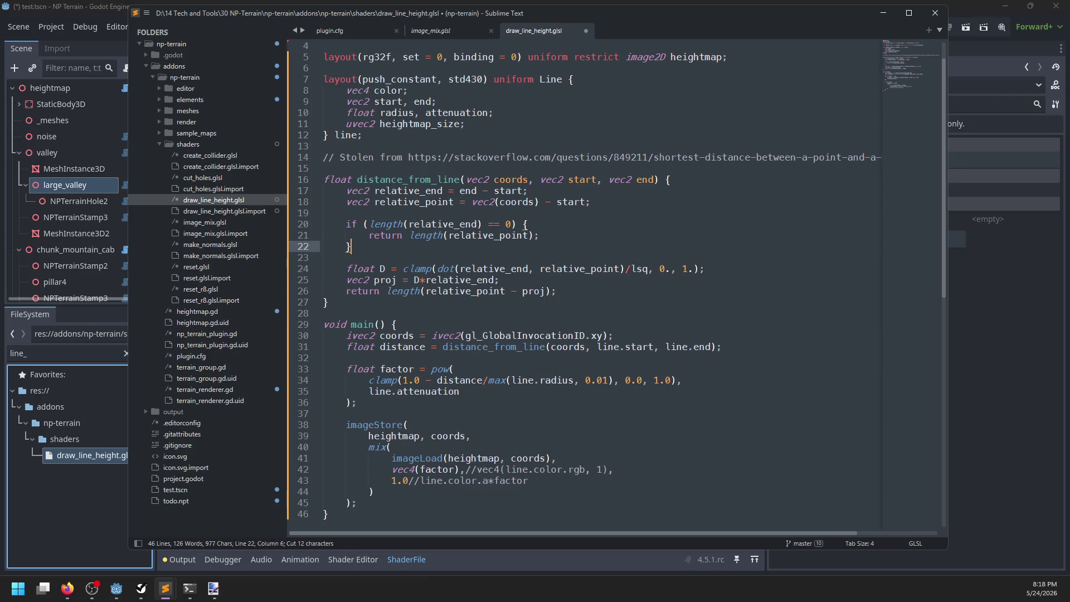
key("Return")
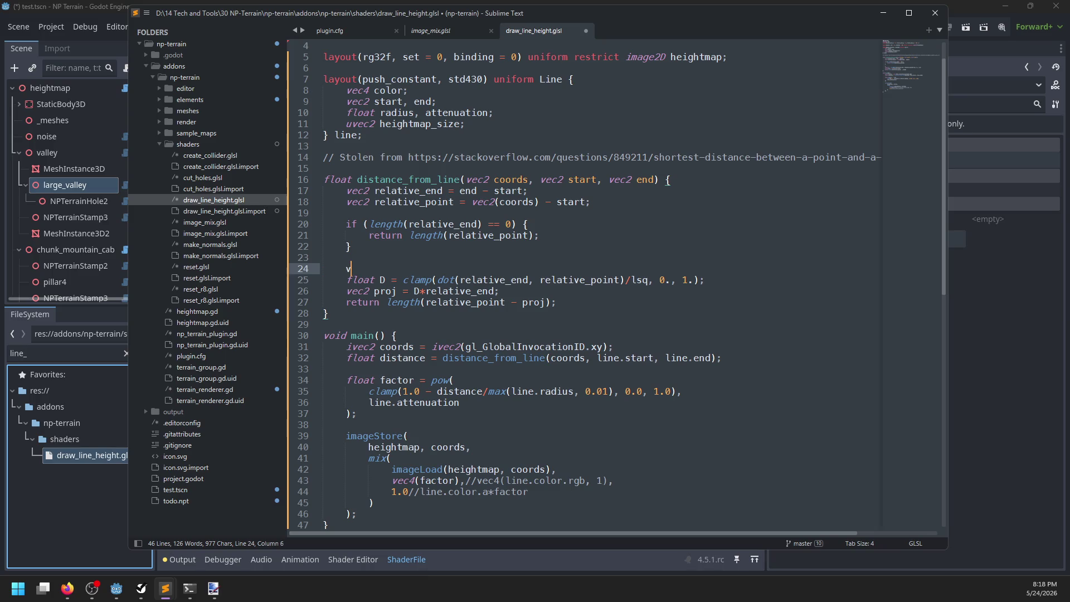
type("relative_end")
type("dot(")
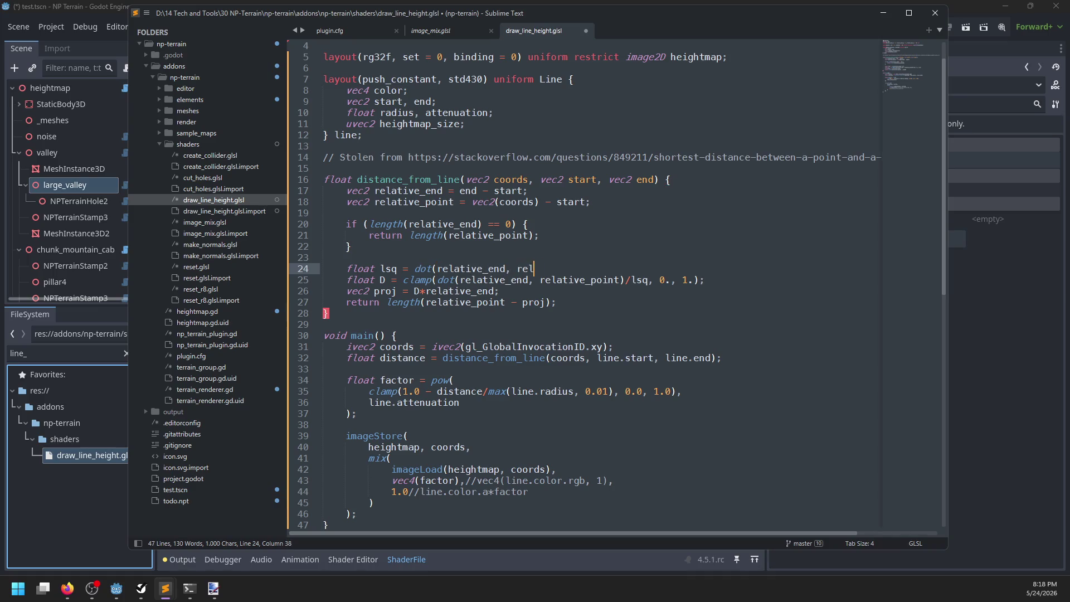
key("ctrl+s")
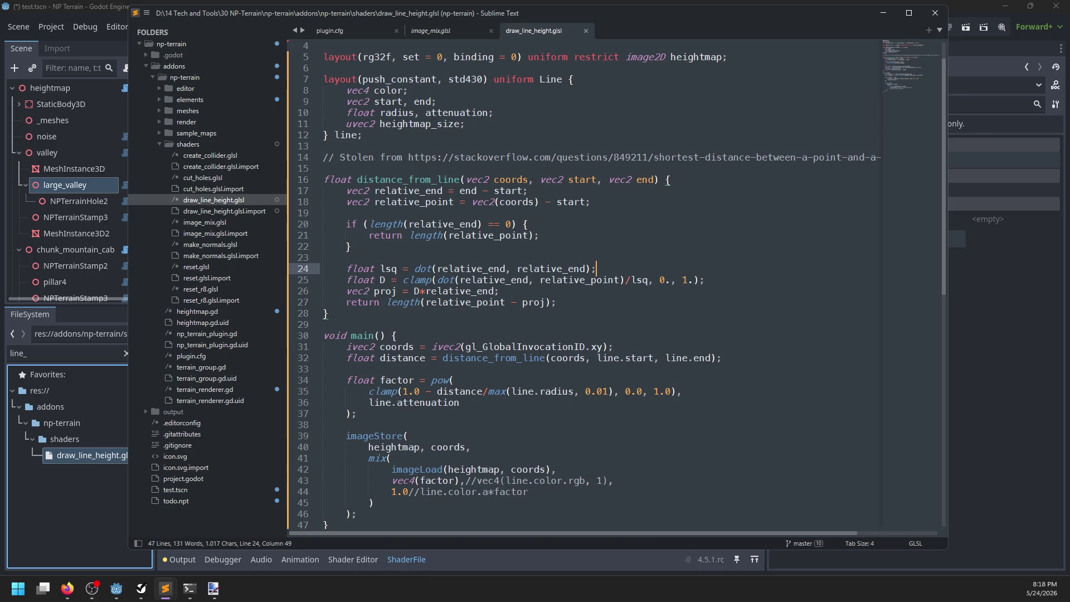
key("alt+Tab")
key("alt+Tab")
left_click(950, 363)
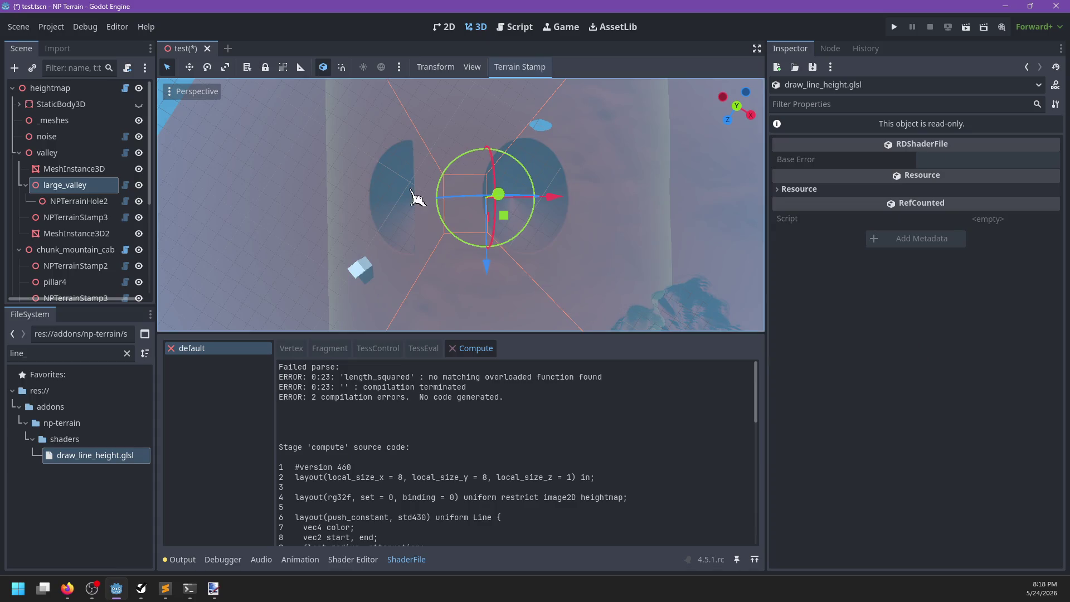
Save, close and reopen test.tscn, then redraw the heightmap terrain
left_click(103, 89)
key("ctrl+s")
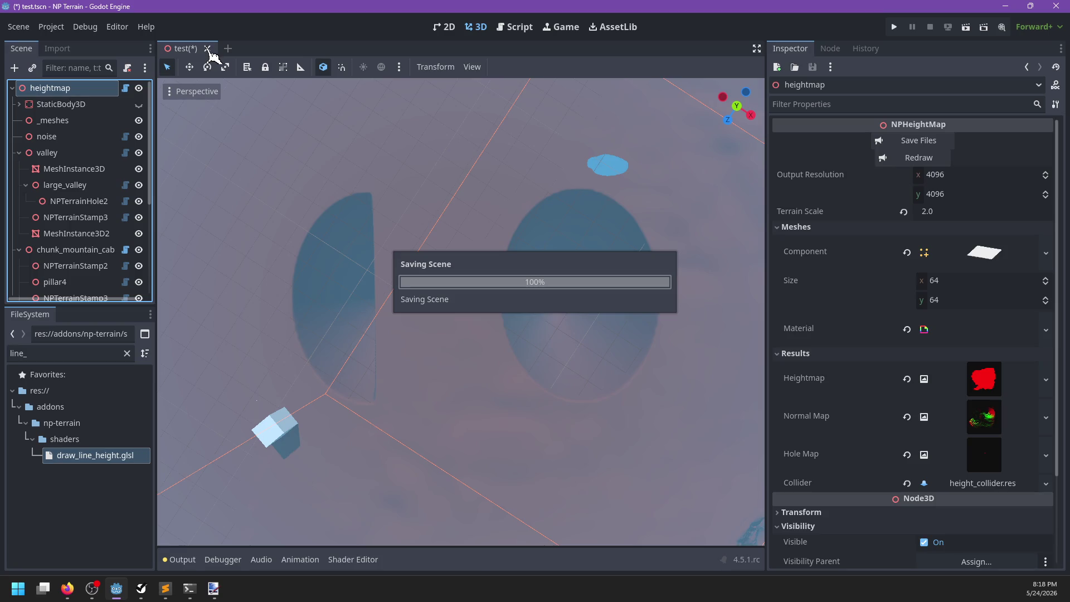
left_click(207, 49)
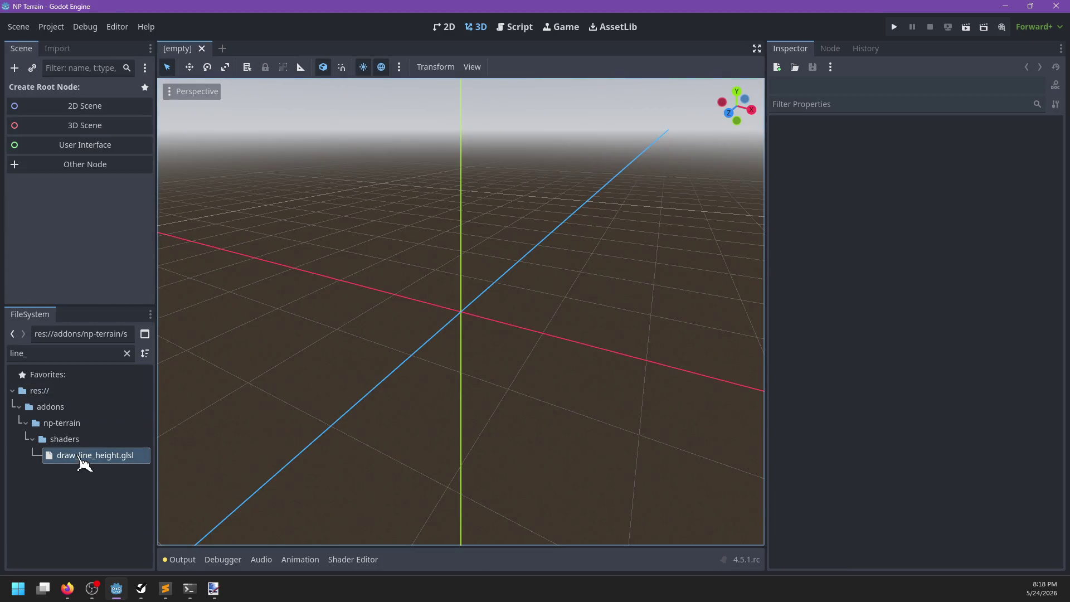
key("BackSpace")
key("BackSpace")
key("BackSpace")
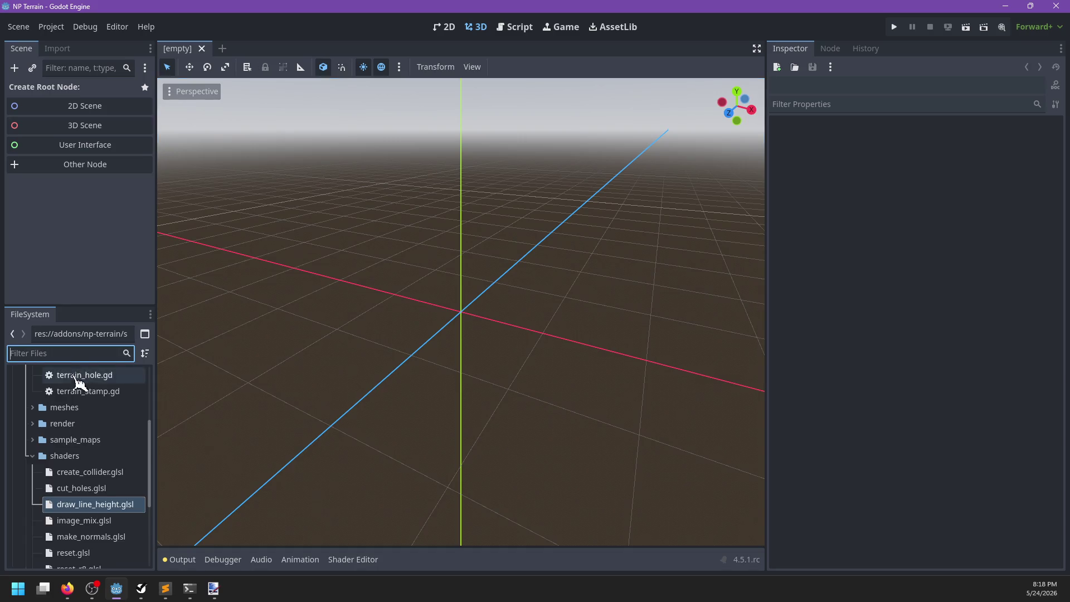
scroll(108, 499, "down", 3)
left_click(84, 557)
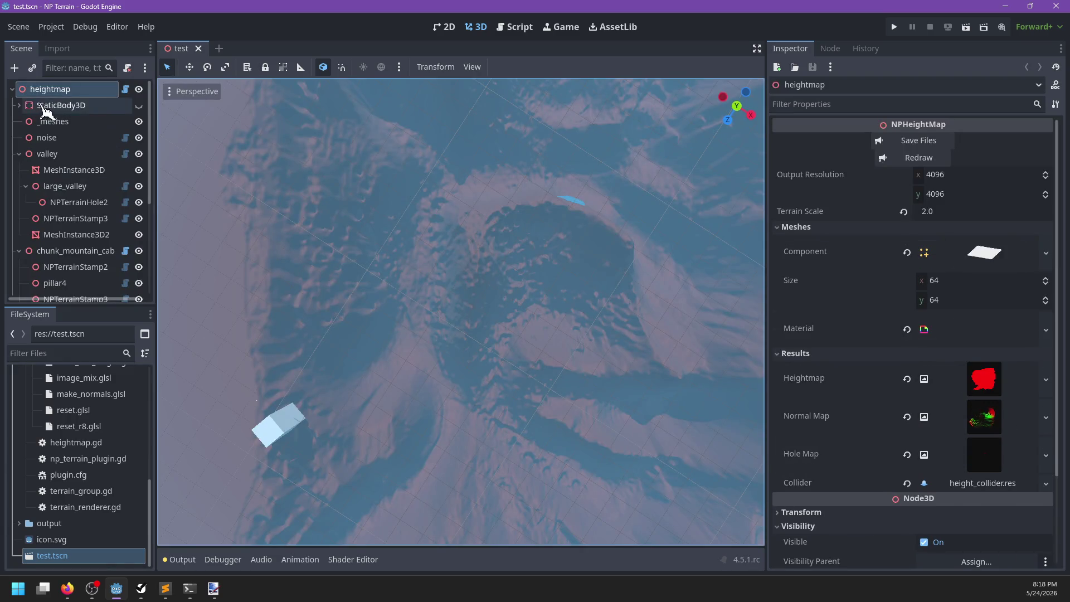
left_click(918, 158)
Select the large_valley stamp and raise its line attenuation to 6.06
mouse_move(460, 310)
left_mouse_down()
mouse_move(425, 342)
mouse_move(490, 251)
mouse_move(611, 208)
left_mouse_up()
scroll(491, 296, "up", 10)
scroll(490, 295, "up", 2)
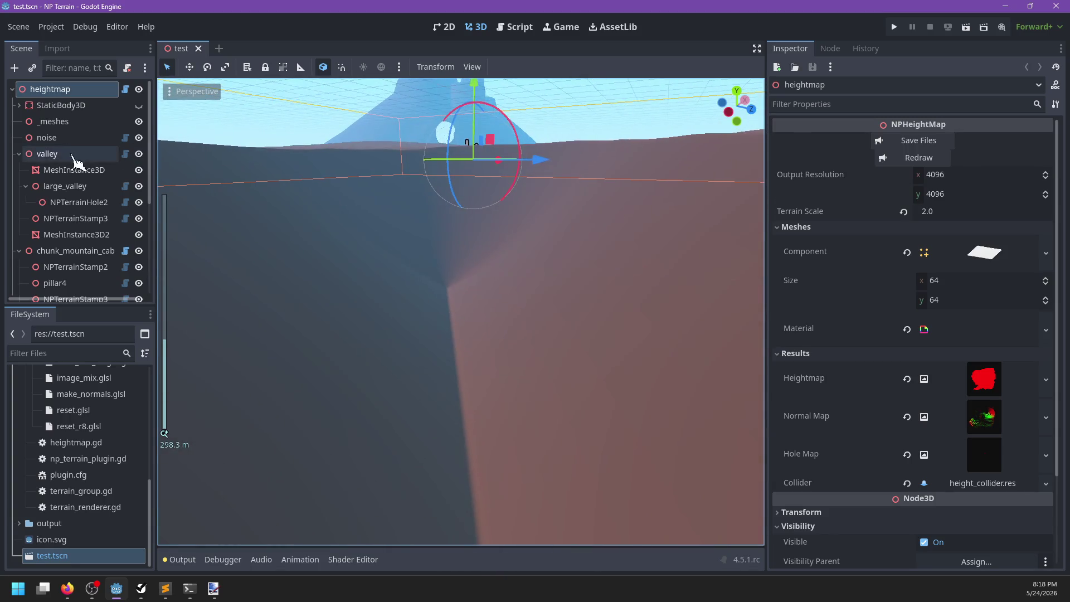
left_click(62, 154)
left_click(67, 170)
left_click(66, 186)
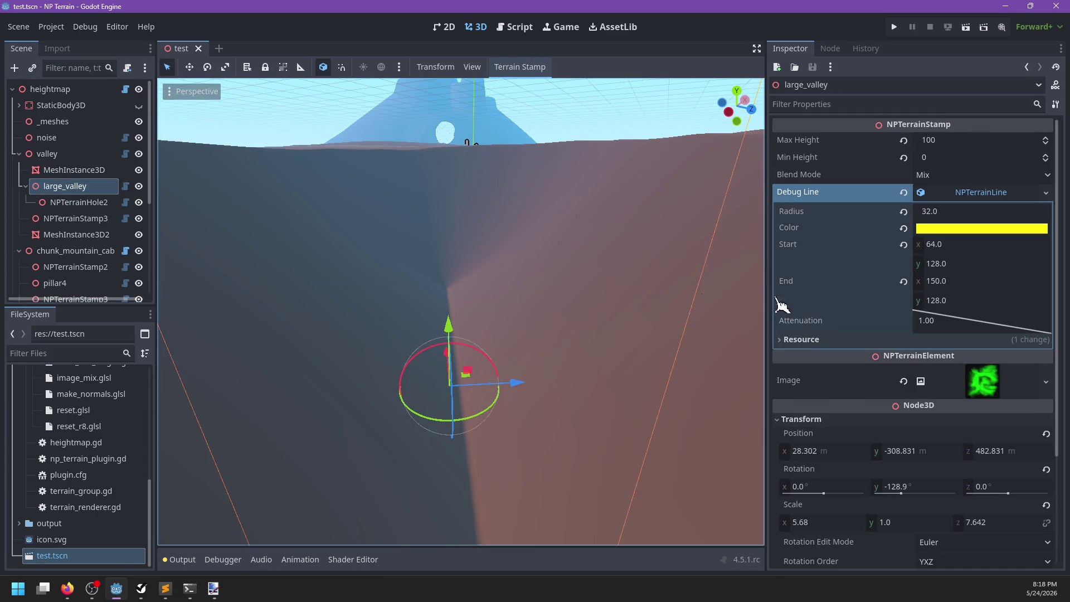
left_click_drag(949, 326, 922, 362)
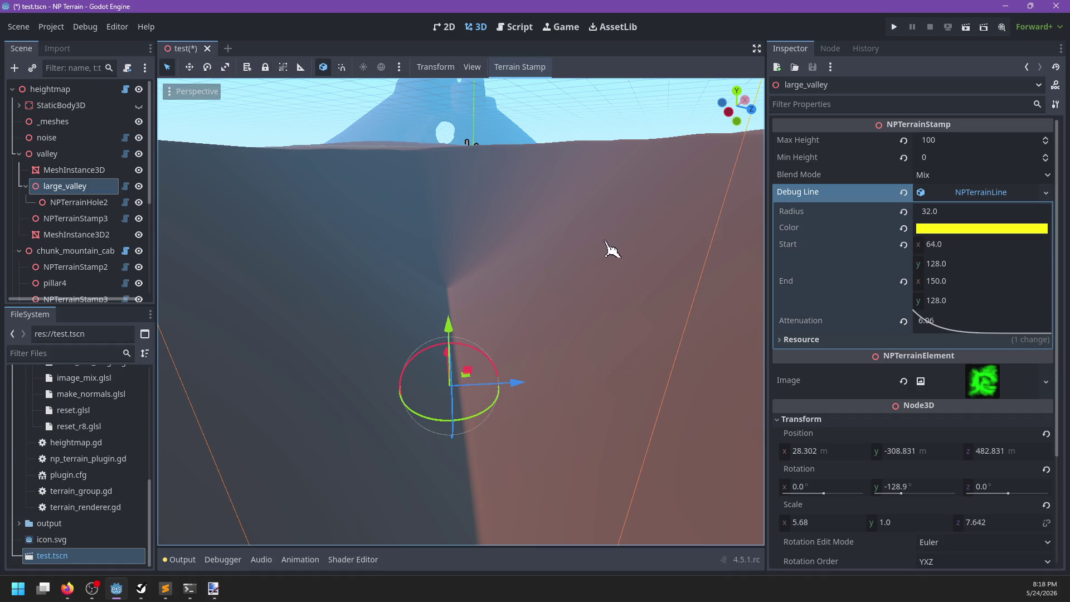
Lower large_valley's line attenuation to 0.707 and redraw the heightmap to view the groove
left_click(67, 89)
left_click(899, 159)
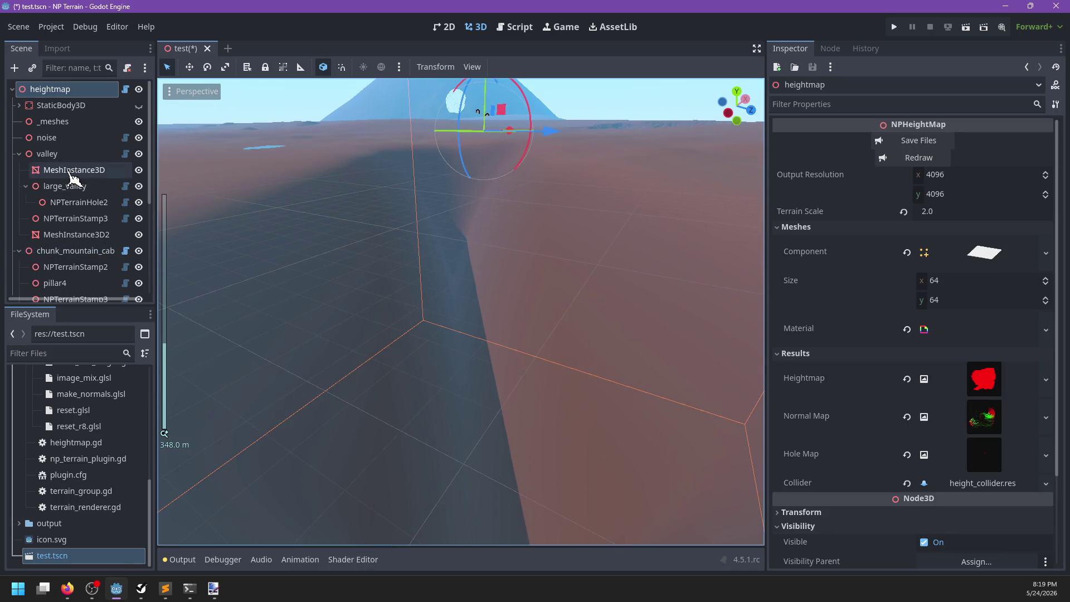
left_click(66, 189)
mouse_move(955, 330)
left_mouse_down()
mouse_move(998, 219)
mouse_move(989, 161)
mouse_move(1019, 109)
mouse_move(1014, 323)
left_mouse_up()
left_click(67, 89)
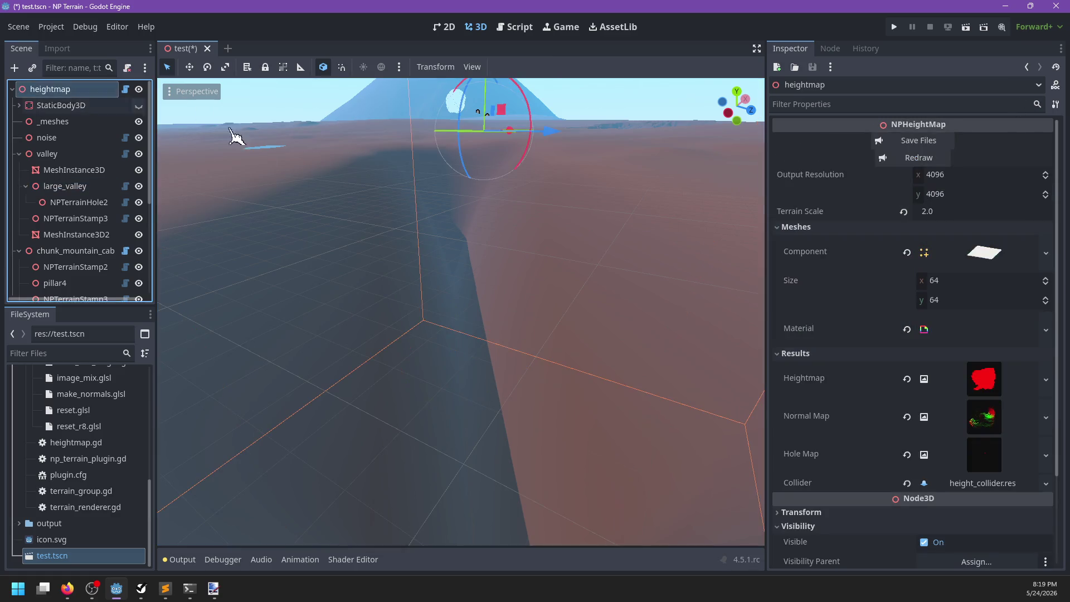
left_click(912, 160)
scroll(410, 253, "up", 5)
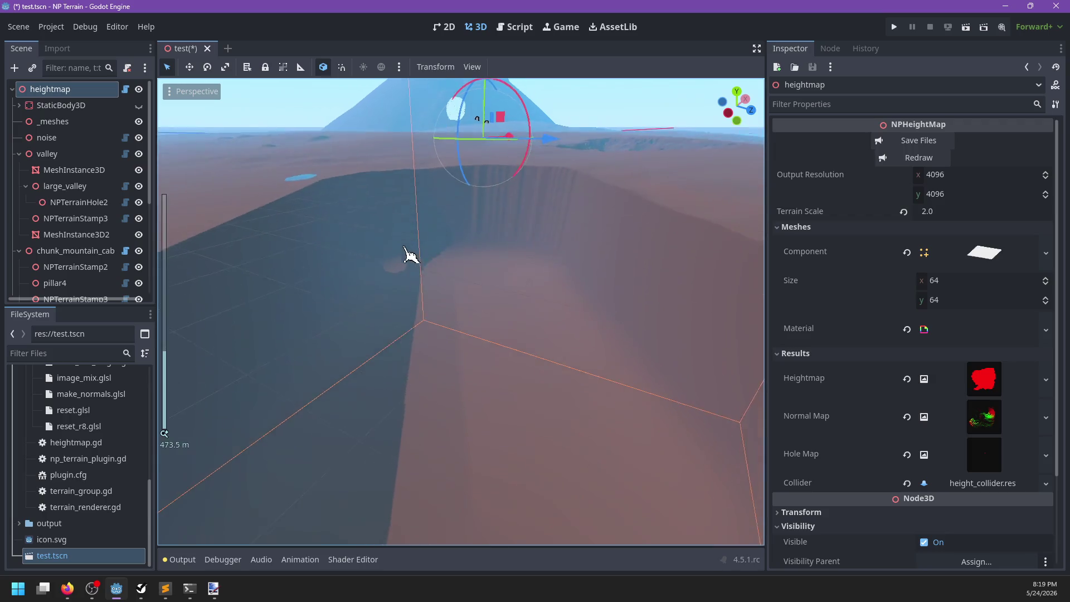
scroll(619, 300, "up", 2)
mouse_move(618, 299)
left_mouse_down()
mouse_move(354, 258)
mouse_move(435, 289)
mouse_move(192, 220)
left_mouse_up()
key("alt+Tab")
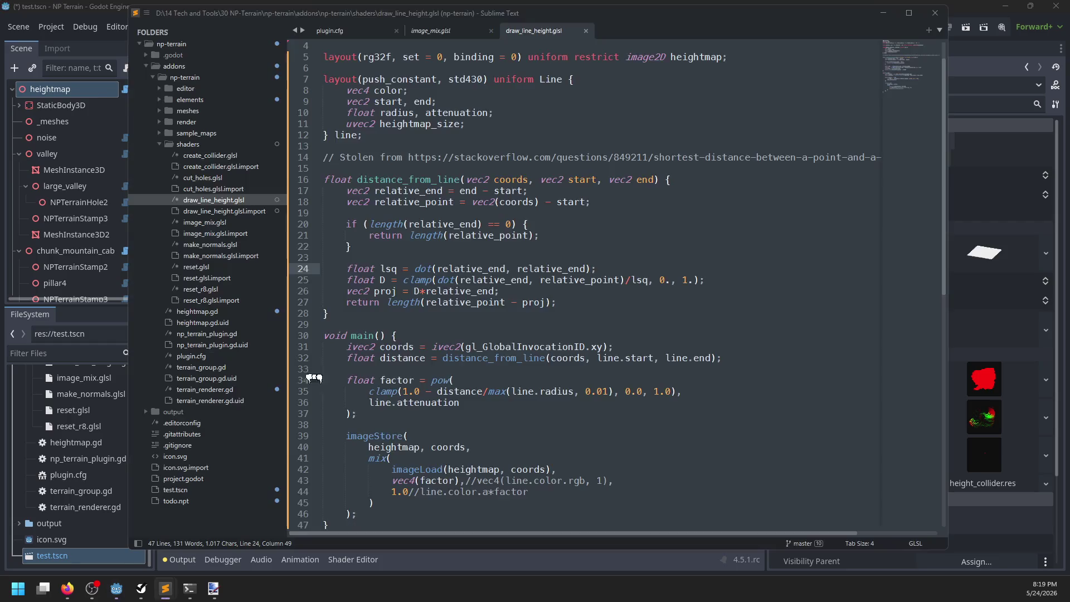
Delete 'vec4(factor),//' and '1.0//' from the mix() call and save the shader
scroll(422, 487, "down", 1)
mouse_move(474, 447)
left_mouse_down()
mouse_move(392, 447)
mouse_move(400, 458)
left_mouse_up()
key("BackSpace")
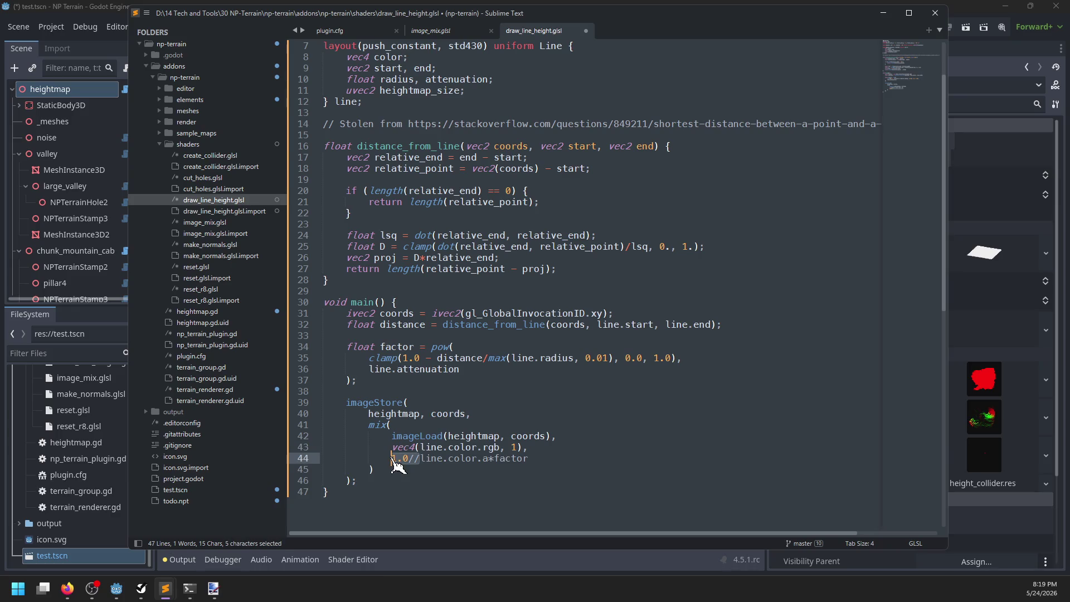
key("BackSpace")
key("ctrl+s")
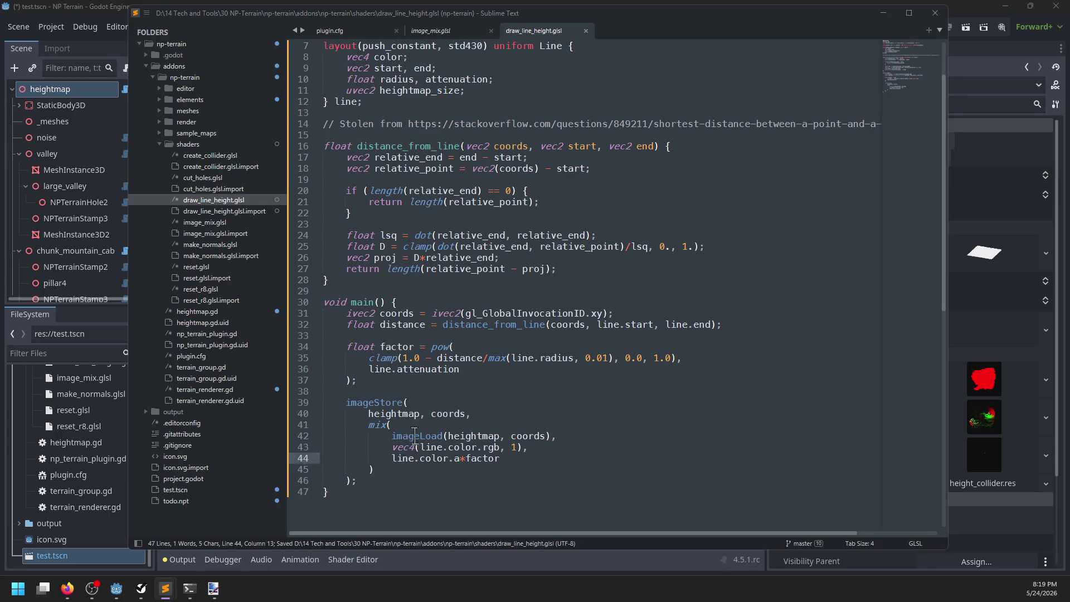
key("alt+Tab")
key("ctrl+s")
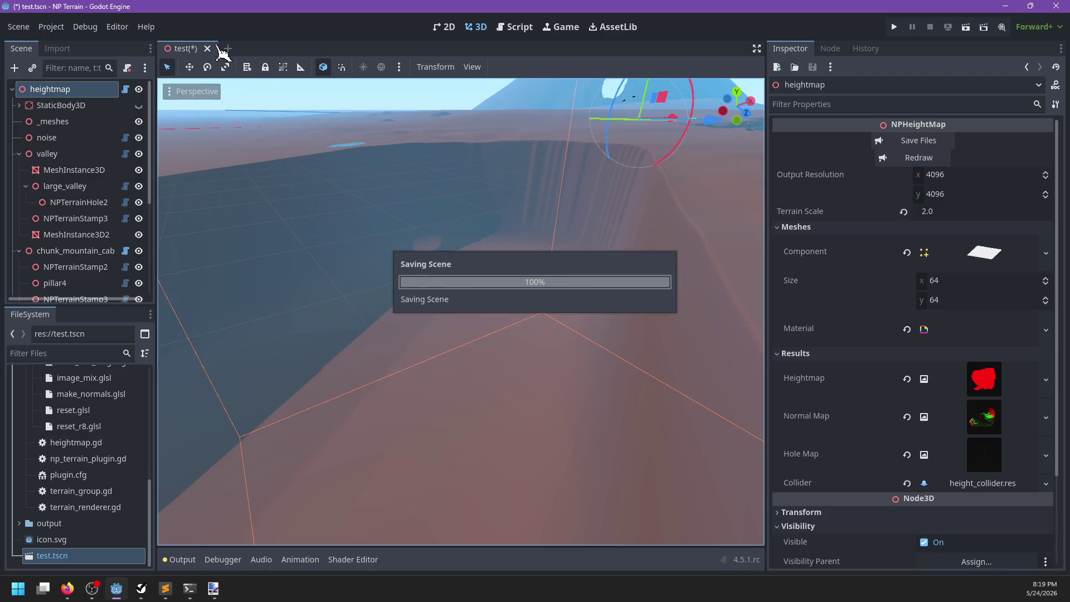
Close and reopen test.tscn, then expand valley and select the large_valley stamp
left_click(208, 49)
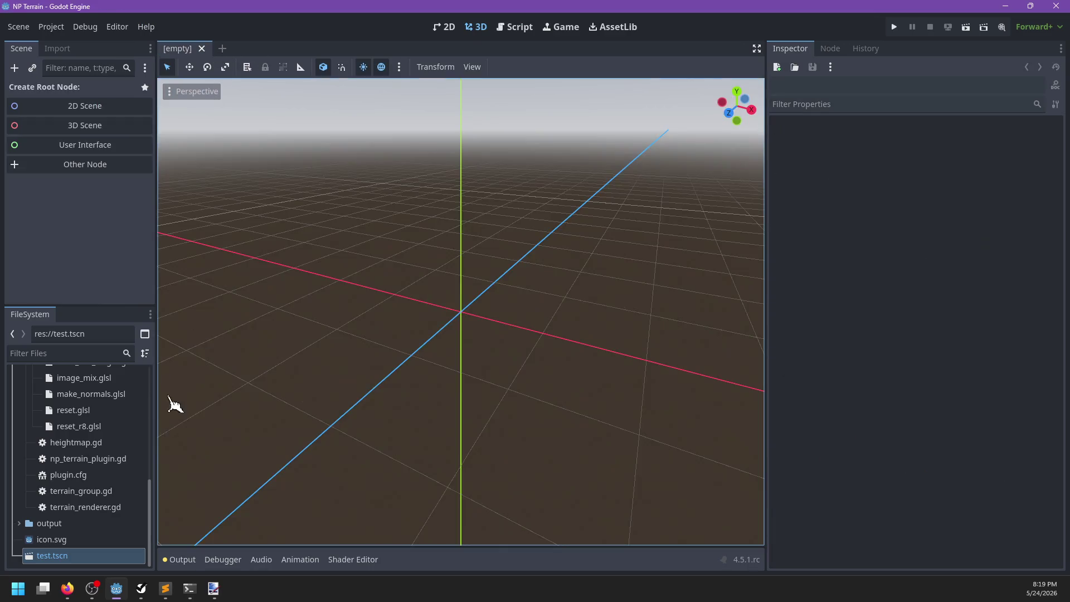
left_click(84, 557)
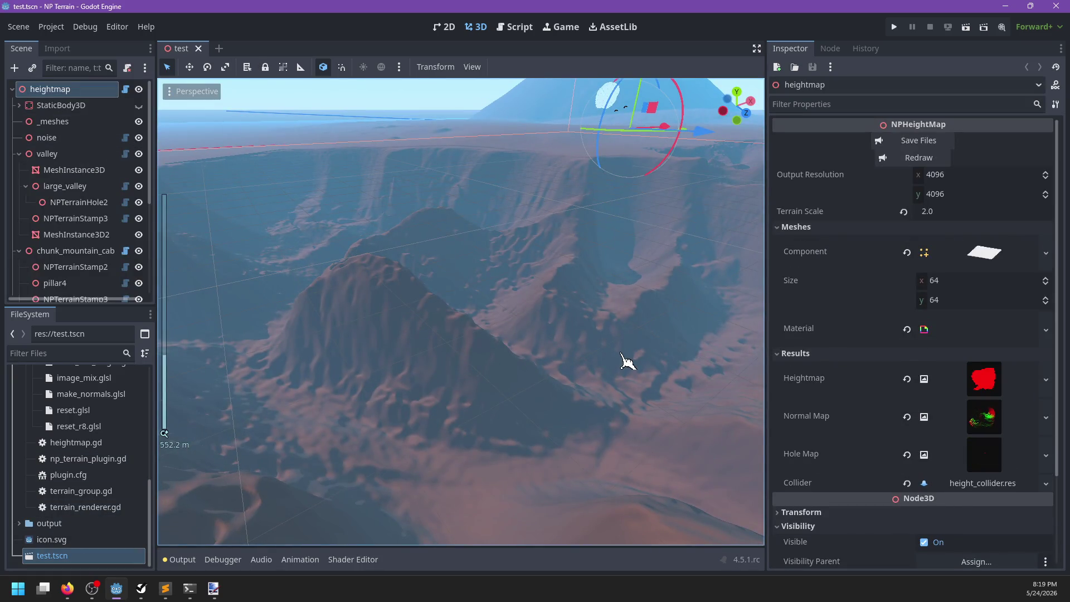
left_click(19, 154)
left_click(20, 170)
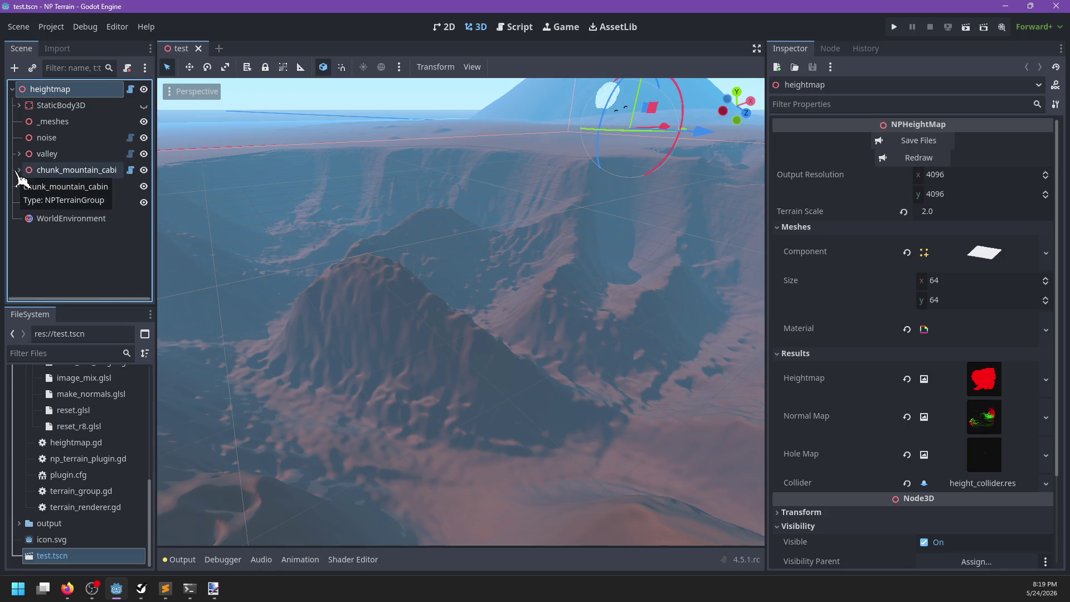
left_click(20, 169)
left_click(19, 170)
left_click(19, 153)
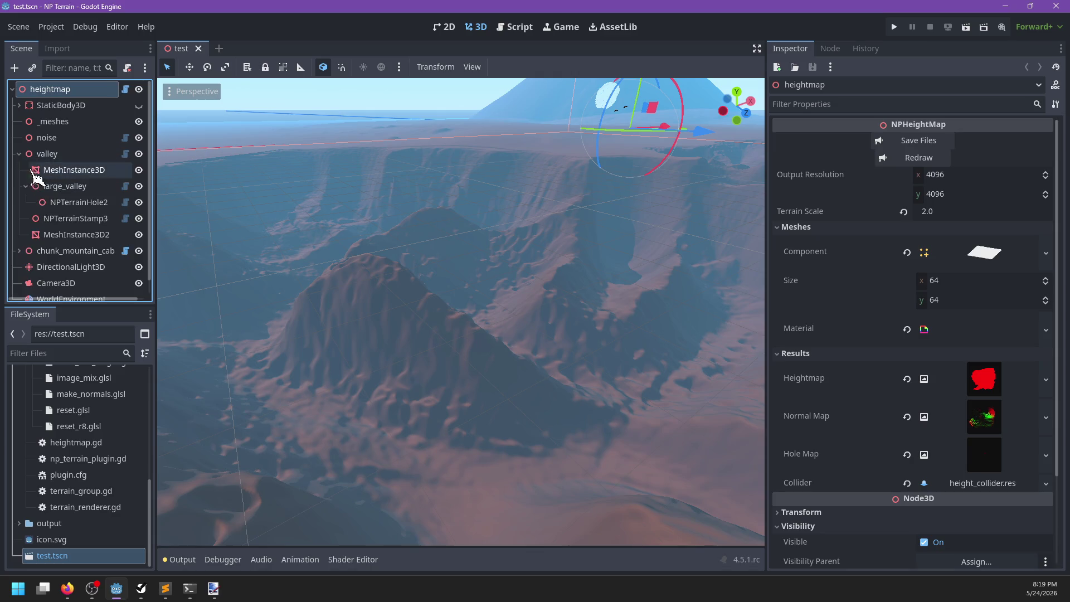
left_click(63, 187)
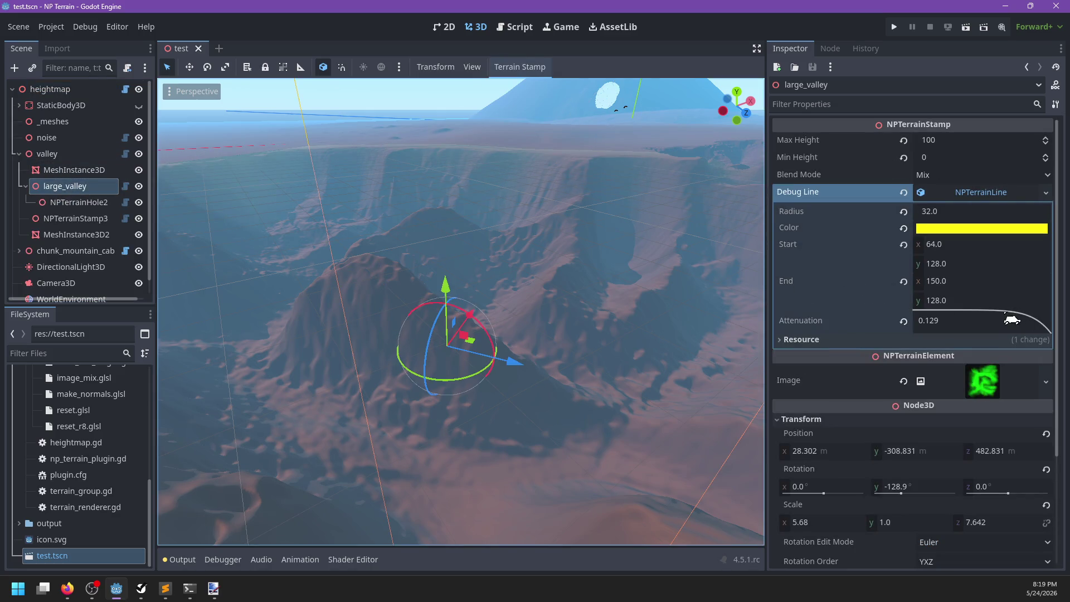
left_click_drag(1015, 318, 995, 317)
left_click(983, 303)
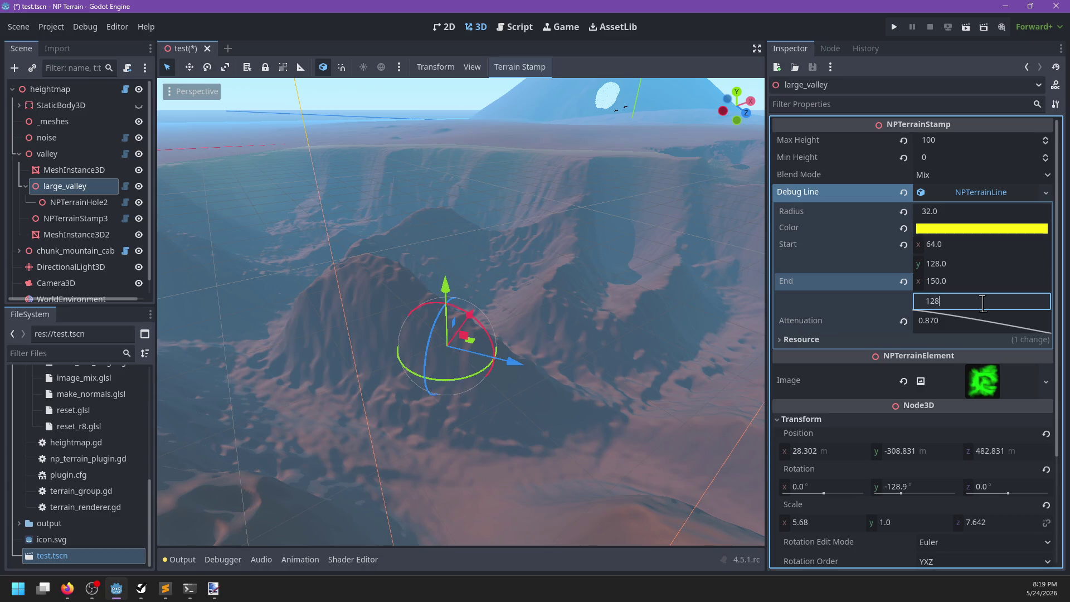
left_click(954, 209)
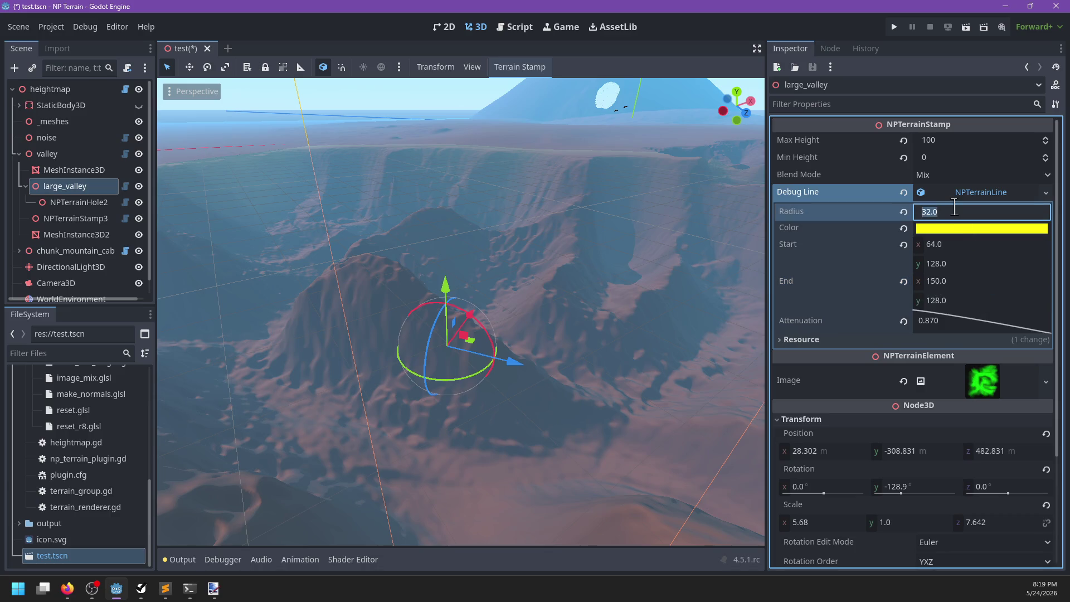
type("16")
left_click(50, 89)
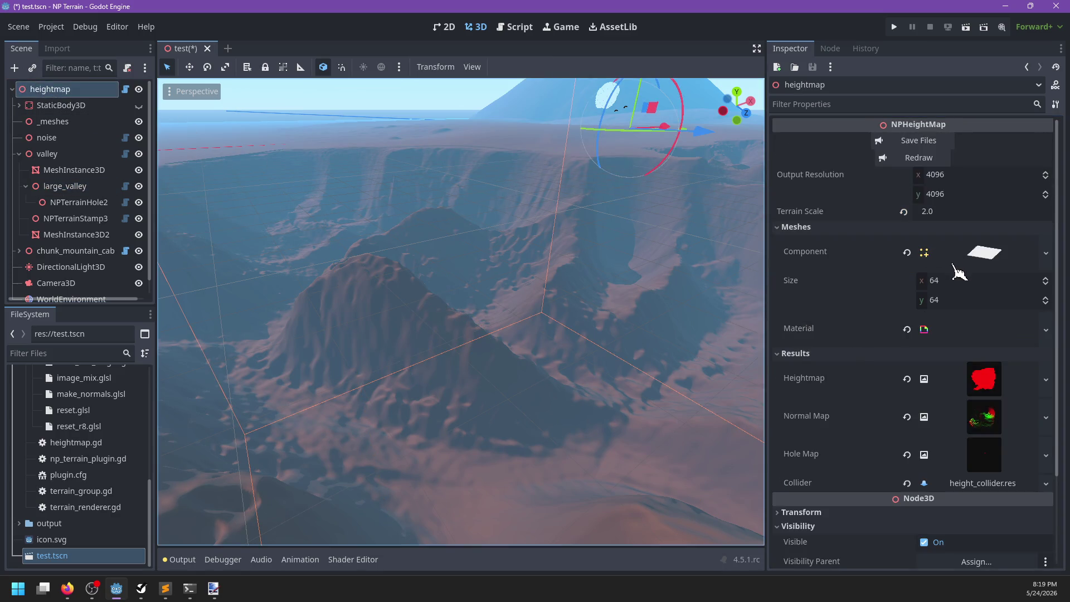
mouse_move(471, 268)
left_mouse_down()
mouse_move(613, 332)
mouse_move(568, 334)
mouse_move(546, 348)
mouse_move(440, 241)
mouse_move(392, 232)
mouse_move(418, 282)
mouse_move(433, 268)
mouse_move(429, 301)
mouse_move(616, 347)
mouse_move(546, 411)
mouse_move(480, 303)
mouse_move(502, 346)
mouse_move(470, 325)
mouse_move(345, 323)
mouse_move(449, 335)
mouse_move(418, 332)
left_mouse_up()
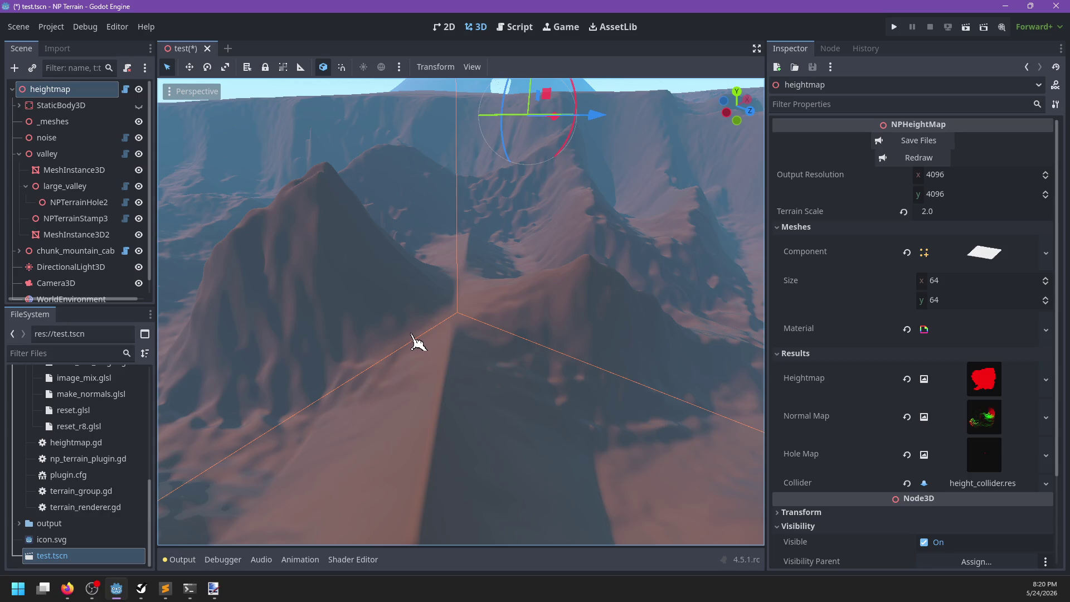
mouse_move(474, 214)
left_mouse_down()
mouse_move(520, 270)
mouse_move(449, 265)
mouse_move(537, 270)
left_mouse_up()
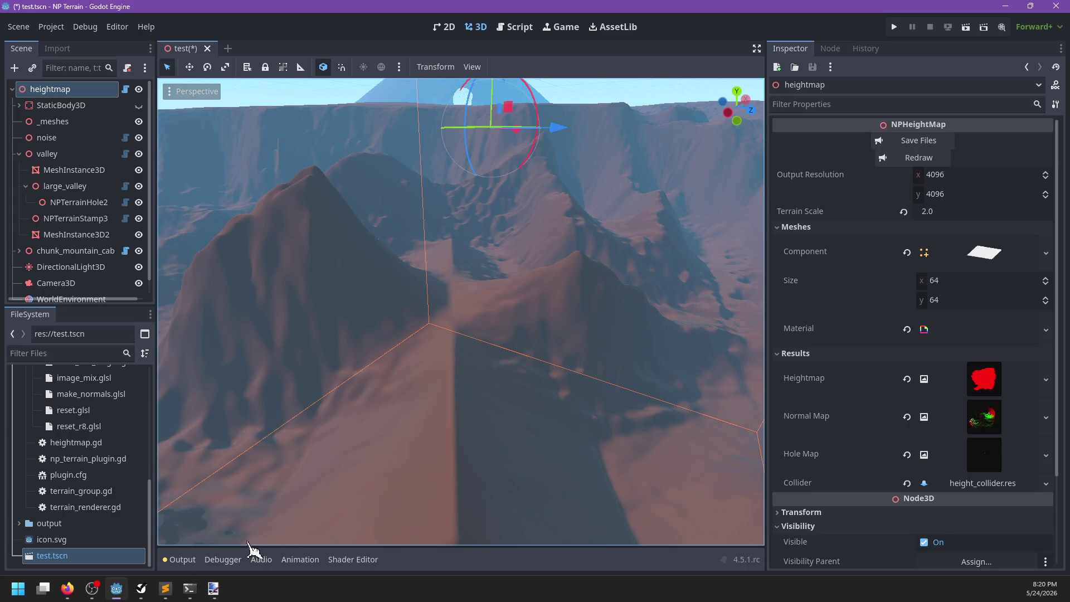
left_click(141, 589)
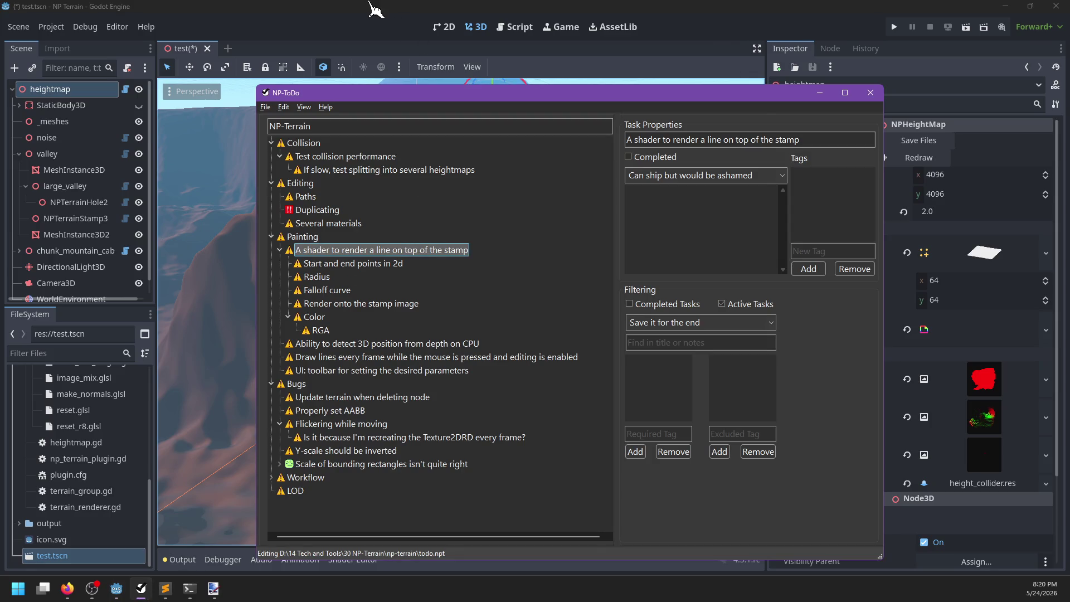
Save the test scene and the NPHeightMap's generated files
left_click(382, 8)
key("ctrl+s")
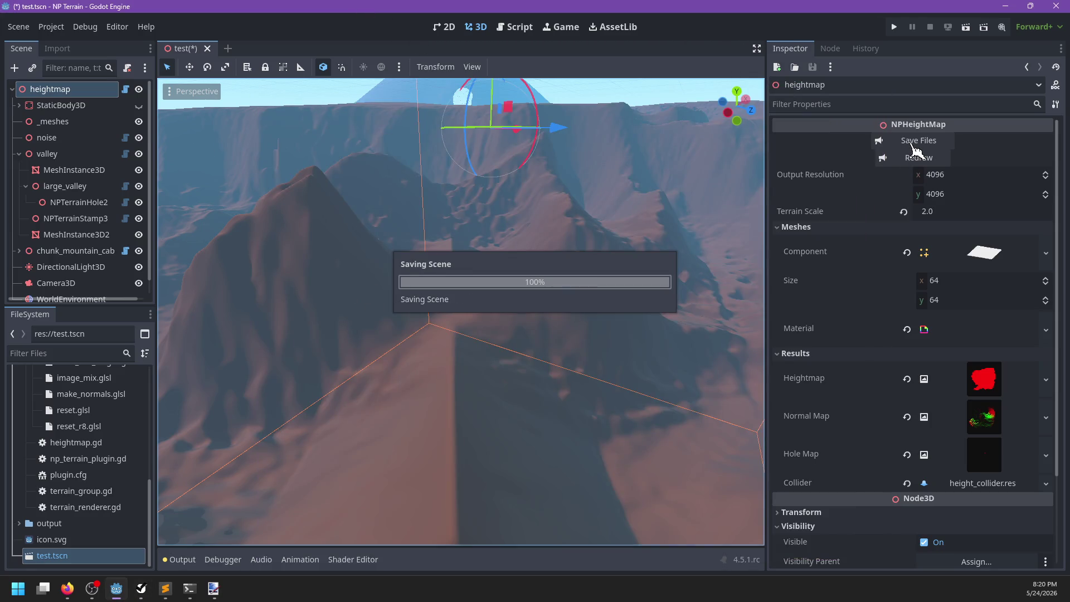
left_click(913, 143)
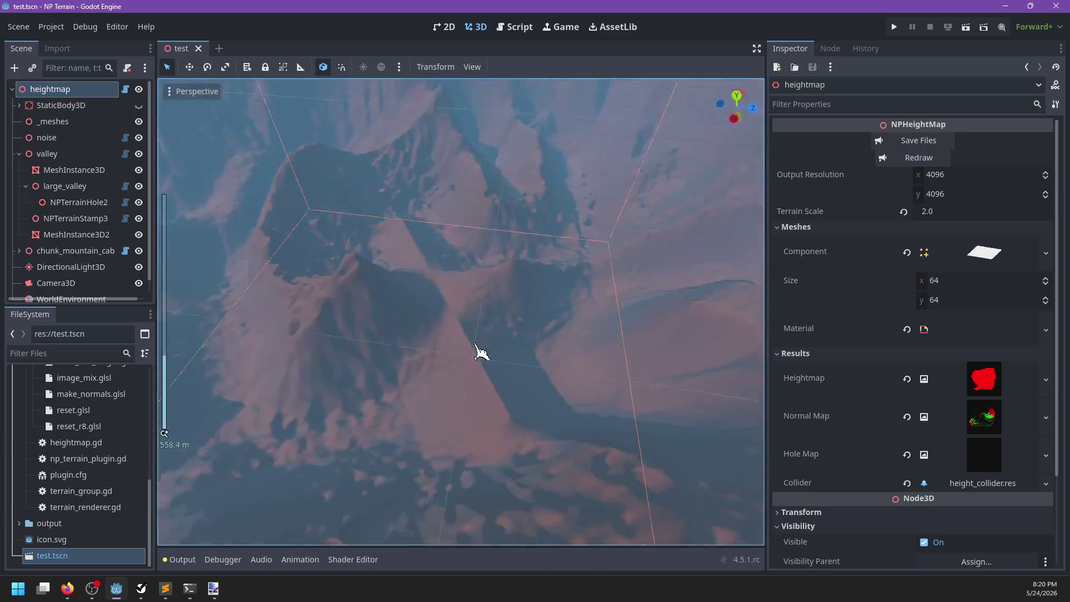
View the carved terrain from oblique, low and wide angles, then open heightmap.gd
scroll(470, 349, "up", 5)
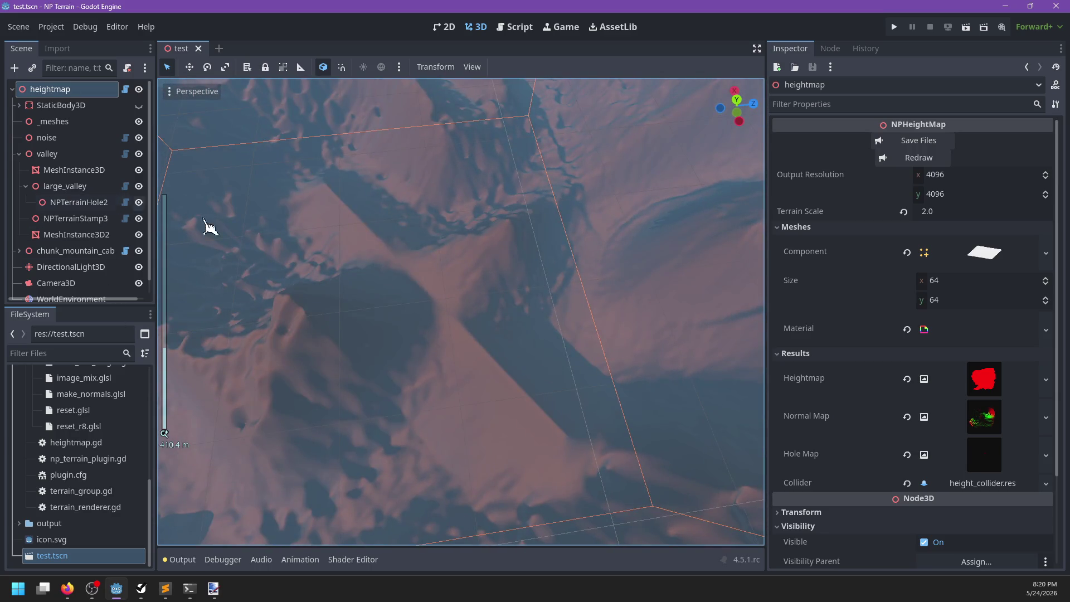
mouse_move(513, 375)
left_mouse_down()
mouse_move(347, 303)
mouse_move(396, 373)
mouse_move(545, 375)
mouse_move(499, 351)
mouse_move(444, 356)
mouse_move(520, 327)
mouse_move(483, 308)
left_mouse_up()
scroll(401, 362, "down", 5)
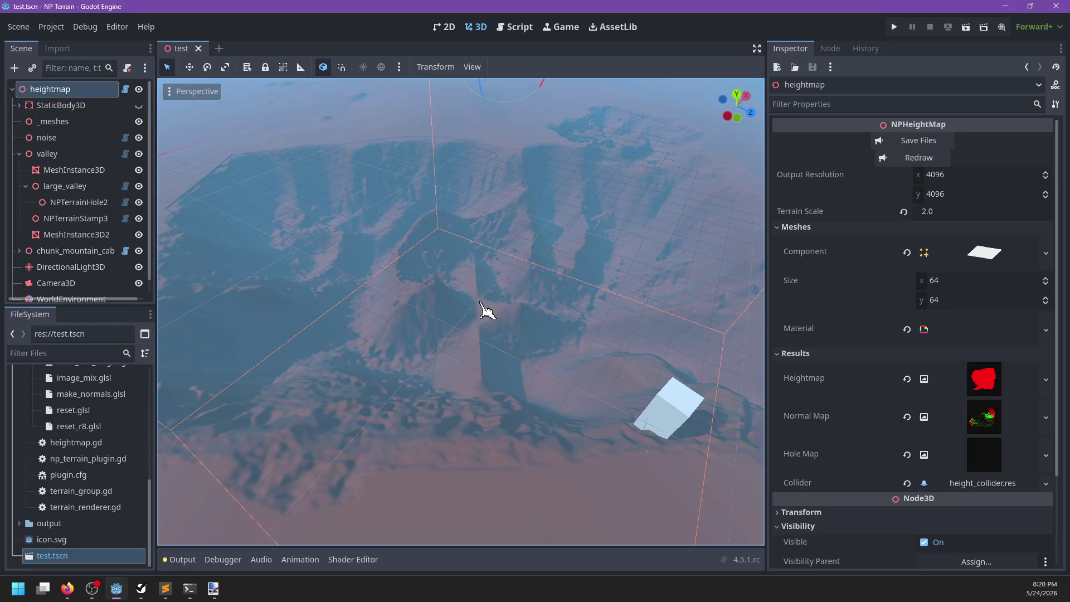
mouse_move(600, 363)
left_mouse_down()
mouse_move(487, 342)
mouse_move(511, 291)
mouse_move(606, 323)
mouse_move(569, 372)
mouse_move(499, 375)
mouse_move(594, 375)
mouse_move(429, 382)
mouse_move(432, 427)
left_mouse_up()
scroll(606, 323, "down", 2)
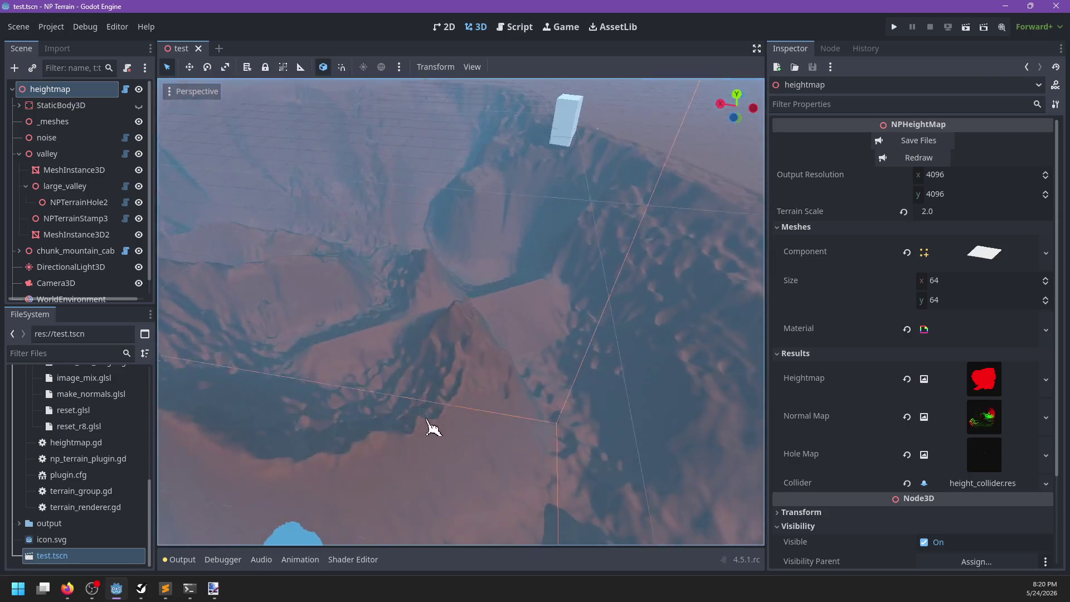
mouse_move(544, 290)
left_mouse_down()
mouse_move(380, 334)
mouse_move(399, 334)
left_mouse_up()
scroll(432, 336, "down", 2)
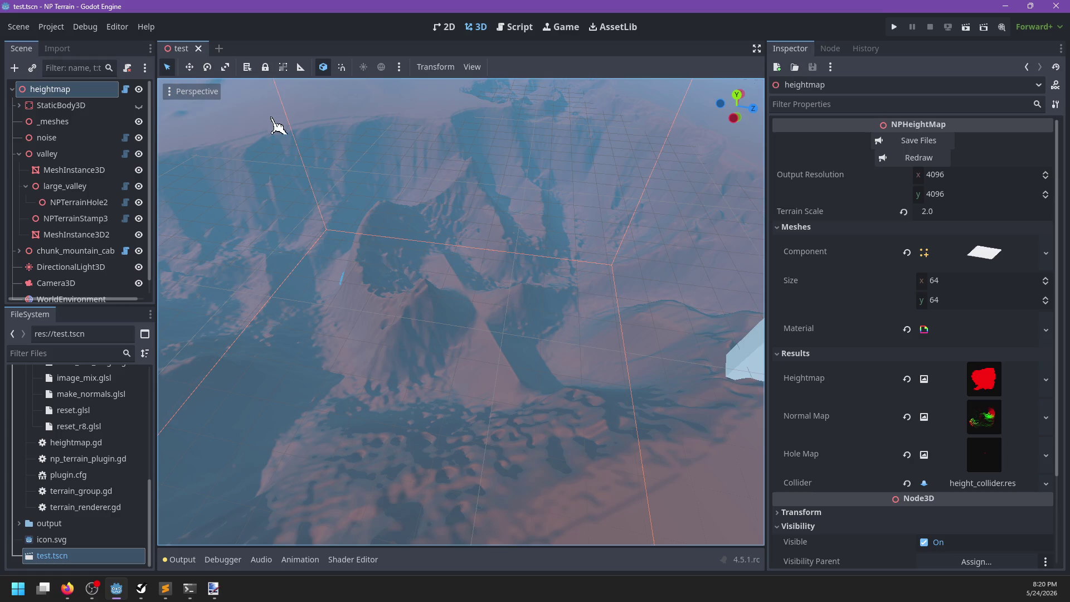
left_click(126, 89)
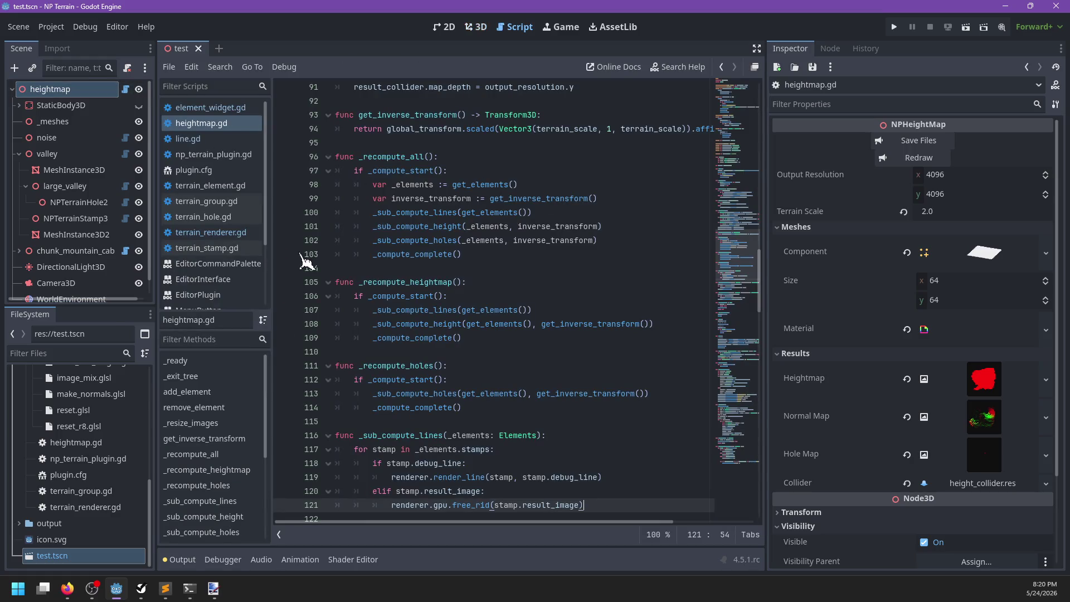
double_click(430, 212)
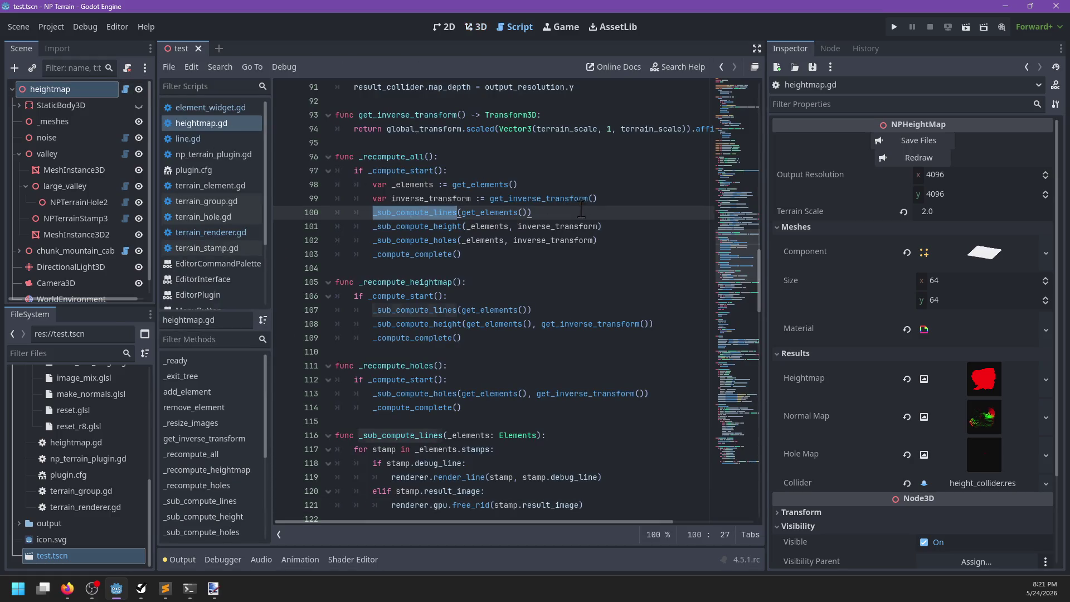
left_click(581, 211)
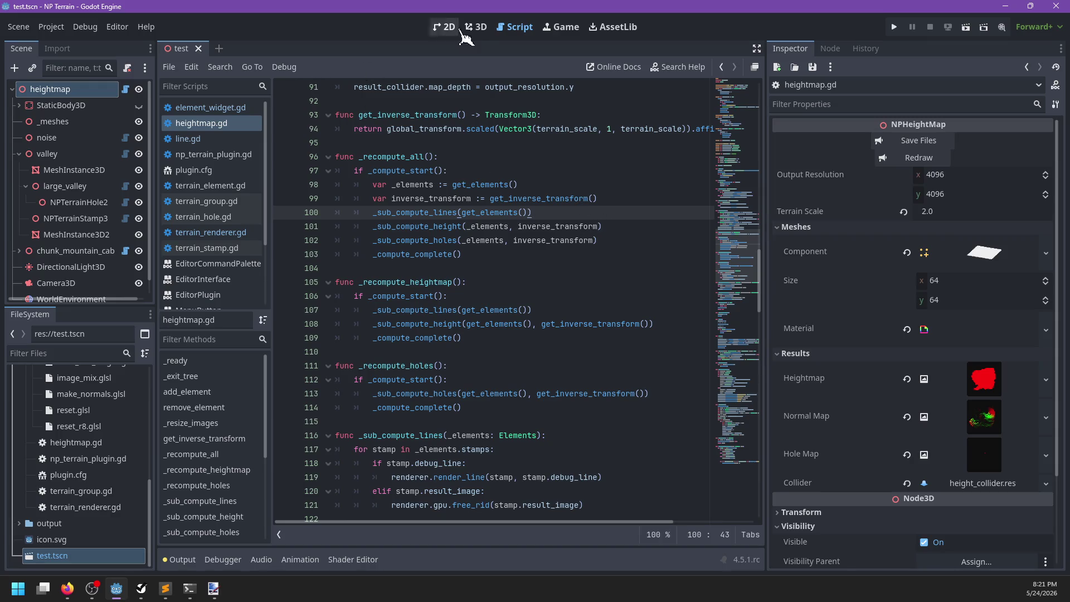
left_click(476, 27)
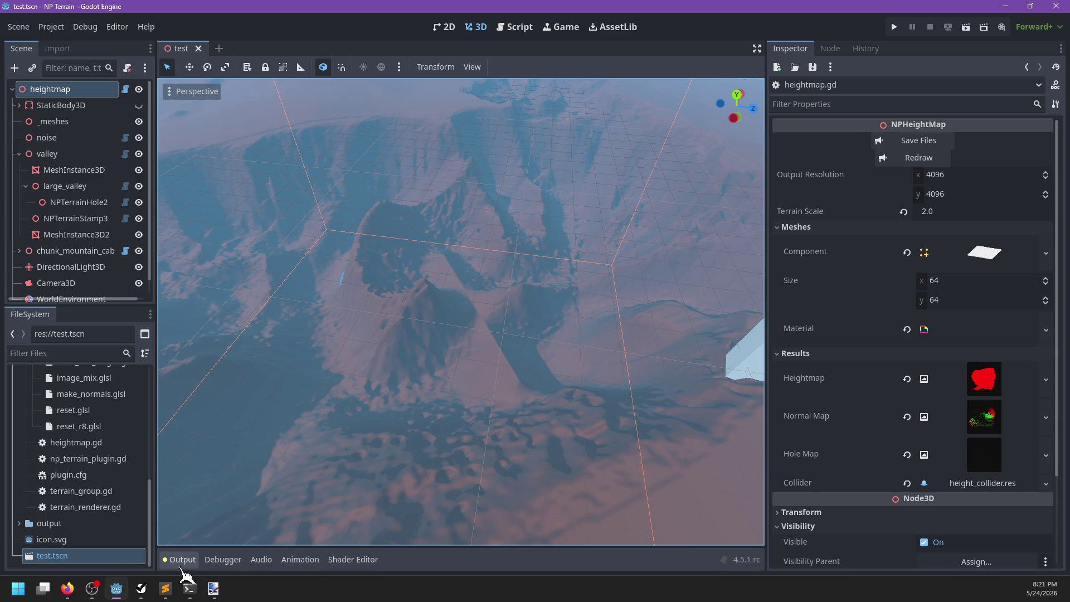
left_click(141, 588)
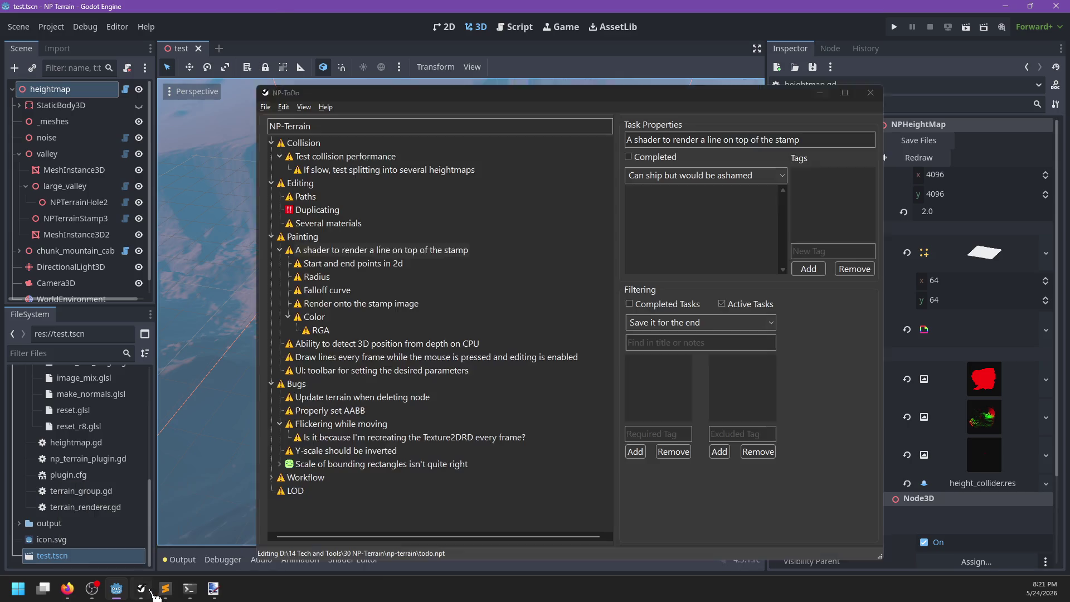
Mark the Start and end points in 2d, Radius and Falloff curve subtasks completed
right_click(365, 264)
left_click(376, 268)
right_click(312, 264)
left_click(319, 269)
right_click(317, 267)
left_click(328, 273)
Mark the RGA and Color subtasks completed
right_click(331, 266)
left_click(311, 277)
right_click(322, 297)
left_click(333, 303)
right_click(315, 277)
left_click(327, 283)
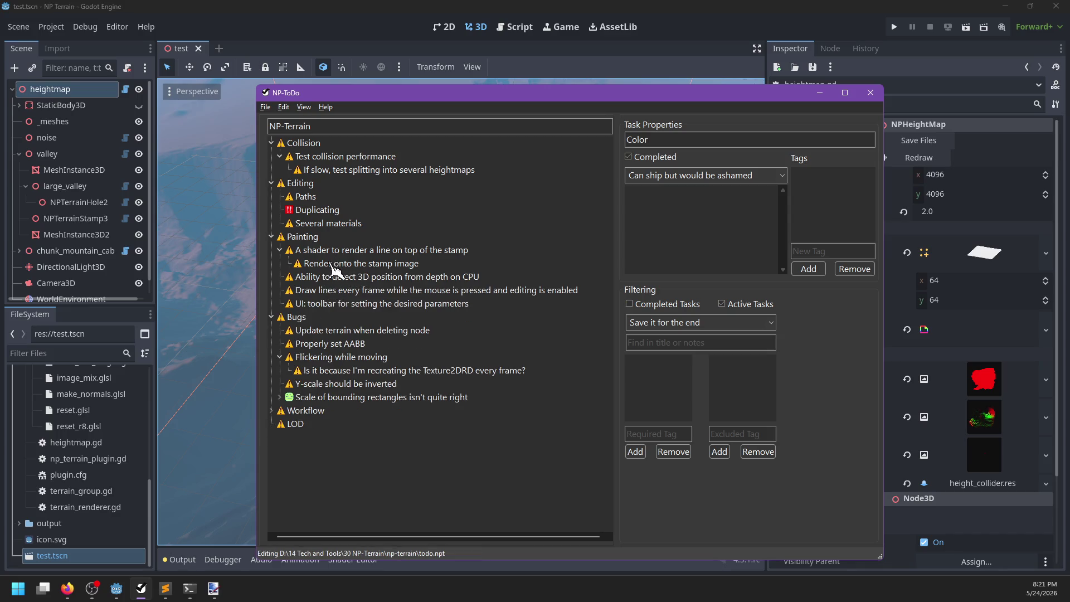
Mark 'Render onto the stamp image' and the parent line-shader task completed
left_click(331, 262)
right_click(331, 262)
left_click(341, 268)
left_click(331, 249)
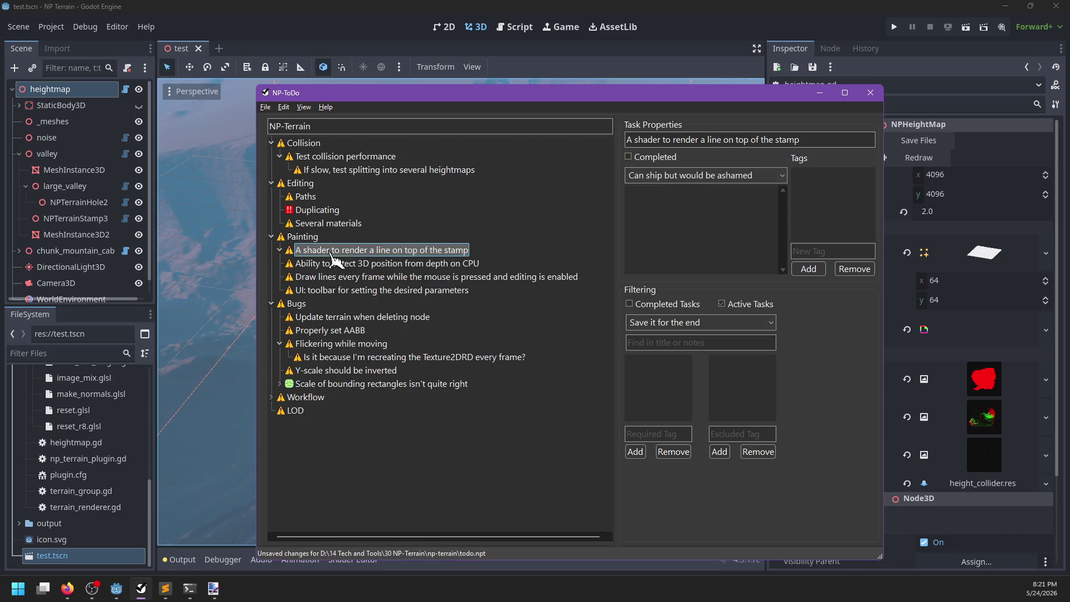
right_click(331, 250)
left_click(341, 256)
left_click(312, 239)
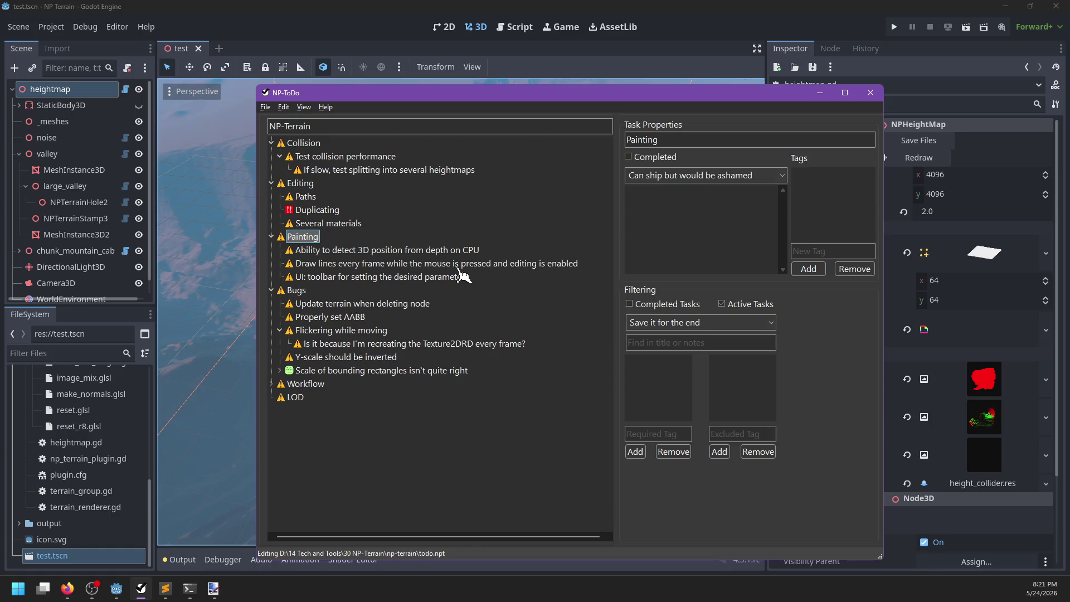
Add the Painting task 'Some sort of UI when painting' and move it up the list
key("ctrl+n")
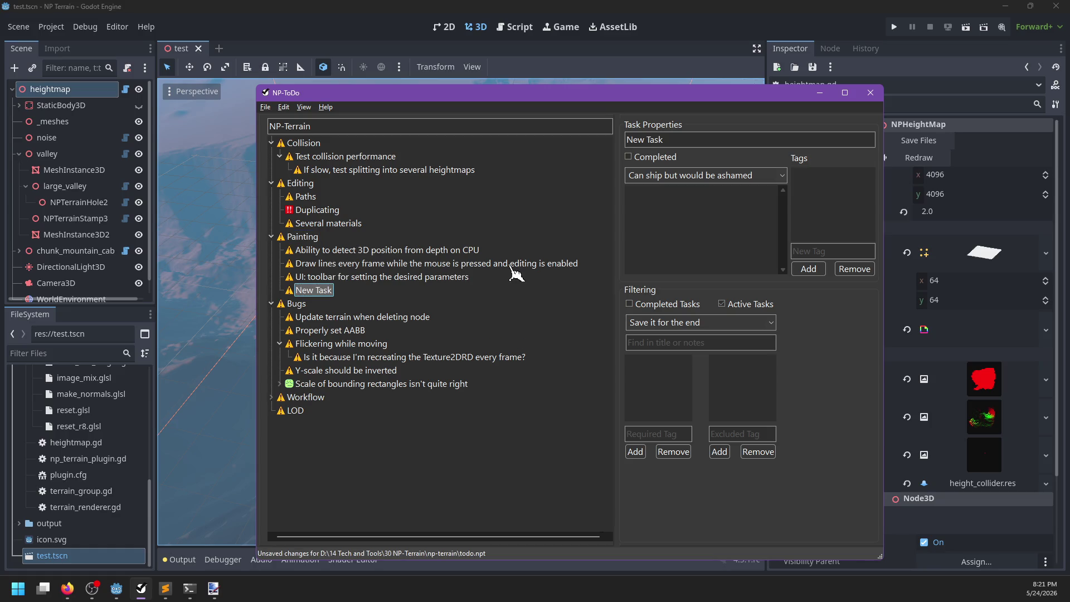
key("ctrl+a")
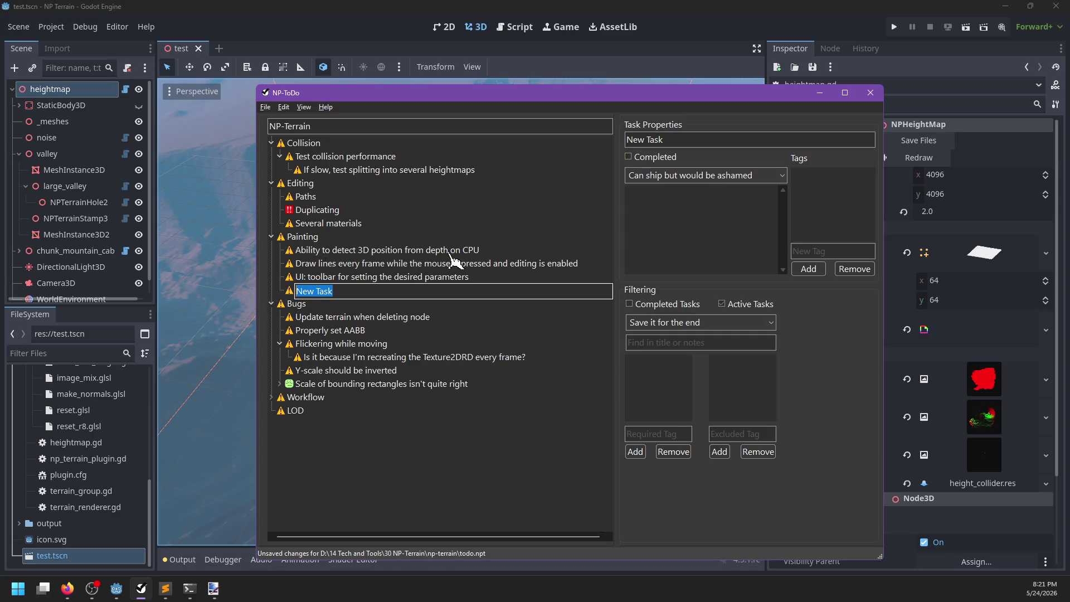
left_click(346, 251)
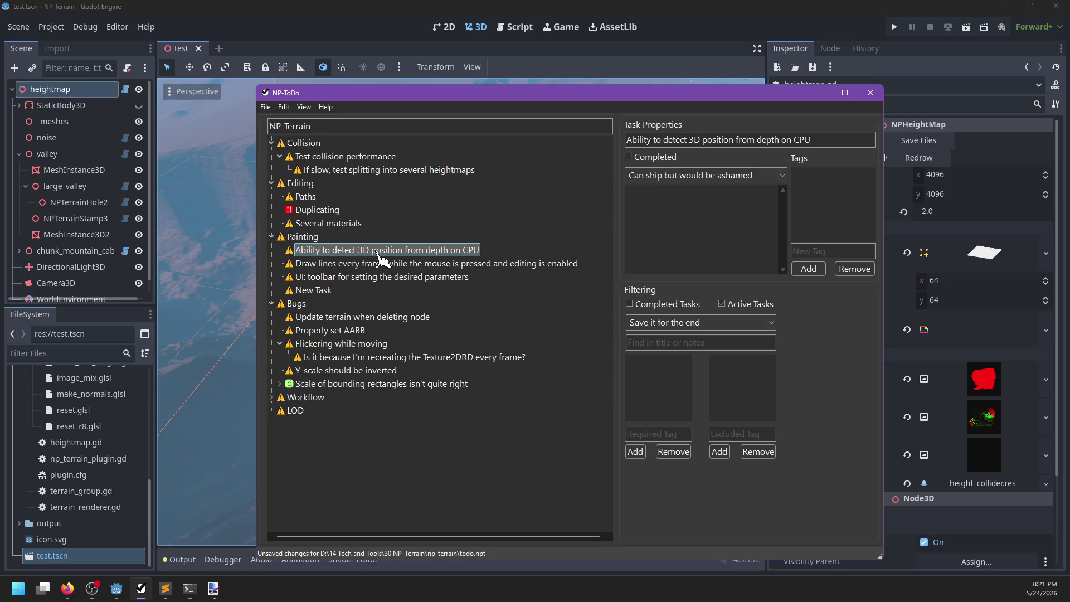
key("ctrl+n")
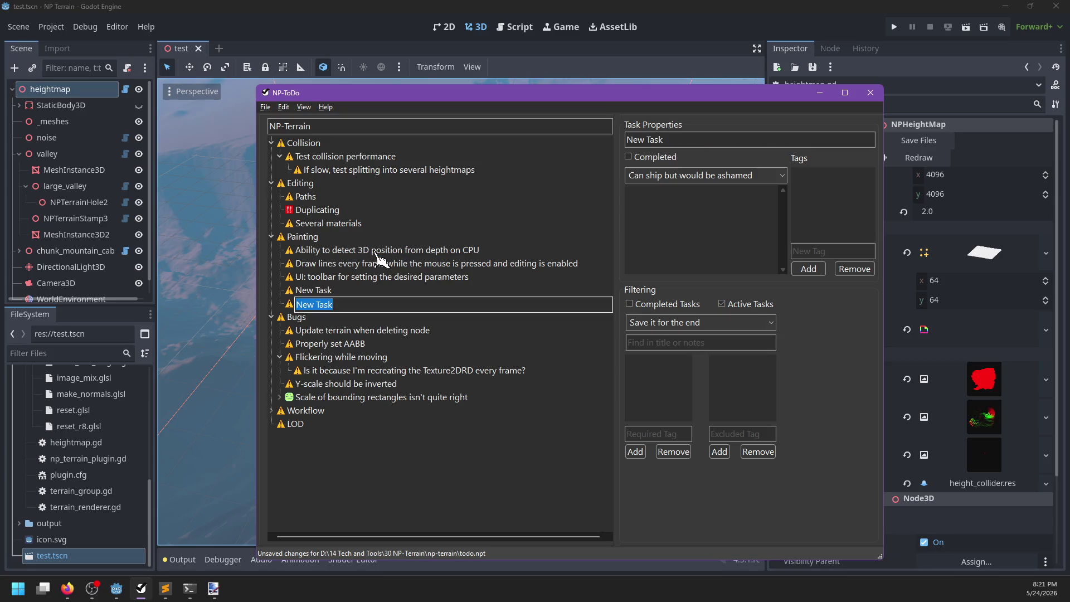
key("BackSpace")
type("Priority")
key("ctrl+BackSpace")
type("Some sort of ")
type("UI when painting")
key("Return")
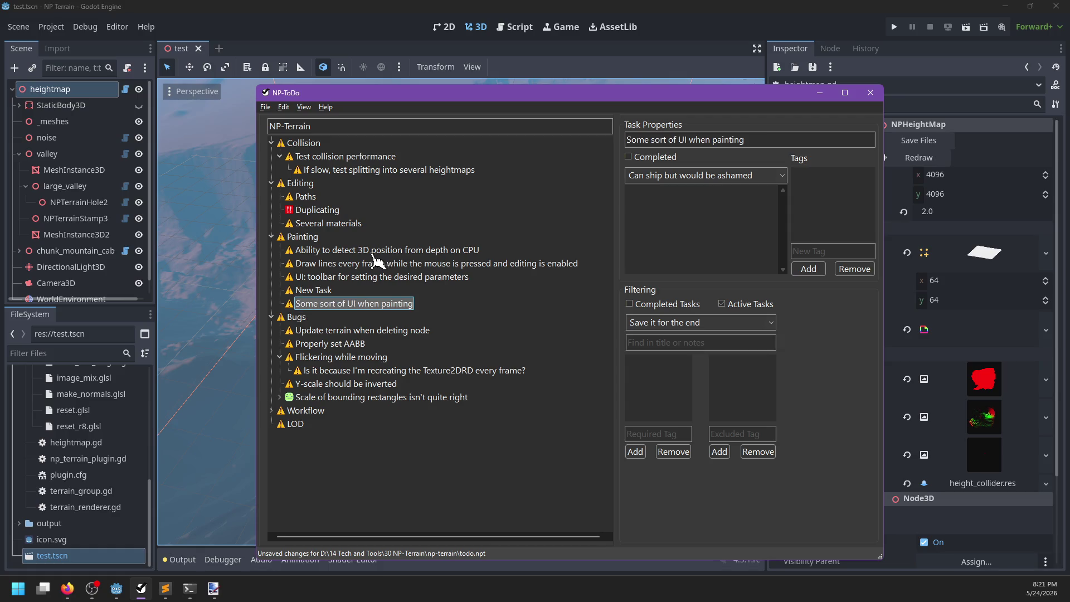
left_click_drag(323, 305, 292, 263)
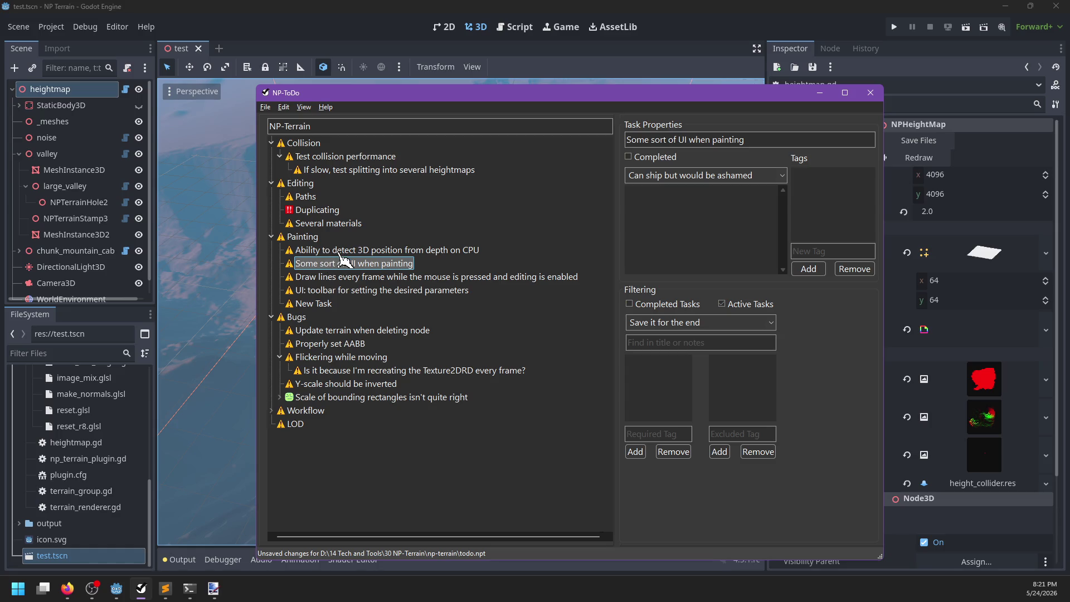
Rename the placeholder to 'Separate rendering of lines for a given stamp from the rest of the rendering' above Draw lines every frame
left_click(326, 305)
left_click(341, 305)
left_click_drag(360, 304, 298, 305)
key("BackSpace")
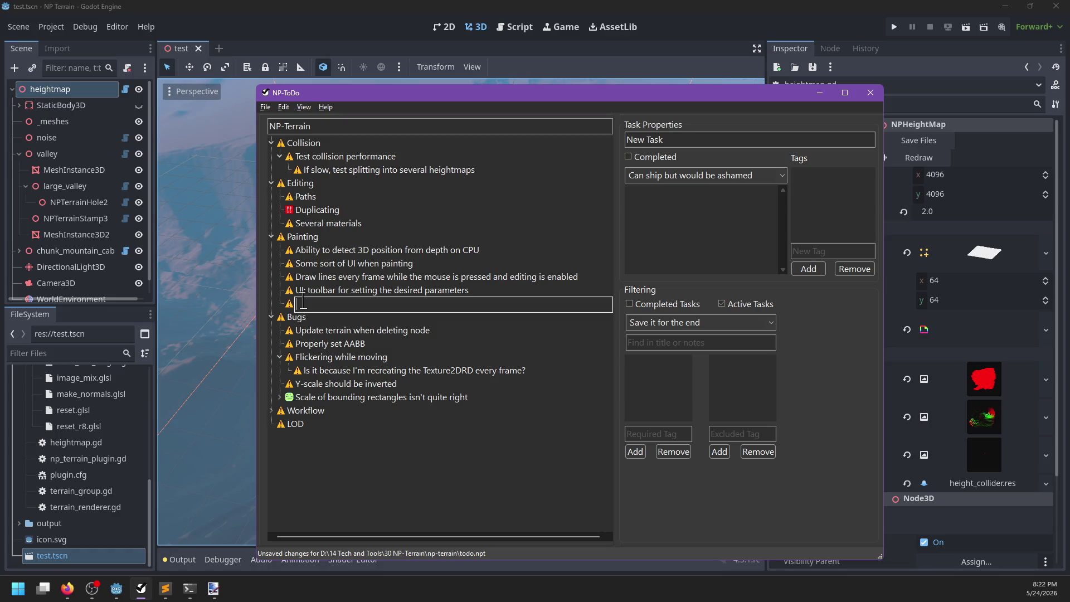
type("Separate ")
type("rendering of li")
type("nes for a give")
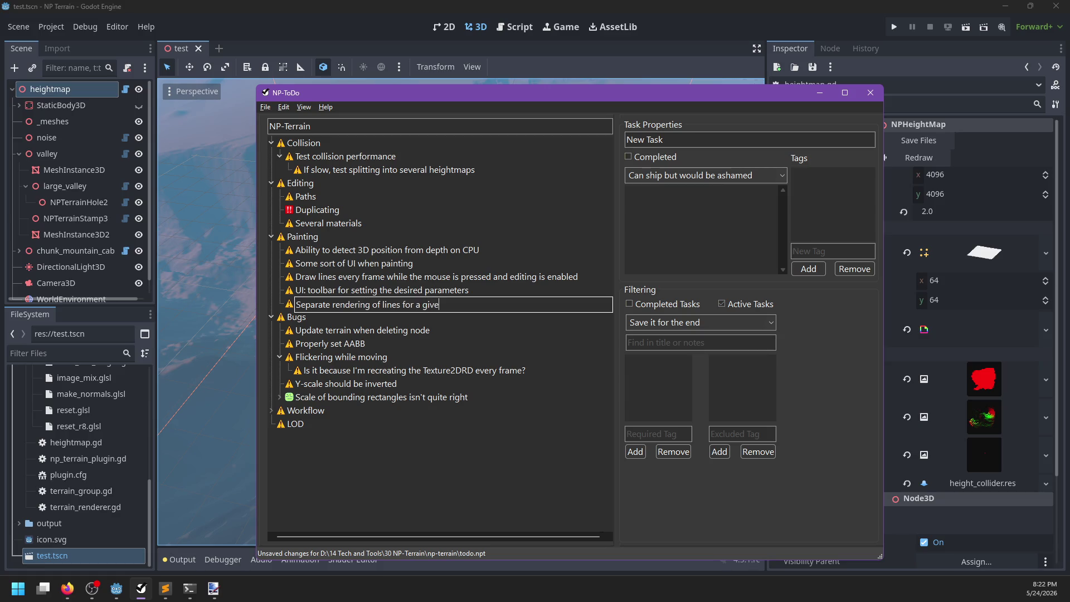
type("n stamp from the re")
type("st of ther")
key("BackSpace")
type("rendering")
key("Return")
left_click_drag(305, 309, 308, 274)
Add 'Ability to save edited stamp and clear lines' above the draw-lines task
key("Insert")
type("Ab")
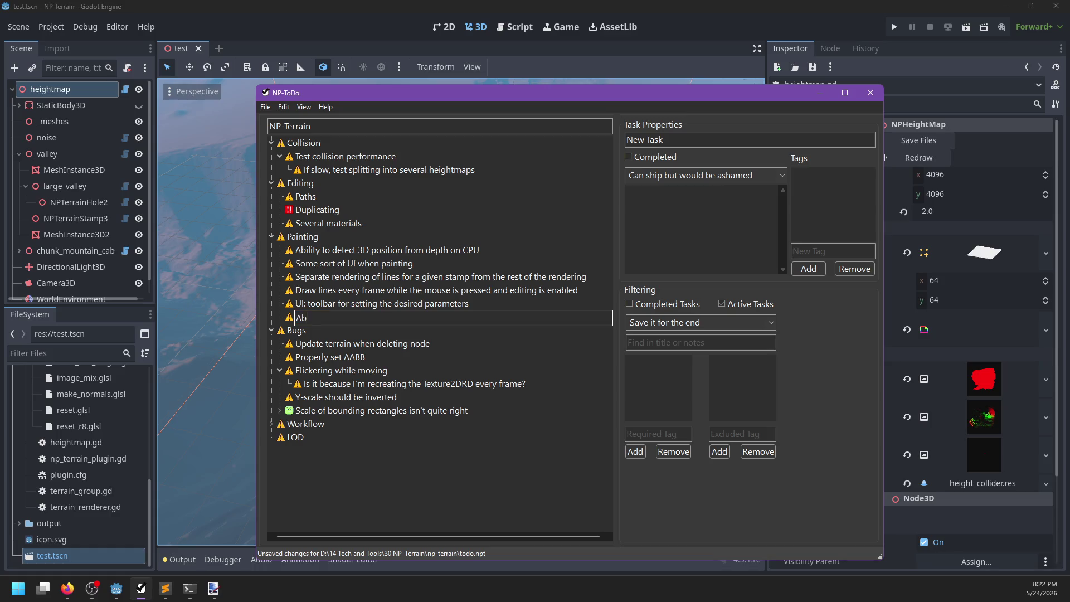
type("ility to save ")
type("edited stamp")
type(" and clear ")
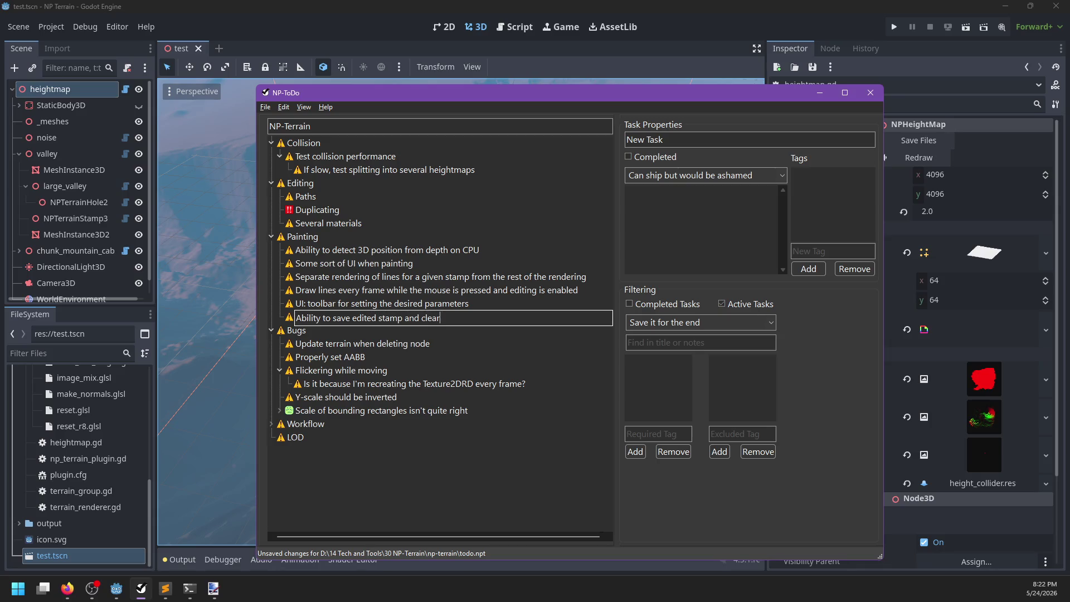
type("lines")
key("Return")
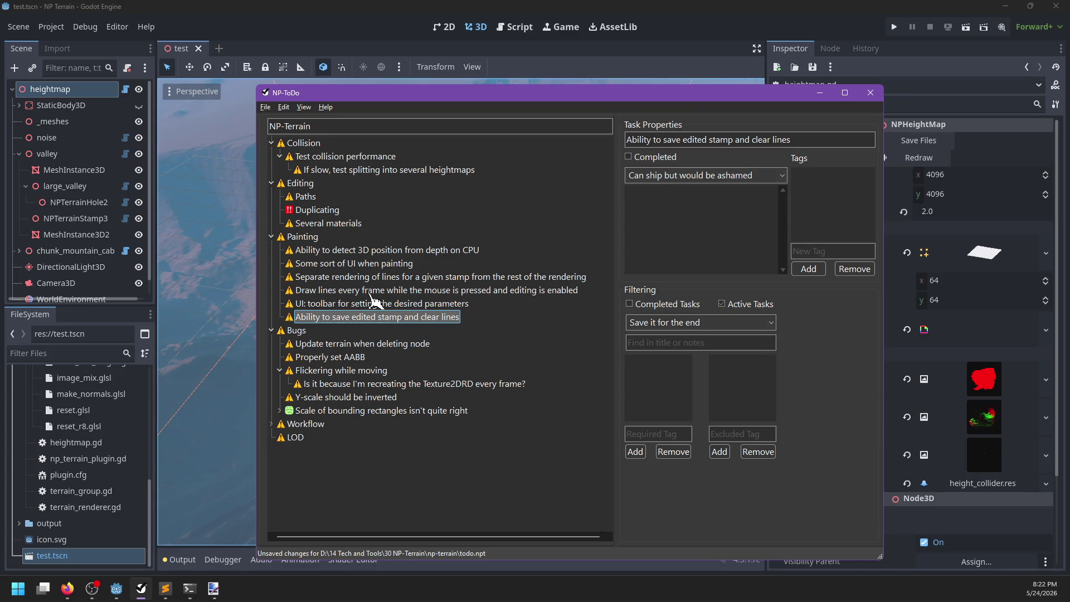
left_click_drag(325, 318, 298, 291)
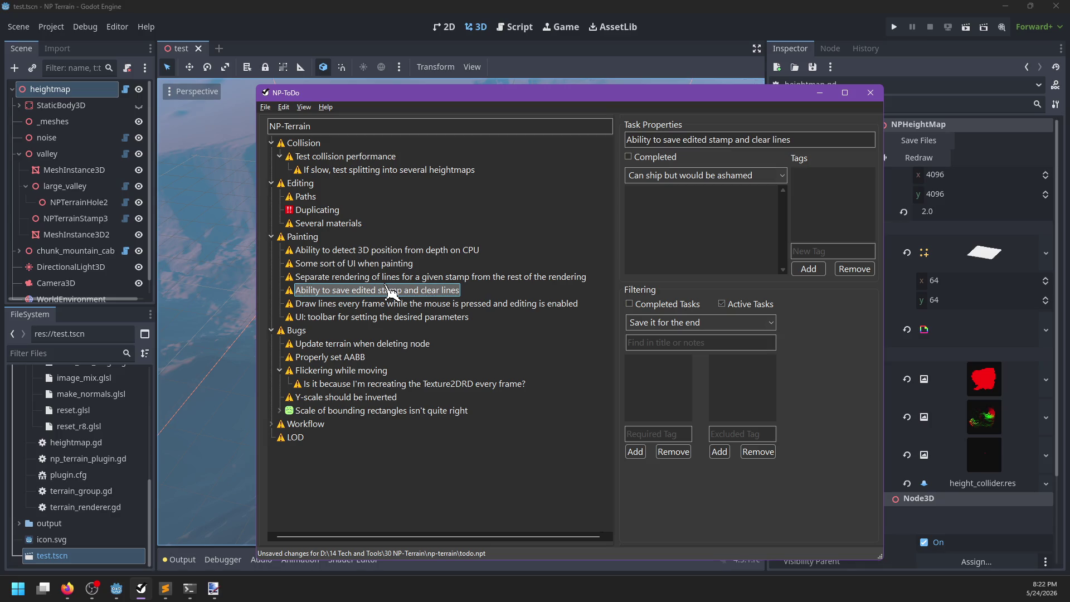
Select the separate-rendering task, then orbit and zoom around the terrain in Godot
left_click(454, 291)
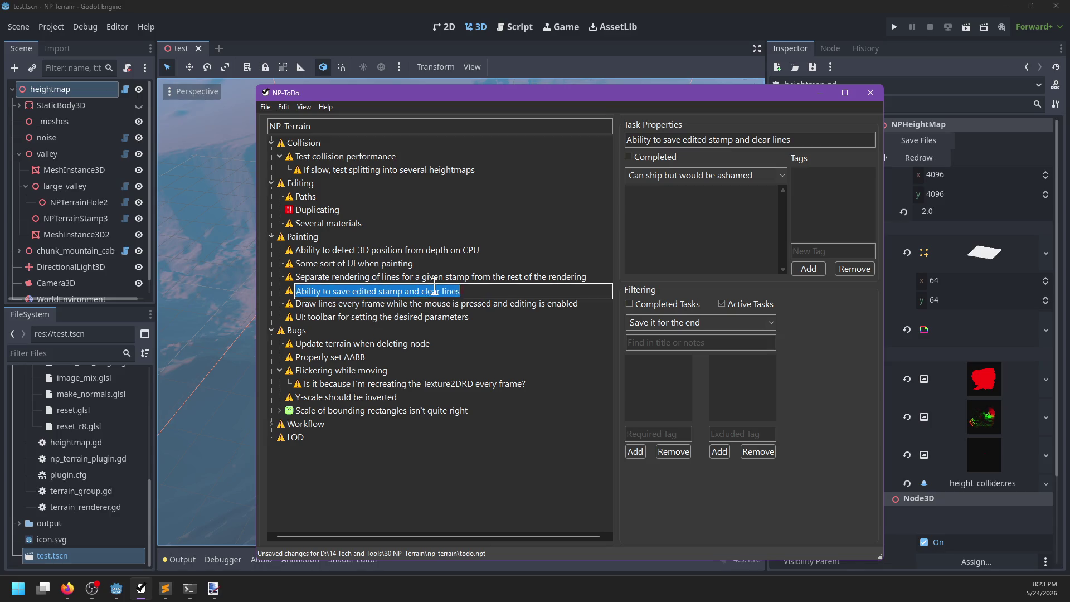
left_click(465, 278)
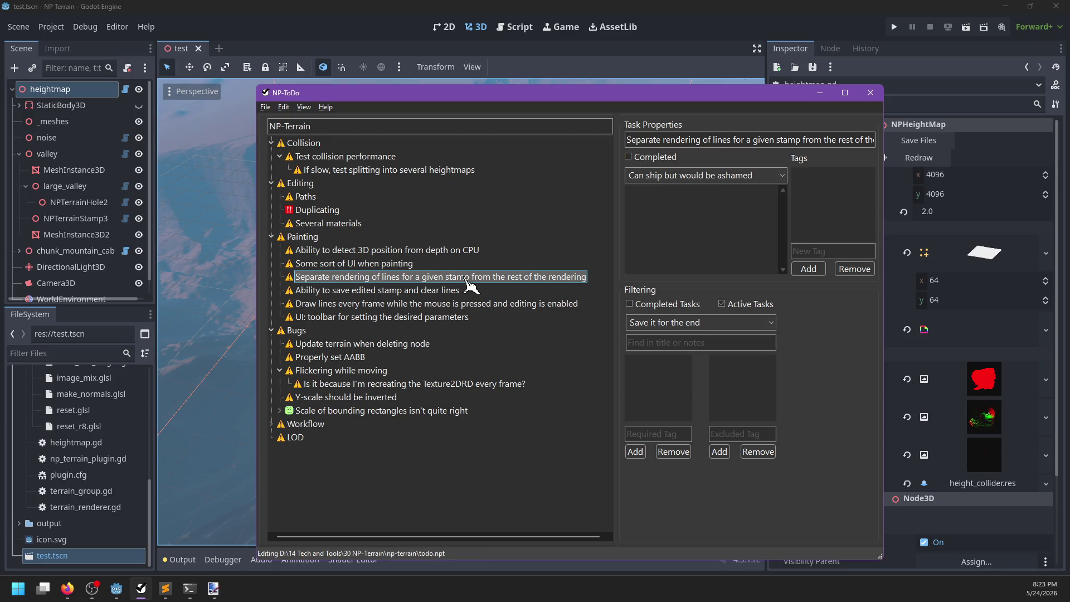
left_click(350, 14)
scroll(524, 217, "down", 5)
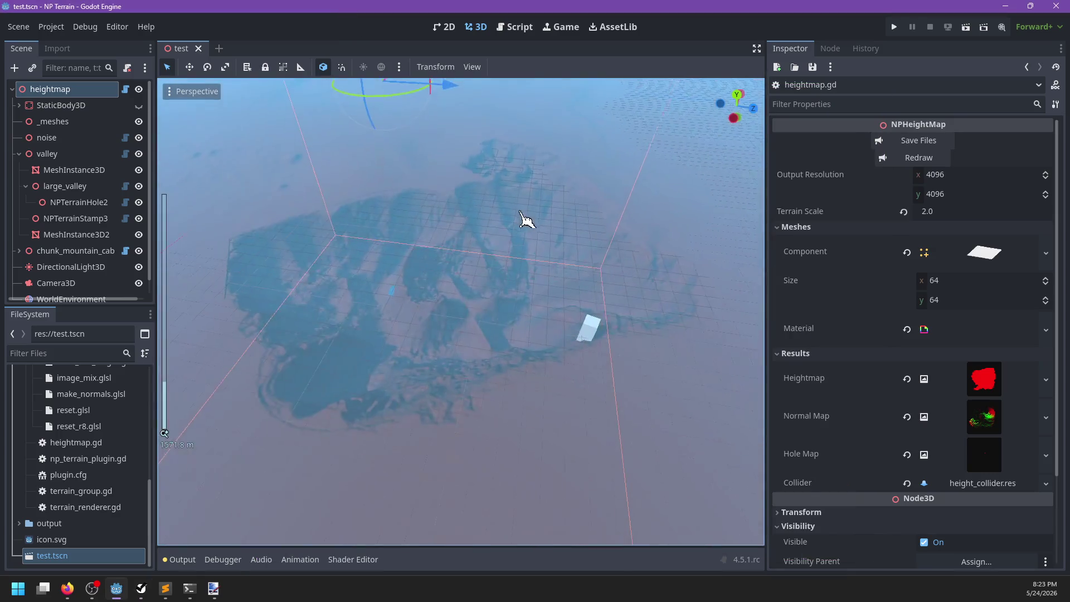
scroll(474, 296, "up", 10)
mouse_move(466, 327)
left_mouse_down()
mouse_move(561, 299)
mouse_move(511, 345)
mouse_move(597, 385)
mouse_move(549, 309)
mouse_move(423, 342)
mouse_move(550, 239)
mouse_move(423, 354)
mouse_move(416, 316)
mouse_move(400, 316)
mouse_move(409, 326)
mouse_move(401, 353)
mouse_move(215, 537)
left_mouse_up()
scroll(390, 338, "up", 5)
Select the 'Ability to detect 3D position from depth on CPU' task in NP-ToDo
left_click(141, 588)
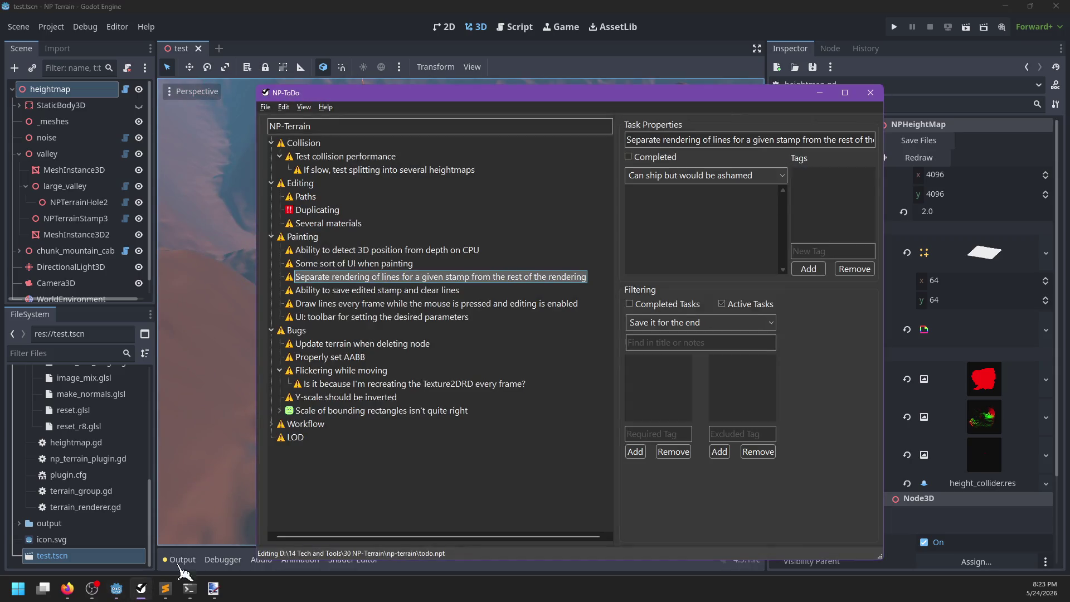
left_click(322, 250)
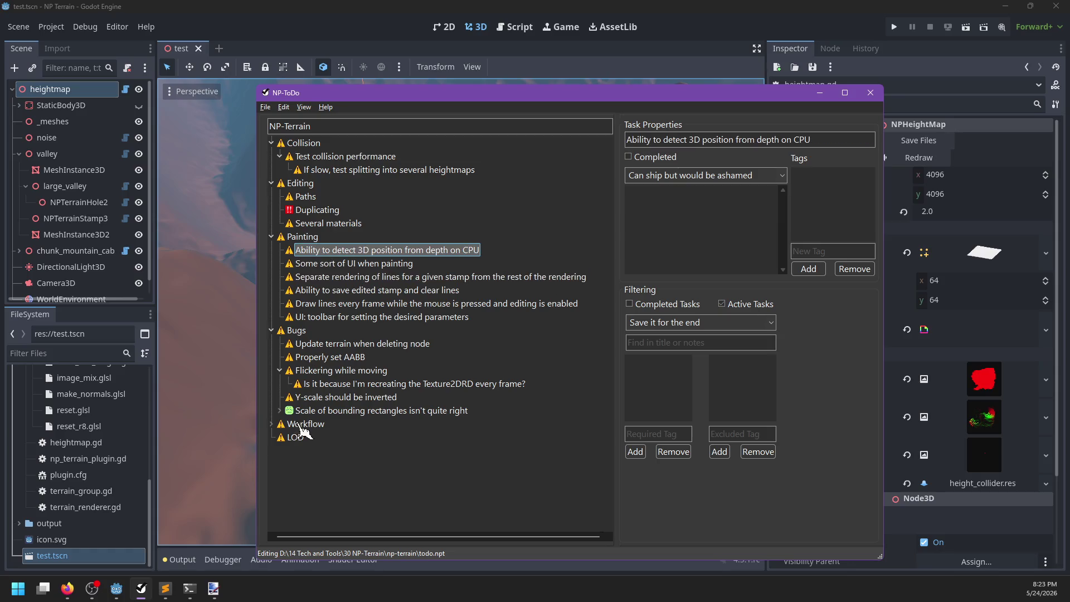
left_click(189, 588)
Check git status, stage all changes, commit as 'Rendering a line segment', and try git push
type("git status")
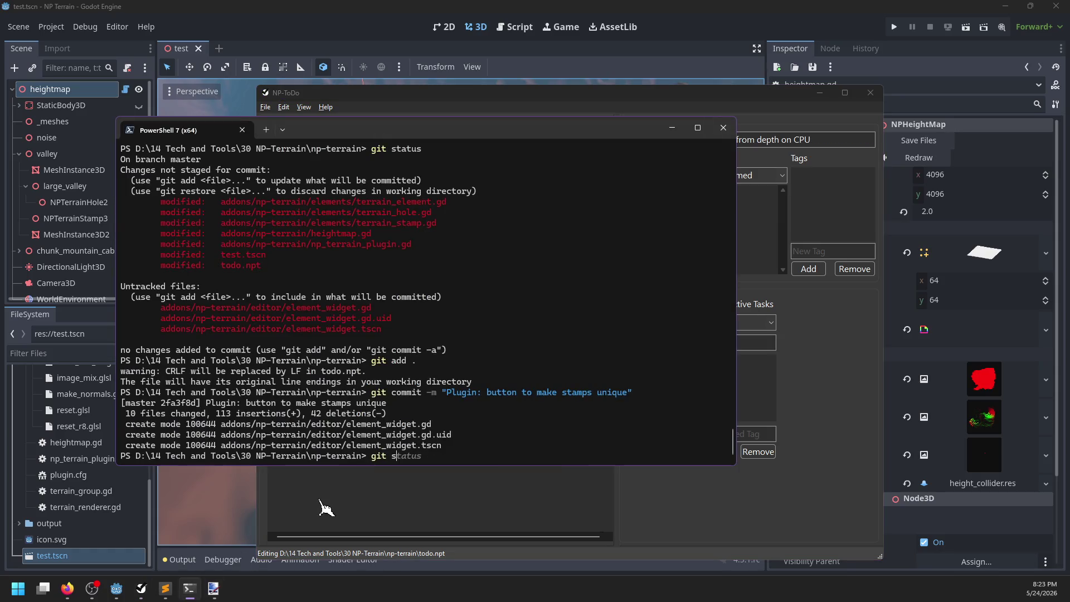
key("Return")
type("git add .")
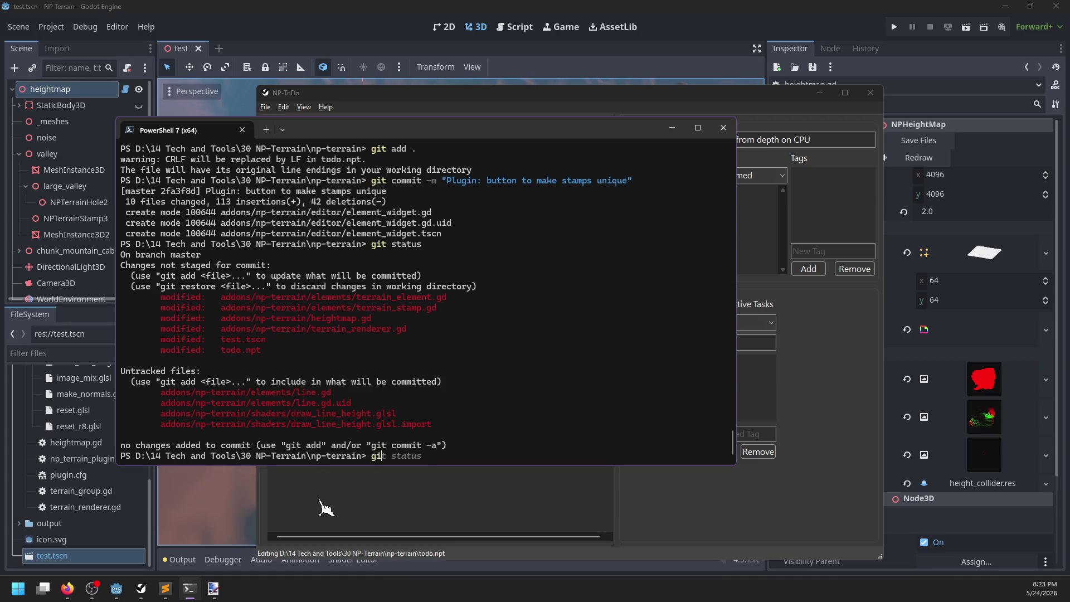
key("Return")
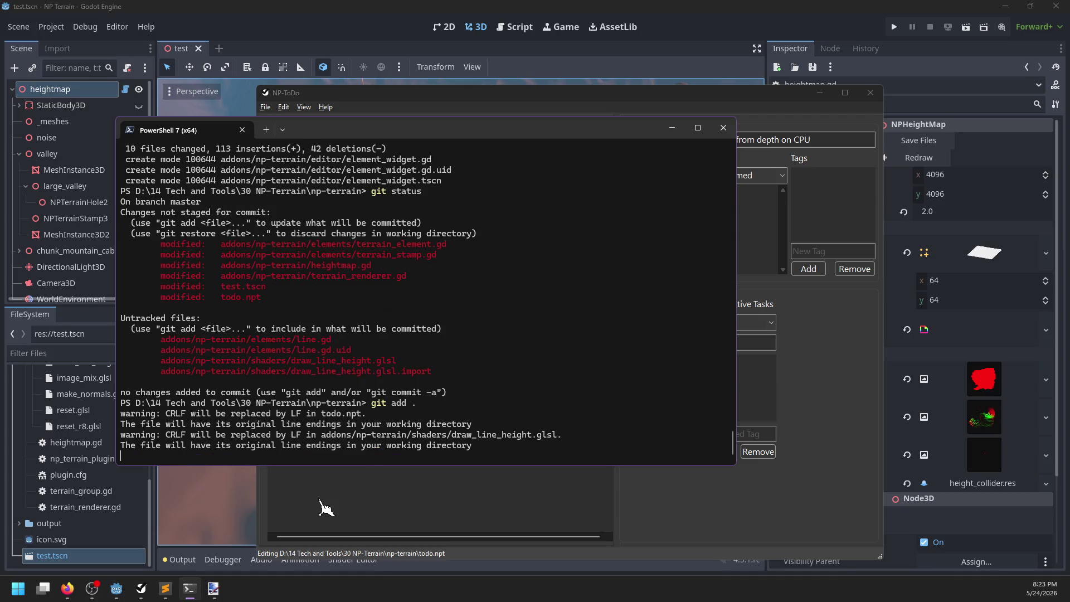
type("git commit -m \"")
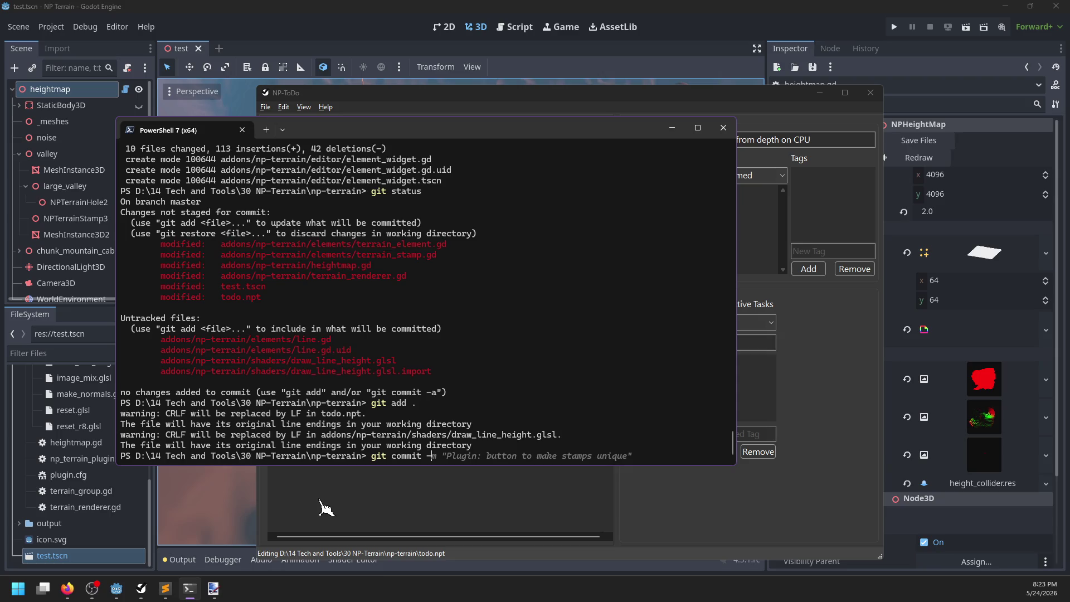
type("Rendering a li")
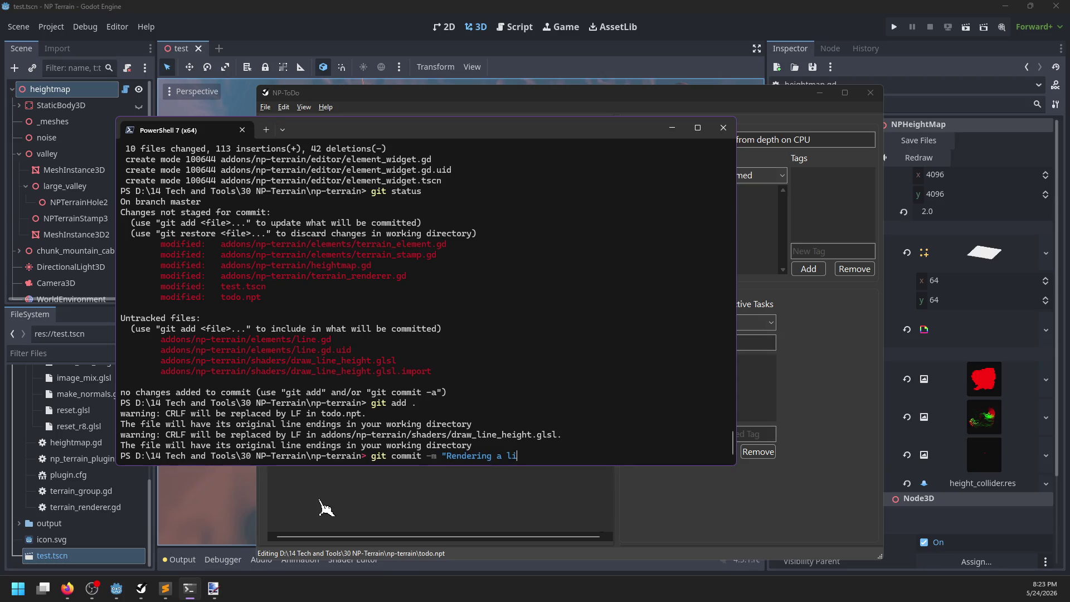
type("ne segment\":")
key("BackSpace")
key("Return")
type("git push")
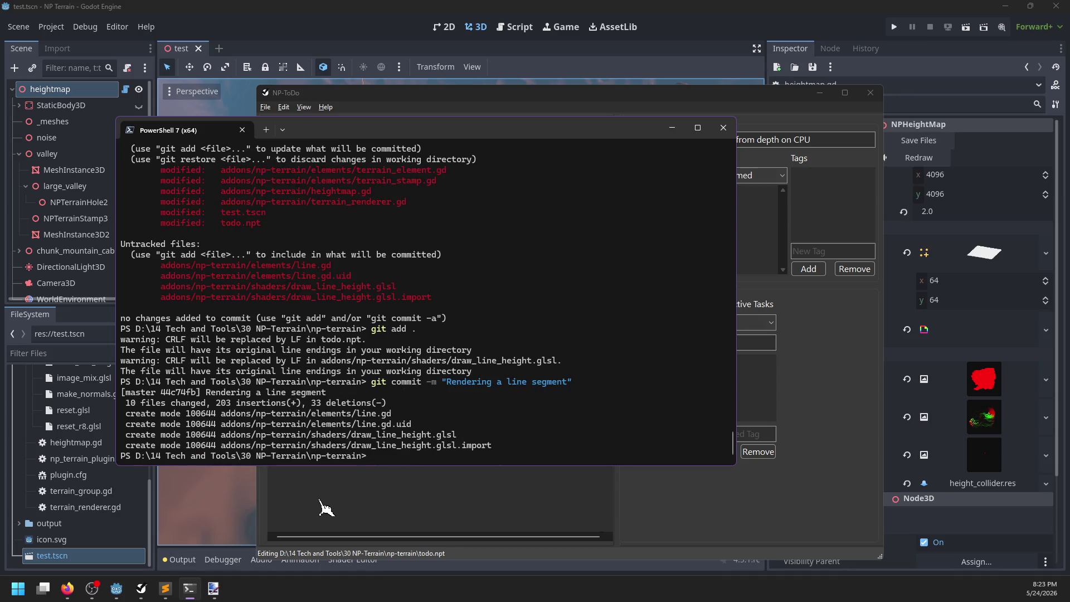
key("Return")
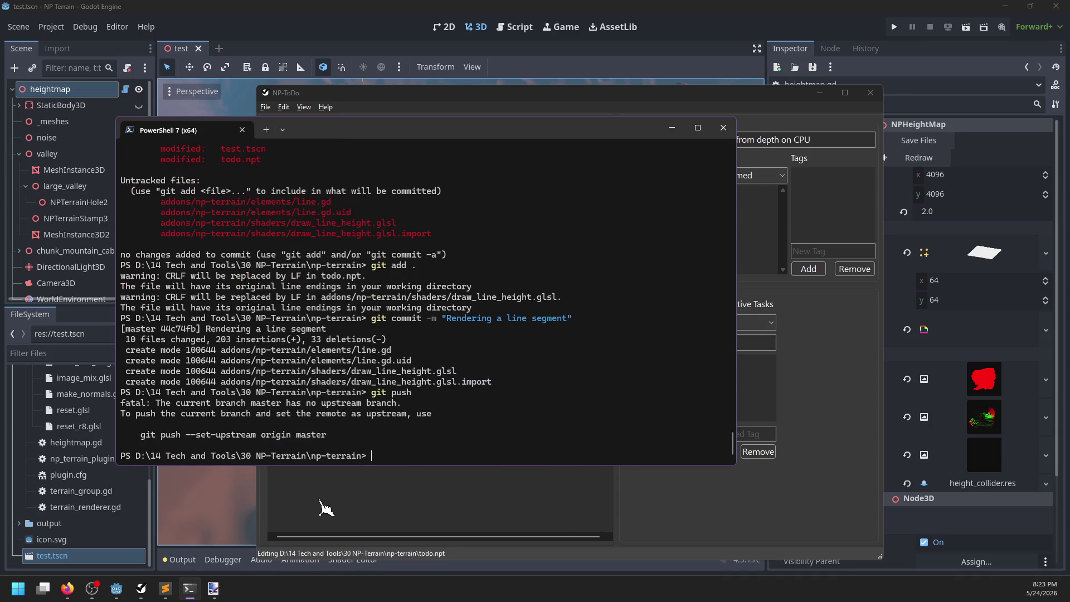
Orbit and zoom the Godot viewport over the cliffs, then return to the glsl length_squared search
left_click(359, 32)
scroll(494, 304, "down", 10)
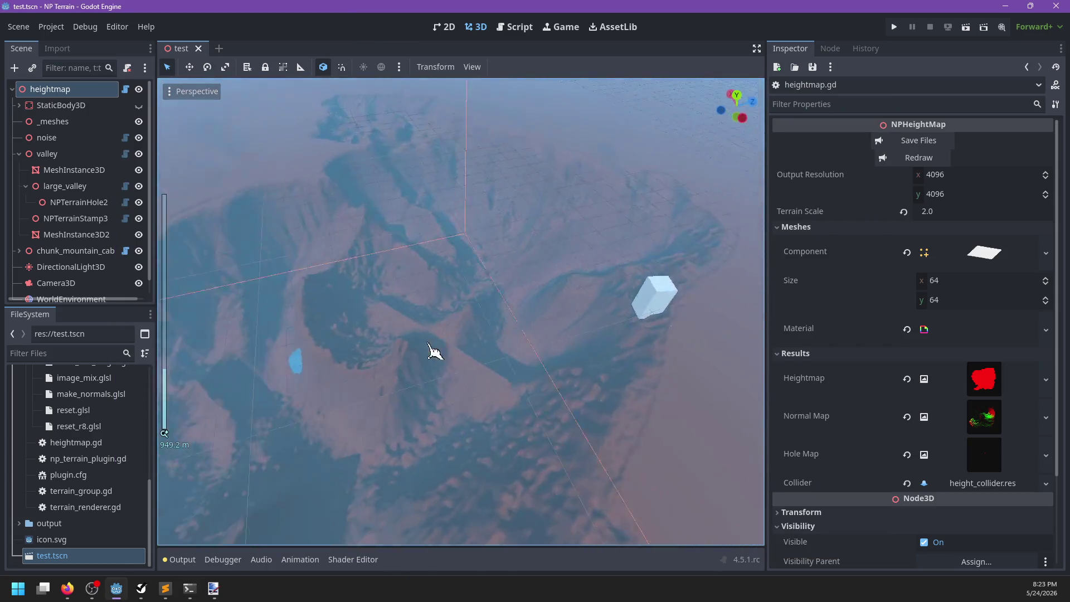
mouse_move(428, 343)
left_mouse_down()
mouse_move(374, 357)
mouse_move(470, 351)
mouse_move(554, 303)
mouse_move(436, 323)
mouse_move(546, 312)
mouse_move(394, 303)
mouse_move(444, 342)
left_mouse_up()
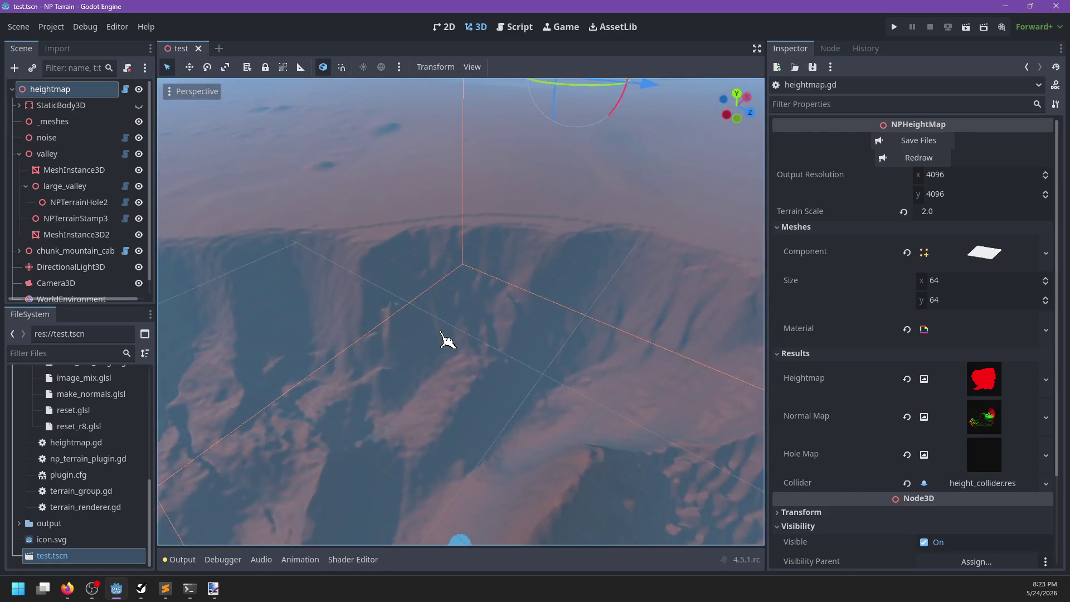
scroll(434, 333, "up", 3)
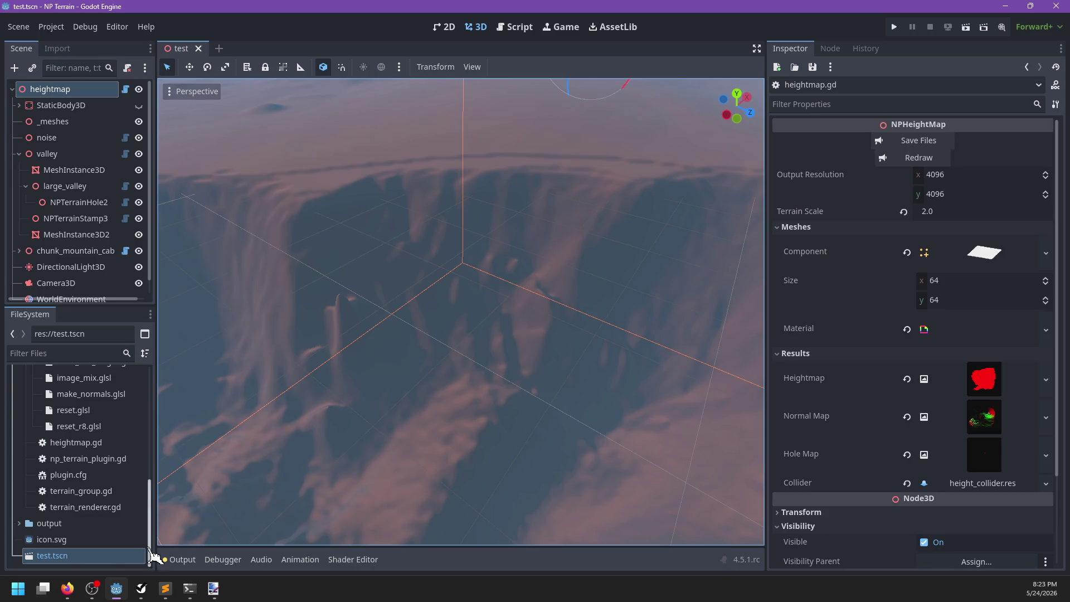
left_click(61, 595)
left_click(202, 543)
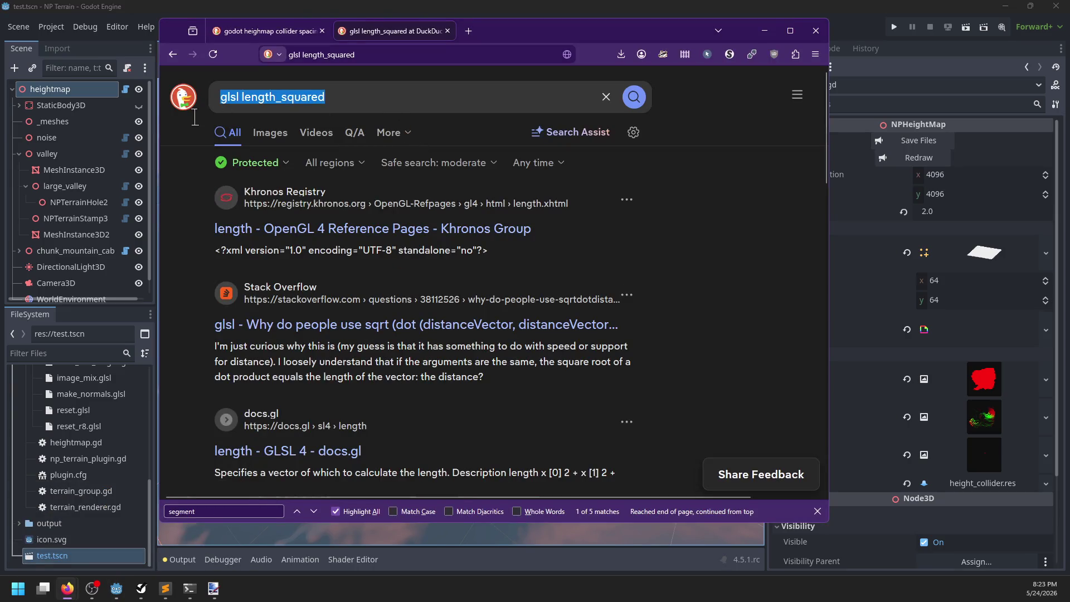
Search 'godot read depth texture to CPU' and open the NekotoArts depth texture lookup article
type("godot read dem")
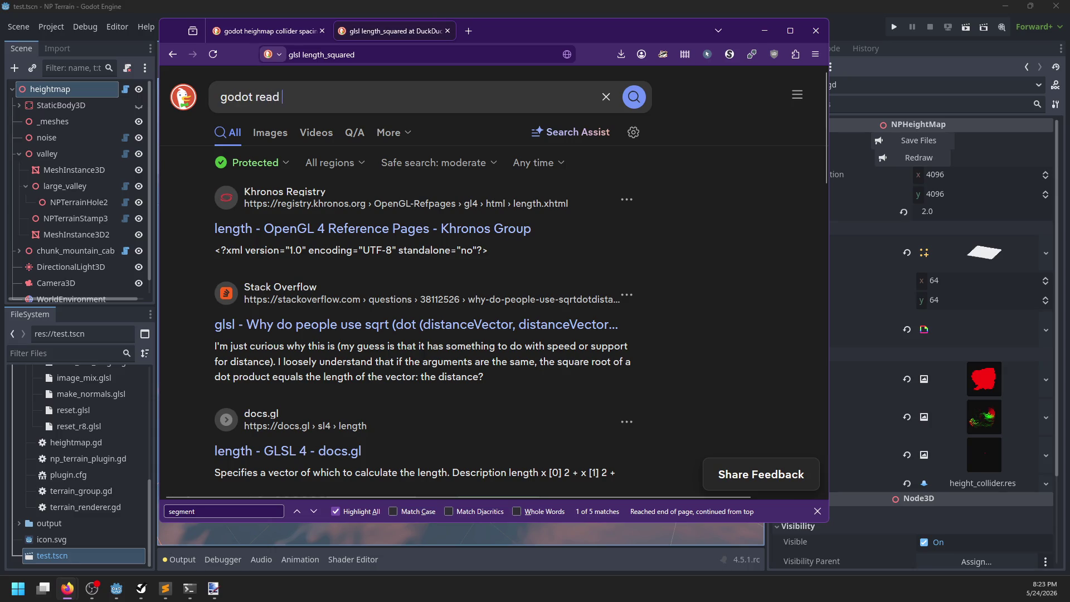
key("BackSpace")
type("pth texture ")
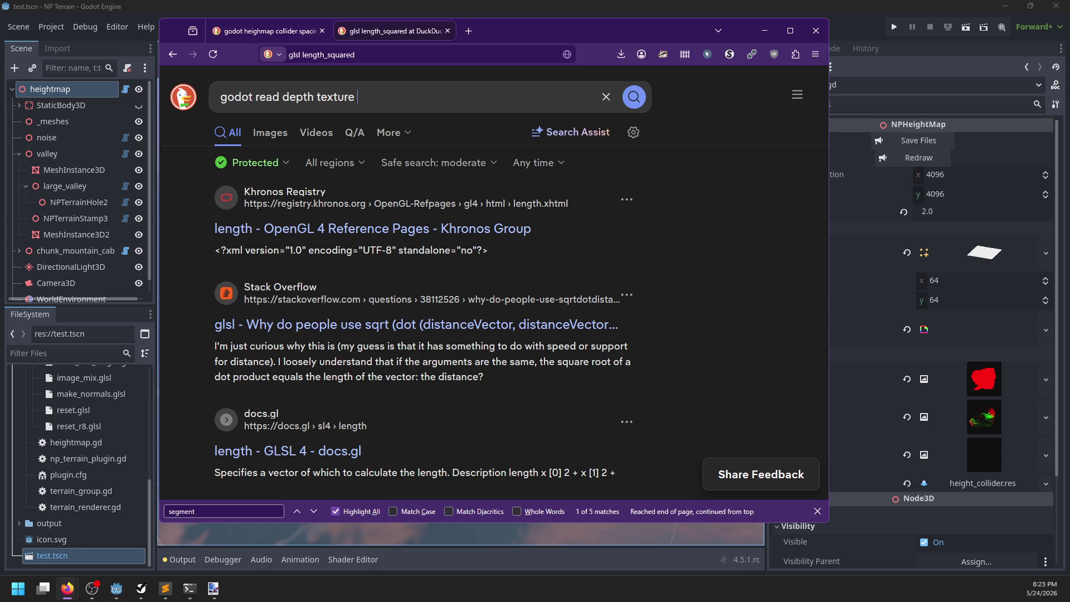
type("to CPU")
key("Return")
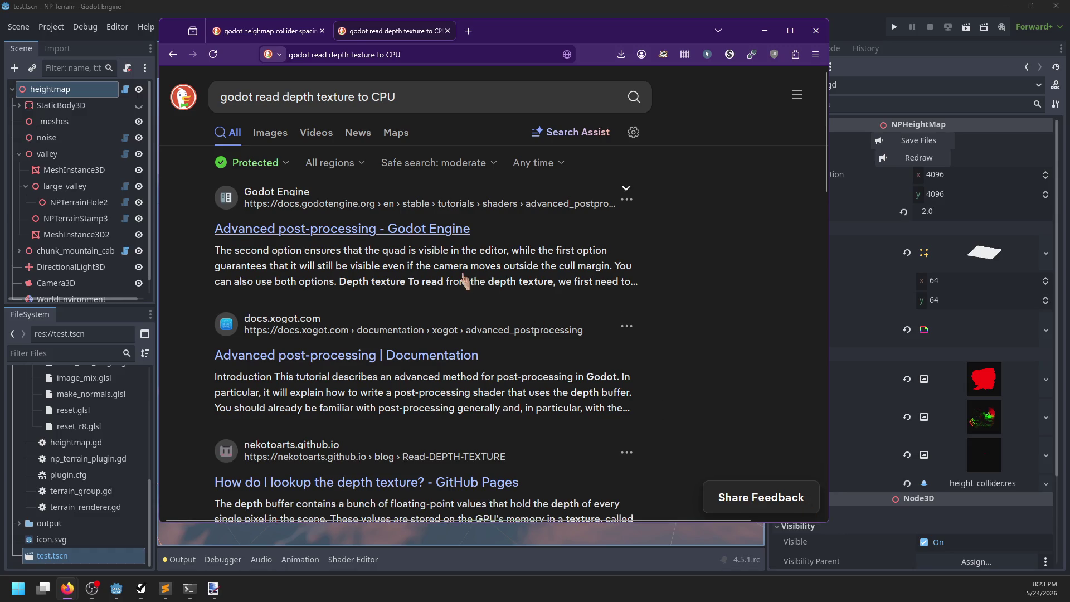
scroll(462, 284, "down", 4)
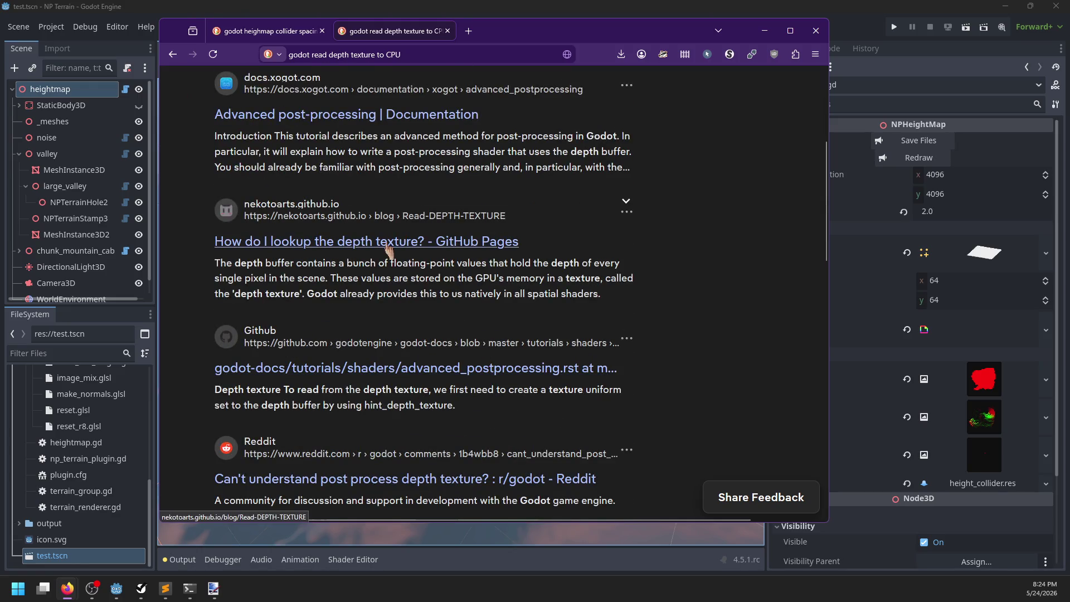
left_click(389, 250)
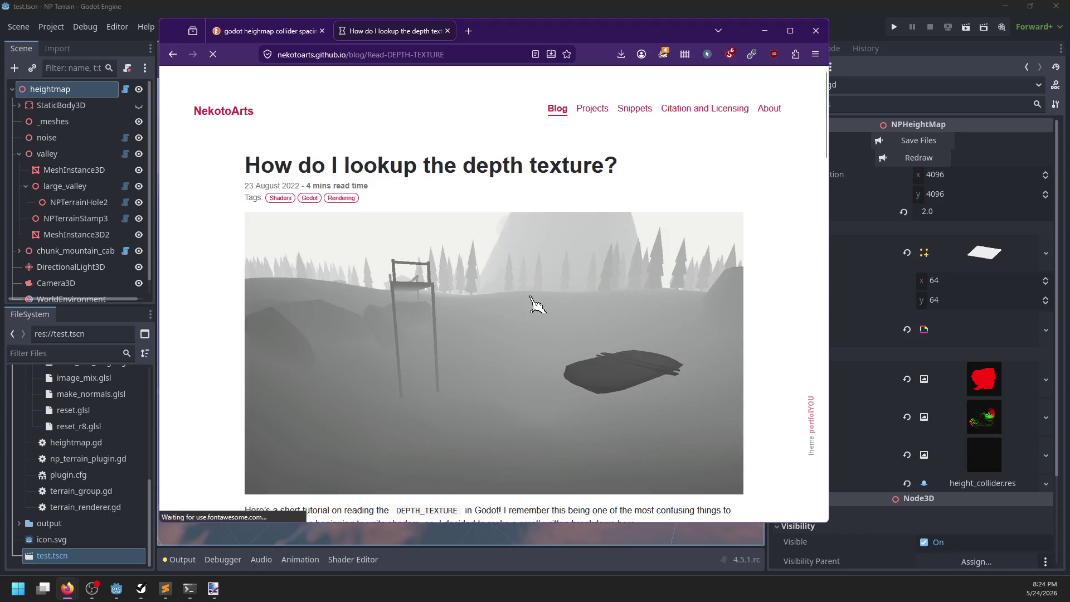
Scroll through the NekotoArts depth-sampling code and images, then go back to the results
scroll(215, 343, "down", 3)
scroll(240, 323, "down", 3)
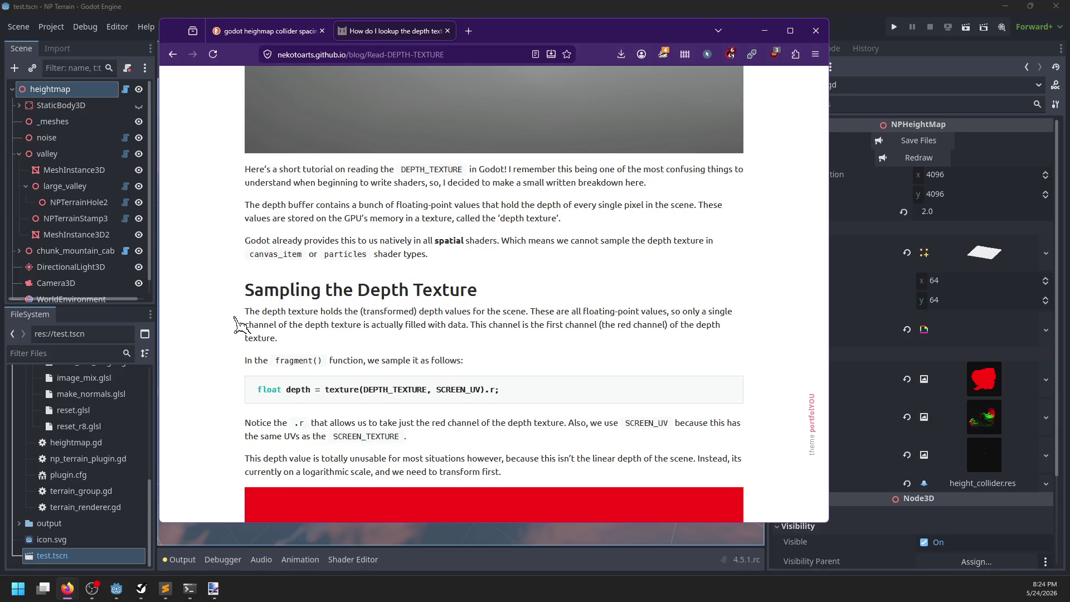
scroll(240, 329, "down", 15)
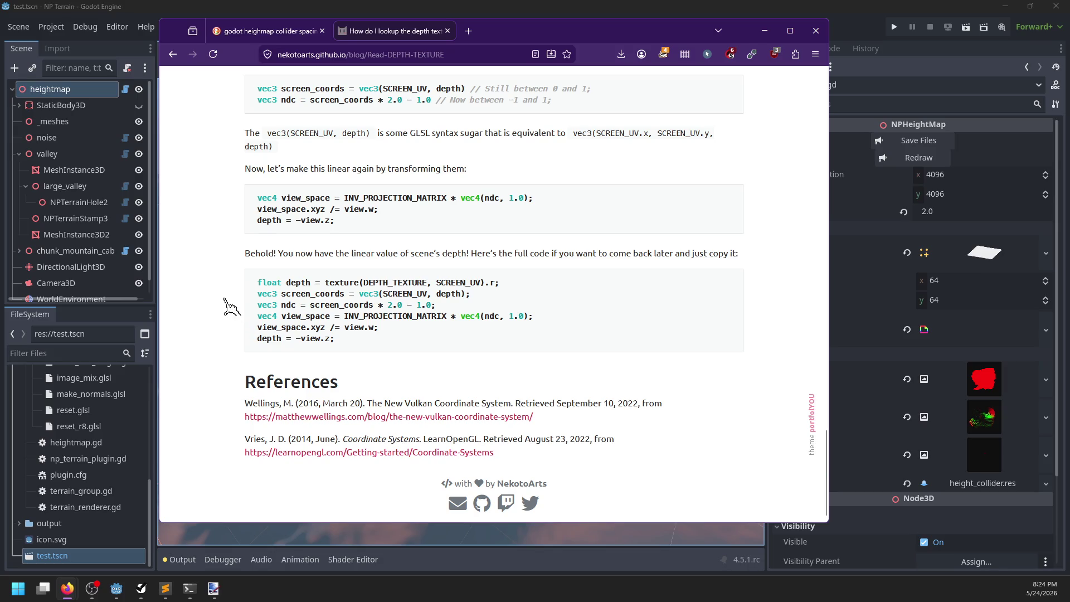
scroll(257, 241, "up", 5)
scroll(257, 241, "up", 5)
scroll(233, 241, "up", 3)
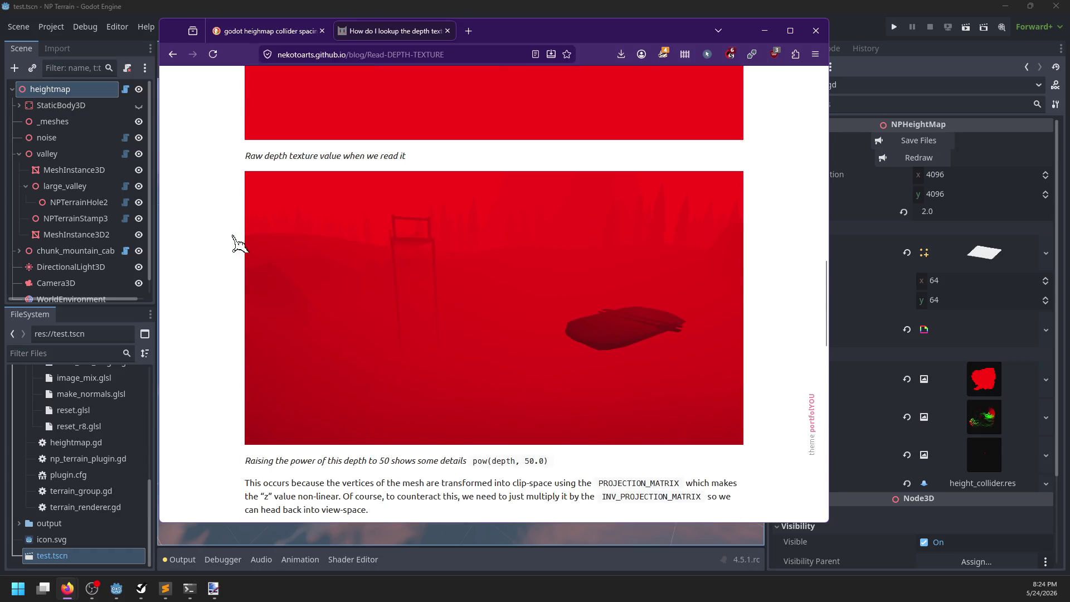
scroll(233, 242, "up", 4)
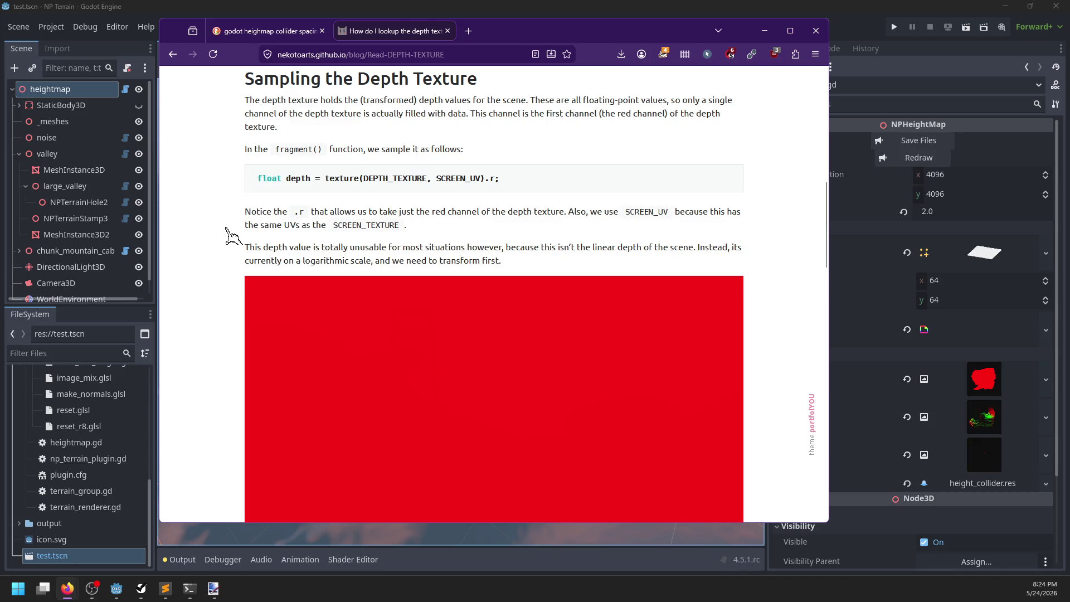
scroll(233, 235, "down", 3)
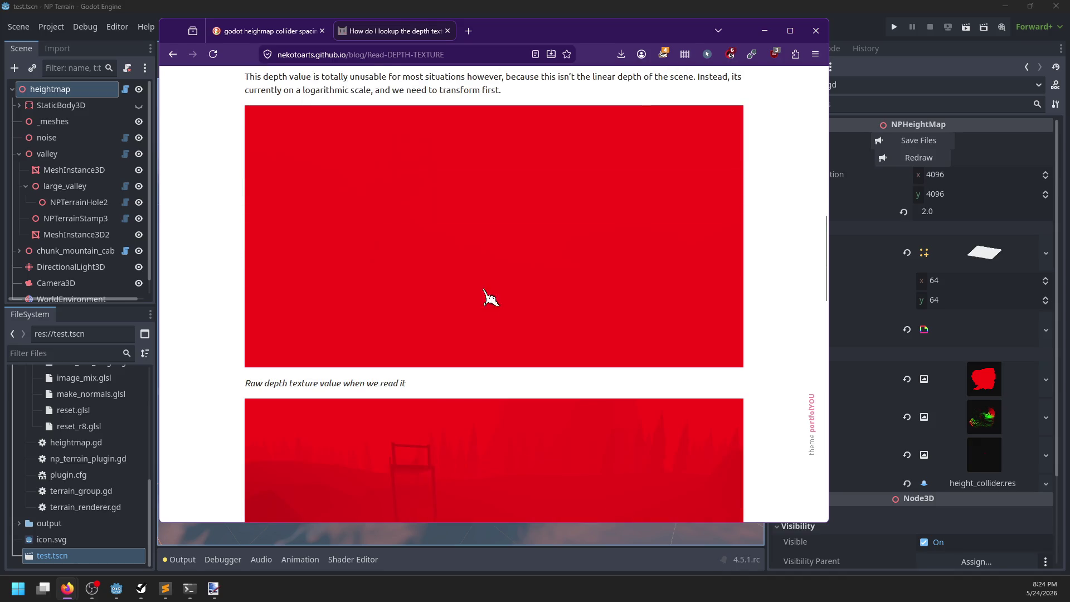
scroll(323, 325, "down", 4)
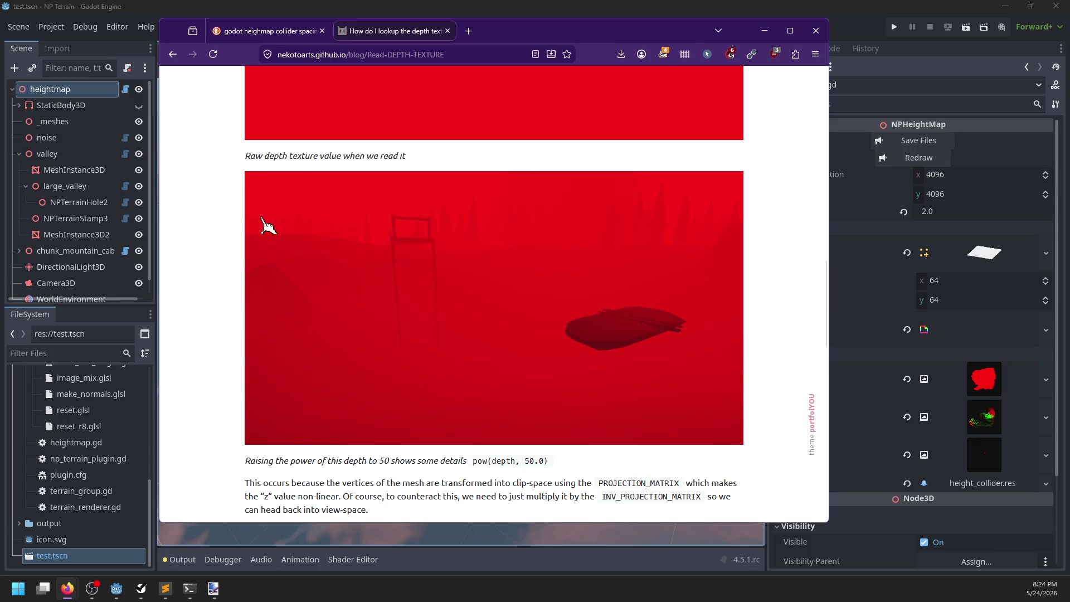
left_click(173, 54)
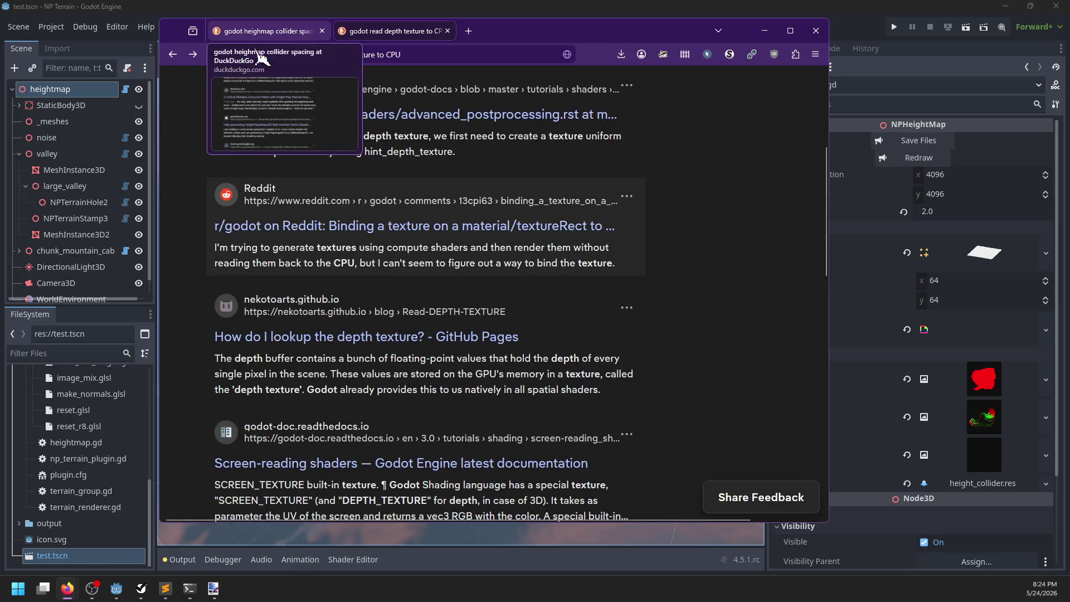
Load more results, then search 'godot get depth on CPU'
scroll(183, 317, "down", 5)
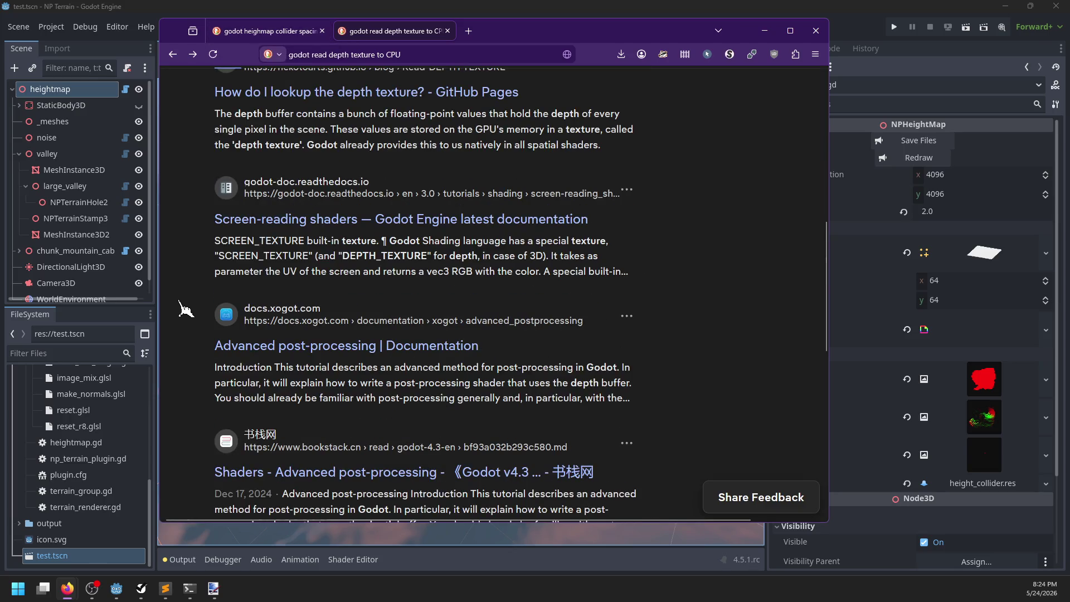
scroll(184, 314, "down", 4)
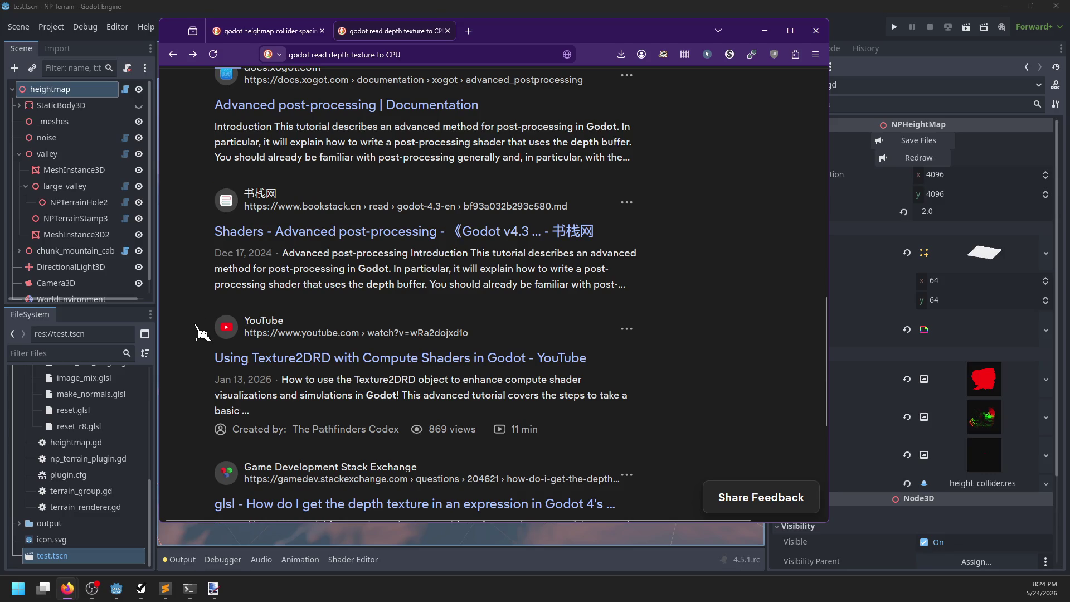
scroll(200, 351, "down", 4)
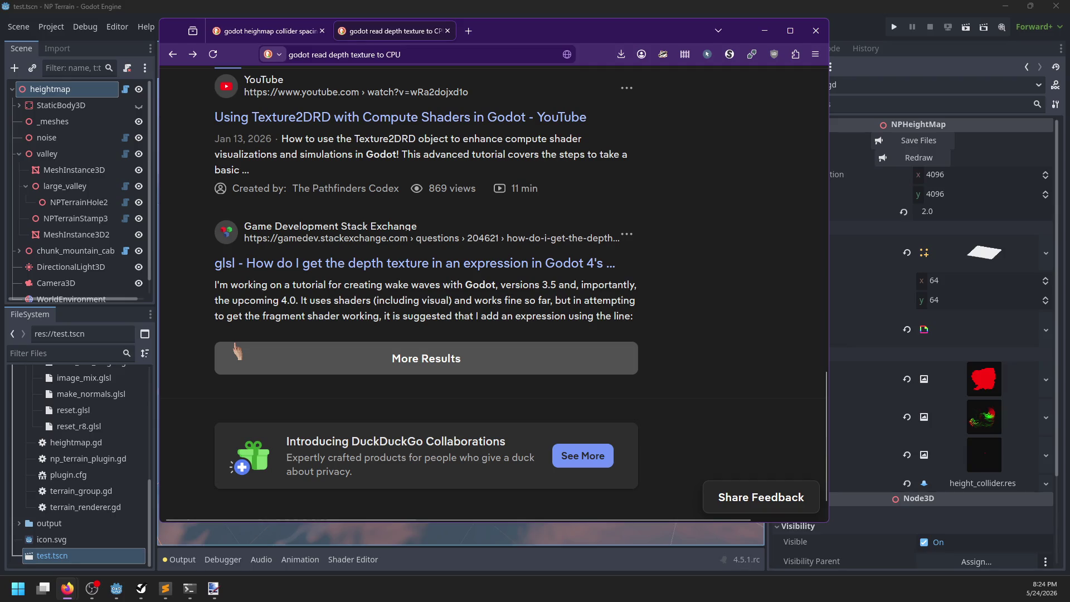
left_click(236, 350)
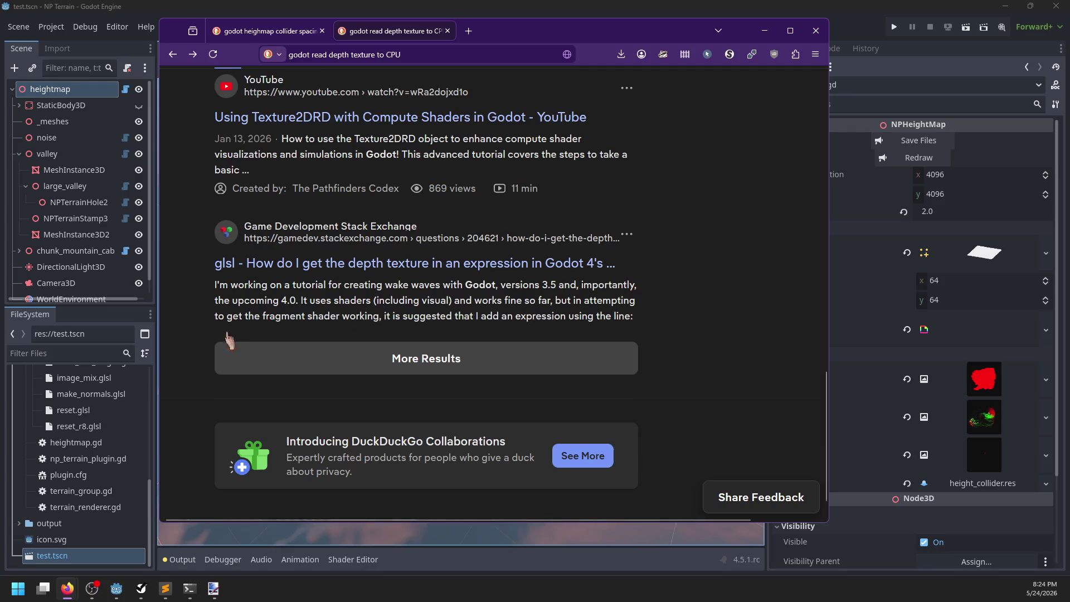
scroll(234, 343, "up", 15)
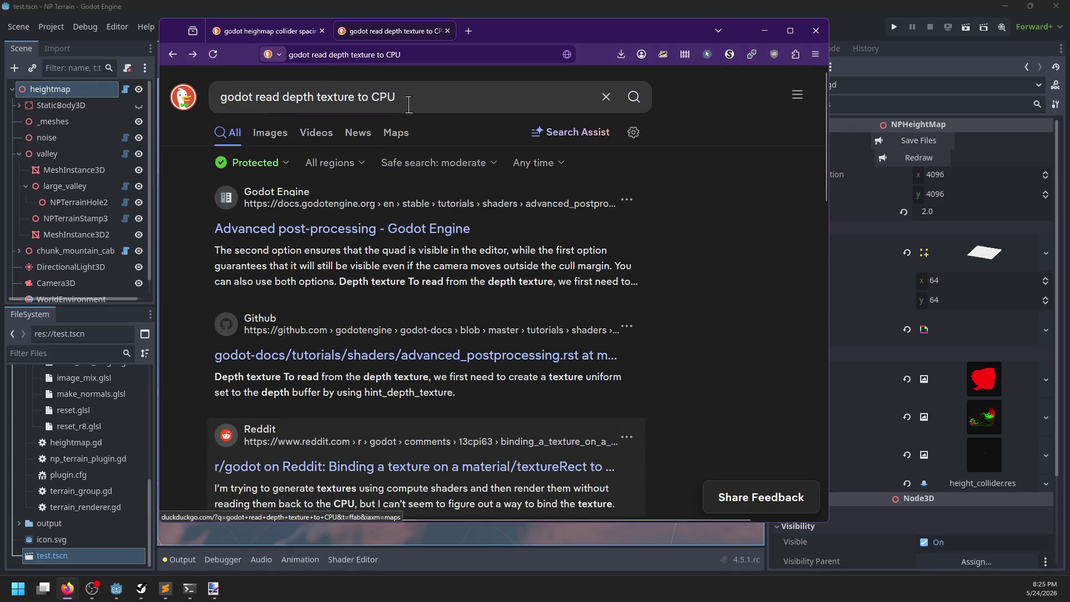
left_click(453, 101)
left_click_drag(448, 97, 251, 97)
type("get ")
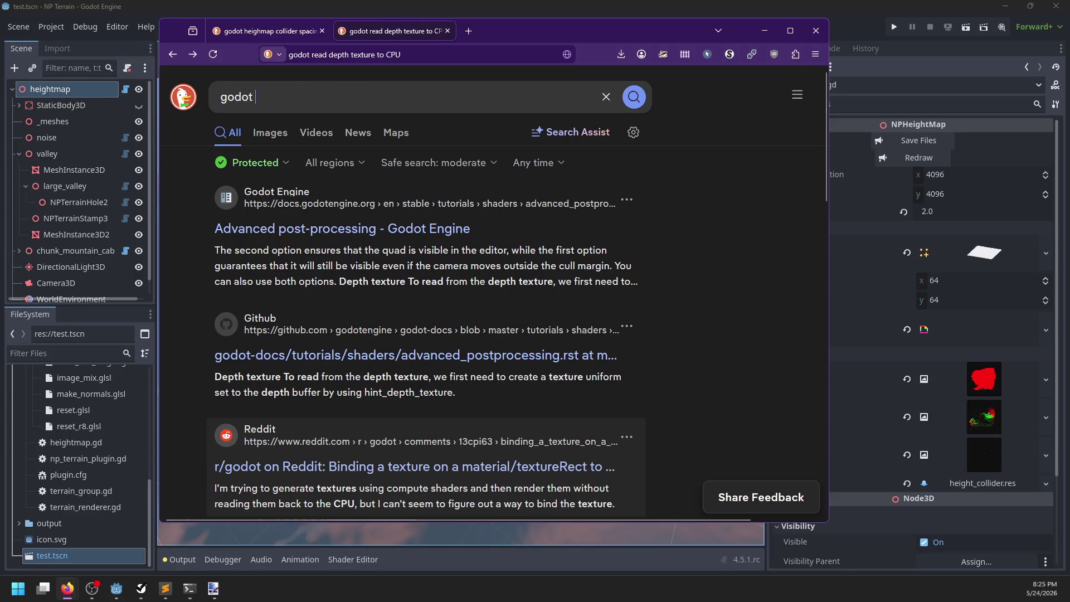
type("depth on CPU")
key("Return")
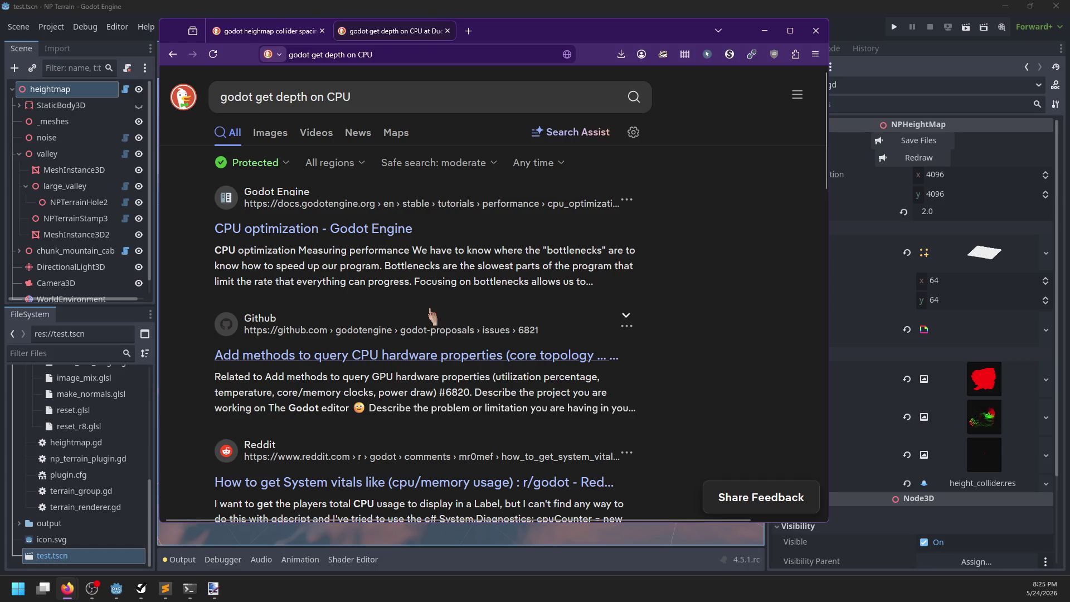
Rework the query to 'godot read depth texture in GDSCript' and run it
scroll(483, 296, "down", 5)
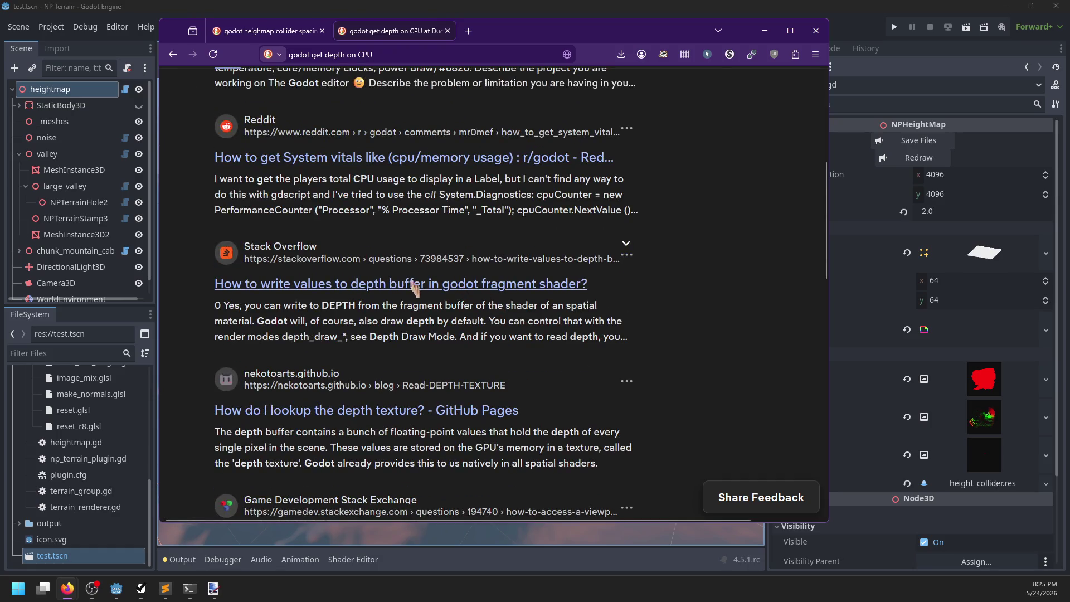
scroll(403, 284, "up", 5)
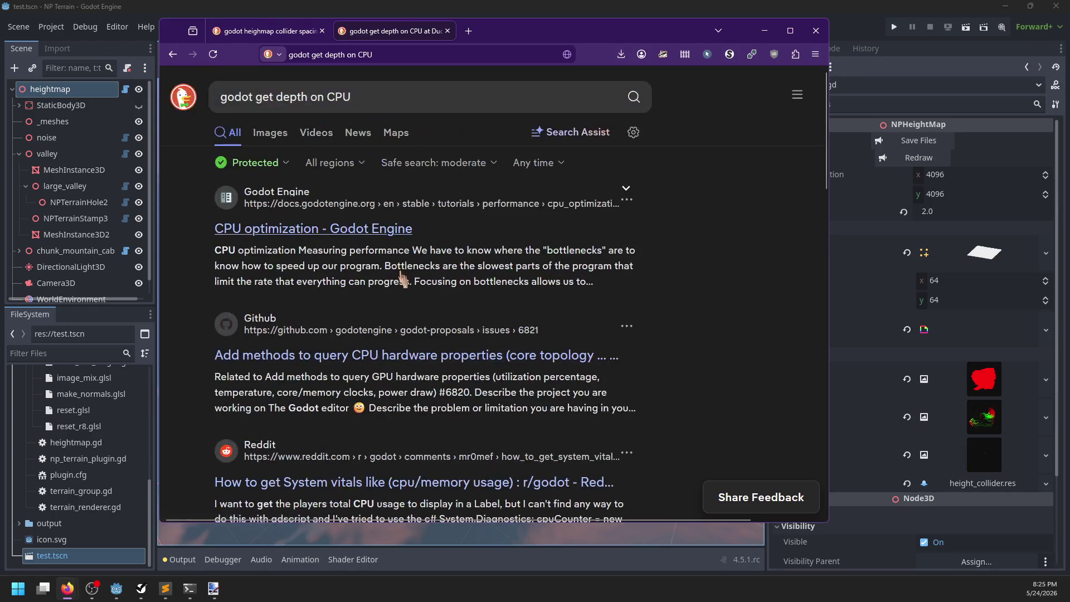
double_click(266, 97)
scroll(447, 285, "down", 5)
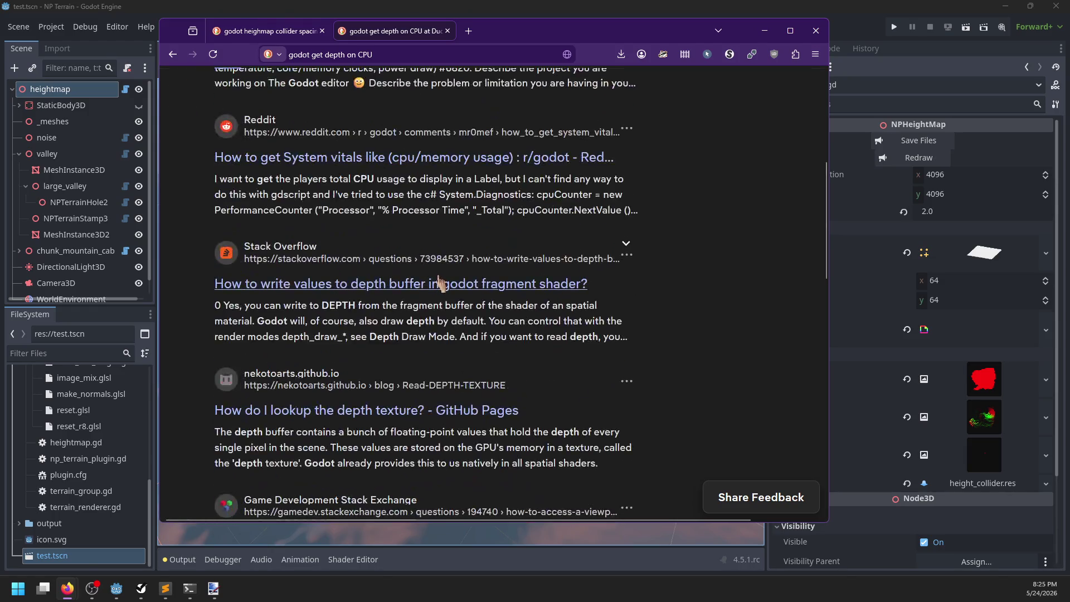
type("read depth on CPU")
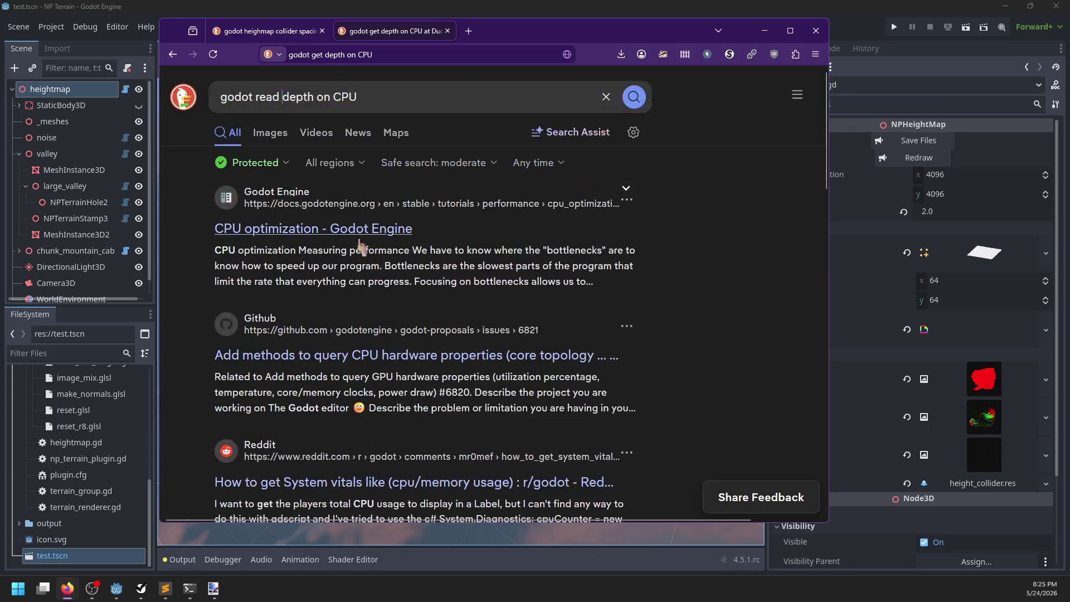
key("BackSpace")
key("BackSpace")
key("BackSpace")
key("BackSpace")
key("BackSpace")
key("BackSpace")
type("texture in GD")
type("SCript")
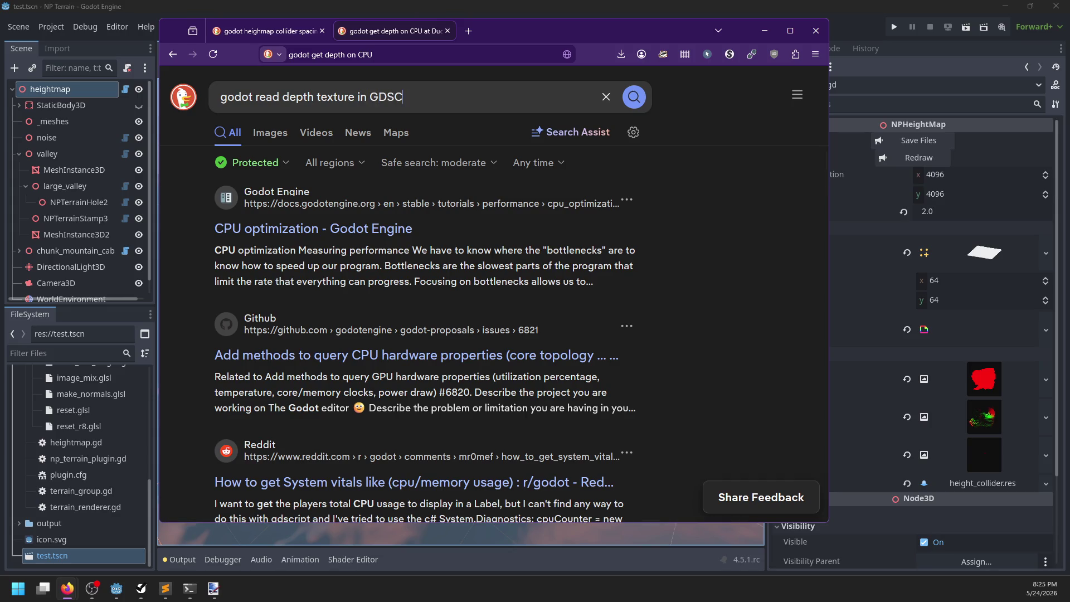
key("Return")
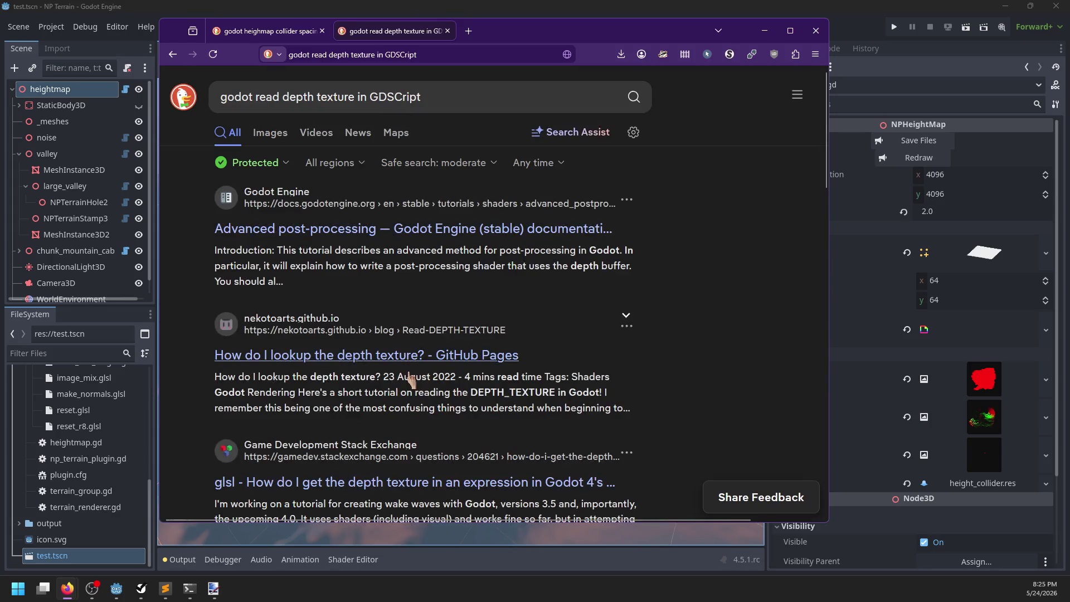
Open the Reddit thread about referencing a texture, return, and scroll further down the results
scroll(440, 377, "down", 5)
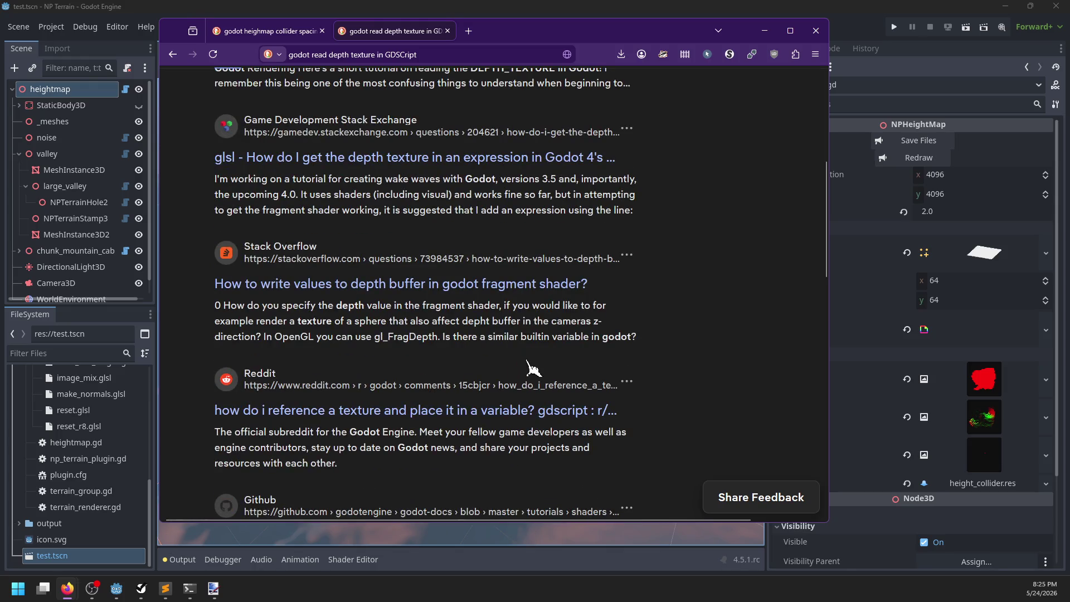
left_click(442, 414)
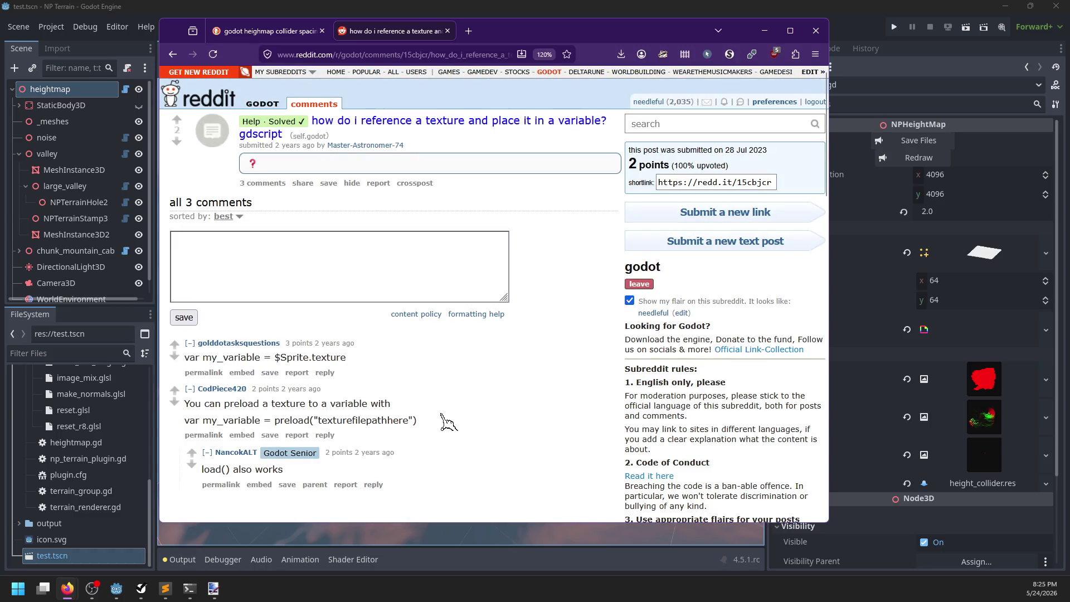
left_click(173, 54)
scroll(301, 309, "down", 2)
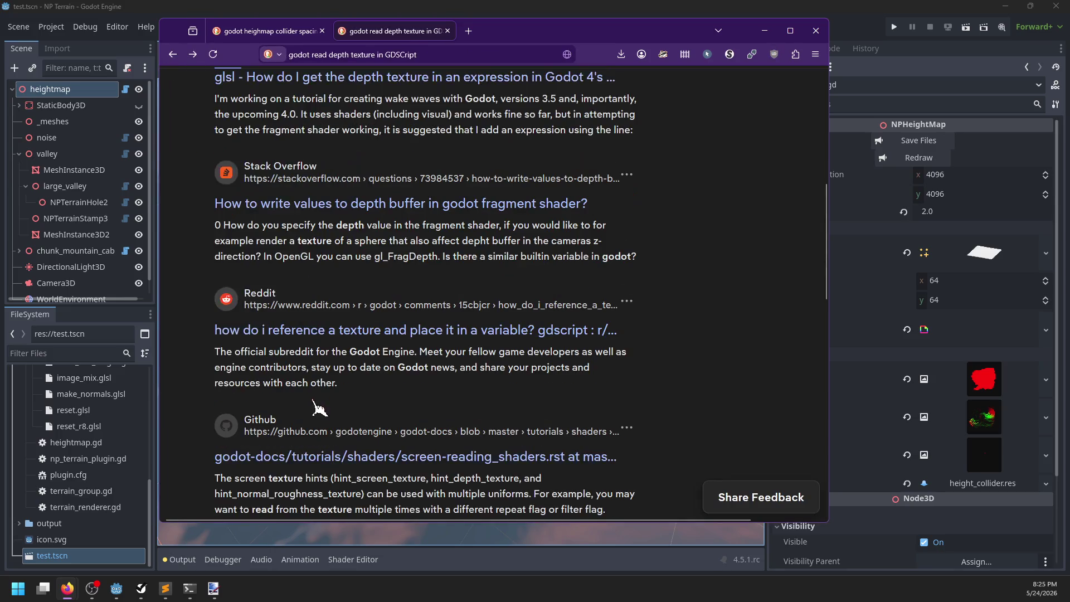
scroll(204, 381, "down", 2)
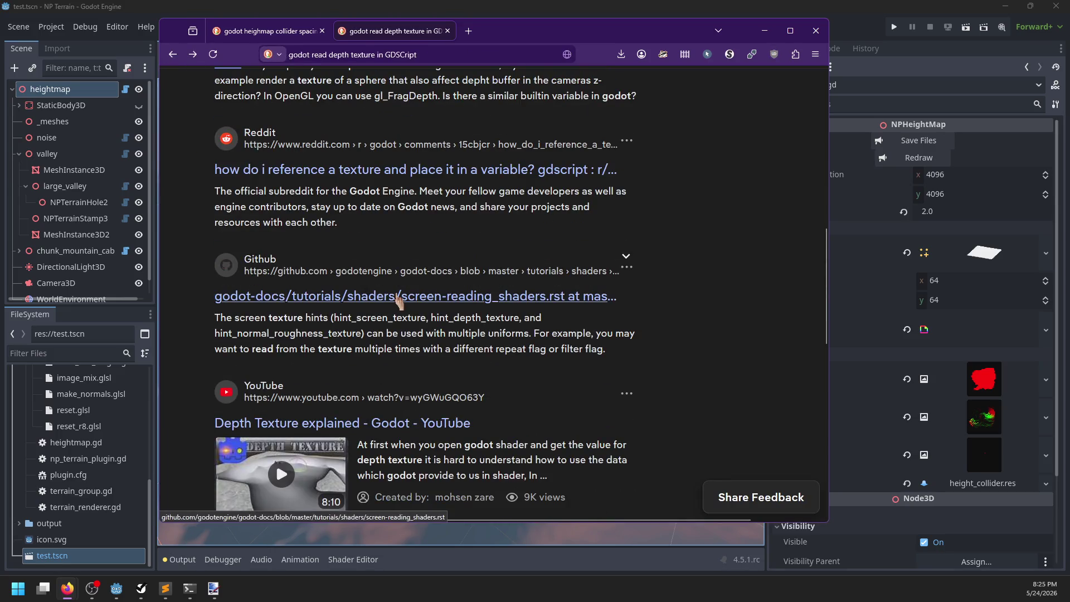
scroll(202, 362, "down", 4)
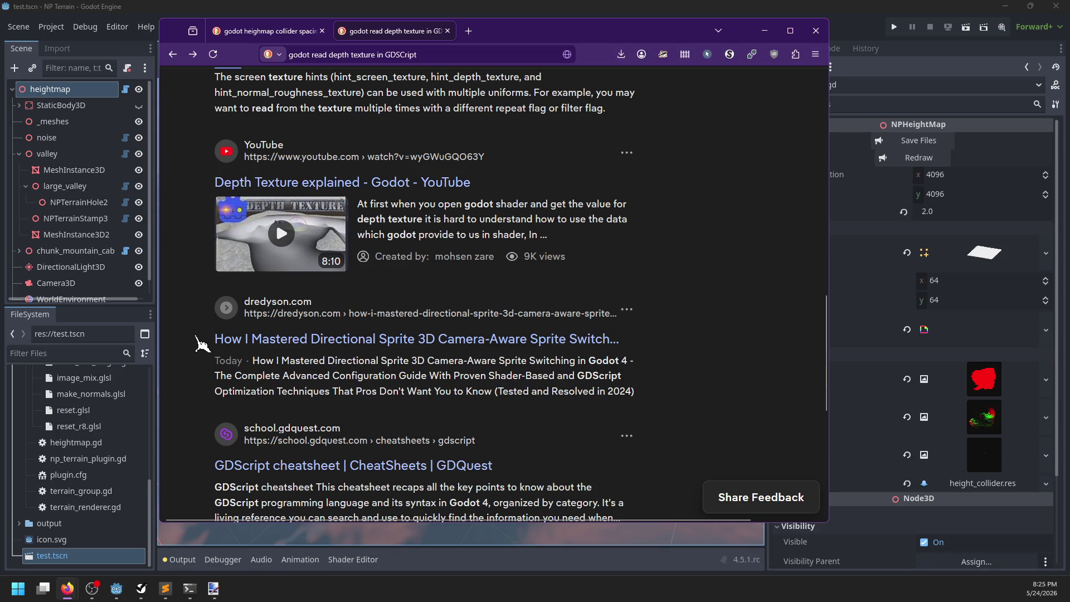
scroll(196, 336, "down", 3)
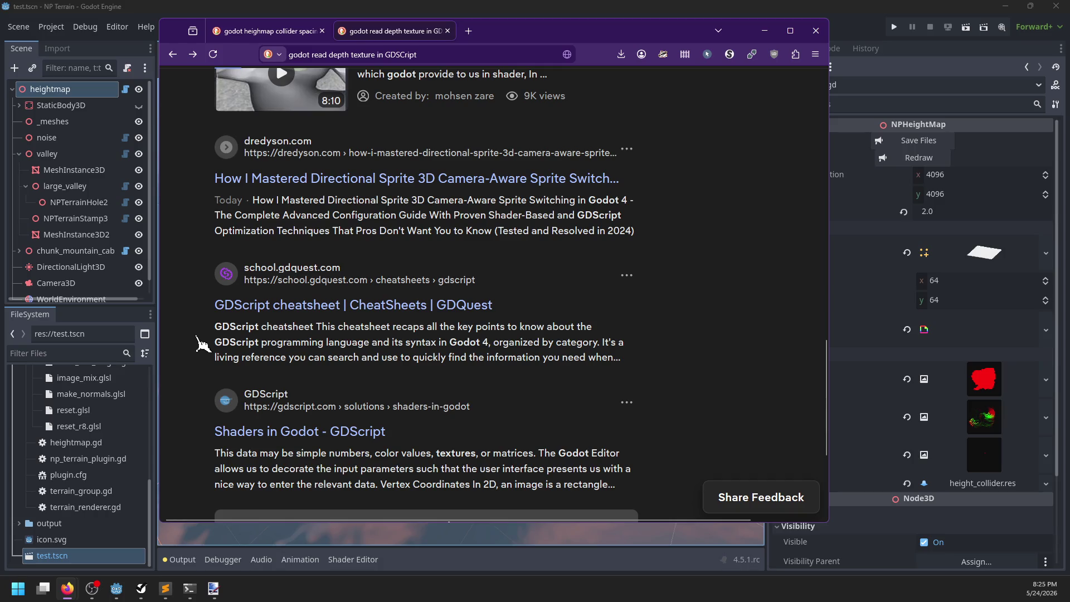
key("alt+Tab")
Look up depth_texture in Search Help and open RenderSceneBuffersRD's get_depth_texture reference
key("F1")
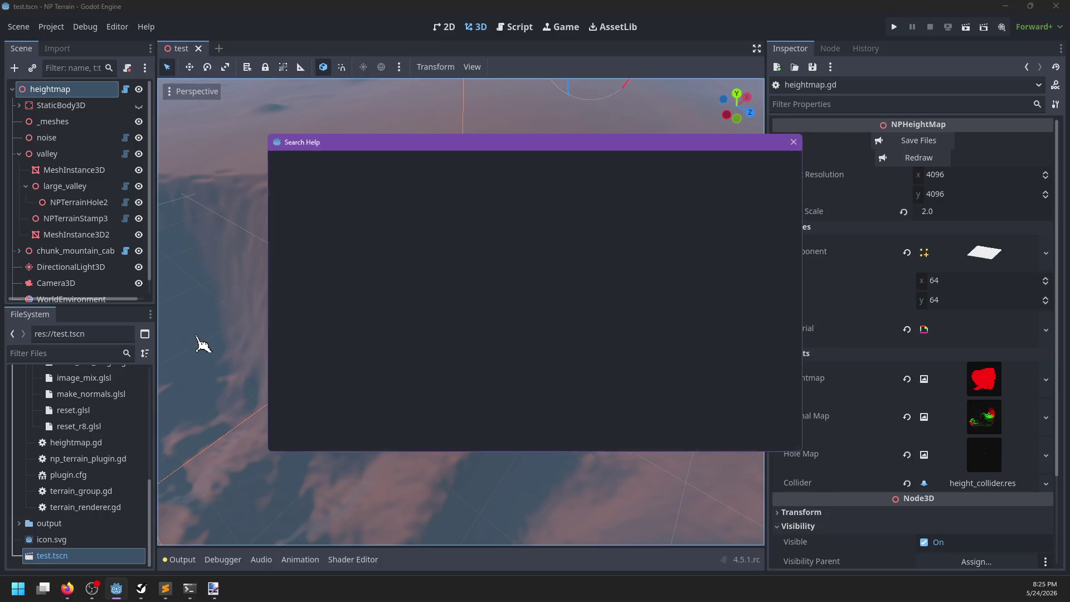
type("d")
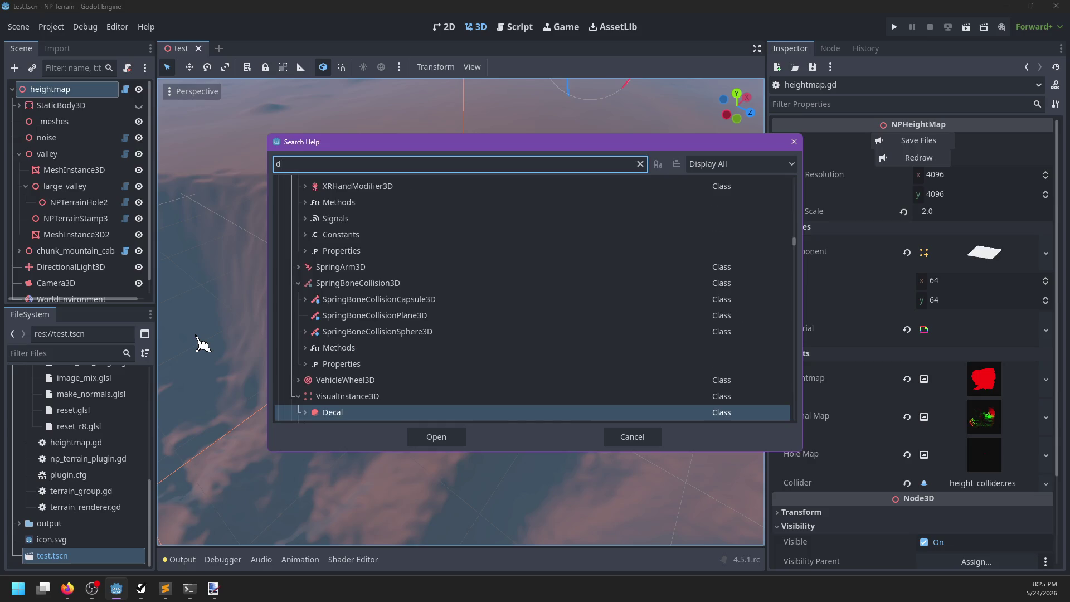
type("epth_texture")
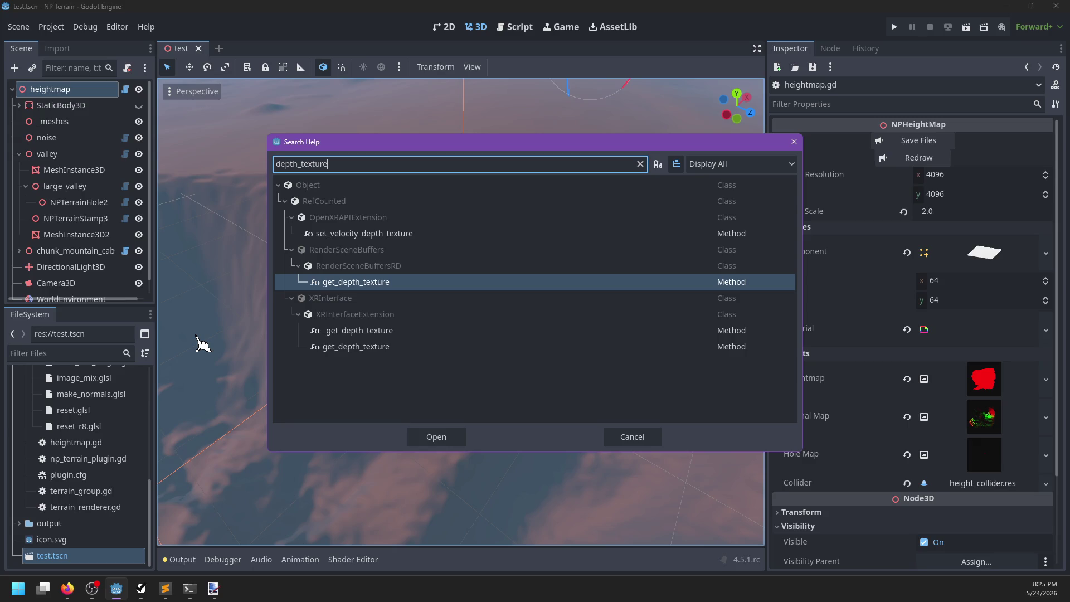
key("Return")
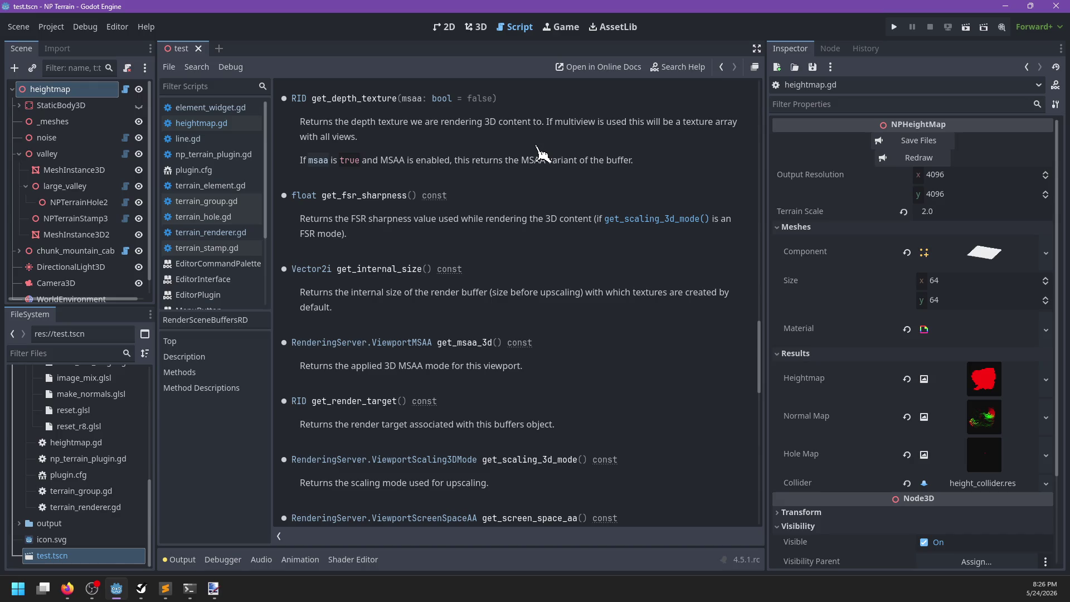
Search the RenderSceneBuffersRD help page for 'texture' (68 matches) and scan its Methods list
key("ctrl+f")
type("texture")
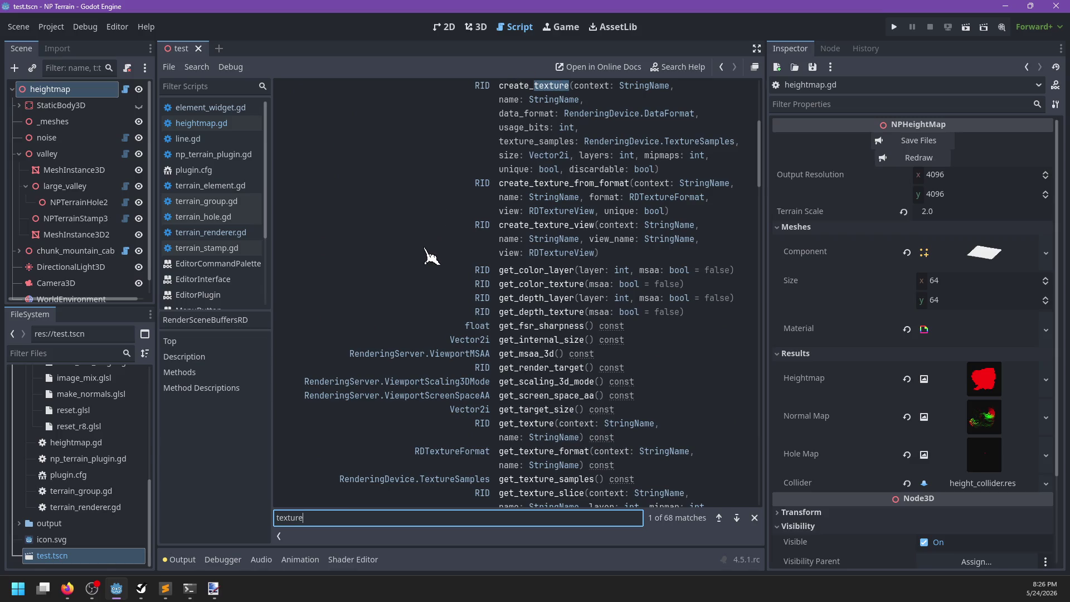
scroll(431, 258, "down", 1)
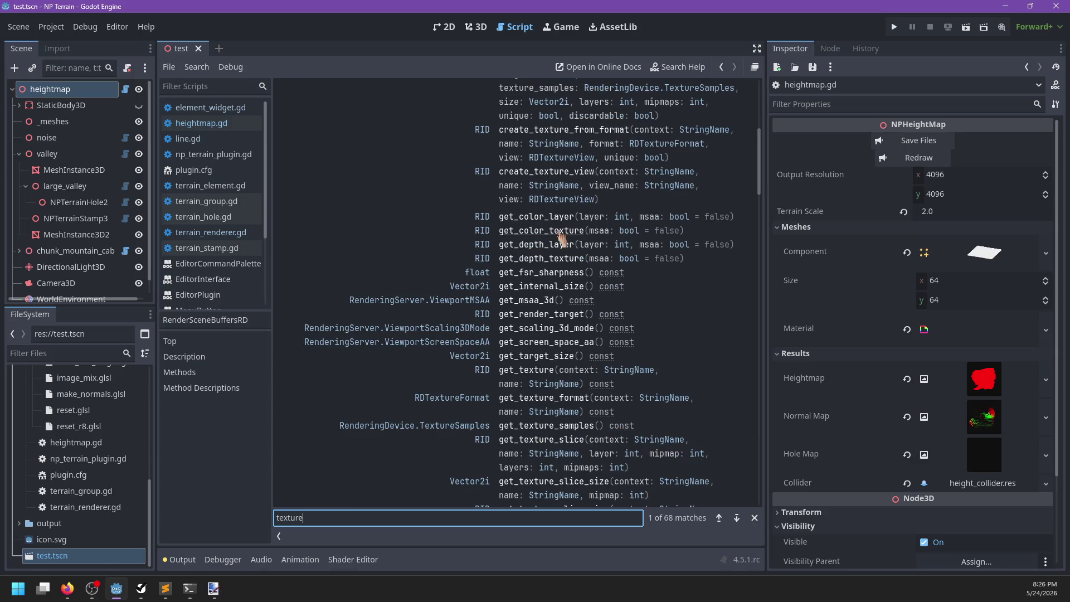
scroll(561, 240, "down", 1)
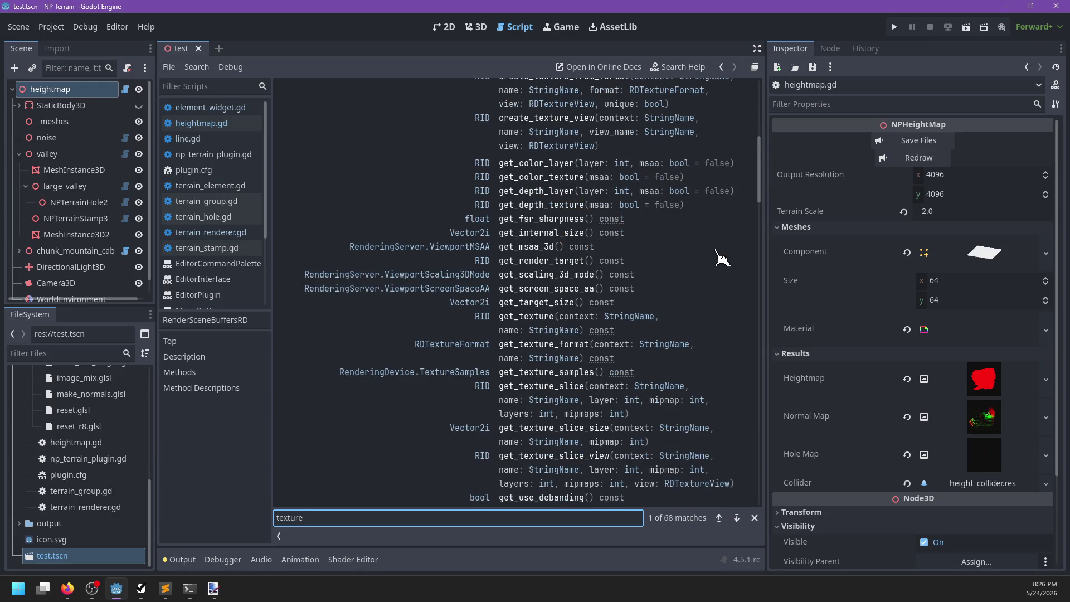
scroll(695, 260, "down", 3)
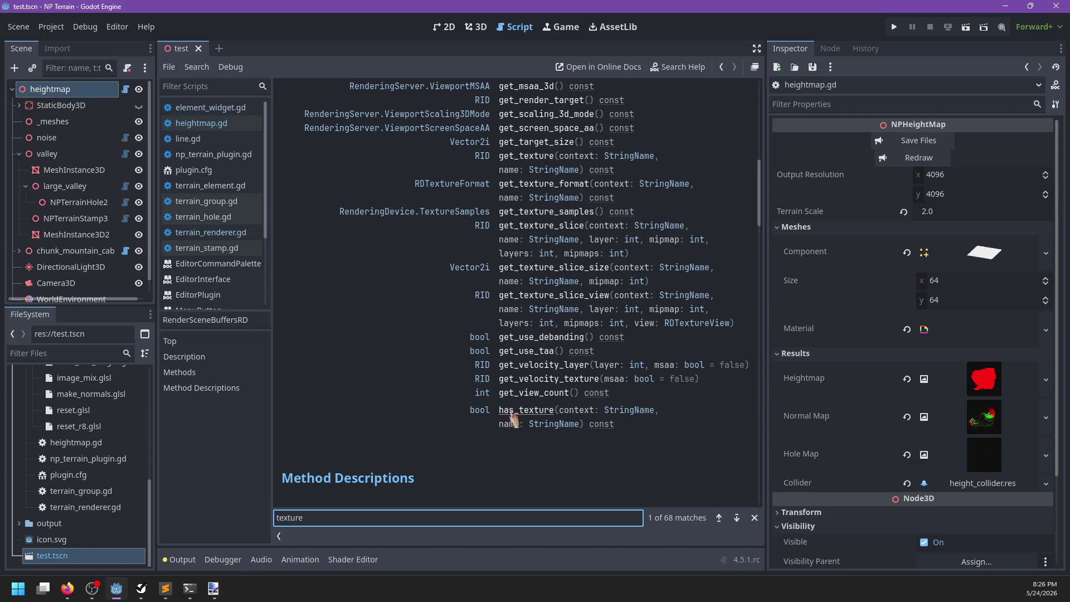
scroll(526, 405, "up", 1)
scroll(527, 405, "up", 2)
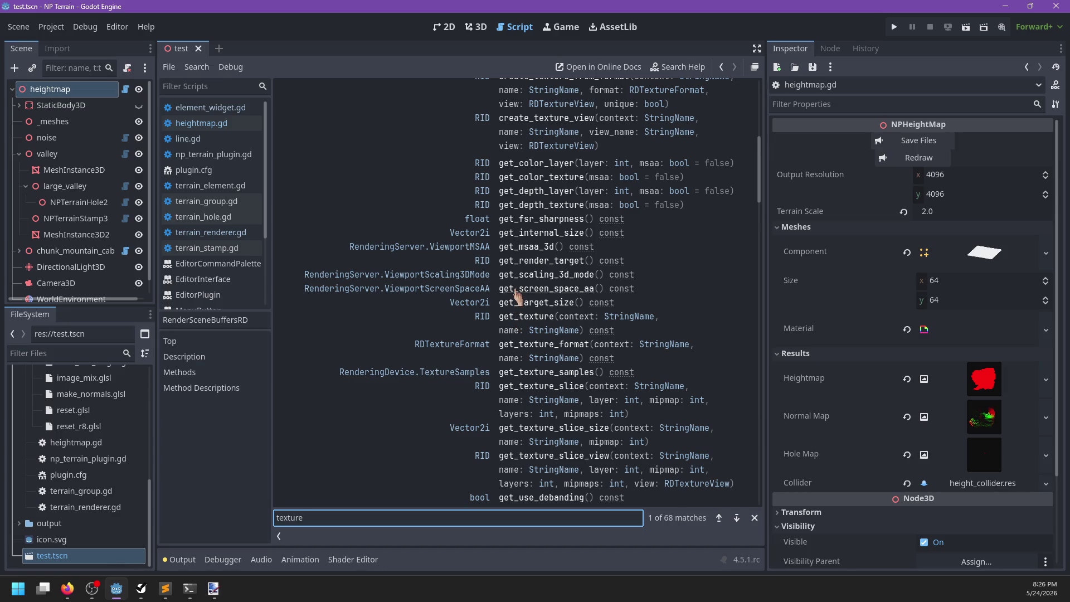
scroll(517, 297, "up", 1)
scroll(544, 272, "up", 3)
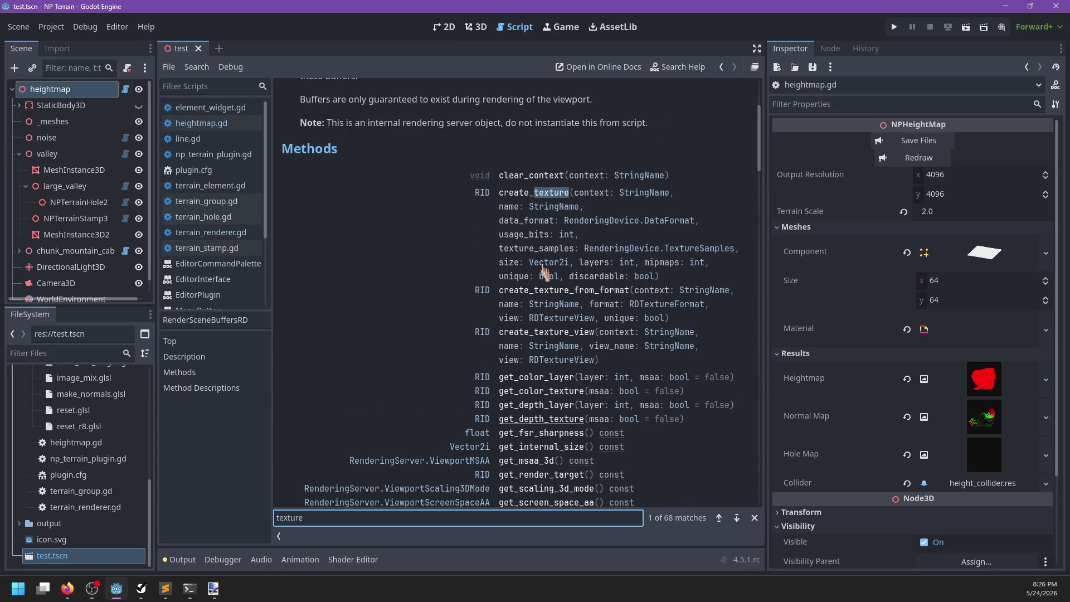
scroll(543, 272, "up", 3)
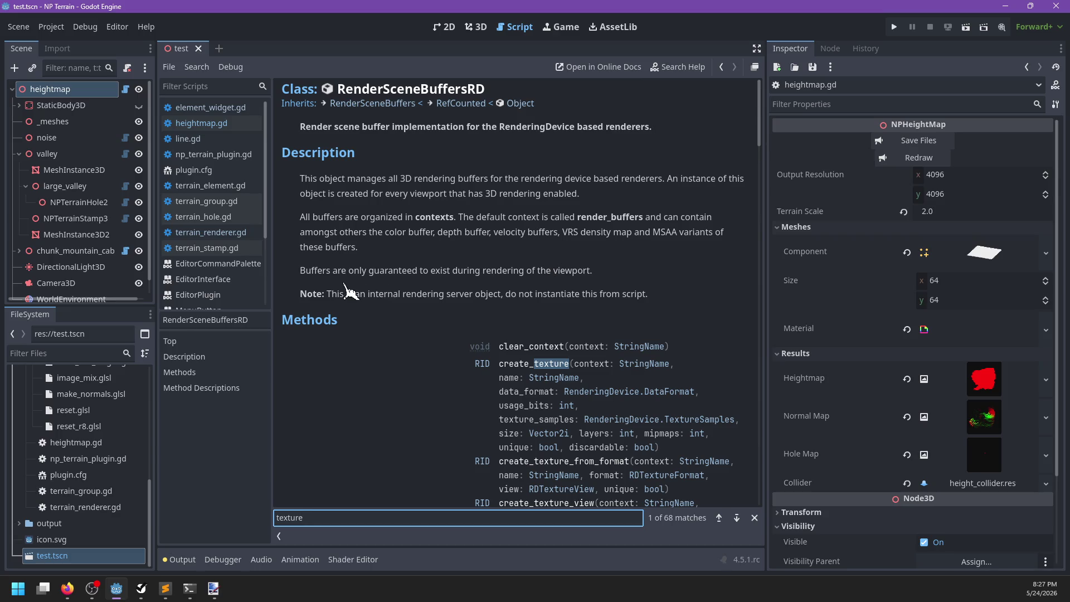
Read down the RenderSceneBuffersRD Methods and Method Descriptions, then select the 'texture' find query
scroll(468, 298, "down", 2)
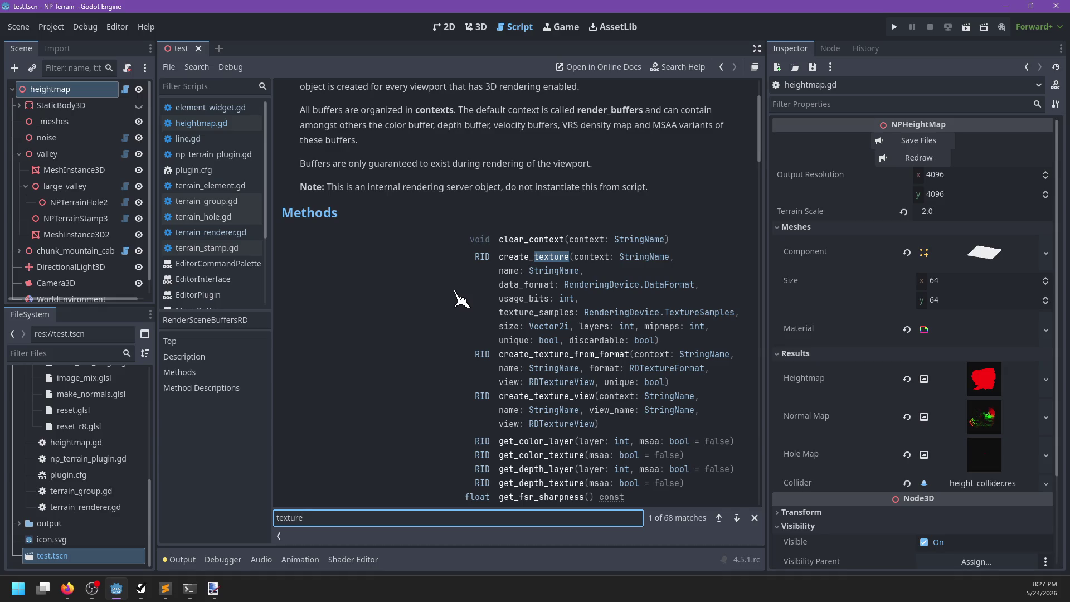
scroll(482, 304, "down", 2)
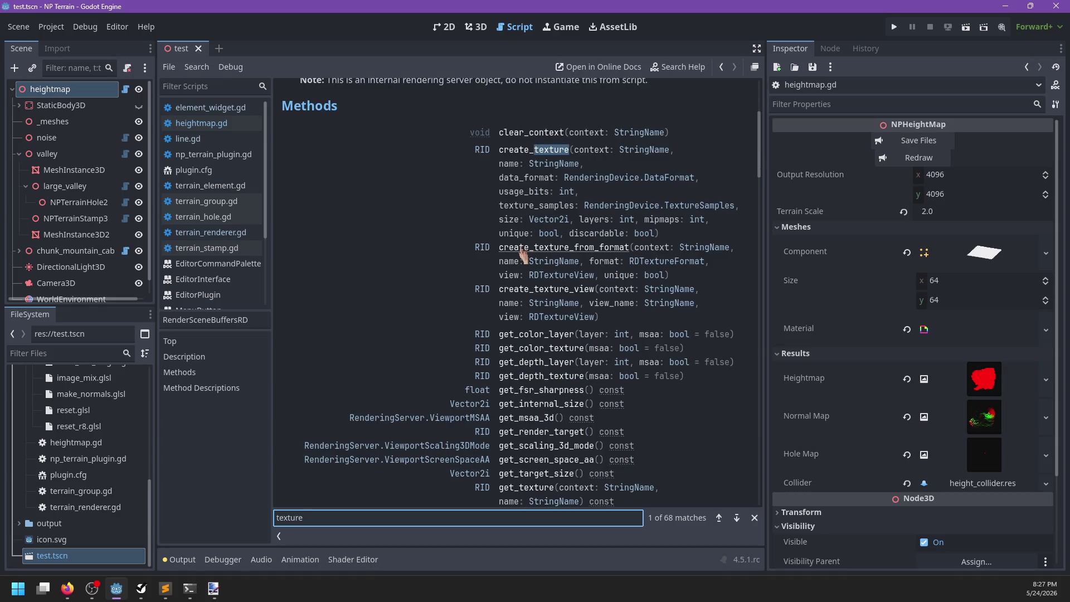
scroll(524, 255, "down", 1)
scroll(526, 257, "down", 1)
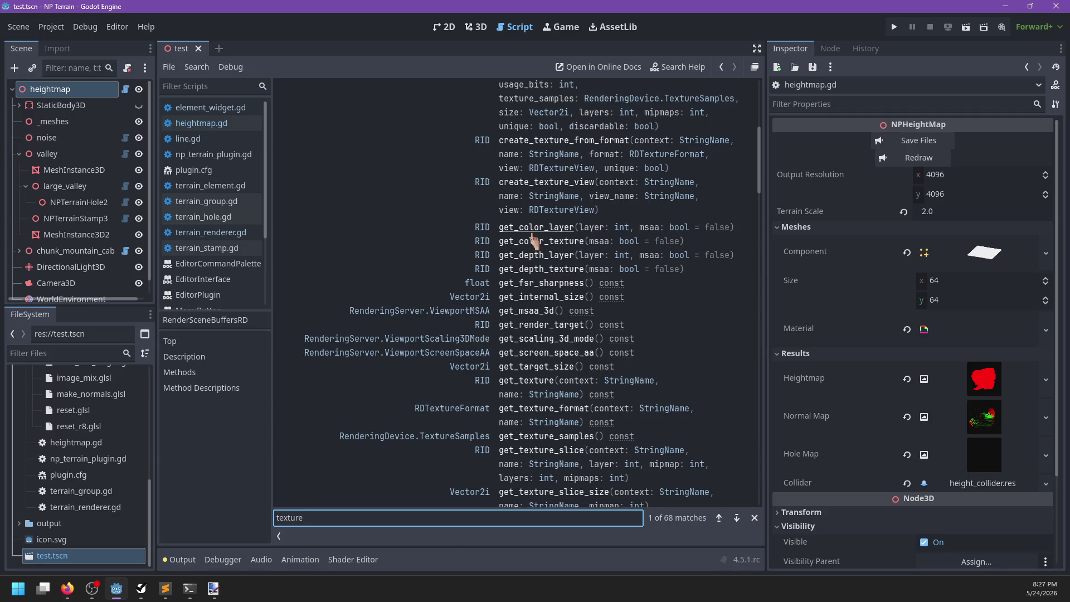
scroll(534, 255, "down", 1)
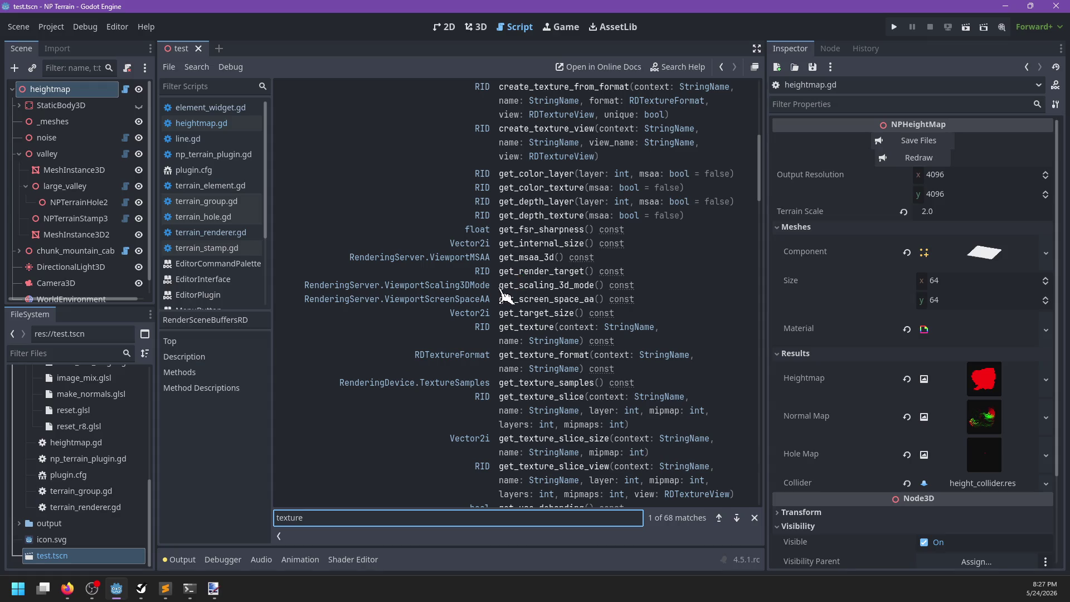
scroll(515, 324, "down", 1)
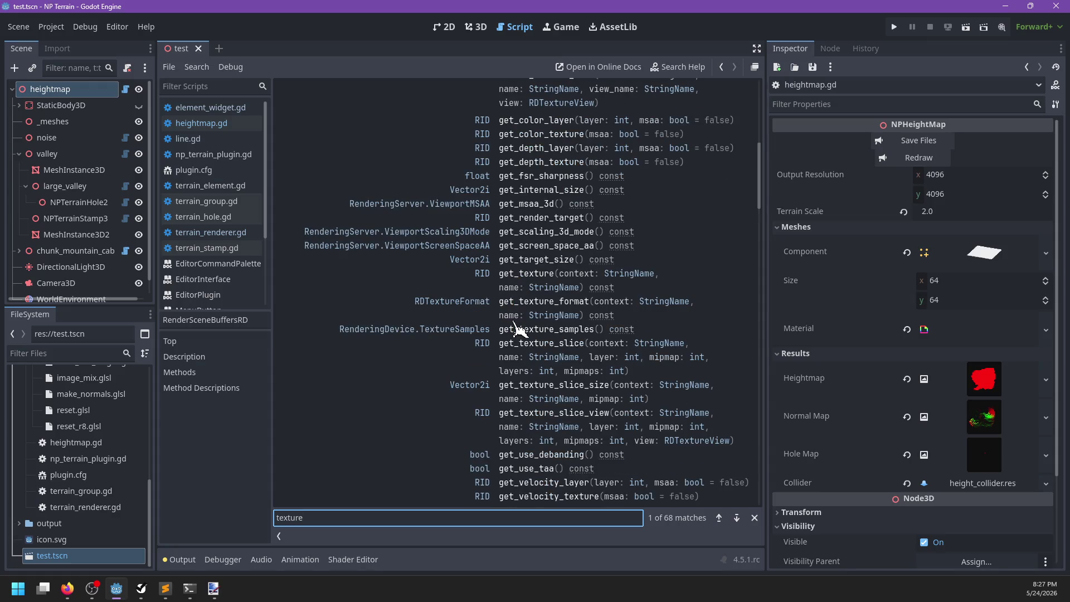
scroll(518, 329, "down", 1)
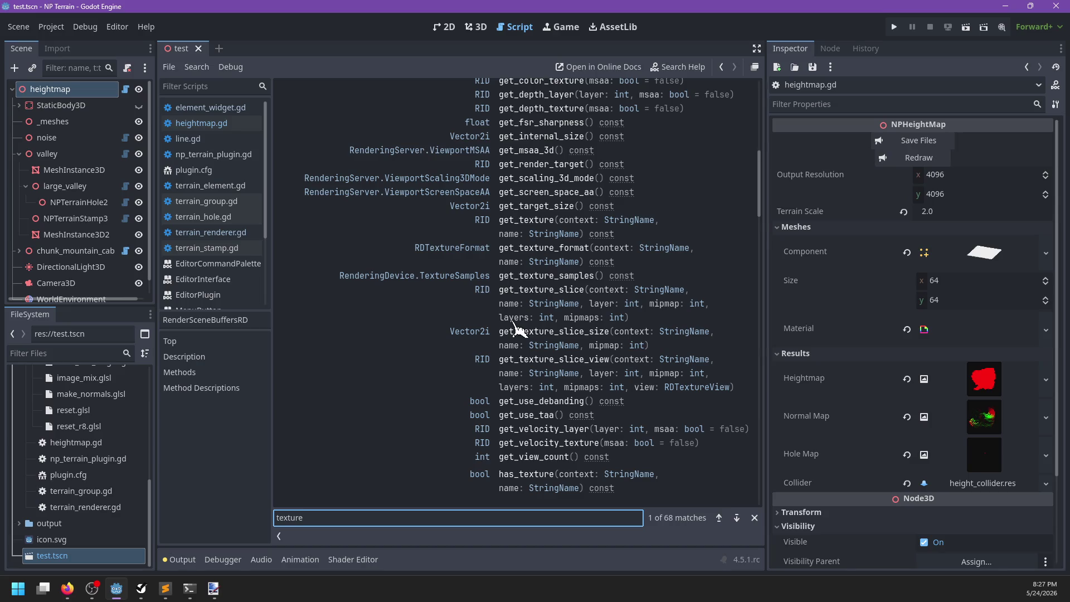
scroll(518, 329, "down", 1)
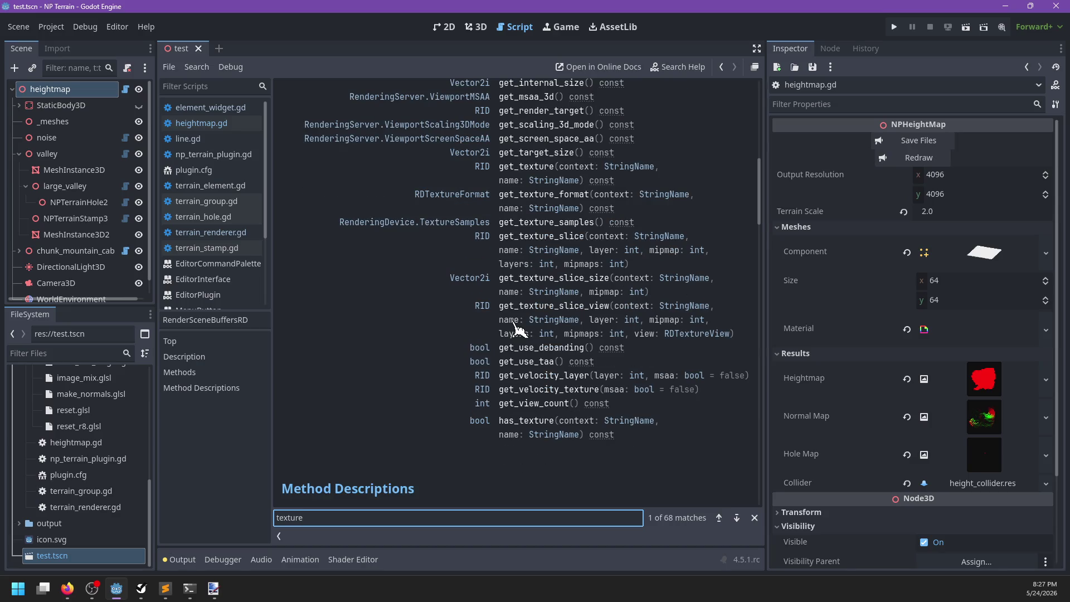
scroll(518, 329, "down", 5)
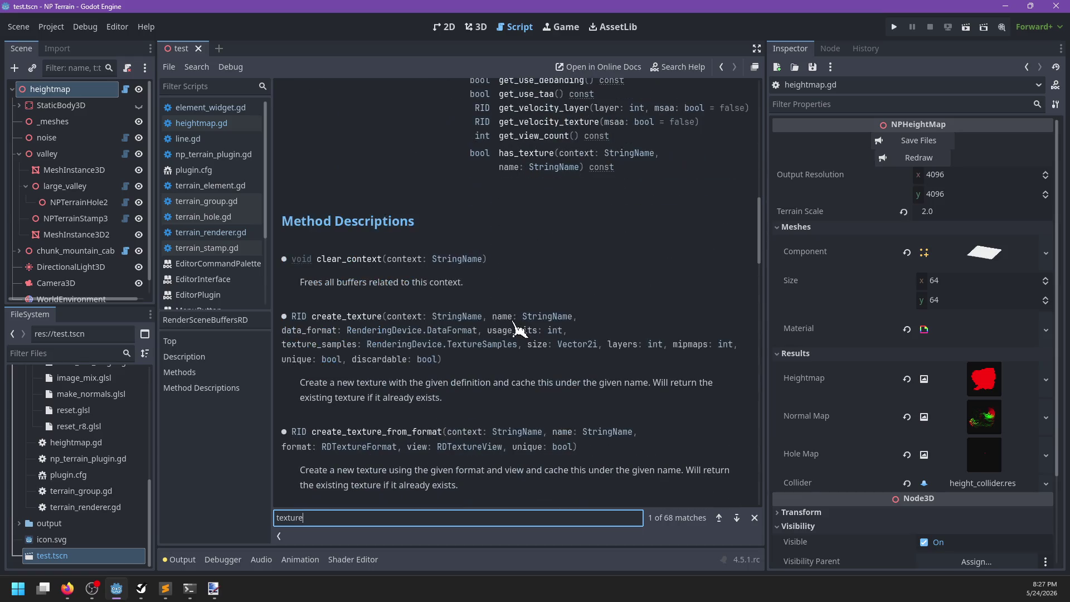
scroll(517, 328, "down", 3)
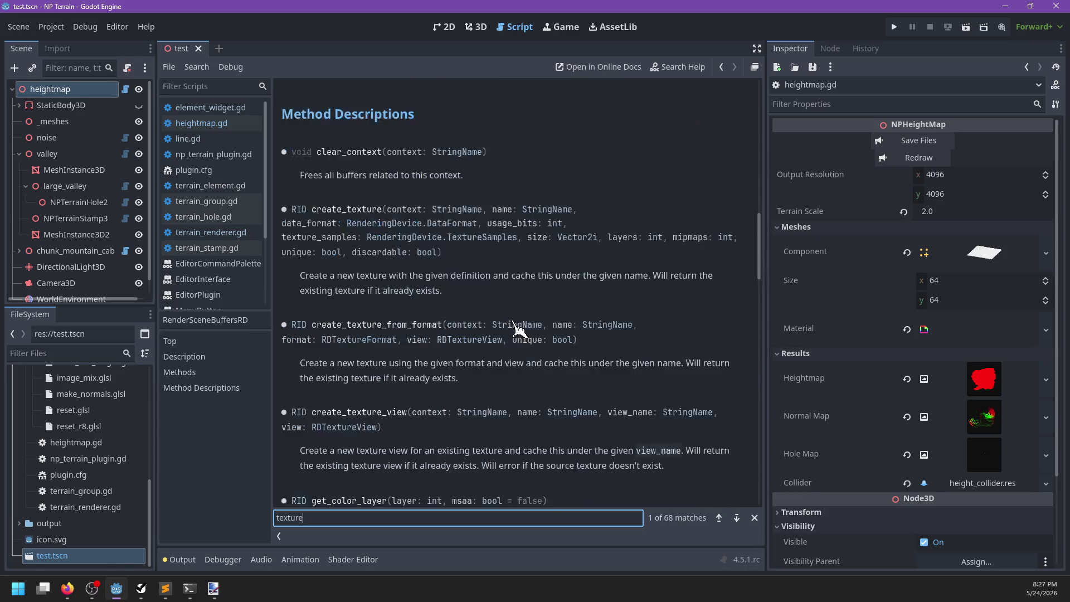
key("ctrl+a")
Search the page for 'sample' and step through each match
type("sample")
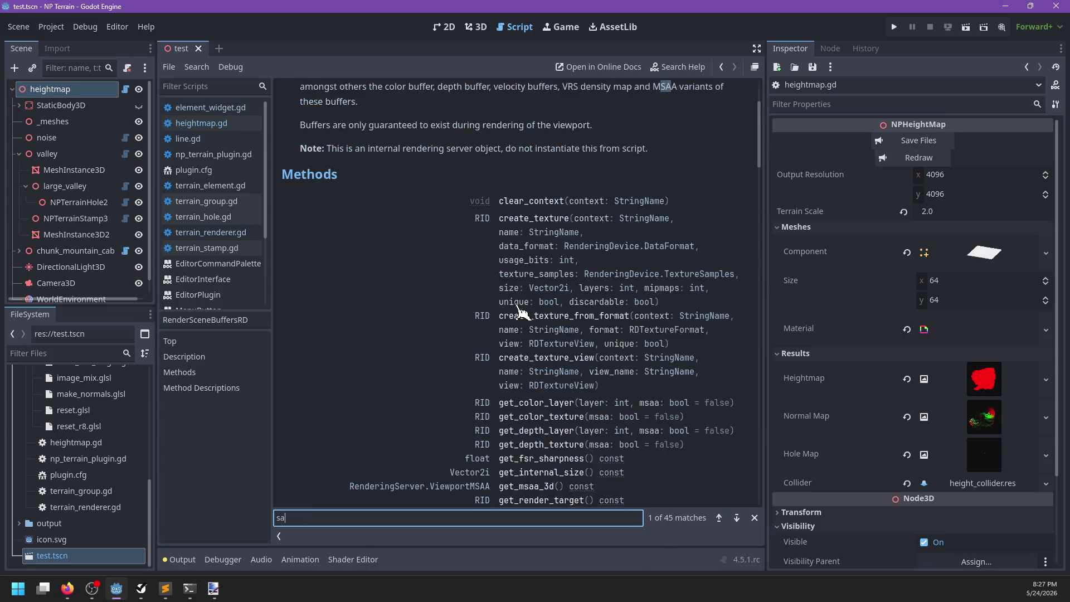
key("Return")
key("Return")
key("Return")
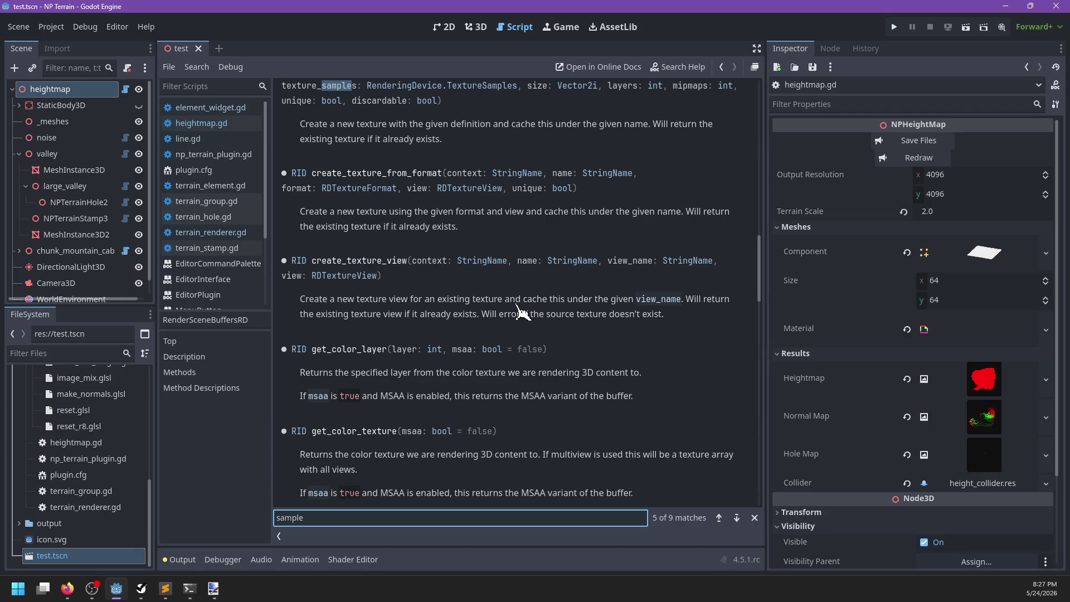
key("Return")
key("Return")
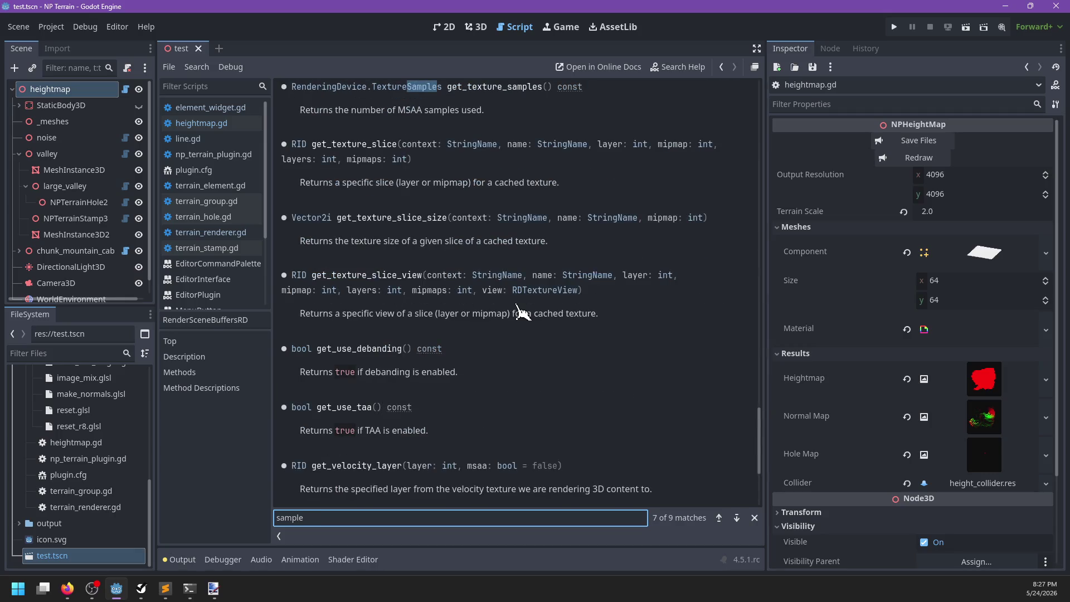
key("Return")
key("Return")
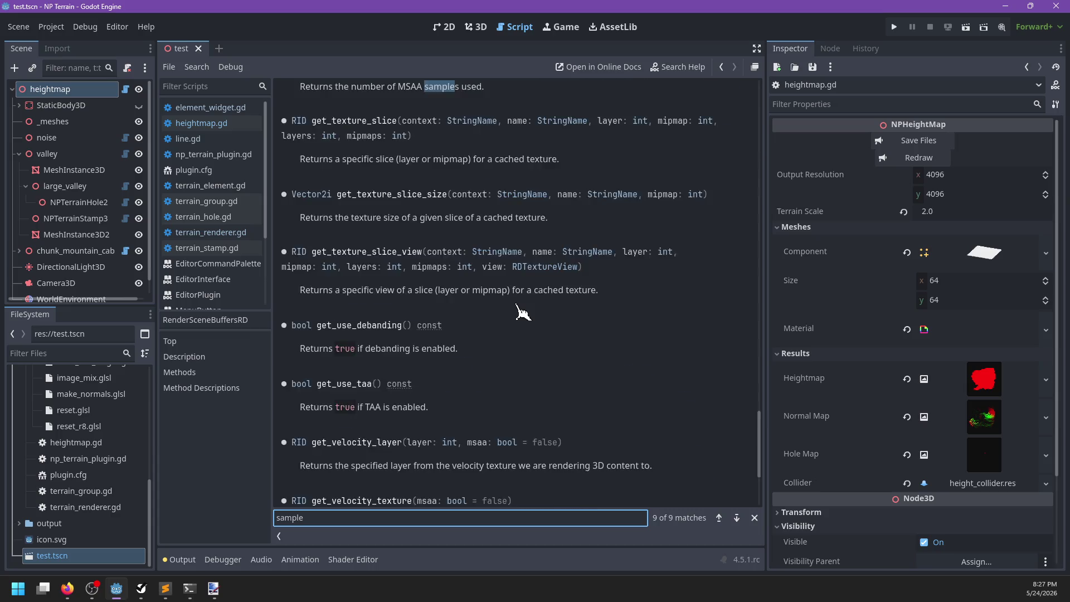
key("Return")
Search for 'data' and 'slice', then view get_texture_slice and return to the class overview
key("BackSpace")
key("BackSpace")
key("BackSpace")
type("data")
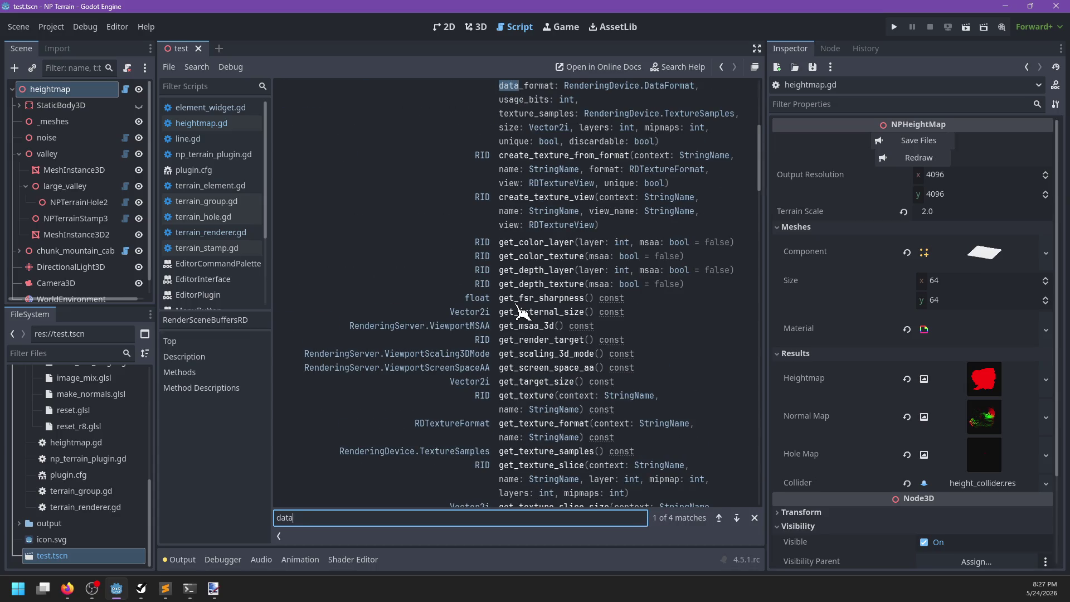
key("BackSpace")
key("BackSpace")
key("BackSpace")
type("slice")
key("Escape")
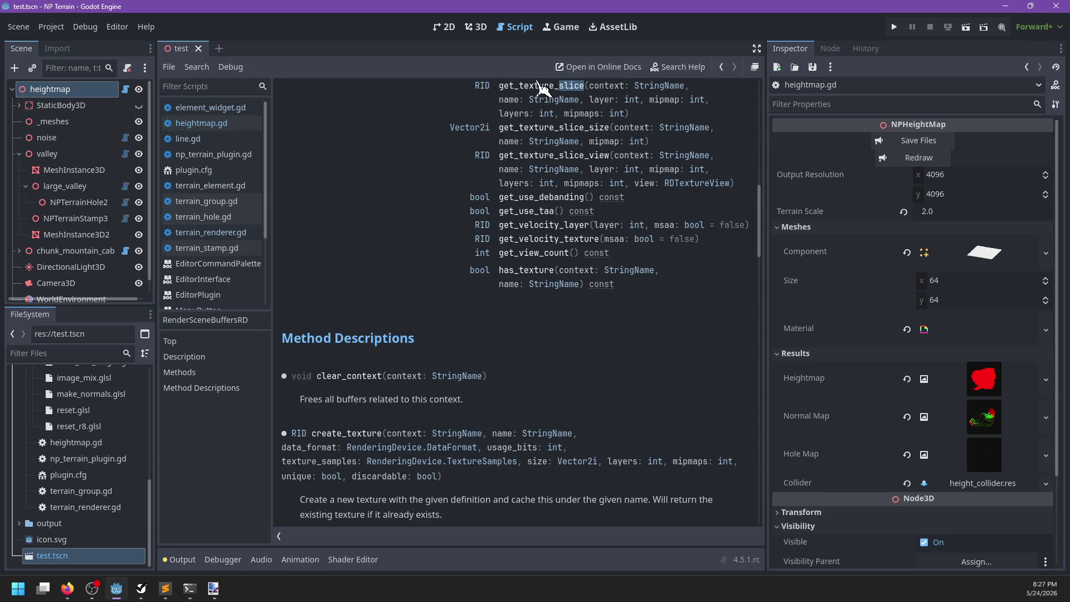
left_click(538, 87)
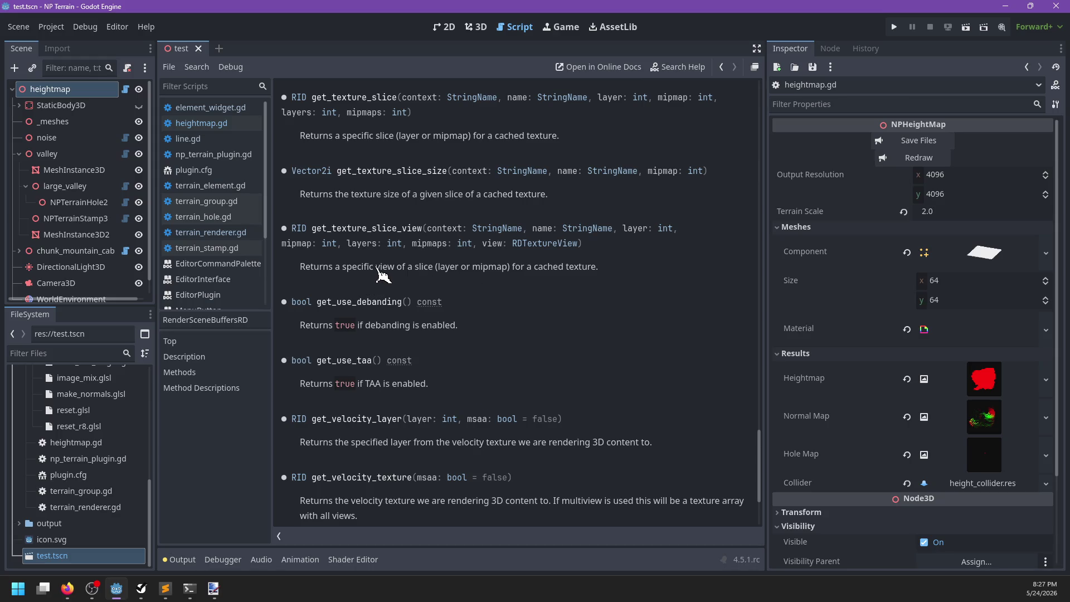
scroll(383, 274, "down", 3)
scroll(479, 276, "up", 10)
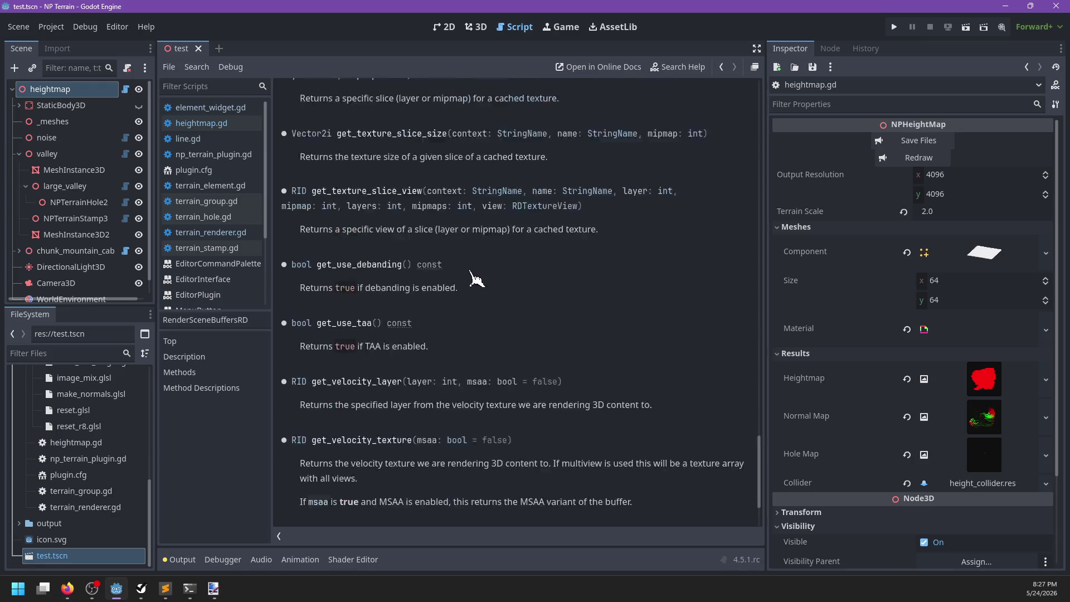
scroll(474, 279, "up", 15)
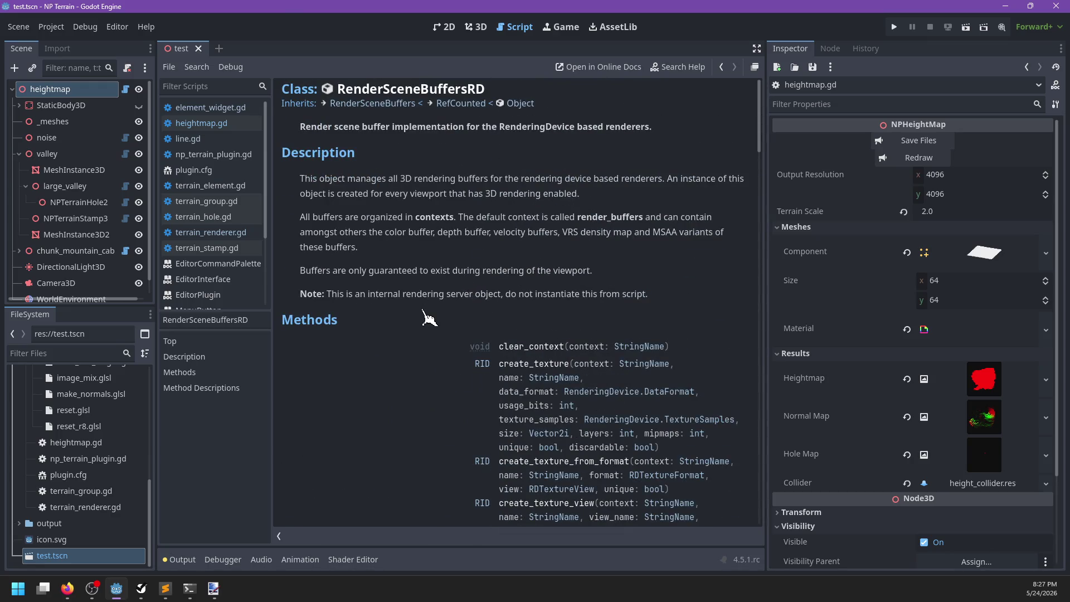
Search Help for 'sample' and open the RenderingDevice class reference
key("F1")
type("sample")
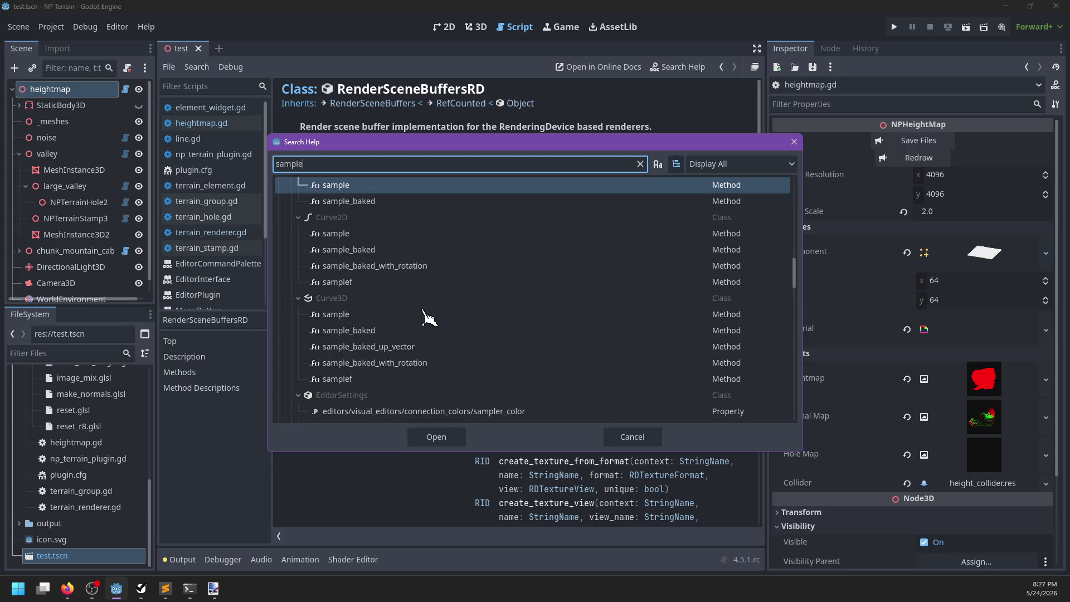
scroll(446, 270, "up", 8)
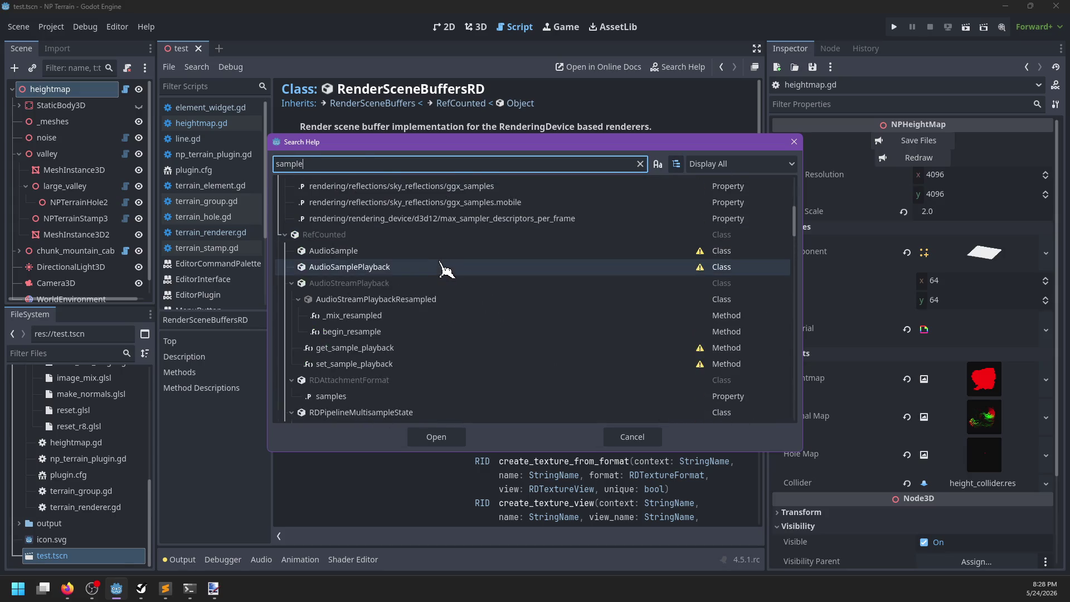
scroll(446, 270, "down", 10)
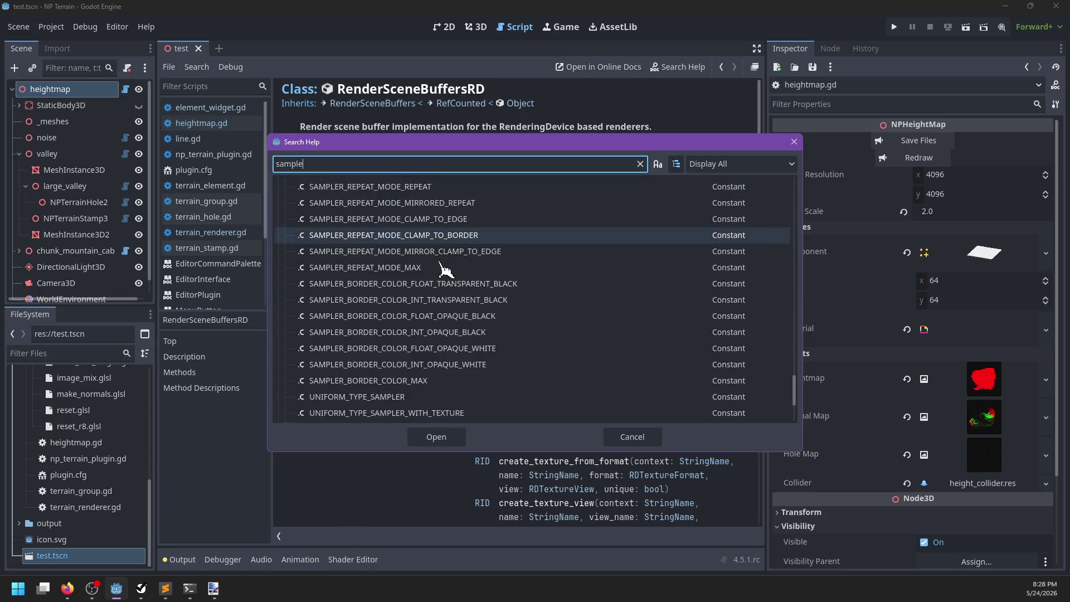
scroll(446, 270, "up", 5)
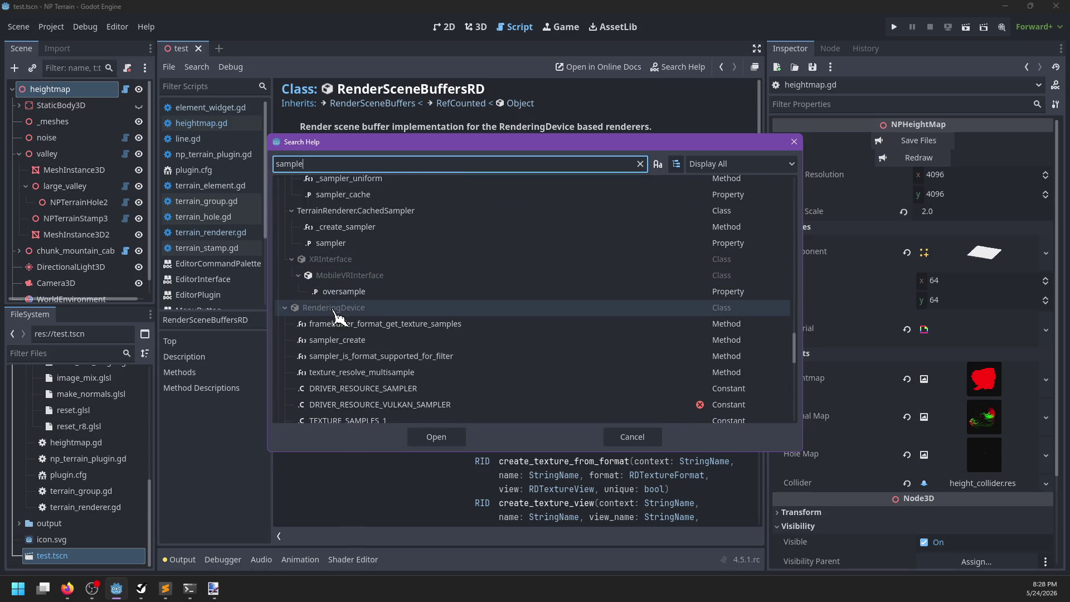
double_click(335, 312)
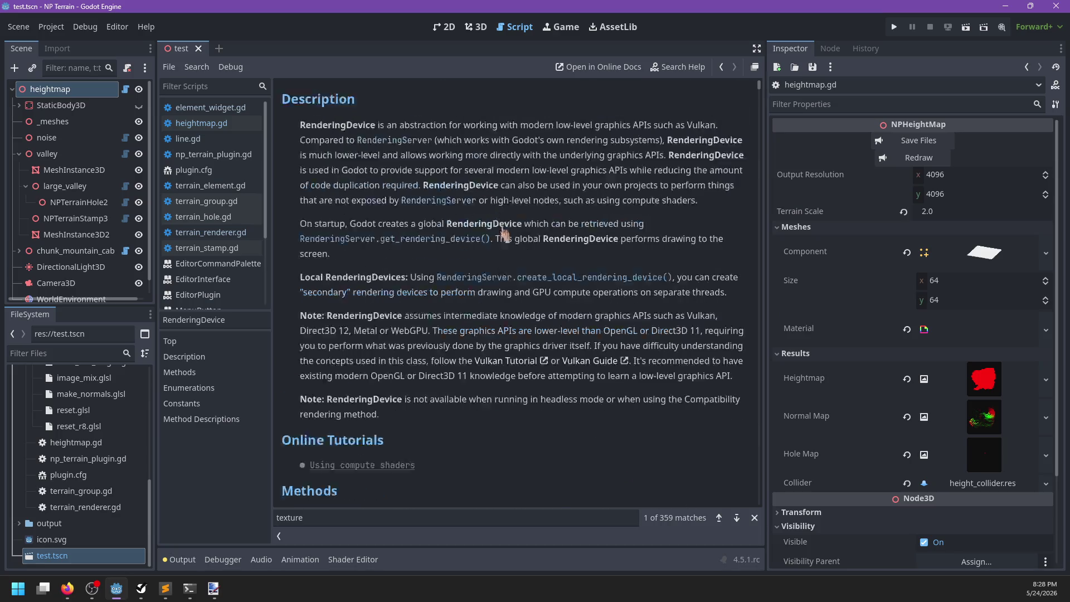
Return to the RenderSceneBuffersRD help page and review its Methods list
scroll(240, 229, "down", 2)
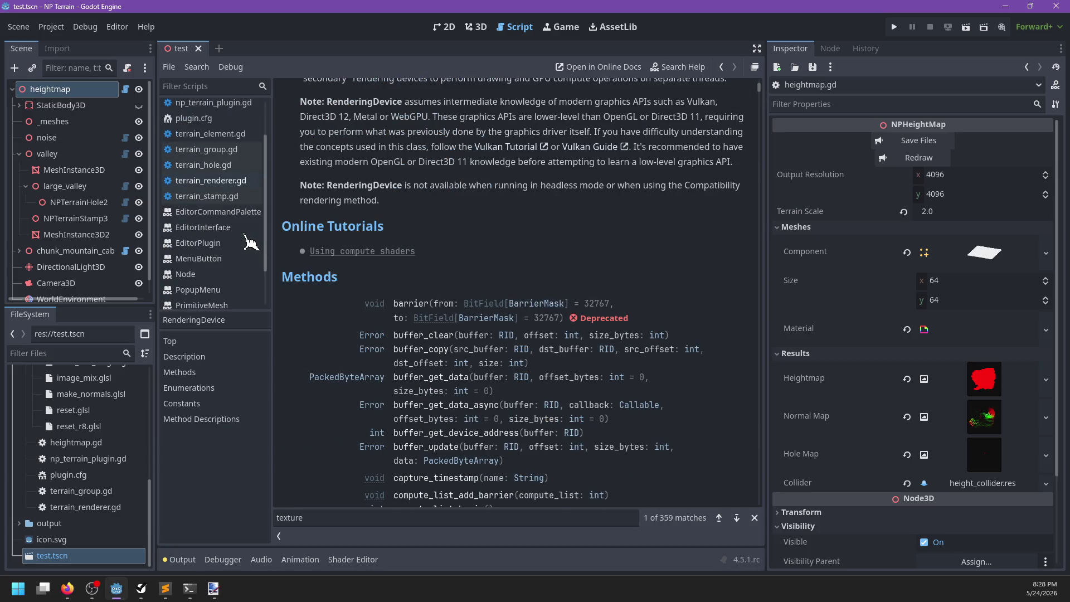
left_click(241, 184)
scroll(235, 207, "down", 3)
left_click(218, 284)
scroll(530, 271, "down", 10)
scroll(529, 271, "down", 10)
scroll(523, 270, "up", 7)
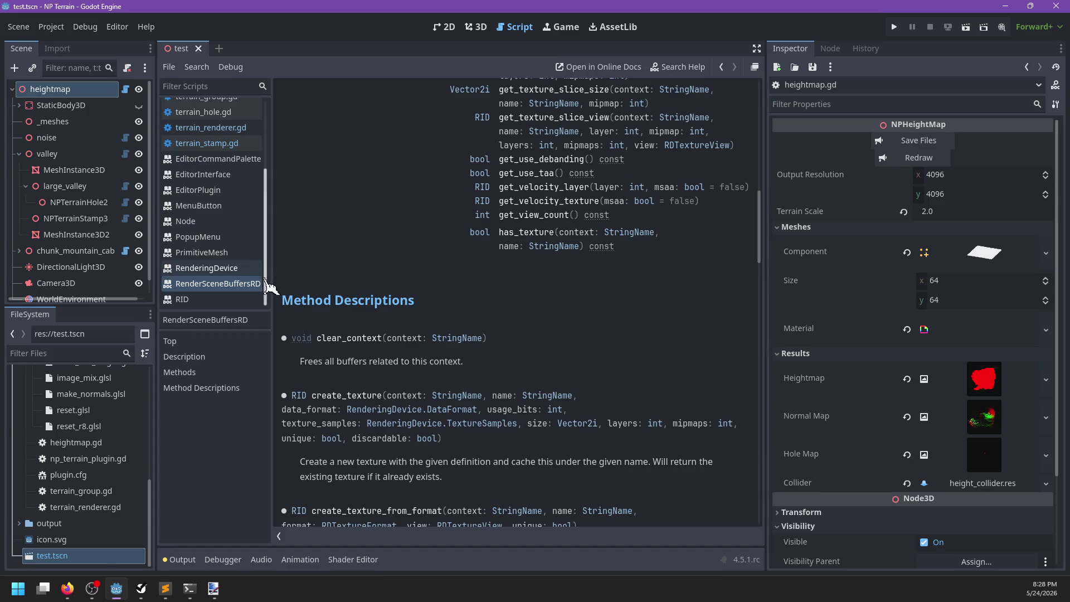
scroll(410, 274, "up", 15)
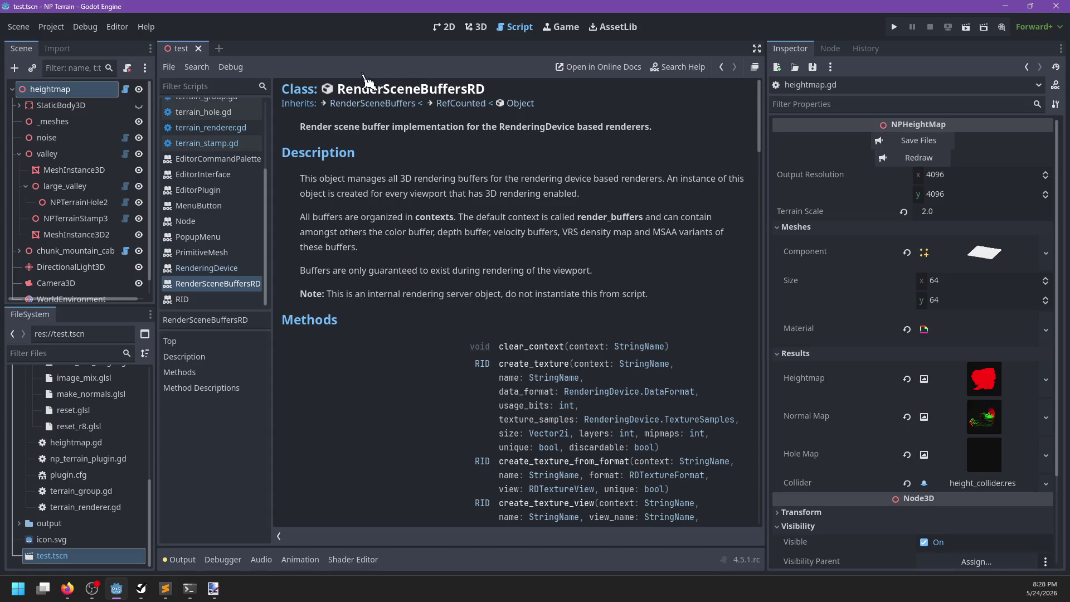
scroll(461, 363, "down", 6)
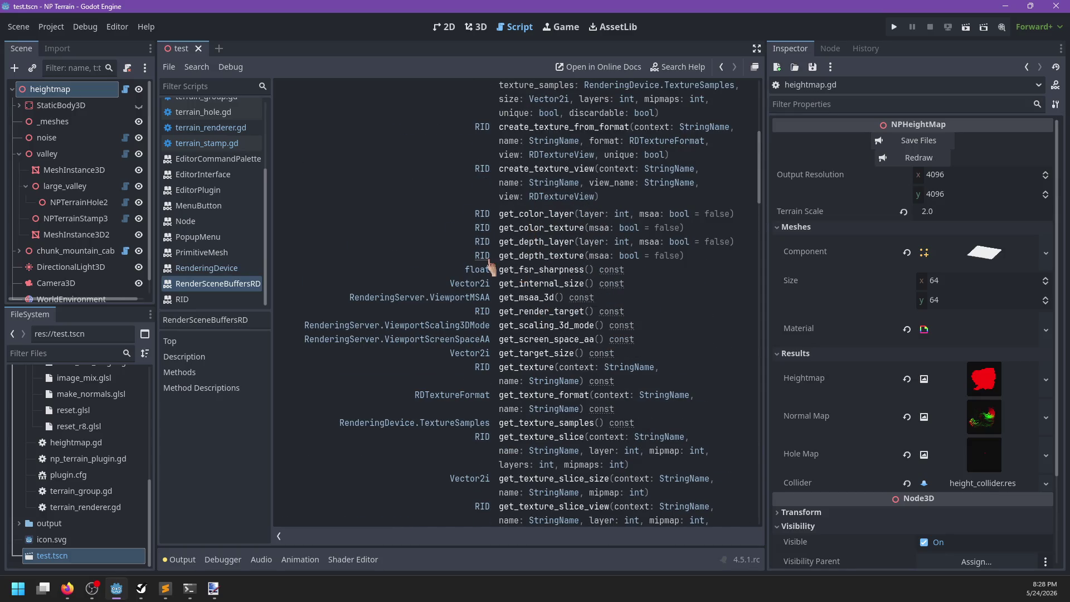
On the RenderingDevice page, search 'sample' and step through matches to sampler_create
left_click(209, 270)
scroll(445, 262, "down", 3)
key("ctrl+f")
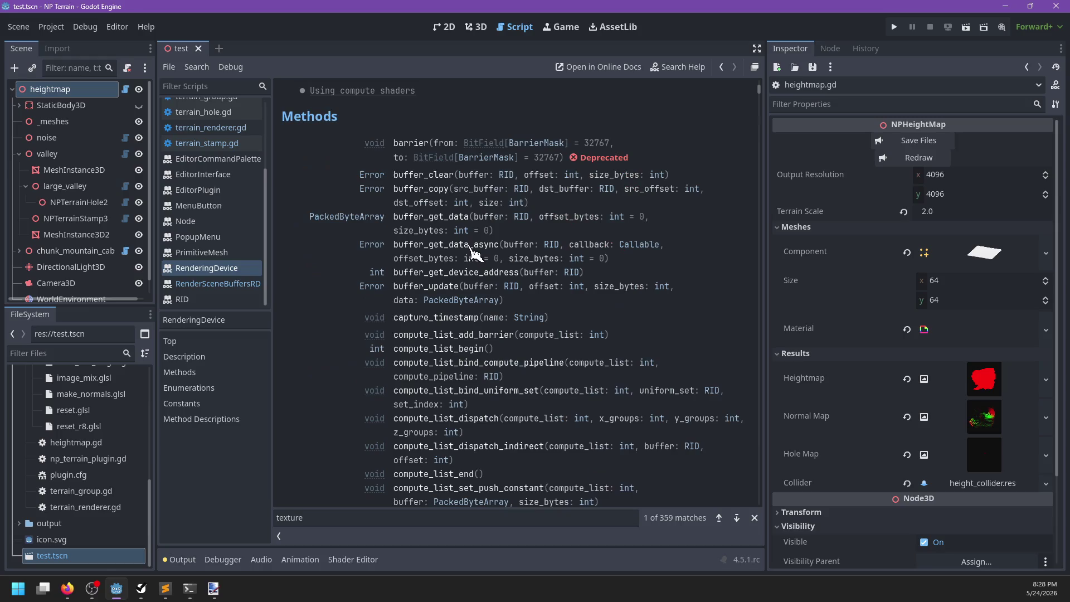
scroll(319, 329, "down", 4)
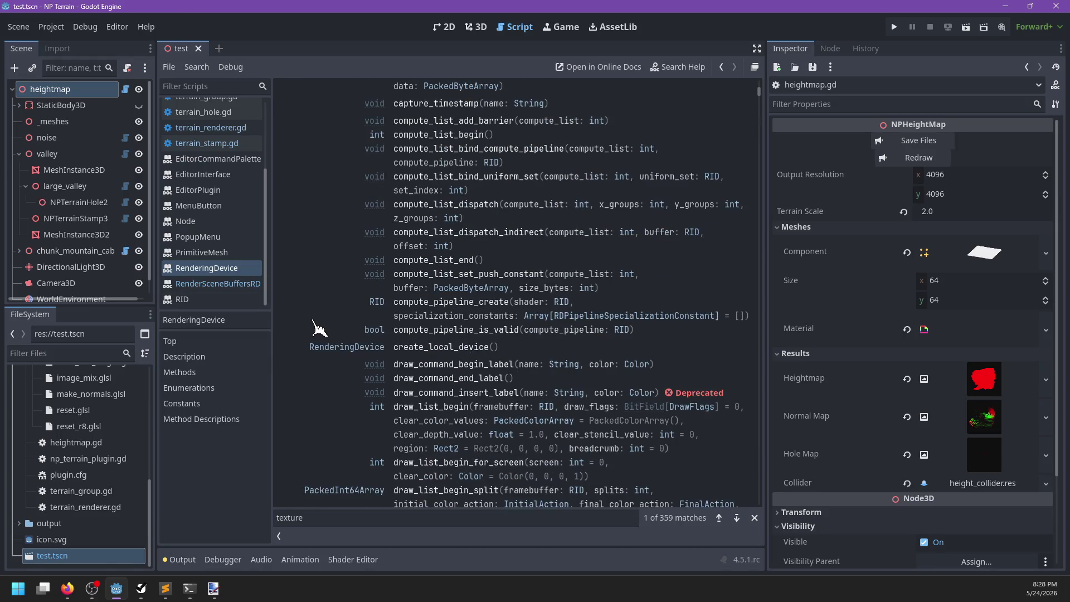
scroll(319, 329, "down", 8)
key("ctrl+f")
type("sample")
key("Return")
key("Return")
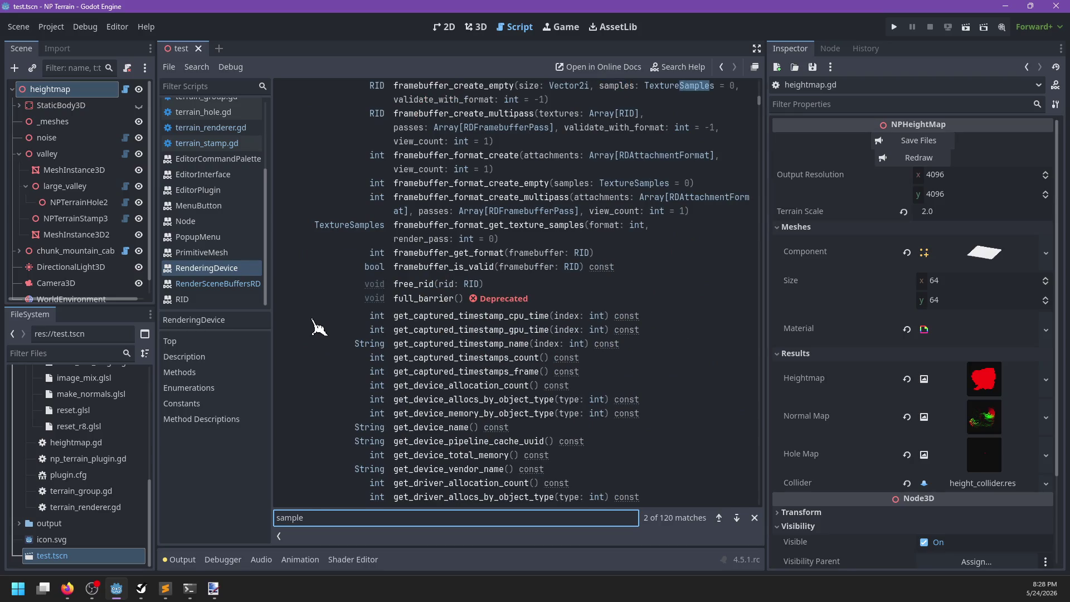
key("Return")
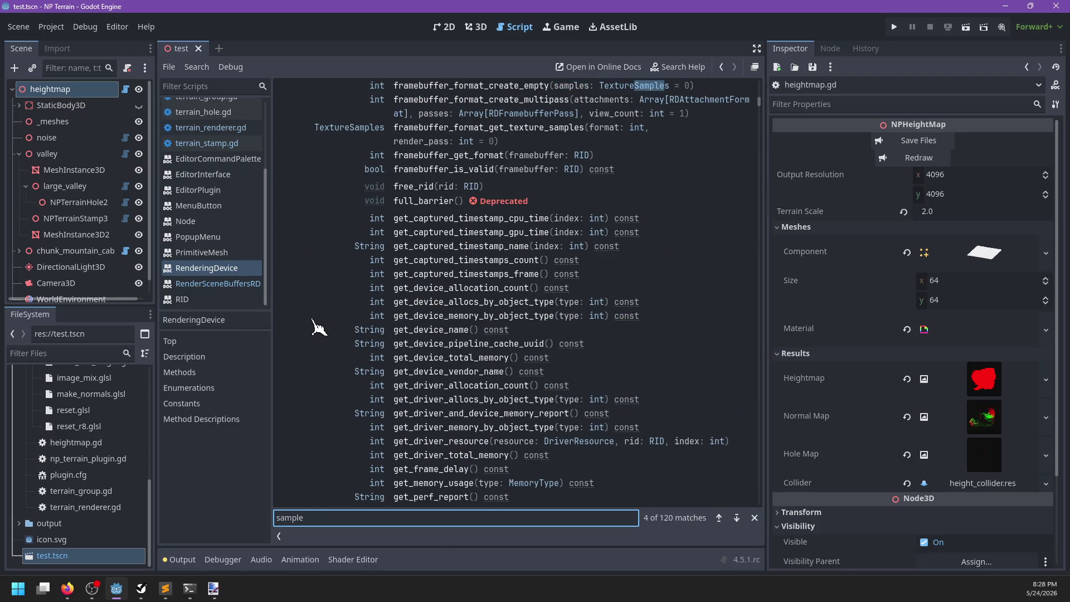
key("Return")
key("Return")
key("Return")
key("Return")
key("Return")
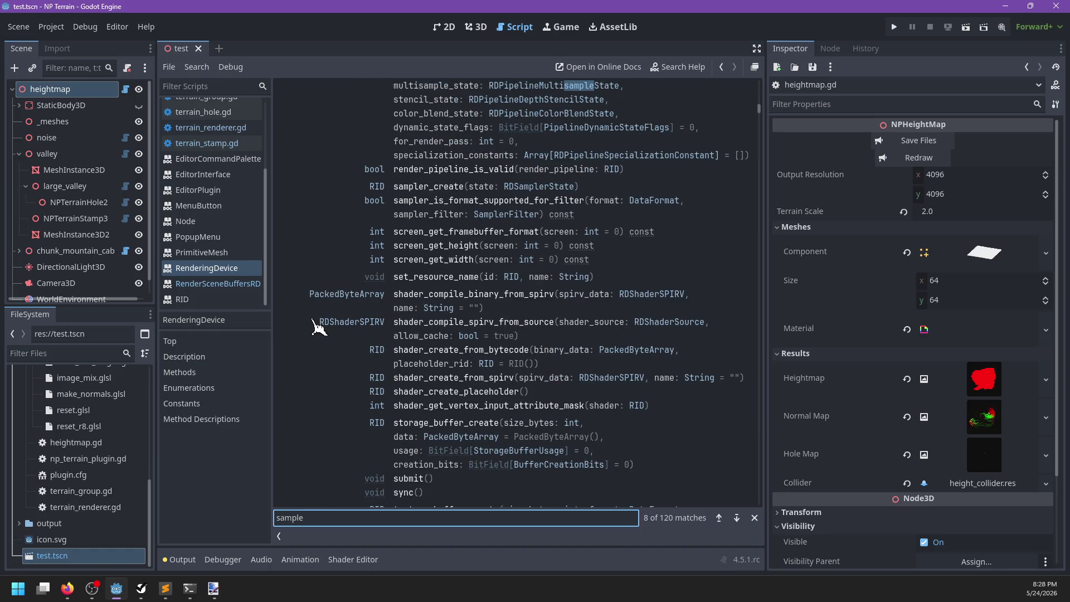
key("Return")
key("Return")
key("Return")
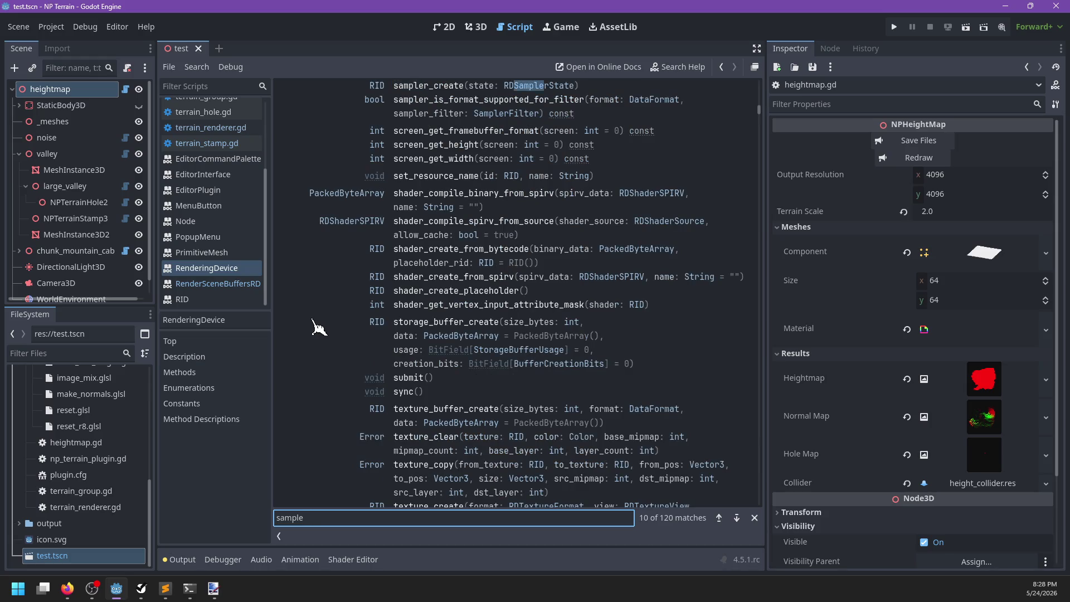
Refine the search through 'read' and 'texture_read' to 'texture_get', reaching texture_get_data
key("BackSpace")
key("BackSpace")
key("BackSpace")
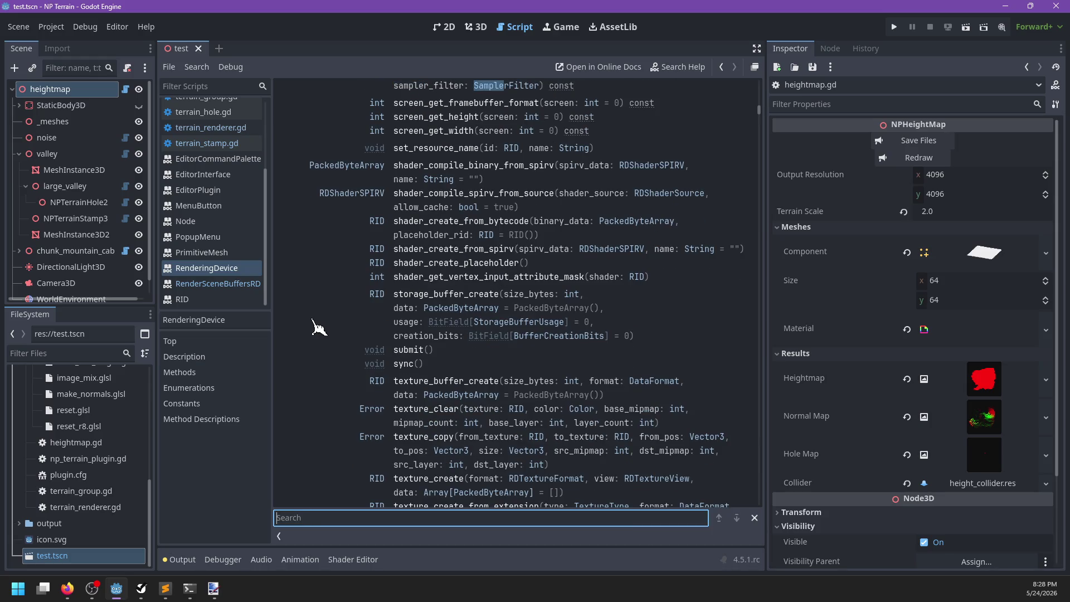
type("read")
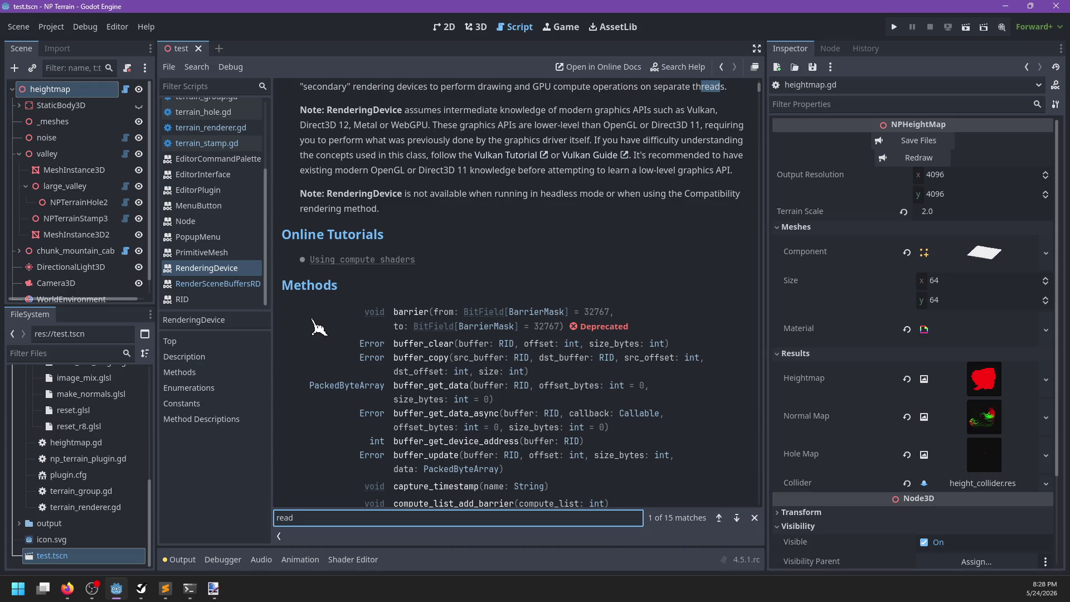
key("BackSpace")
type("_")
key("BackSpace")
key("BackSpace")
key("BackSpace")
type("texture_read")
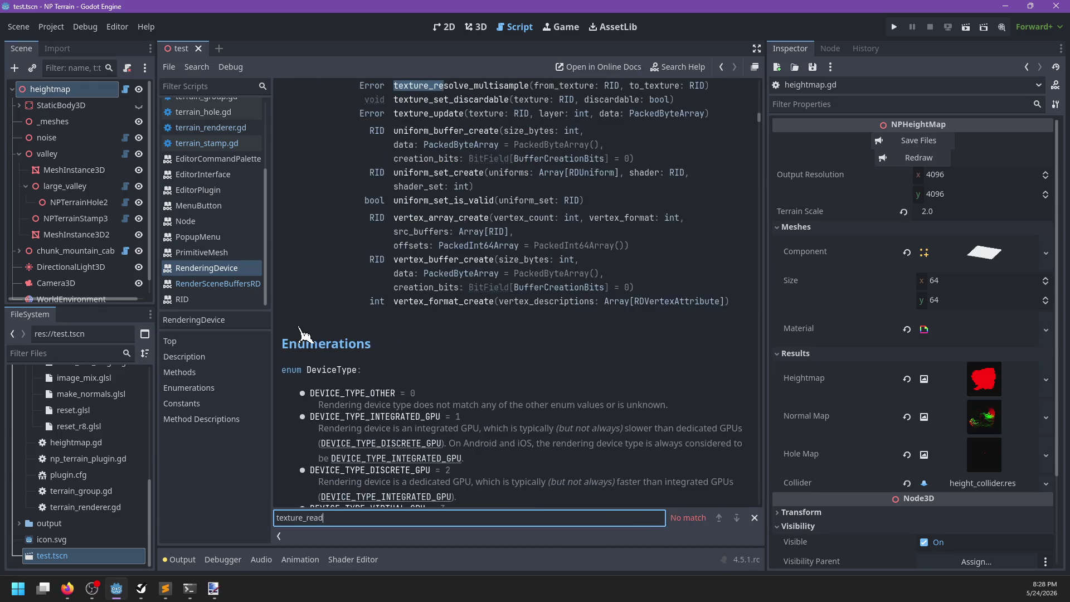
key("BackSpace")
key("BackSpace")
key("BackSpace")
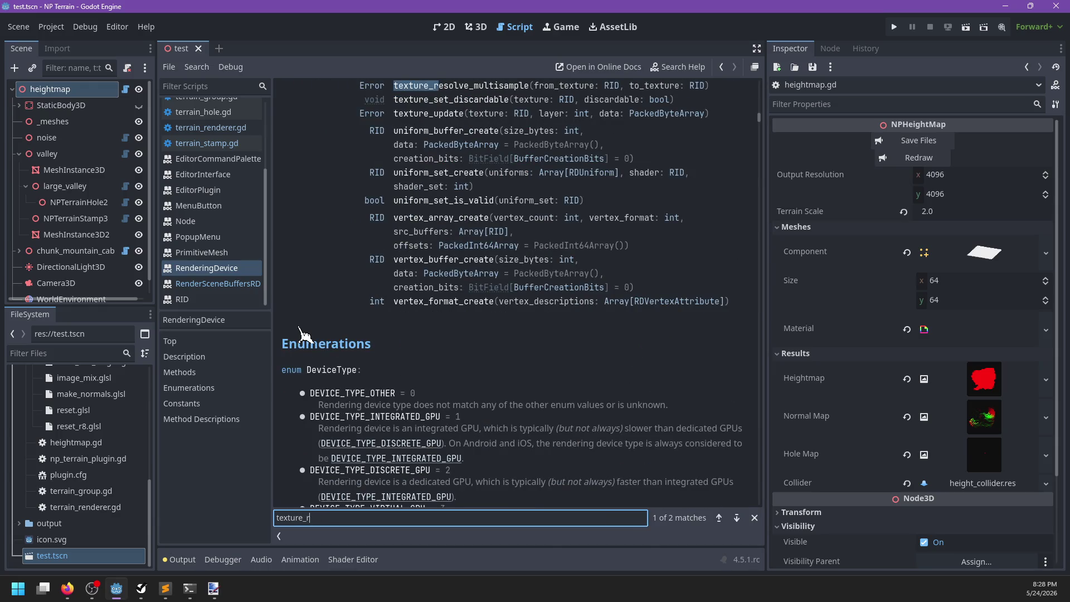
type("get")
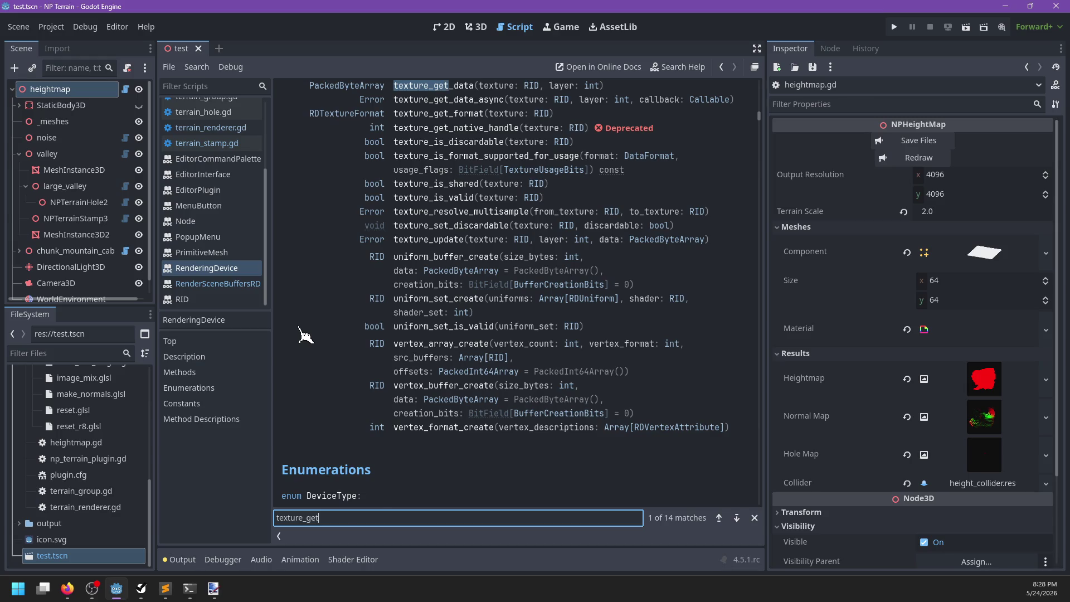
key("Escape")
scroll(314, 304, "up", 2)
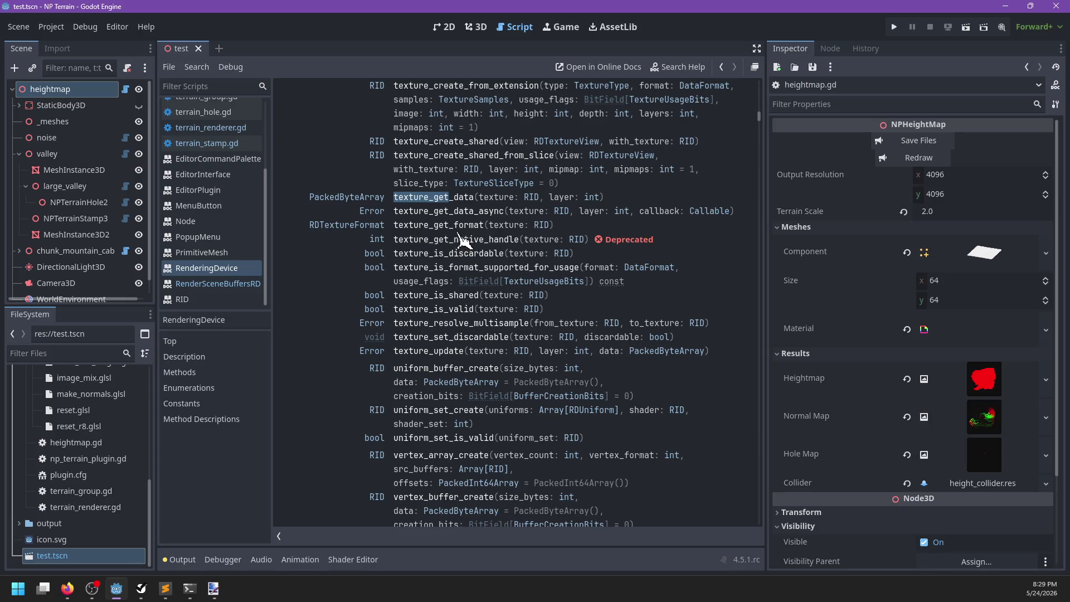
Scan the RenderingDevice texture and shader methods, then reopen the RenderSceneBuffersRD reference
scroll(323, 329, "down", 2)
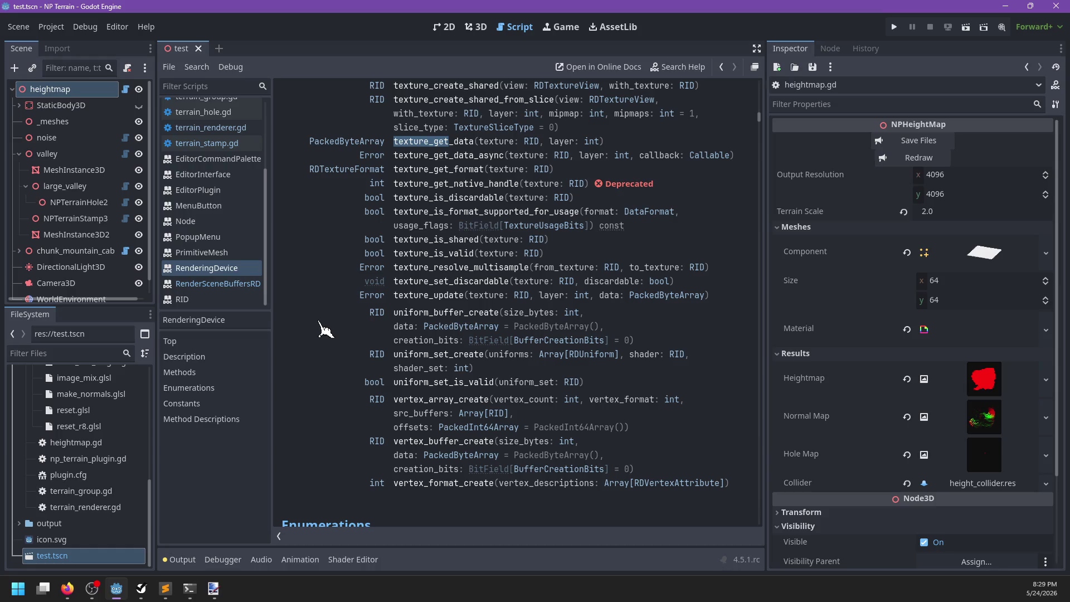
scroll(324, 330, "up", 10)
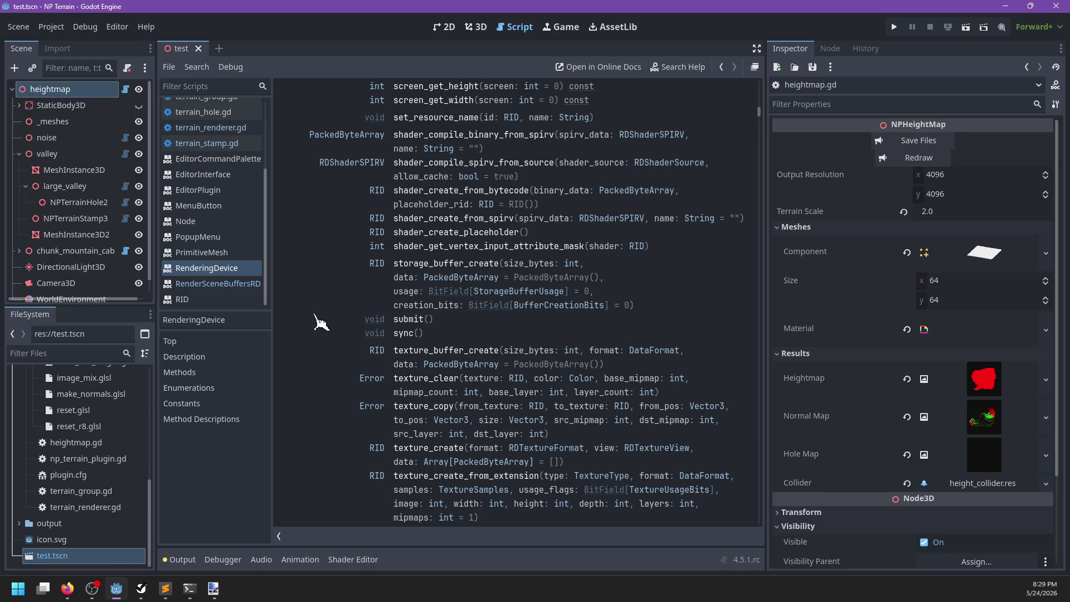
left_click(205, 286)
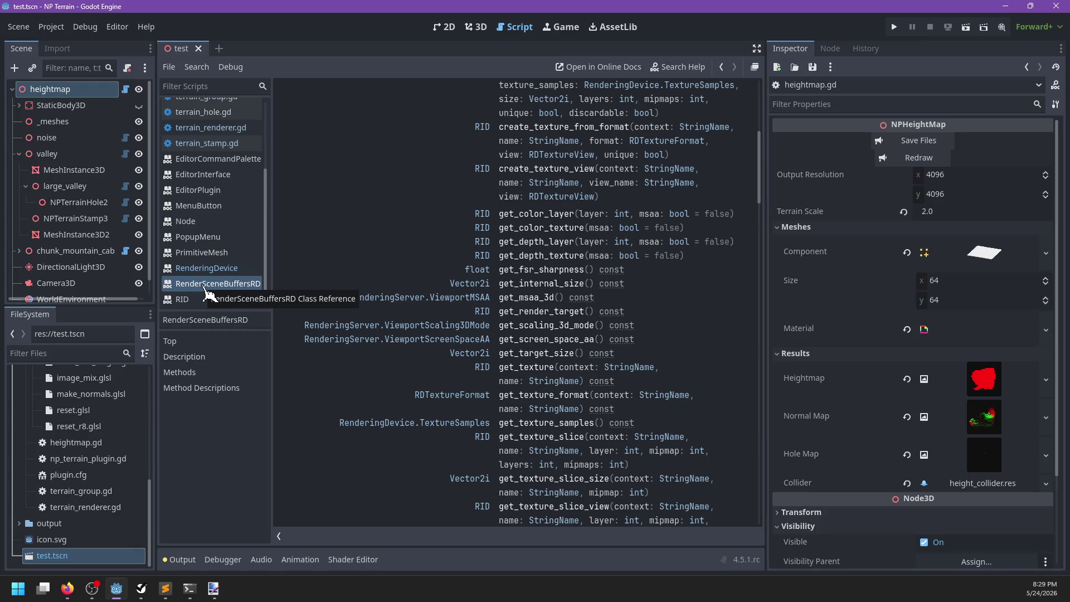
left_click(245, 270)
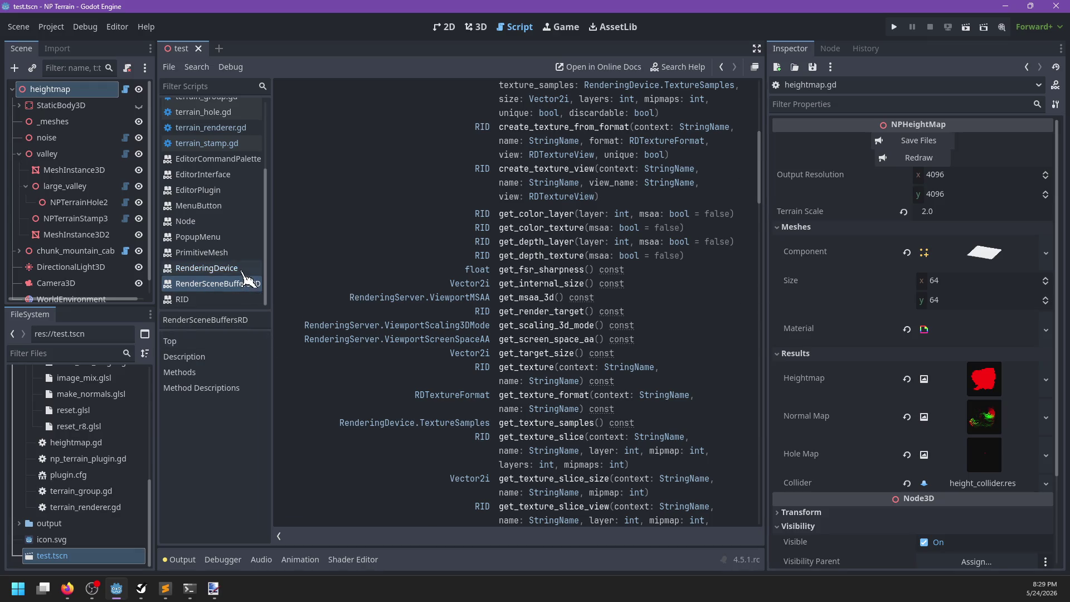
scroll(315, 319, "up", 10)
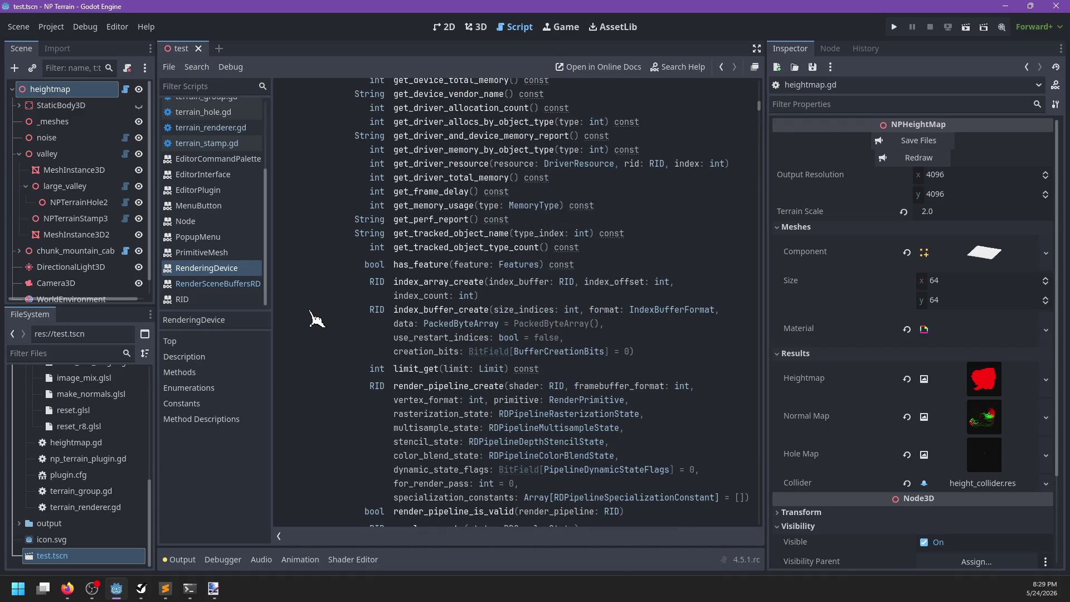
scroll(316, 318, "up", 7)
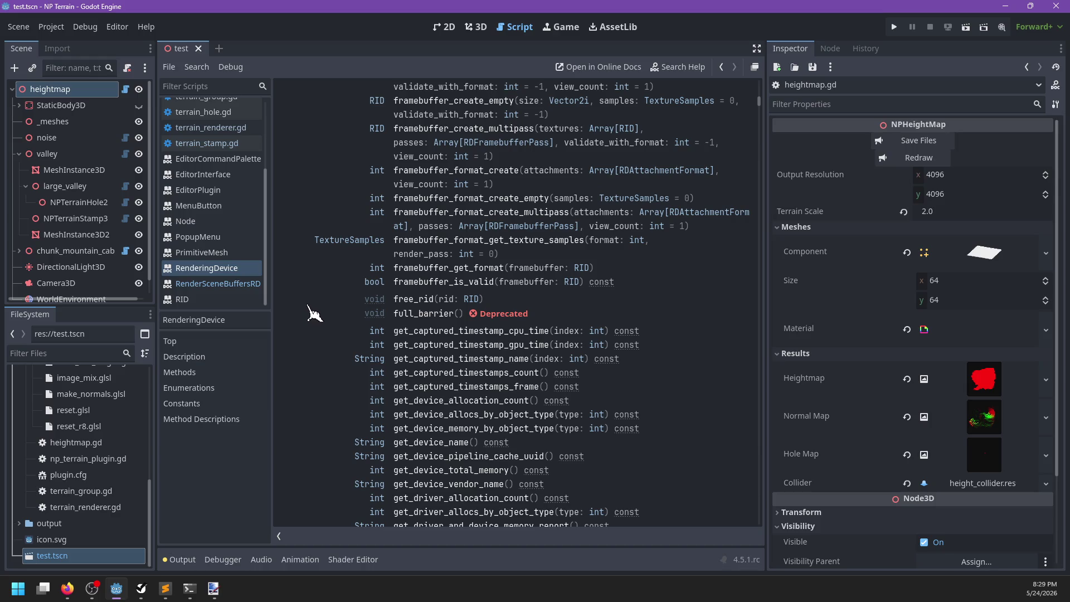
scroll(312, 312, "up", 15)
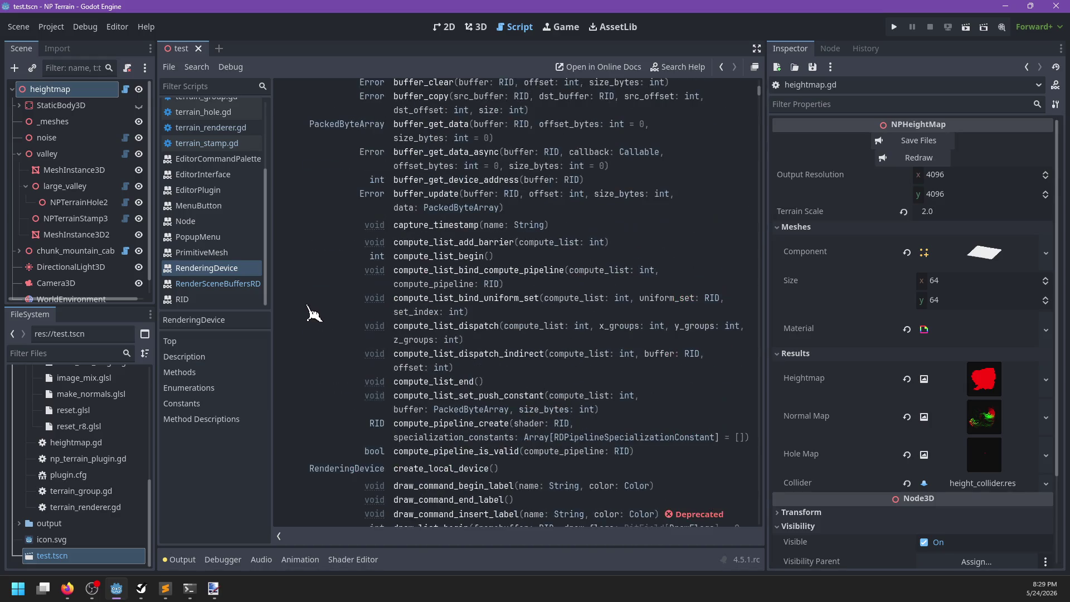
scroll(313, 314, "up", 5)
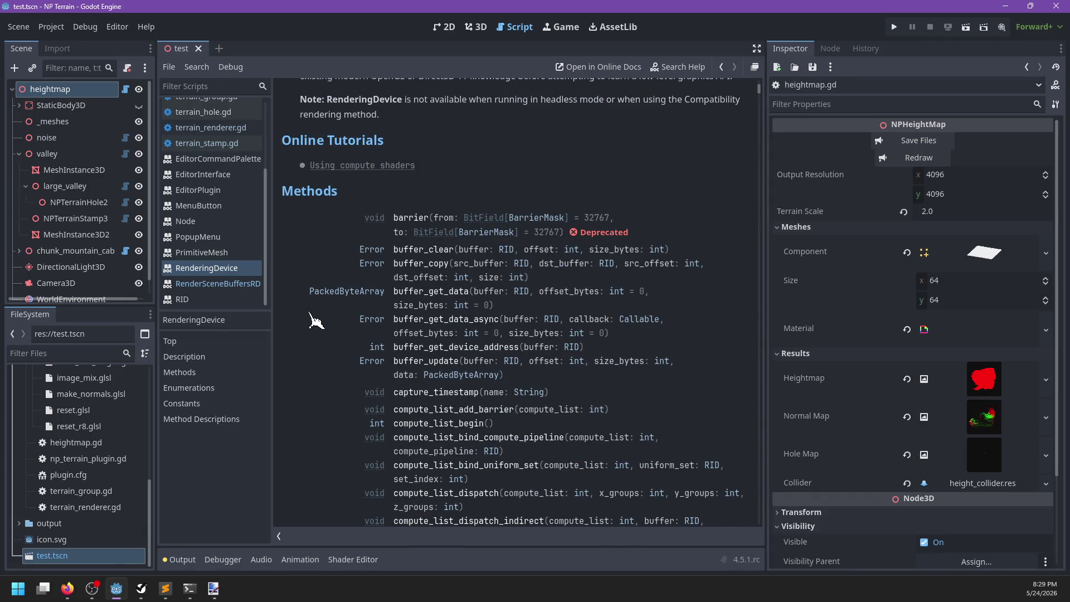
scroll(315, 320, "down", 20)
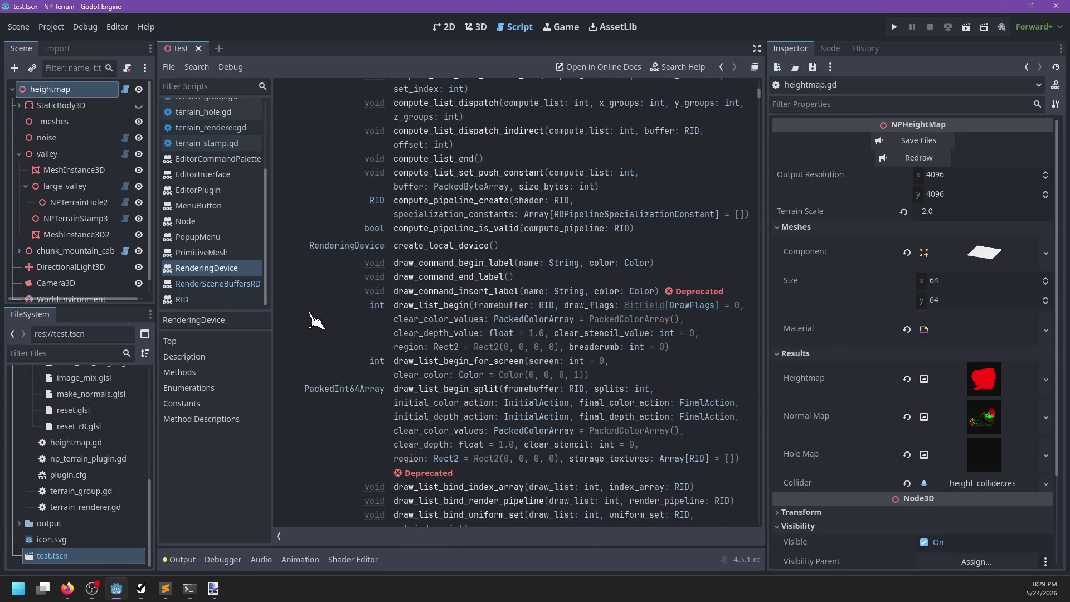
scroll(315, 320, "down", 12)
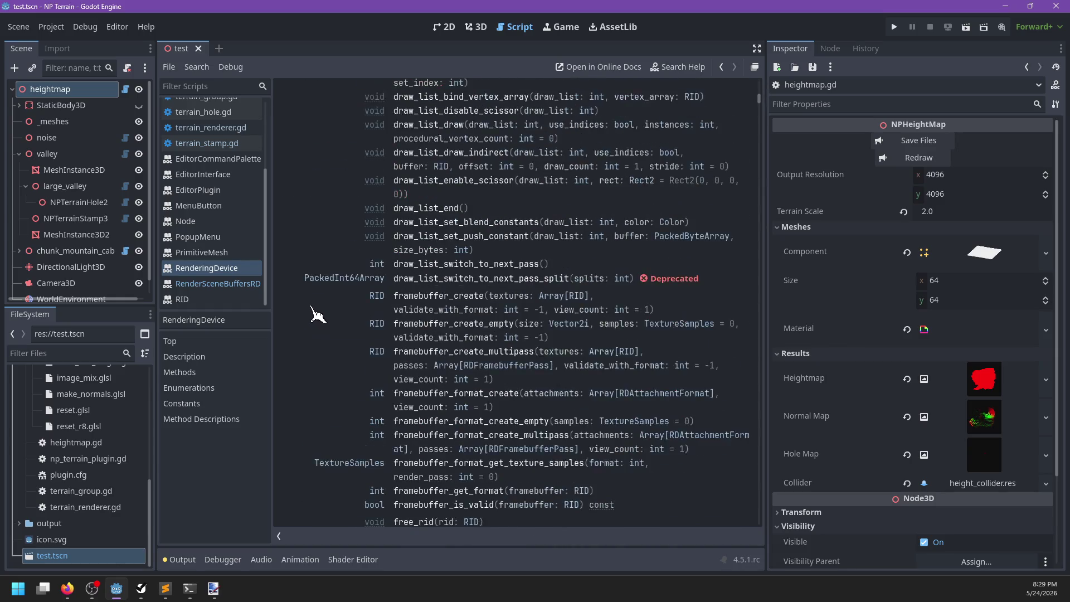
scroll(318, 315, "up", 2)
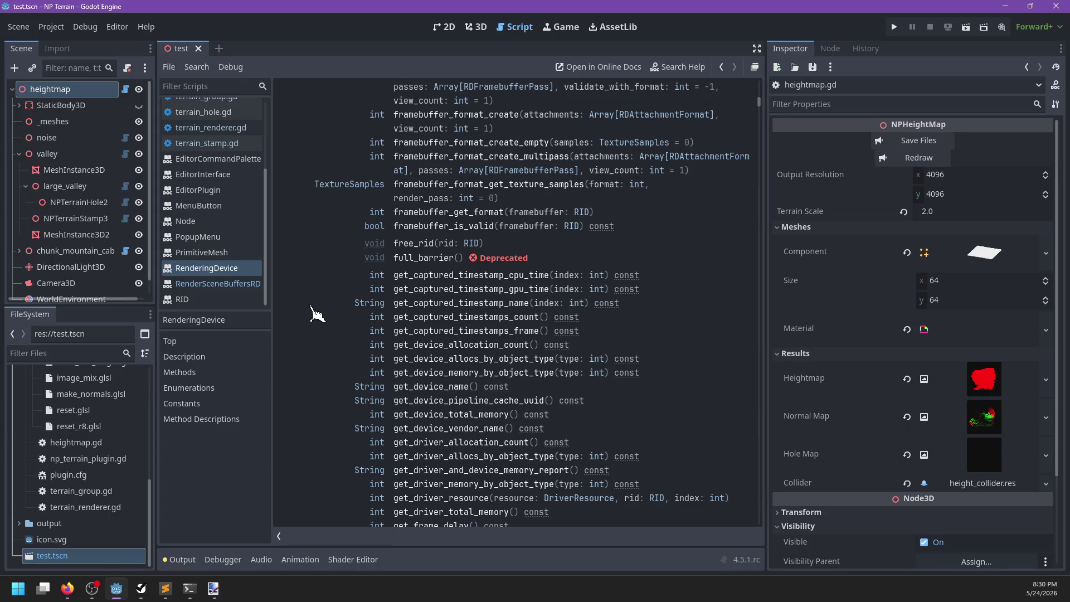
scroll(338, 287, "down", 5)
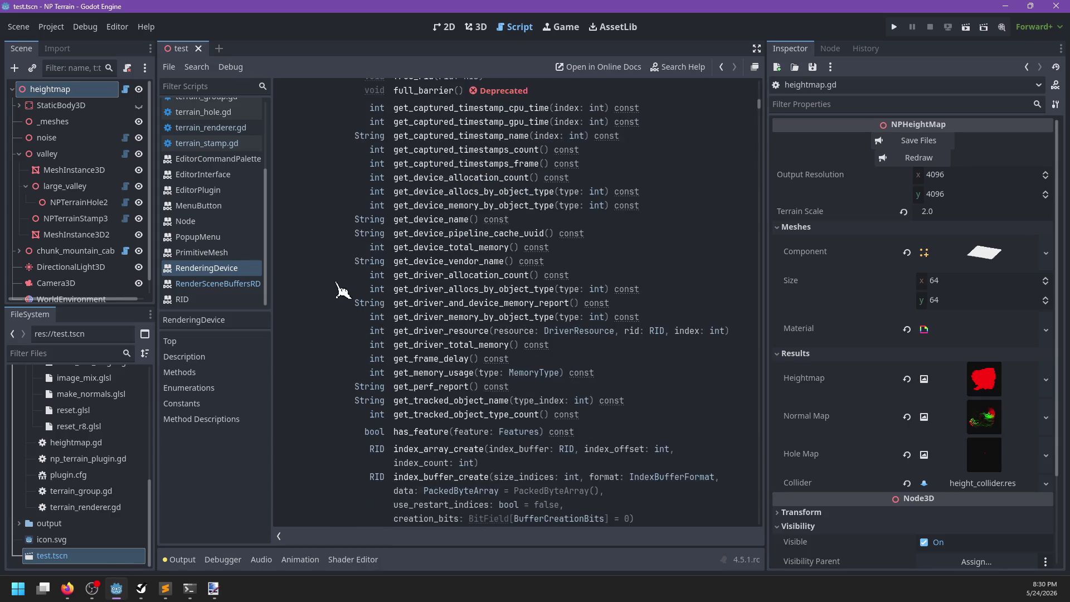
scroll(334, 294, "down", 6)
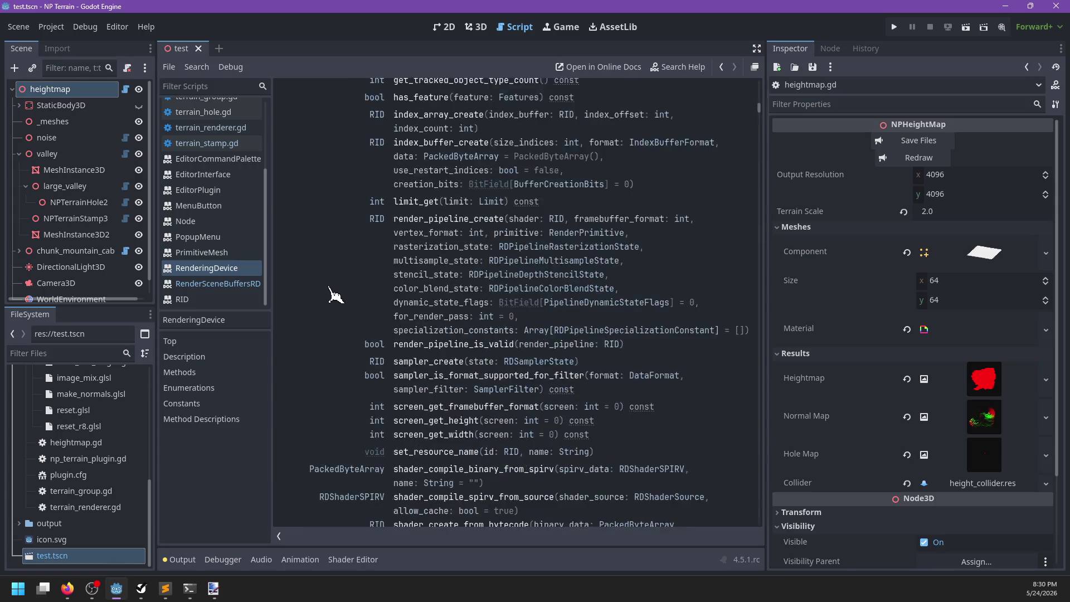
scroll(183, 217, "up", 4)
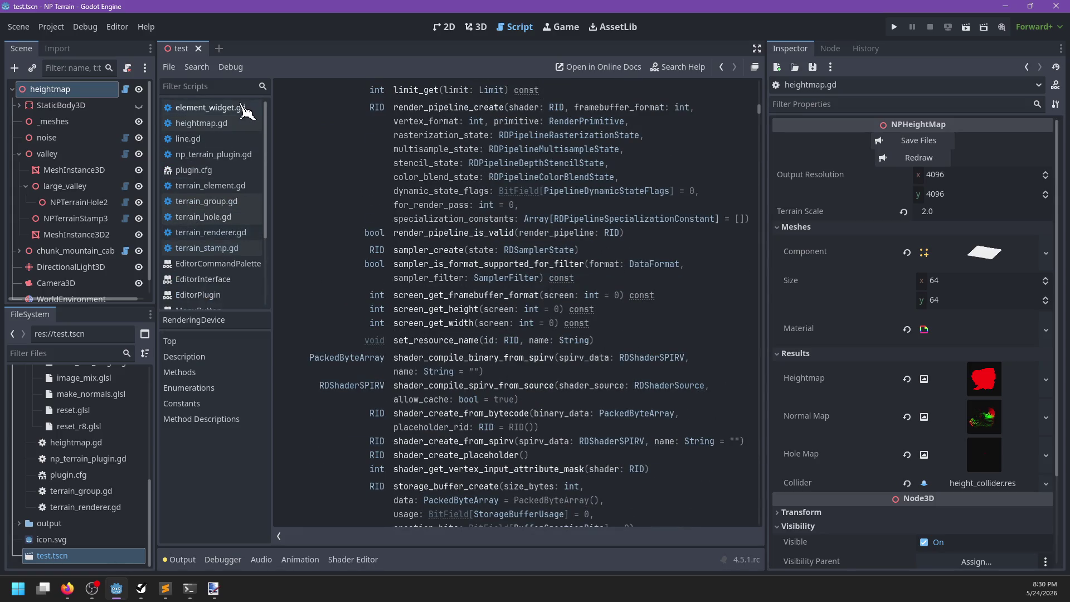
Look over the element_widget.gd and terrain_renderer.gd scripts
left_click(241, 110)
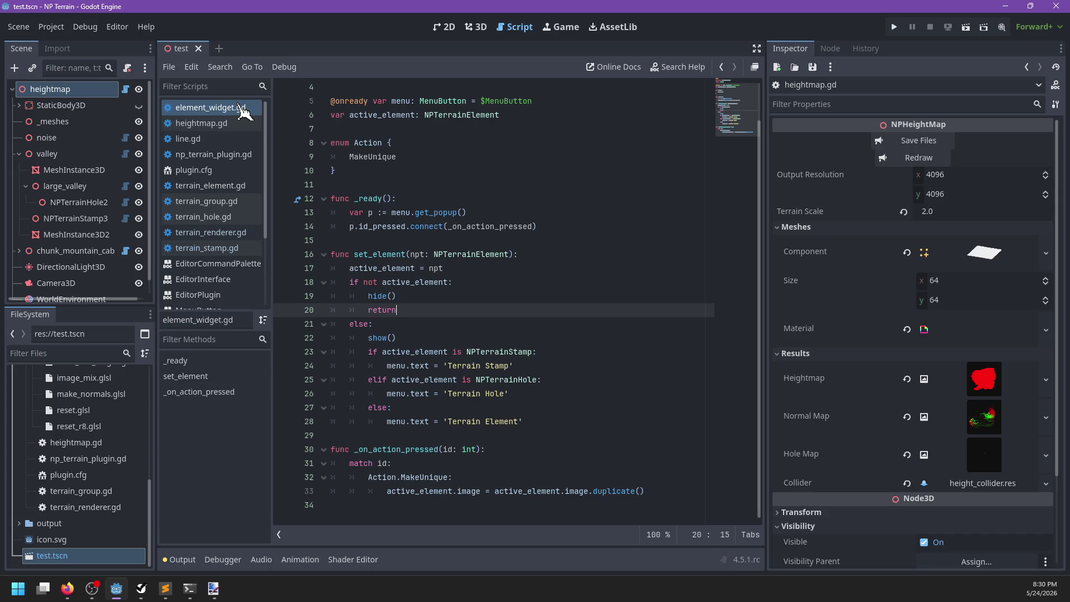
left_click(539, 250)
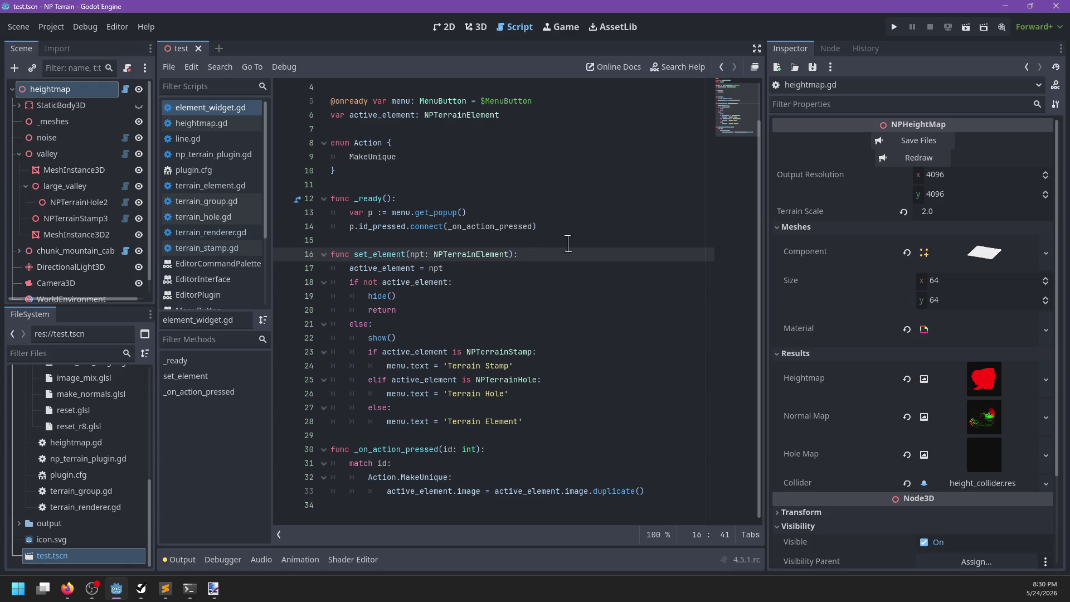
scroll(574, 240, "up", 1)
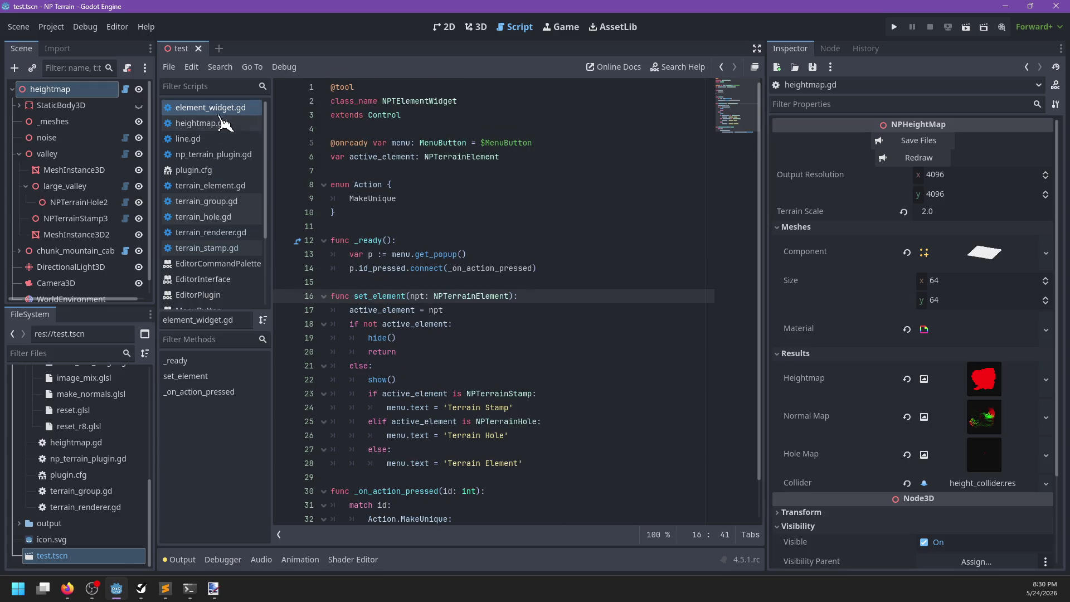
left_click(230, 234)
scroll(557, 286, "up", 7)
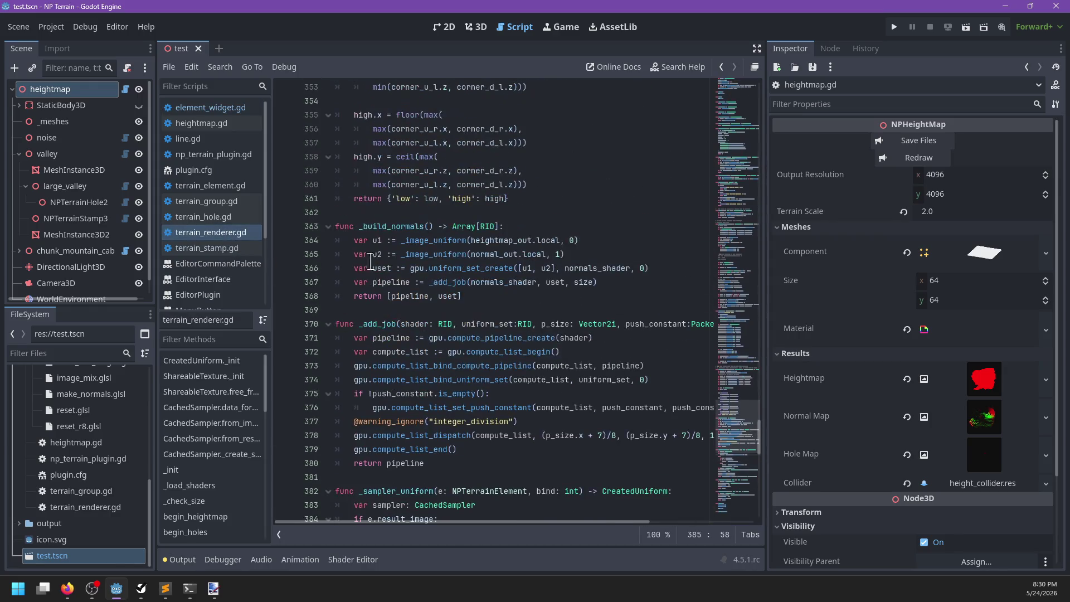
Open np_terrain_plugin.gd, close all other tabs, and place the caret on line 9
left_click(239, 152)
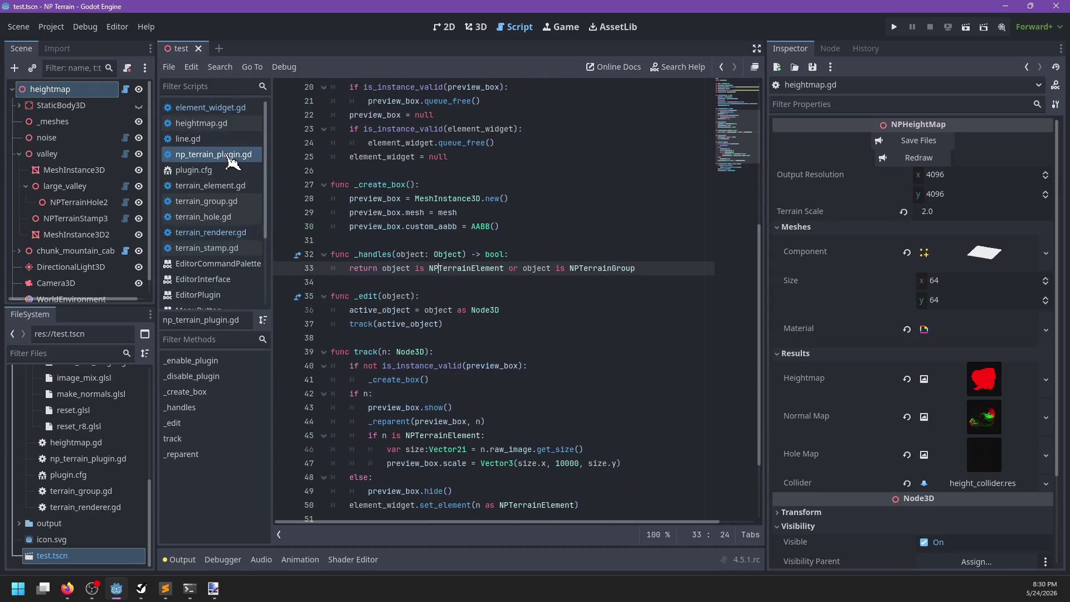
right_click(223, 149)
key("Escape")
scroll(600, 298, "up", 6)
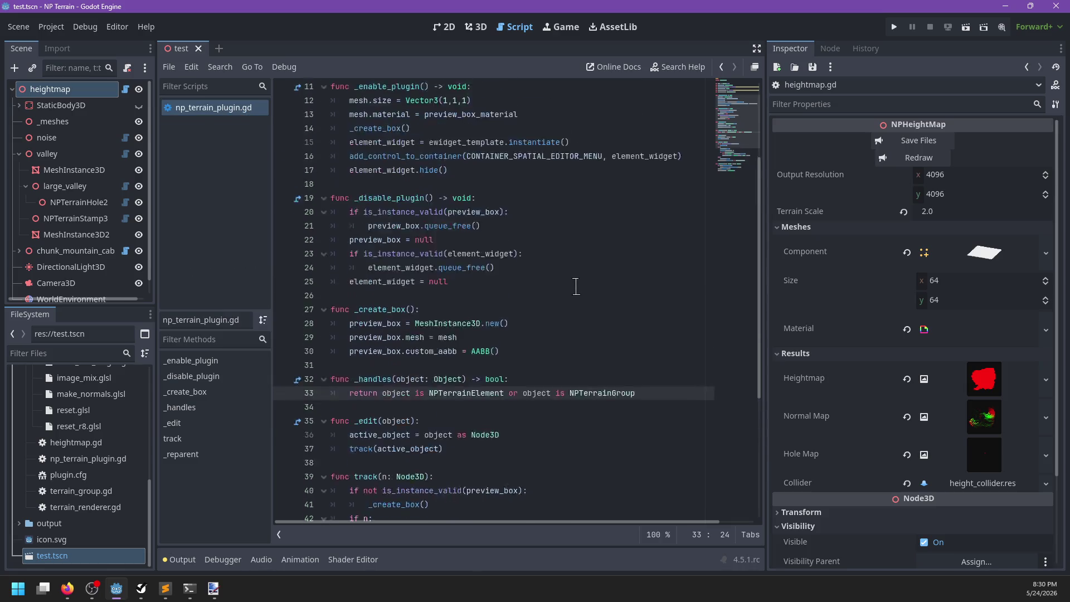
left_click(504, 198)
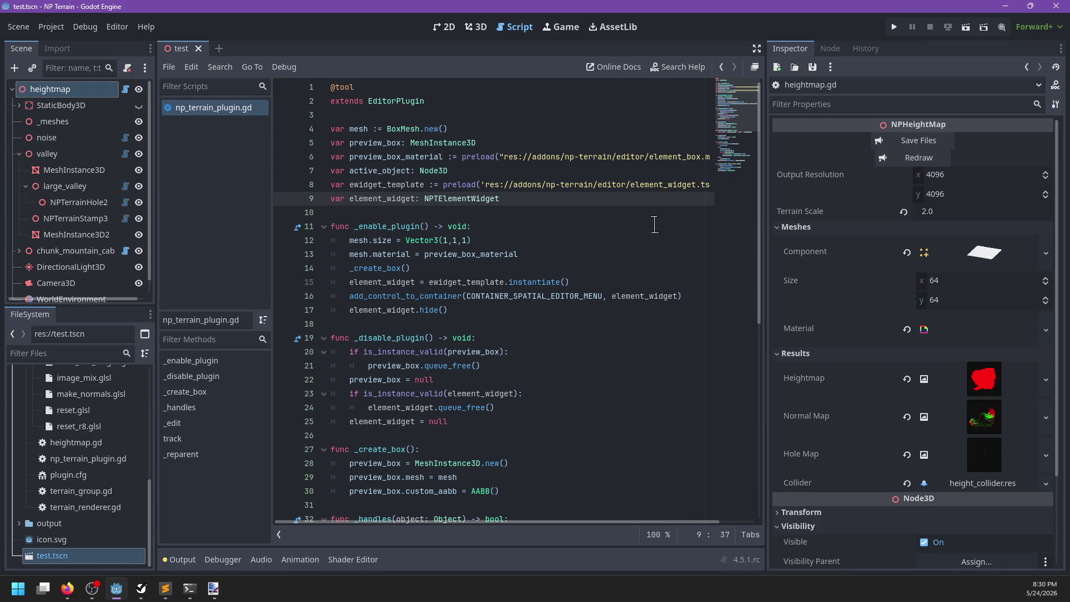
Rename the mesh variable and its line 29 use to box_mesh, then save
double_click(359, 128)
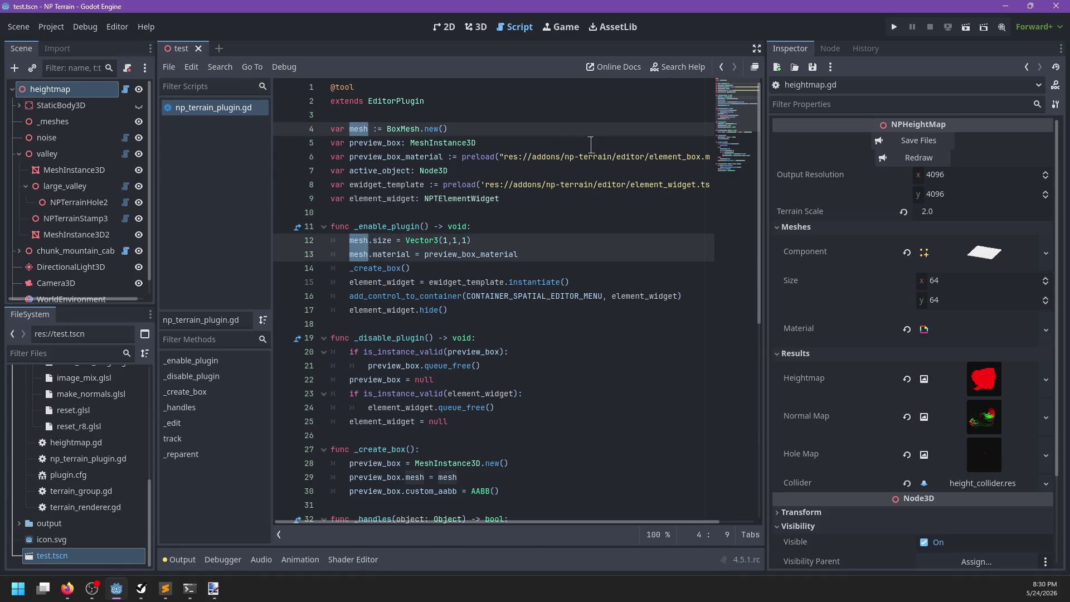
type("box_mesh")
key("Escape")
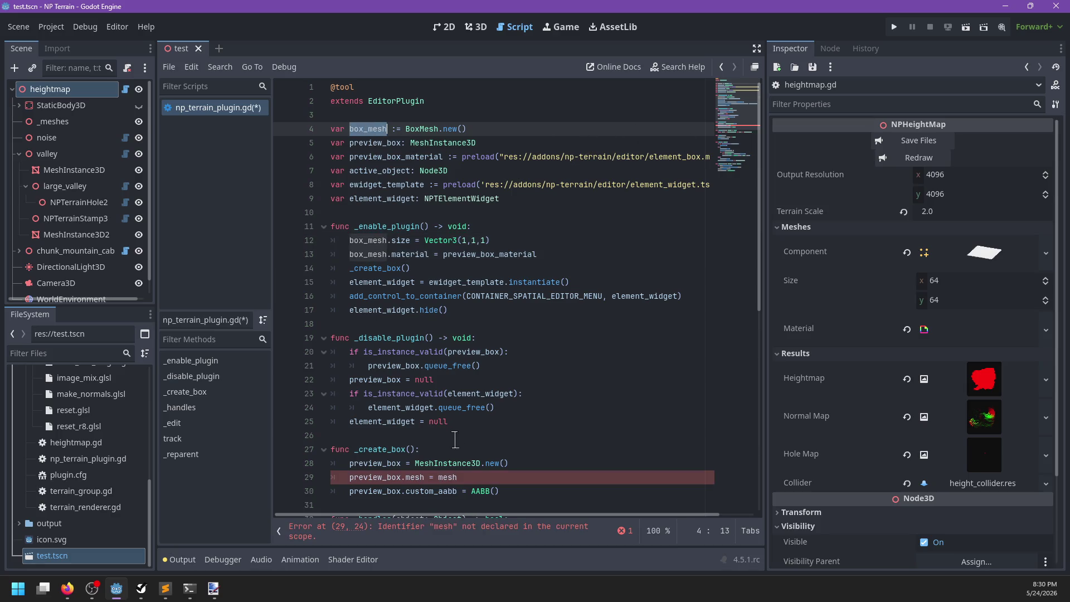
double_click(449, 477)
type("box_mesh")
left_click(542, 352)
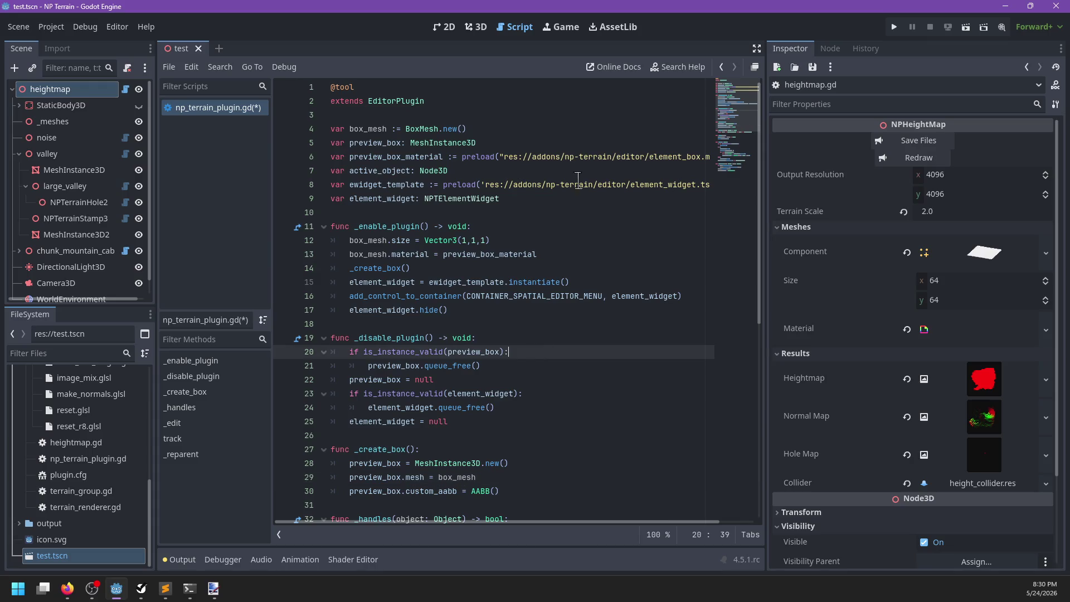
key("ctrl+s")
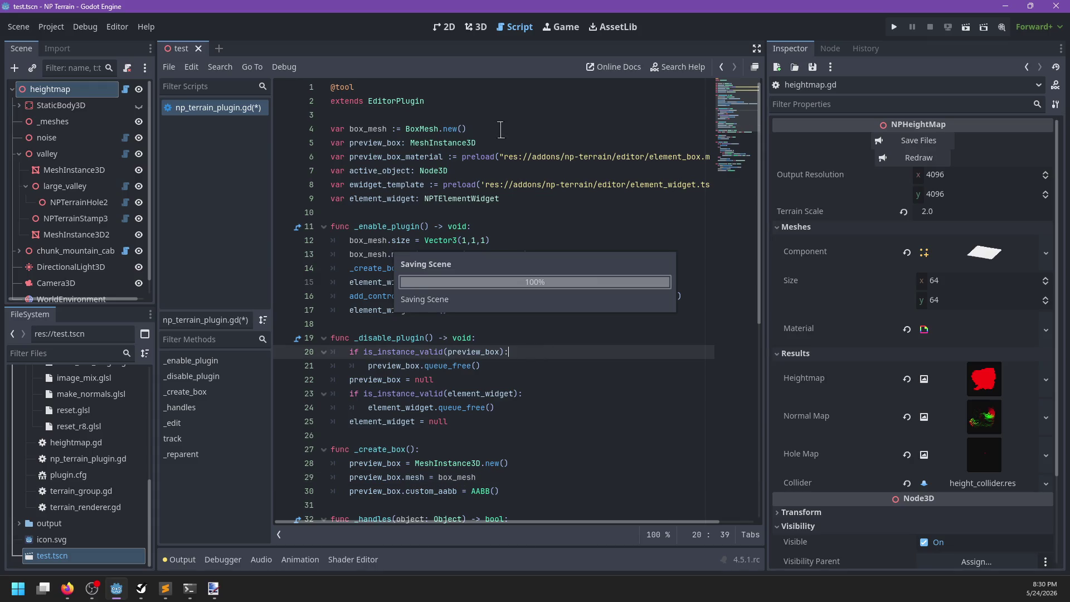
Add 'var paint_mesh := SphereMesh.new()' below the box_mesh declaration
left_click(501, 130)
key("Return")
type("var paint_mesh := ")
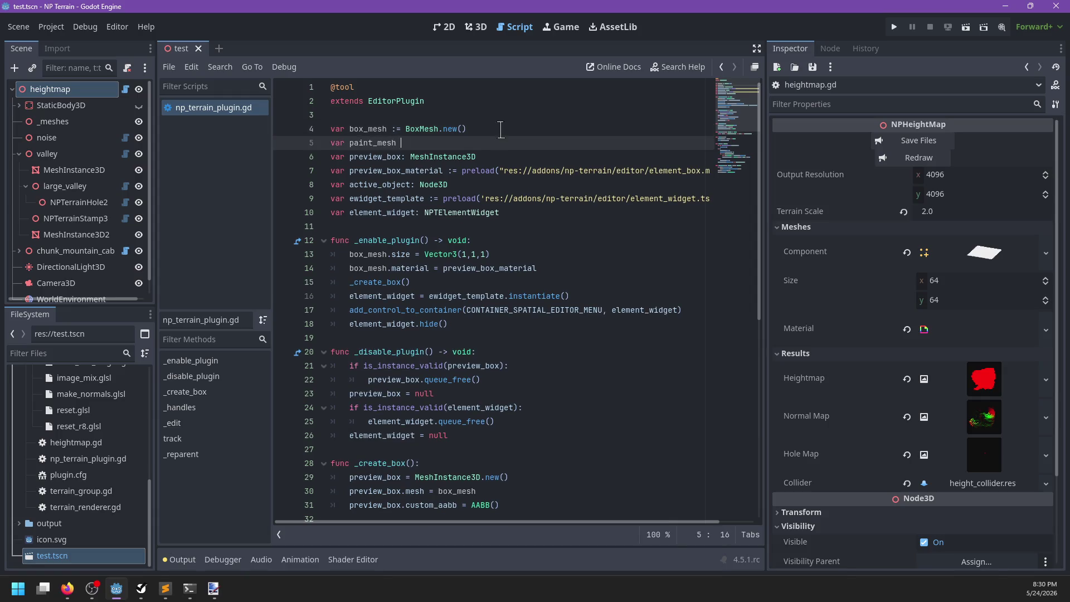
type("SphereM")
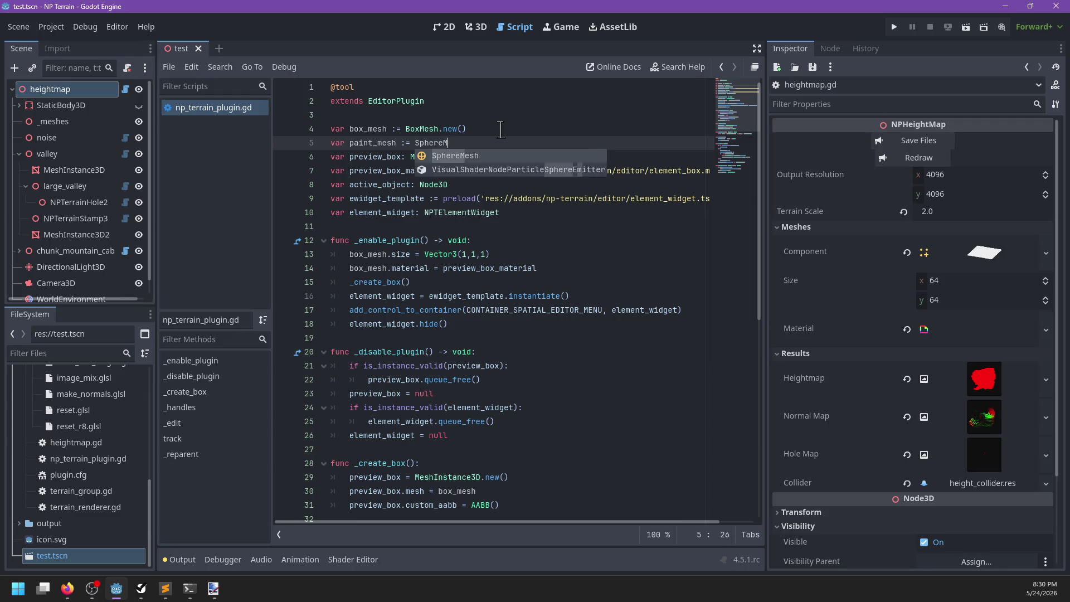
type("esh.new()")
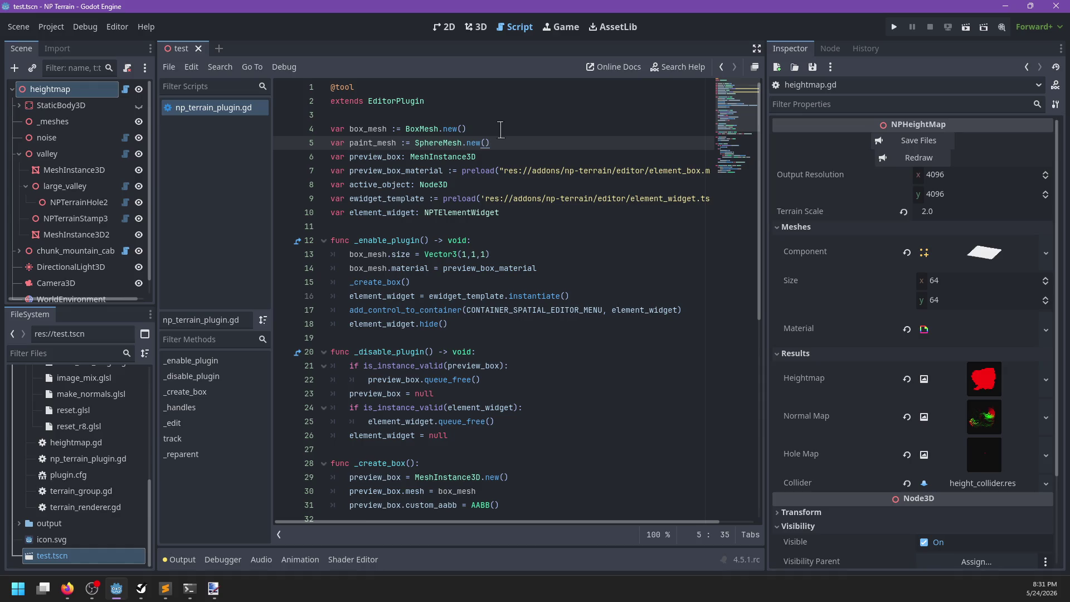
scroll(525, 317, "down", 6)
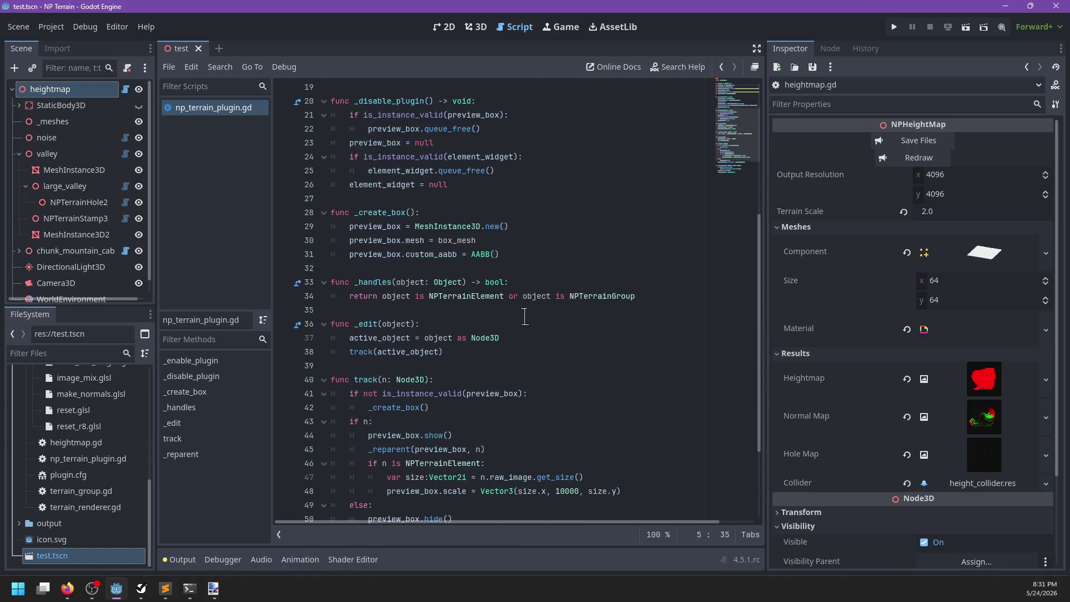
scroll(524, 315, "down", 3)
scroll(519, 316, "up", 3)
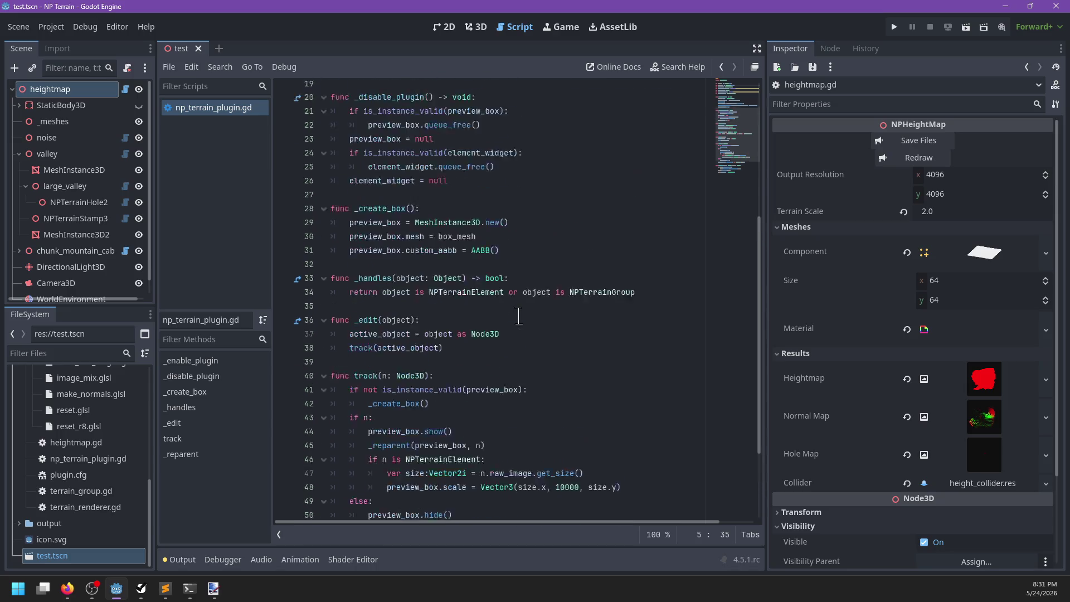
scroll(518, 316, "up", 1)
scroll(518, 316, "up", 2)
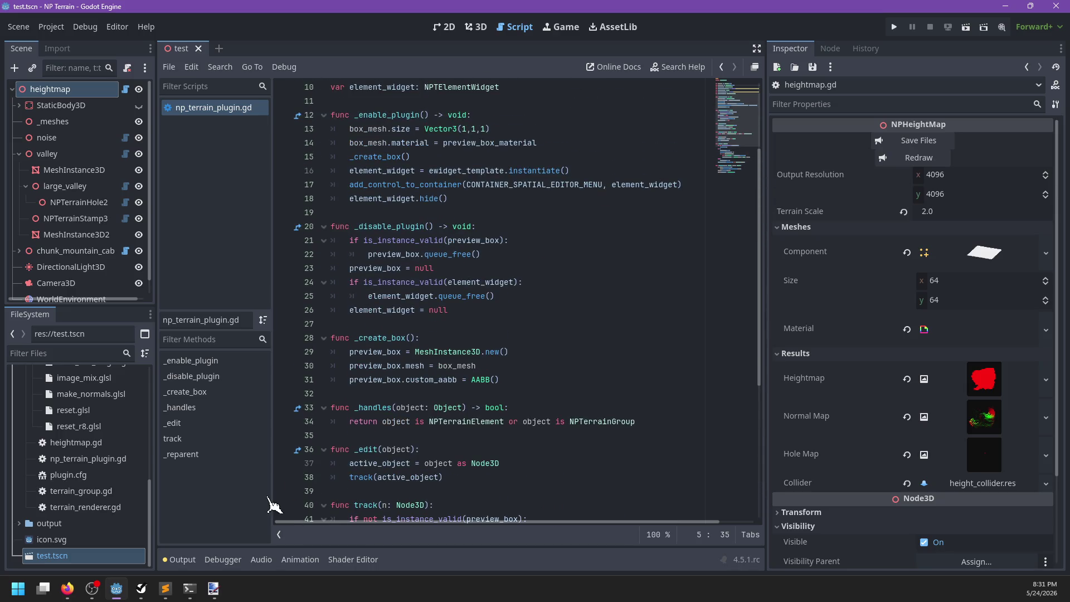
mouse_move(165, 596)
left_click(255, 535)
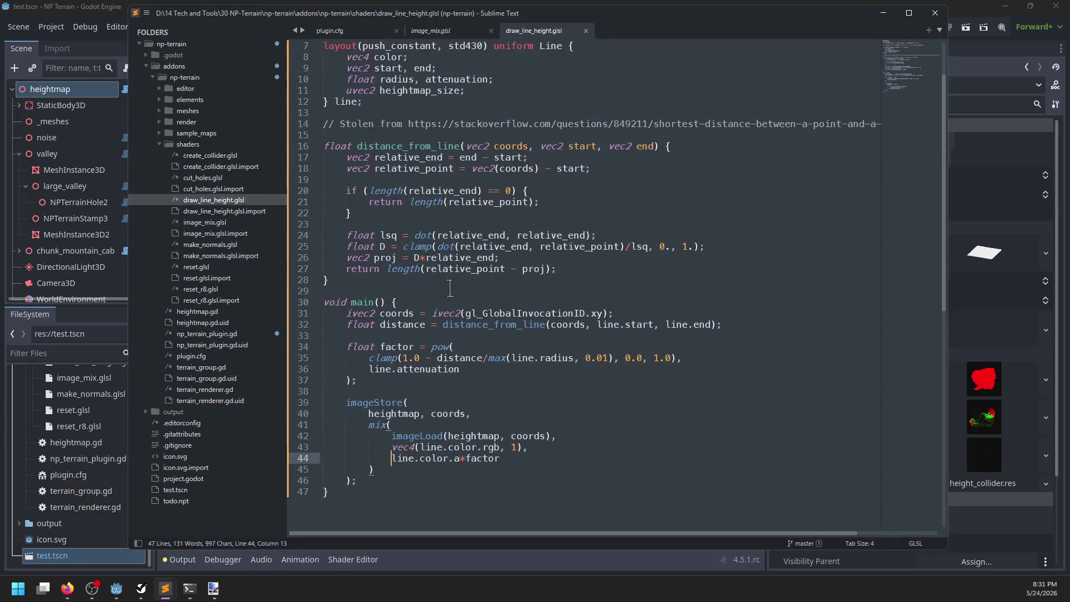
Open the recent C:\jak4\project folder and view addons/np_decals/base_placer.gd
key("alt+f")
key("r")
left_click(440, 232)
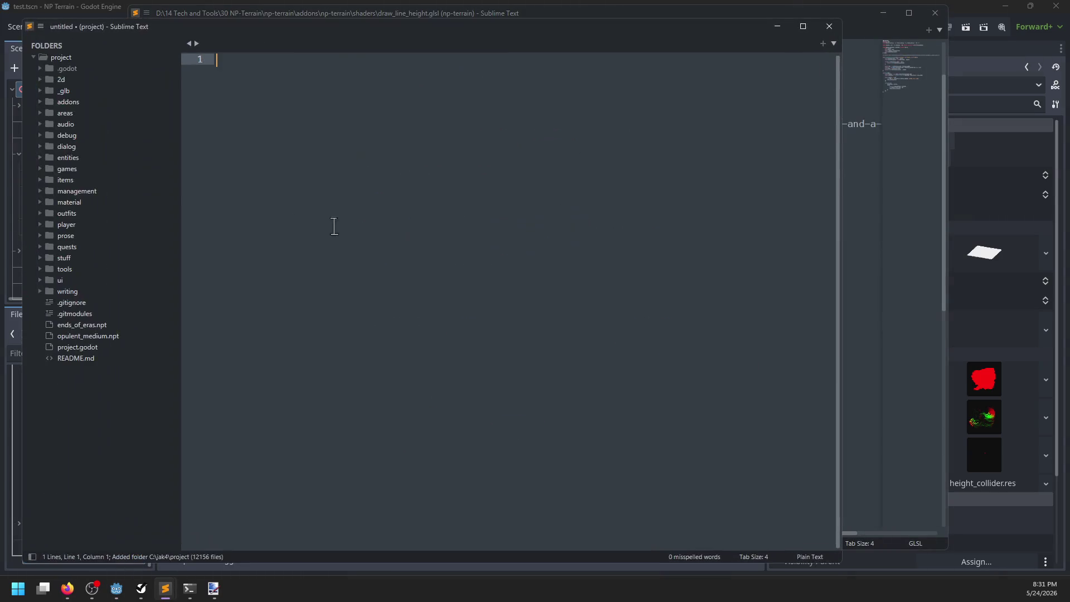
left_click(40, 101)
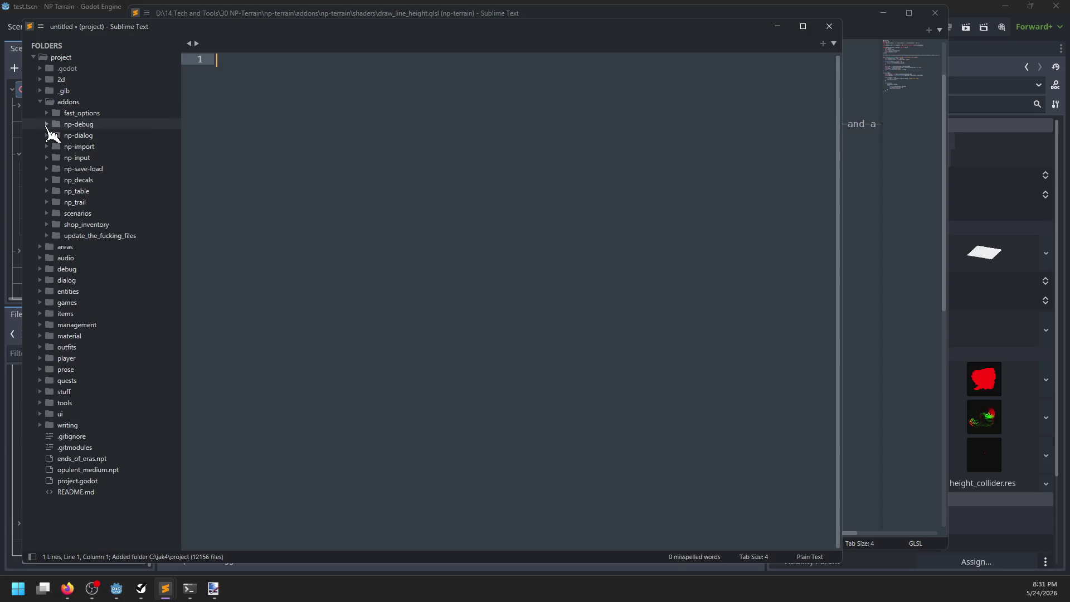
left_click(48, 180)
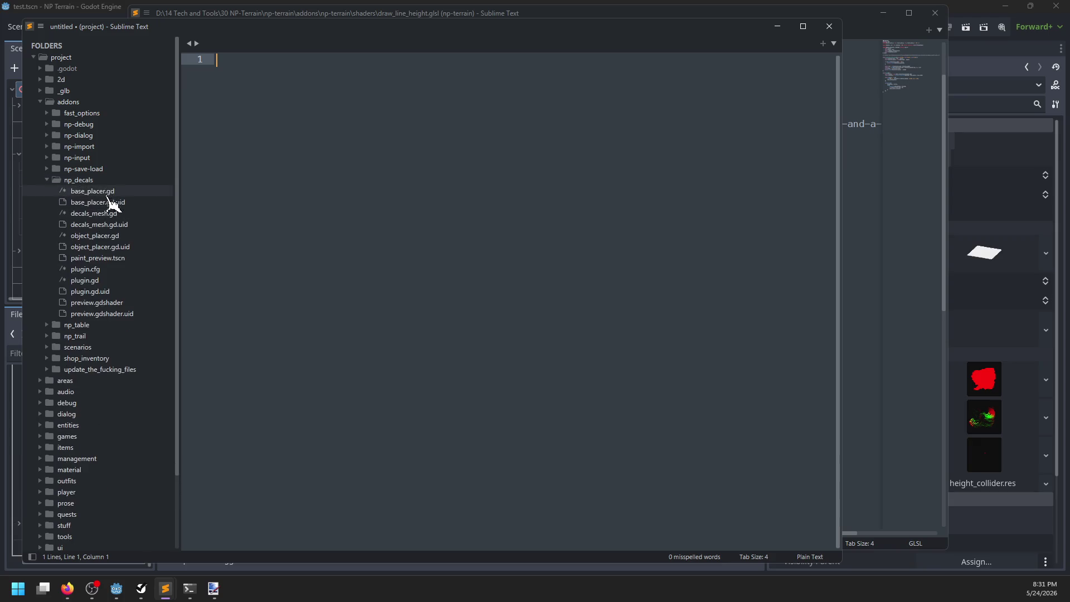
left_click(93, 191)
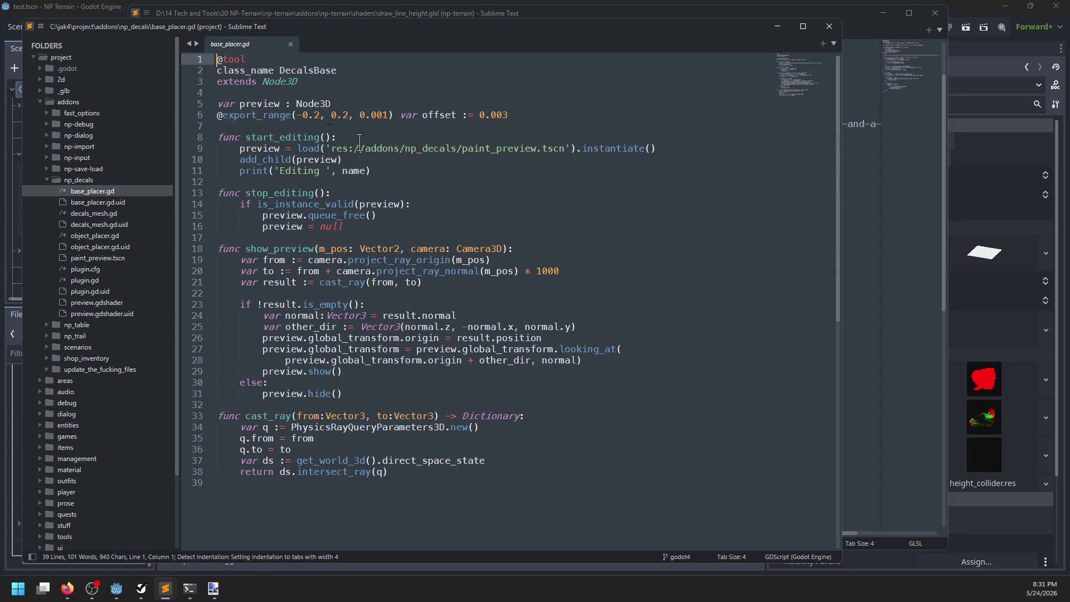
Copy the ray setup lines from base_placer.gd's show_preview function
double_click(260, 104)
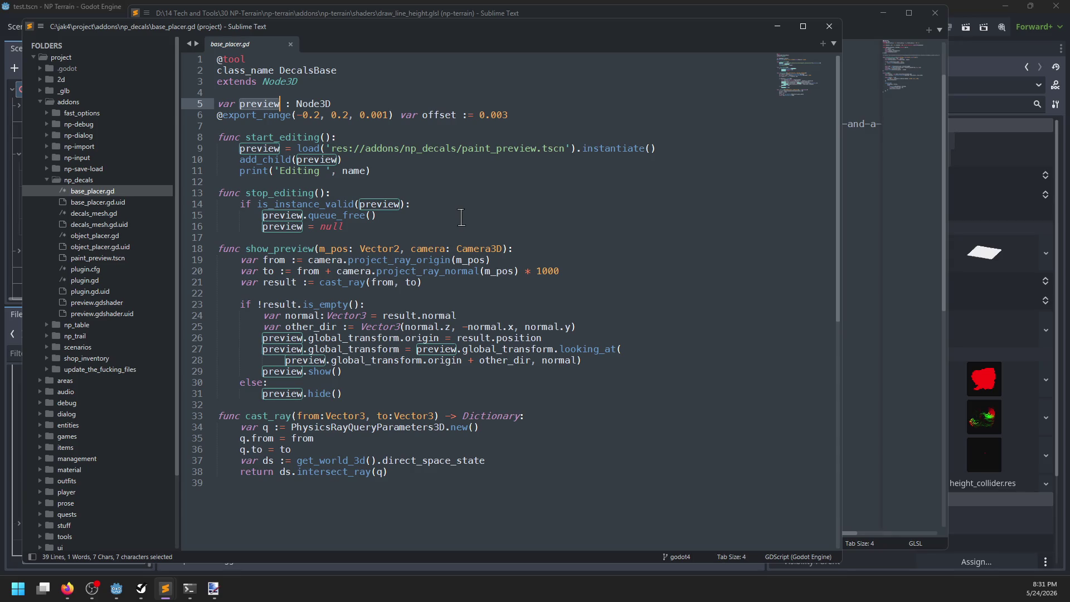
double_click(405, 259)
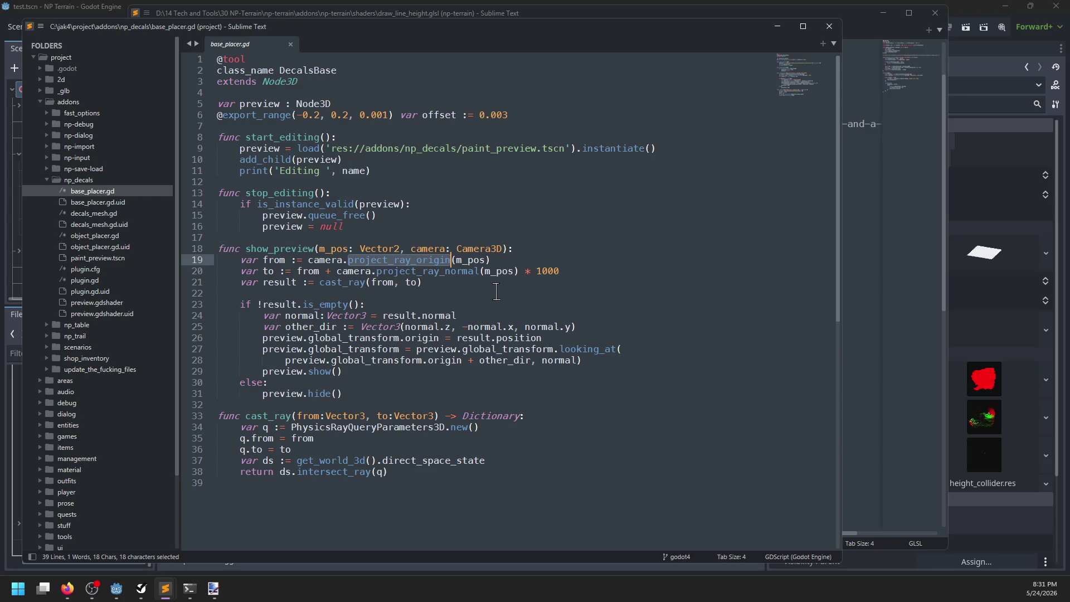
left_click_drag(569, 271, 576, 247)
key("ctrl+c")
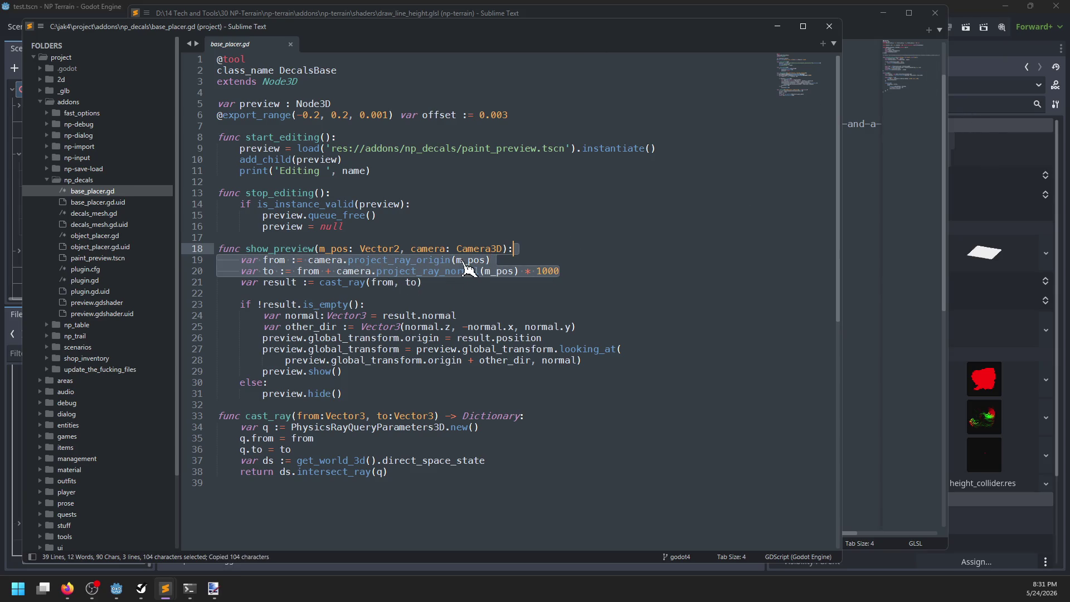
double_click(467, 260)
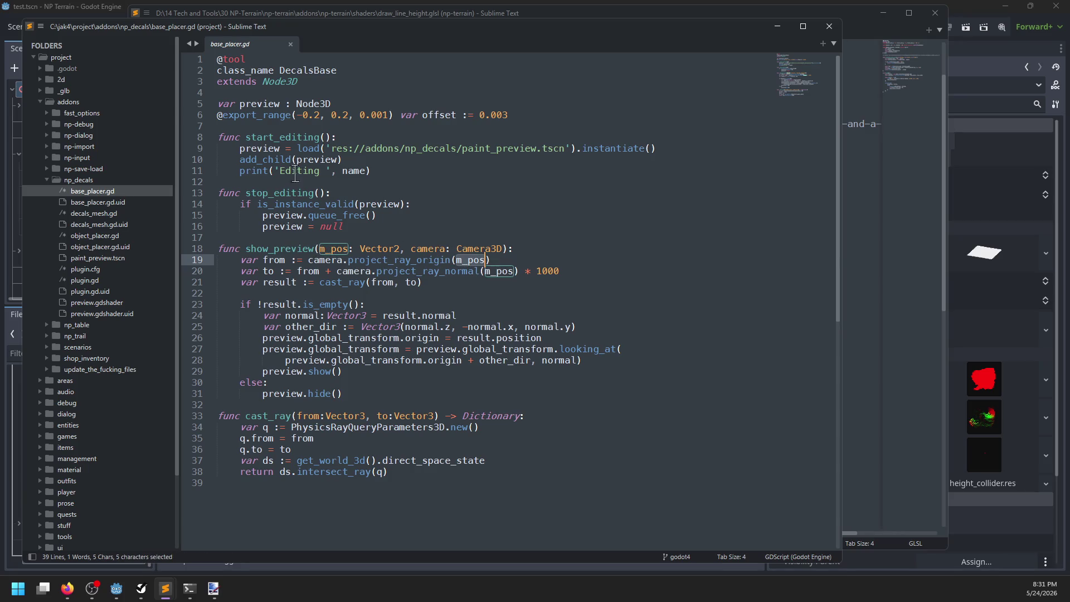
Copy the whole _forward_3d_gui_input function from np_decals plugin.gd
left_click(107, 280)
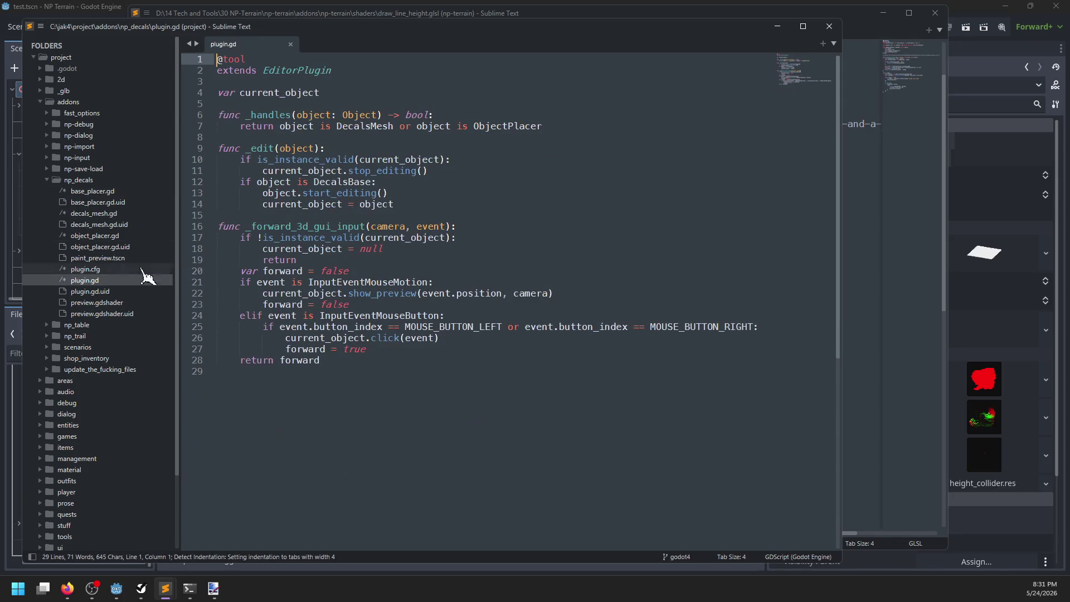
mouse_move(354, 368)
left_mouse_down()
mouse_move(357, 329)
mouse_move(401, 218)
left_mouse_up()
key("ctrl+c")
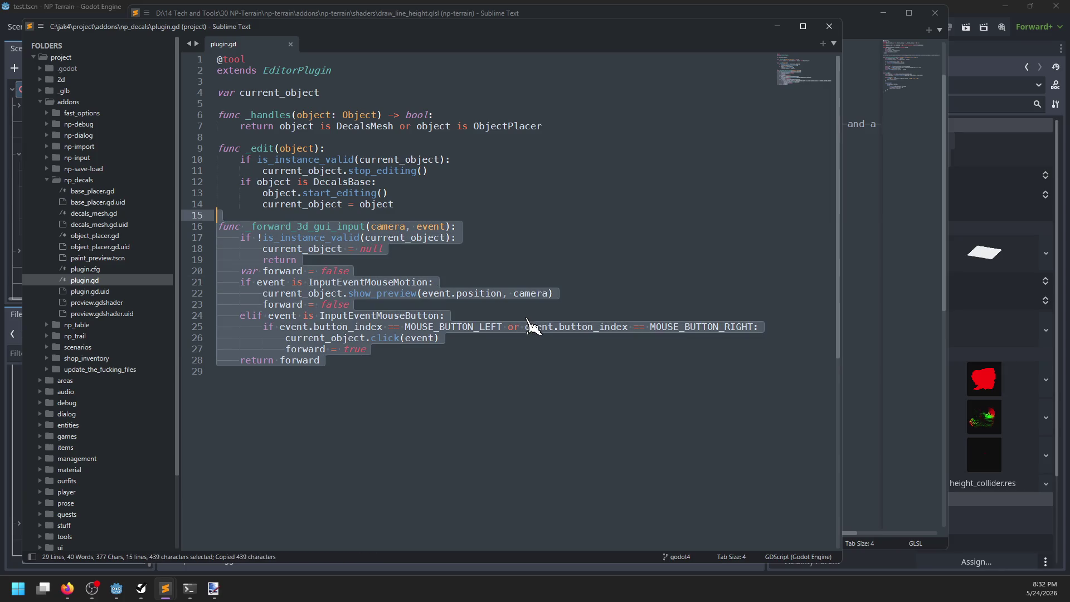
left_click(410, 374)
left_click(950, 39)
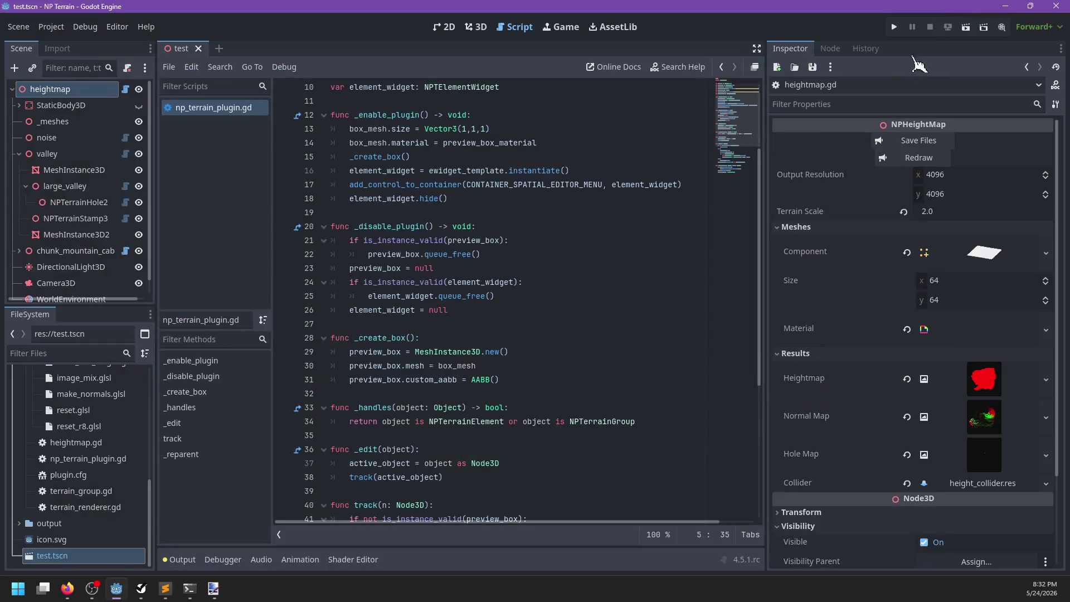
Paste the copied _forward_3d_gui_input function below _disable_plugin
scroll(394, 296, "down", 7)
scroll(511, 247, "up", 4)
left_click(482, 310)
key("Return")
key("ctrl+v")
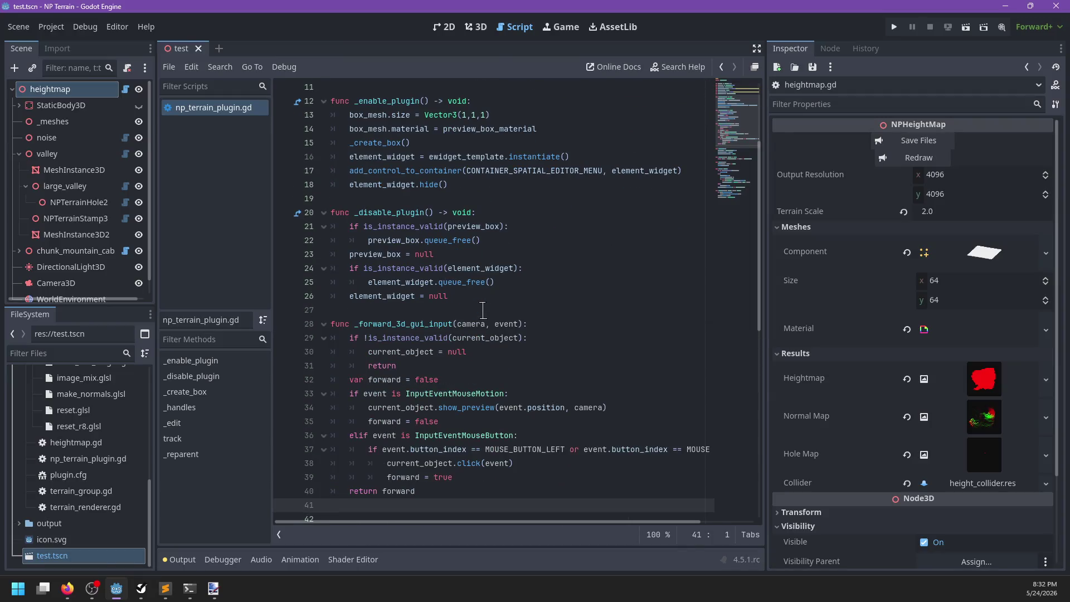
Move the _handles and _edit functions above _forward_3d_gui_input and remove leftover blank lines
scroll(482, 310, "down", 5)
mouse_move(332, 449)
left_mouse_down()
mouse_move(423, 338)
mouse_move(499, 324)
left_mouse_up()
key("BackSpace")
key("ctrl+z")
key("ctrl+y")
scroll(438, 239, "up", 2)
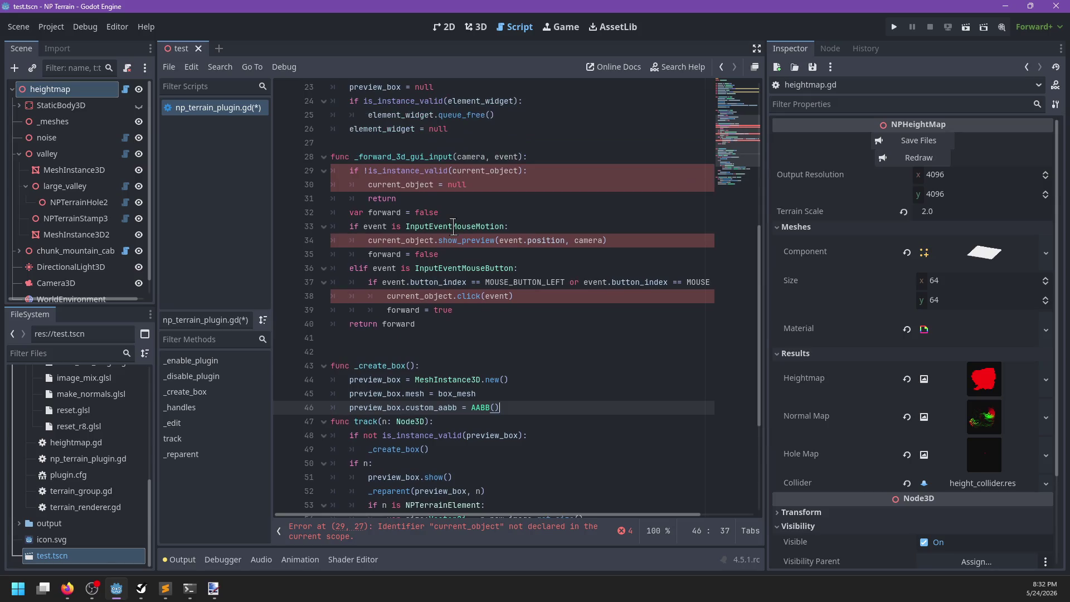
left_click(495, 139)
key("ctrl+v")
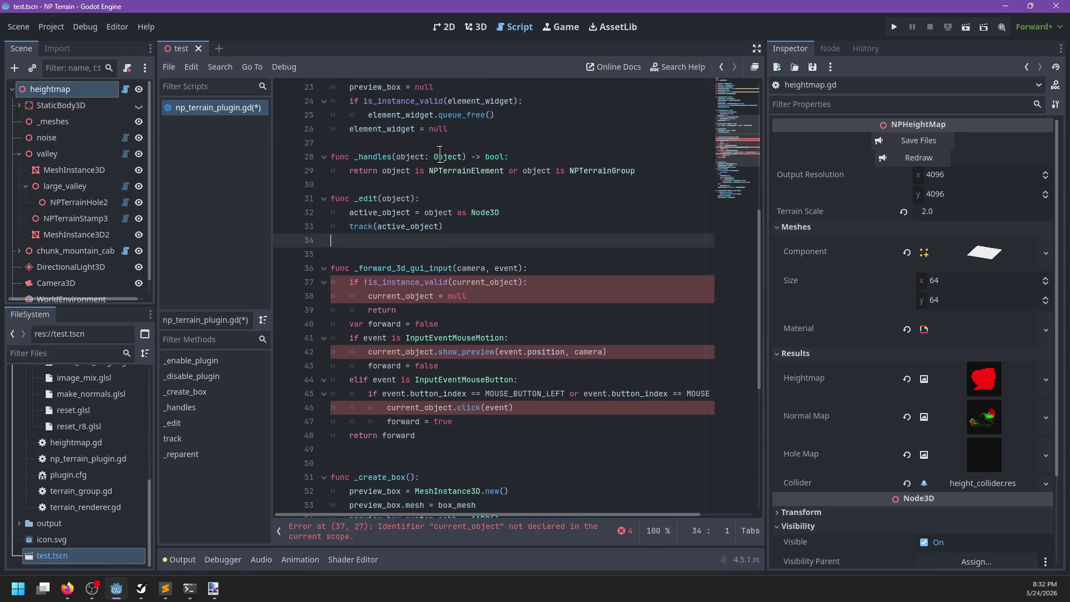
key("BackSpace")
left_click(423, 435)
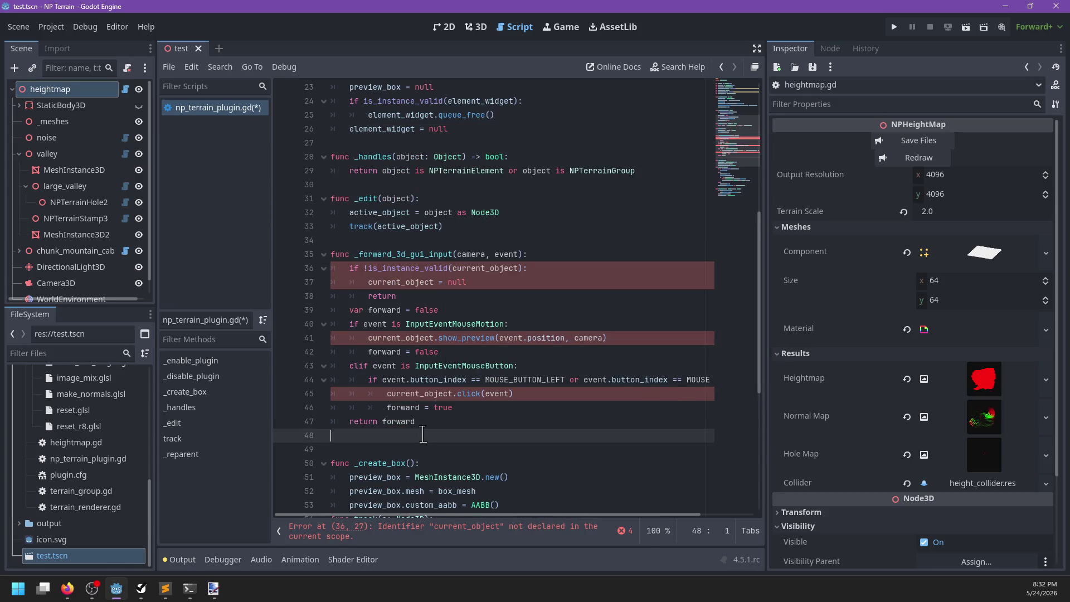
key("BackSpace")
Rename current_object to active_object on lines 36, 37, 41 and 45
left_click(472, 269)
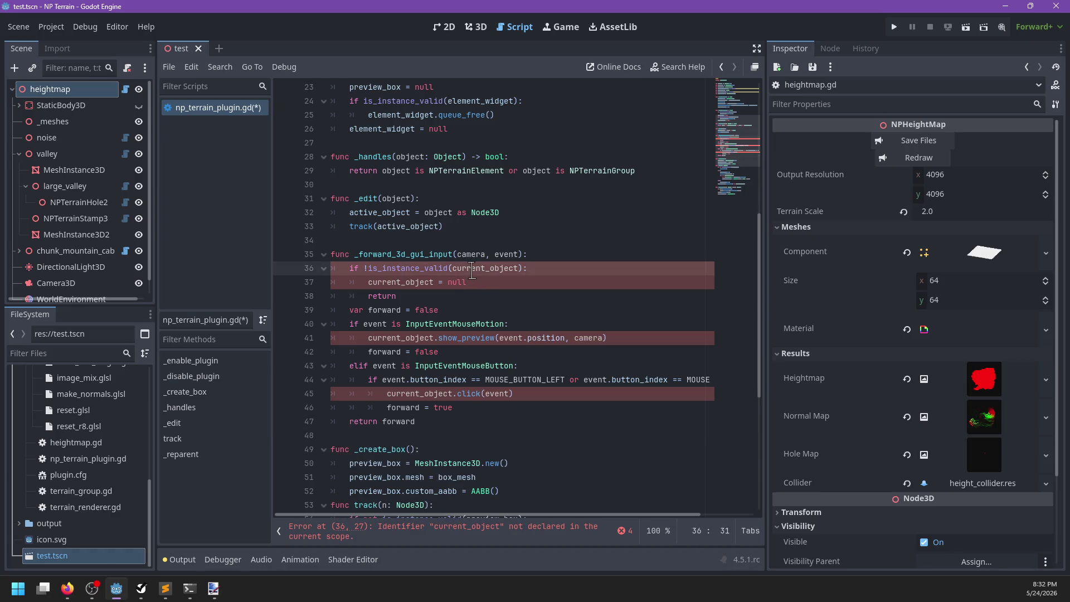
double_click(472, 270)
scroll(499, 258, "up", 8)
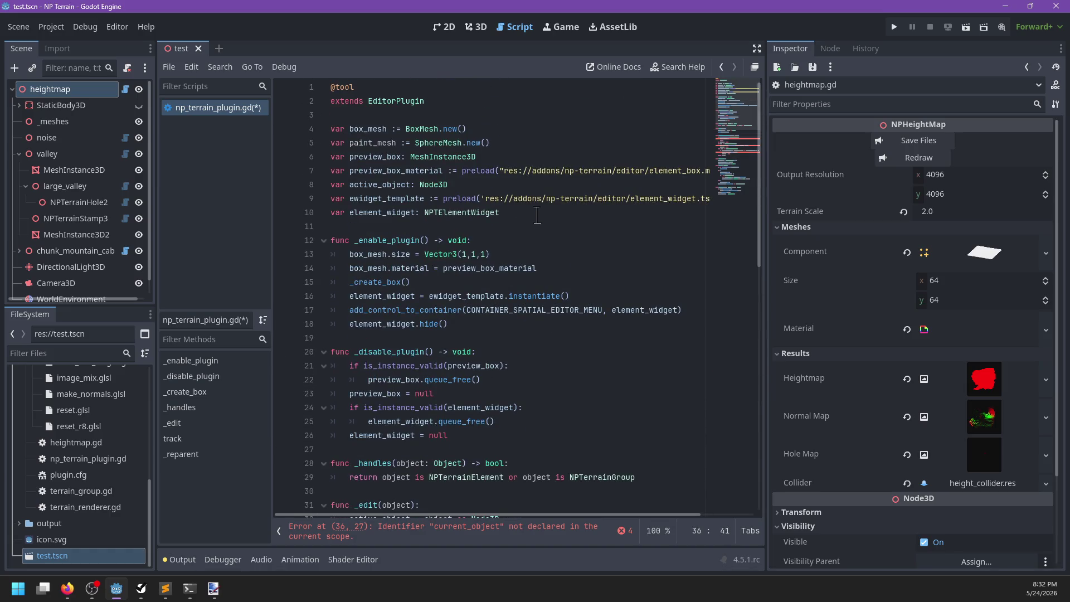
scroll(537, 298, "down", 7)
type("active):")
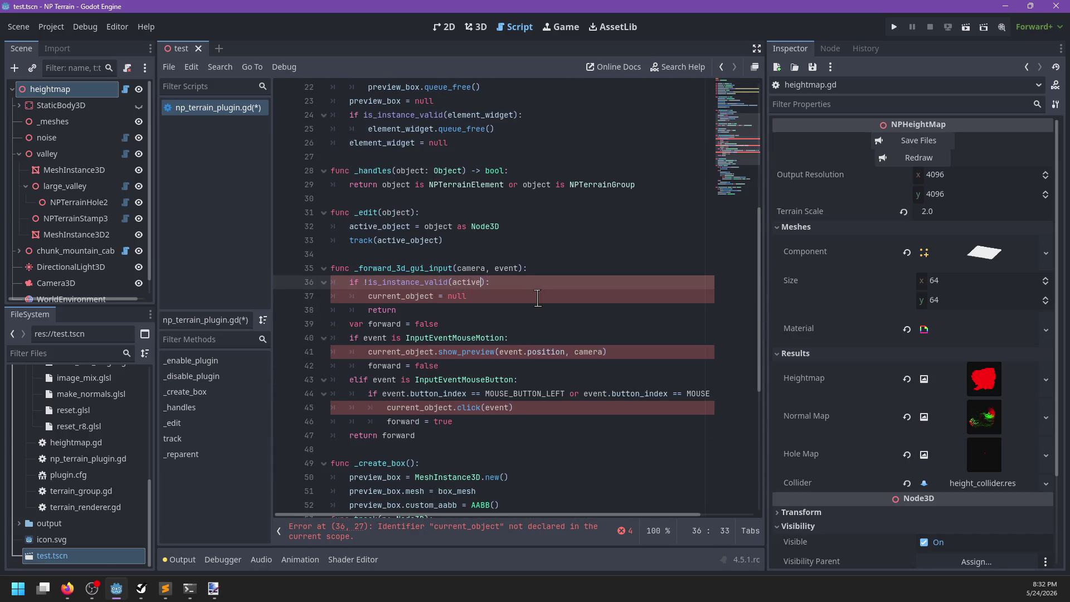
type("_object")
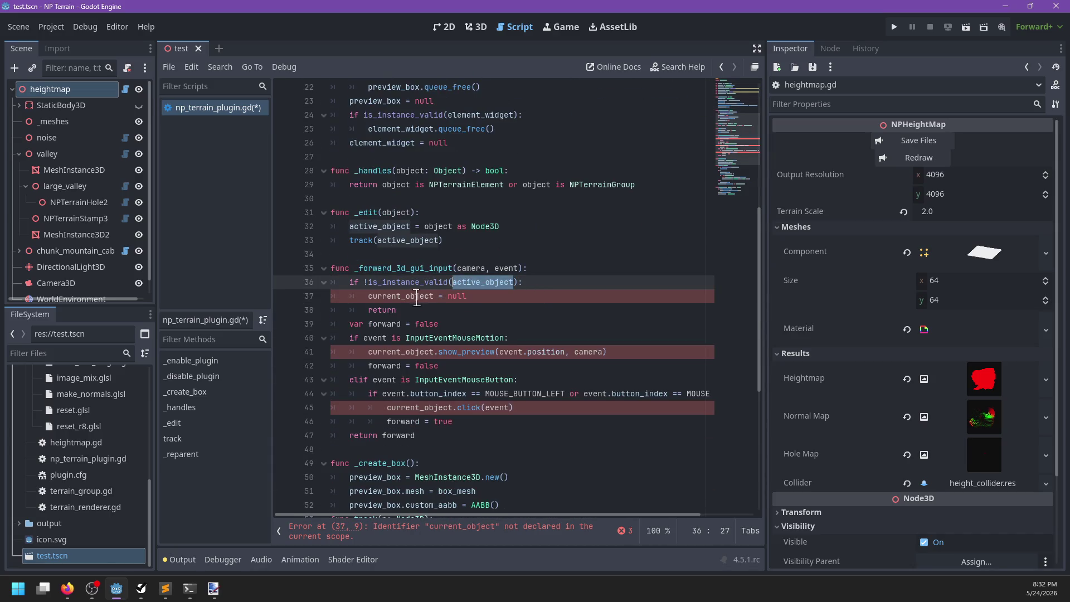
left_click(413, 296)
double_click(414, 296)
type("active_object")
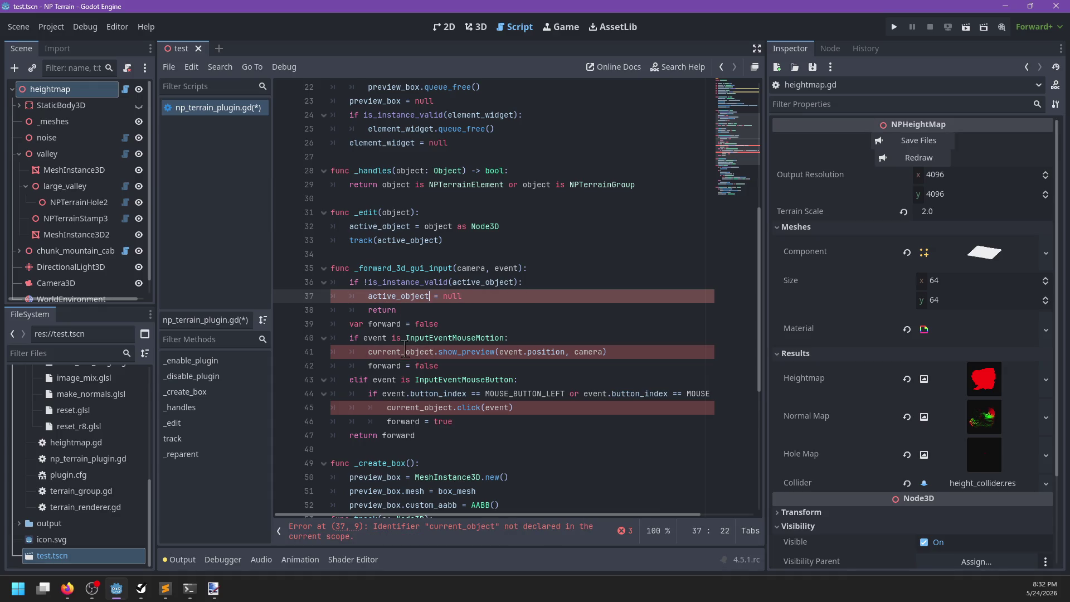
double_click(404, 352)
type("active_object")
double_click(422, 407)
type("active_object")
left_click(545, 407)
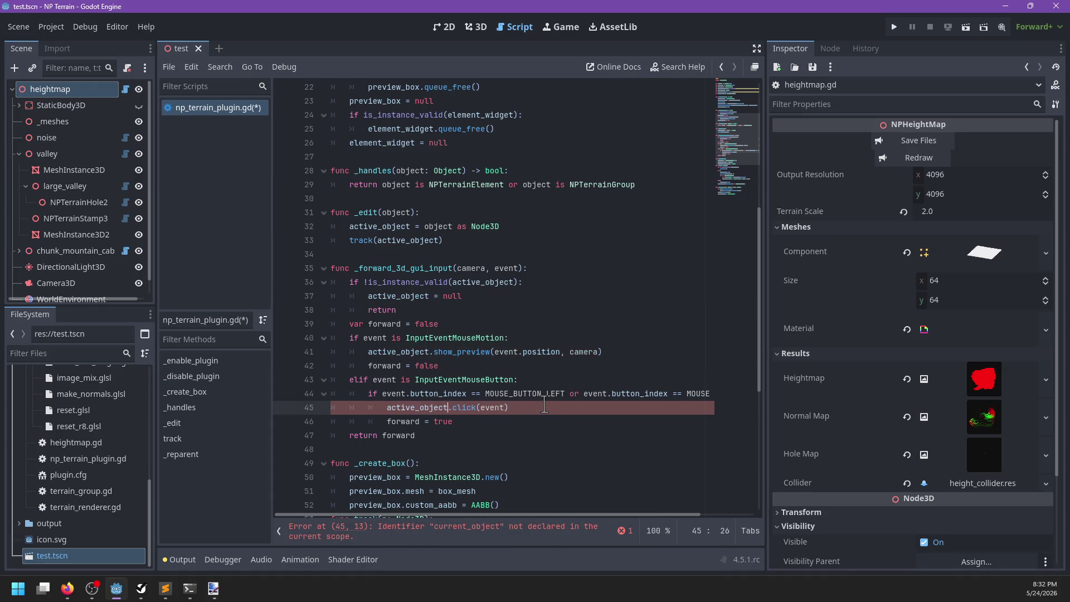
Delete the show_preview and click(event) call lines and save the plugin script
left_click_drag(604, 353, 608, 338)
key("BackSpace")
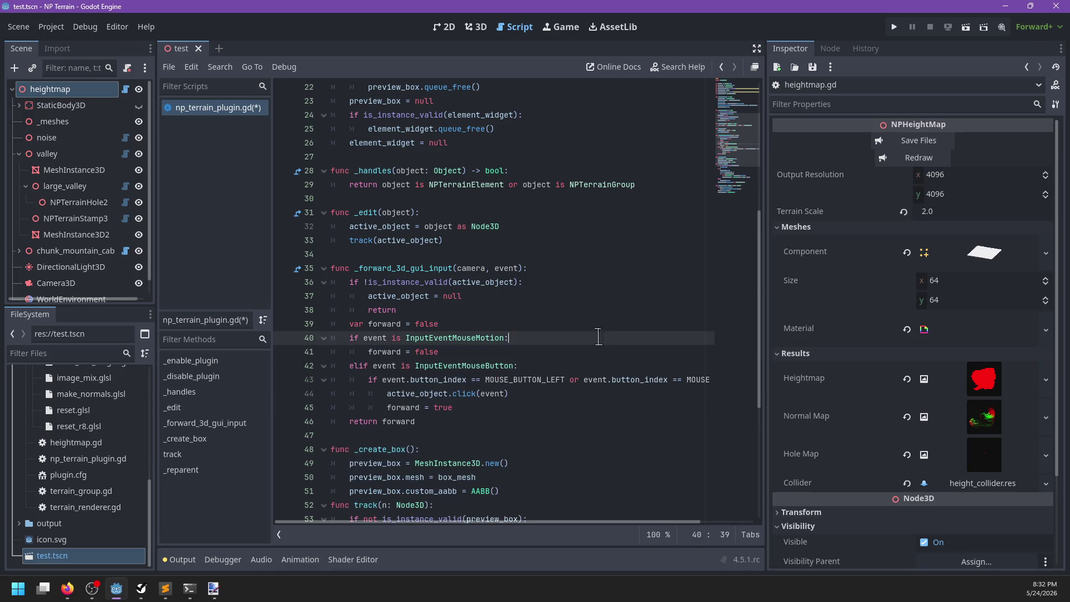
triple_click(455, 388)
key("BackSpace")
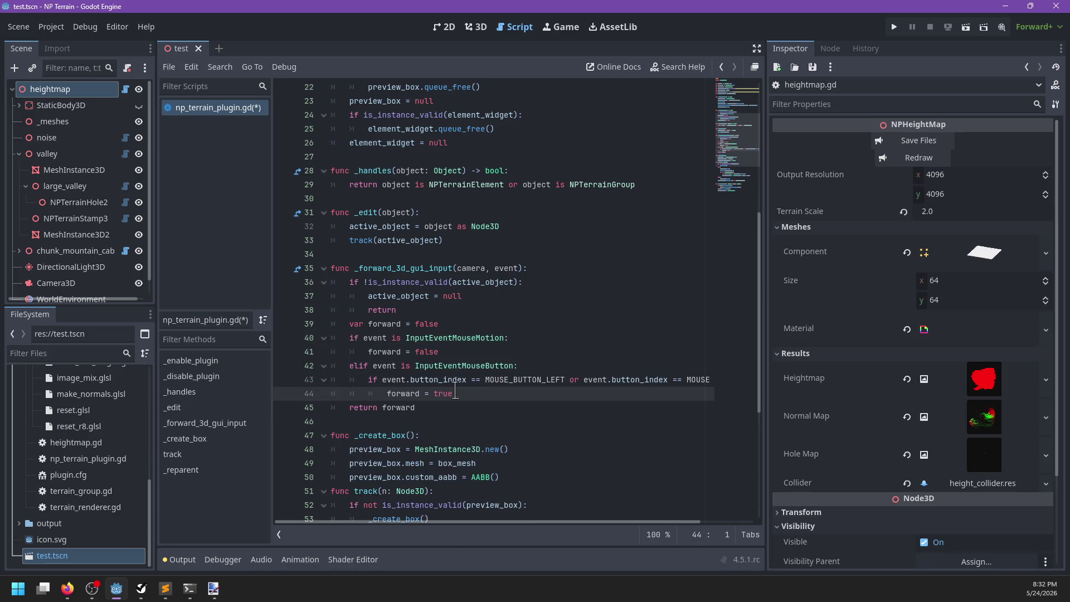
key("ctrl+s")
Tidy the end of np_terrain_plugin.gd, save it, and open element_widget.gd
left_click(422, 352)
scroll(500, 352, "up", 7)
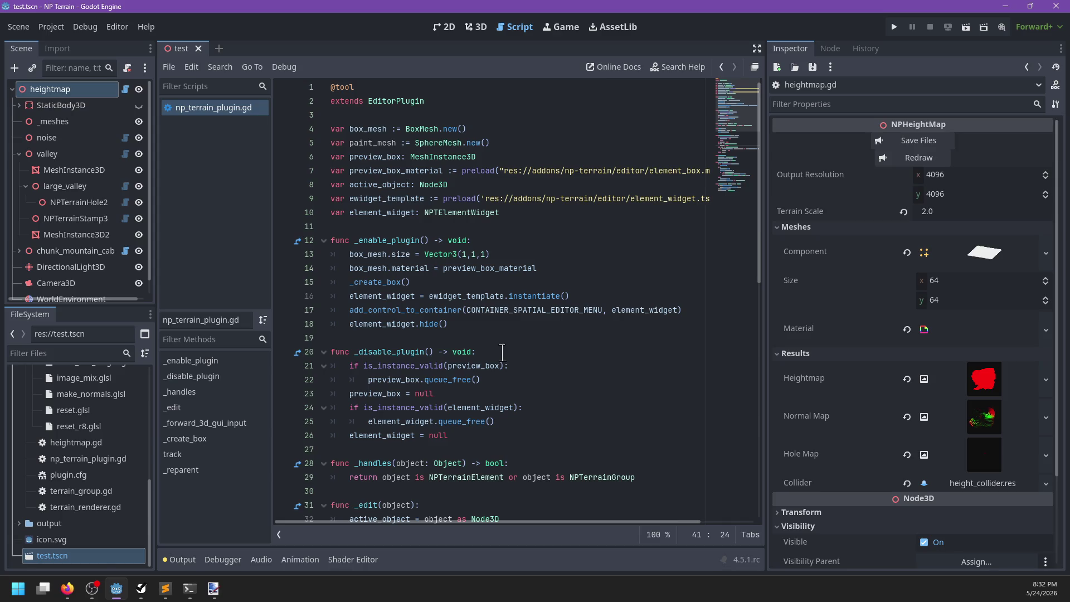
scroll(501, 352, "down", 12)
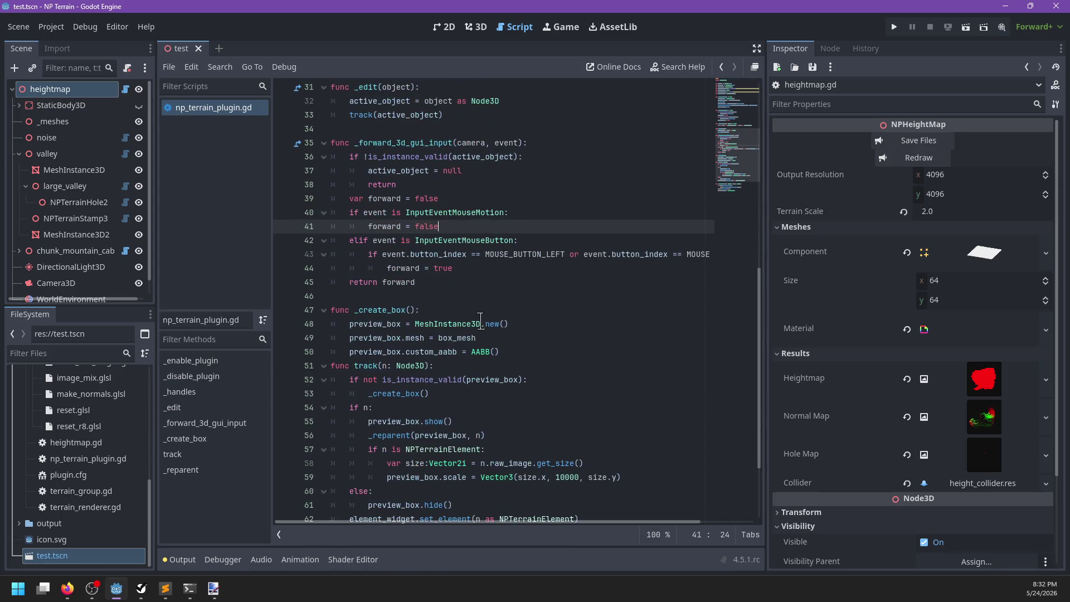
left_click(357, 505)
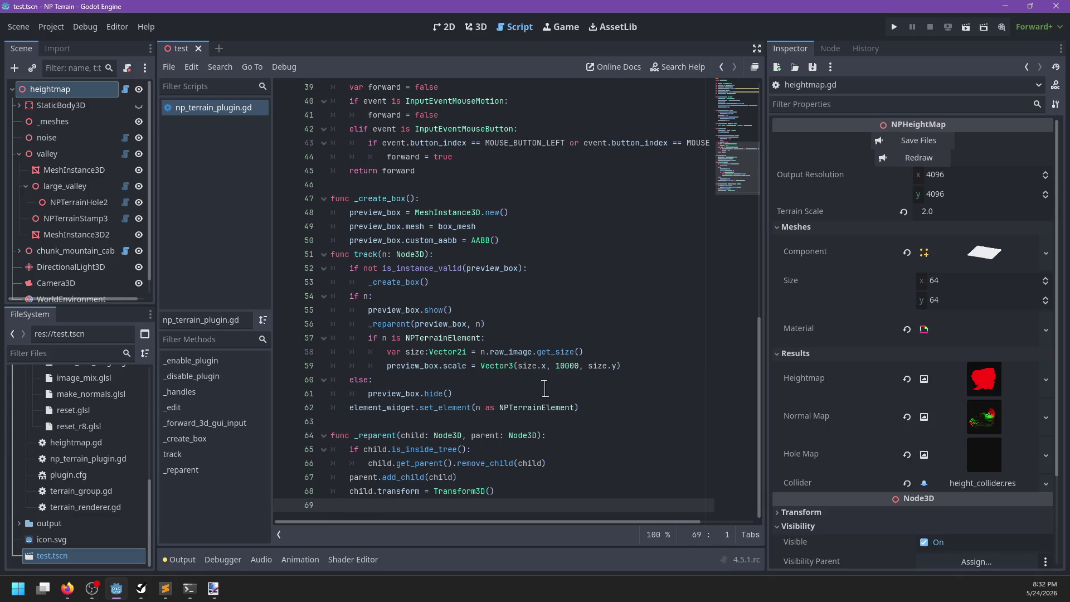
scroll(564, 384, "up", 1)
scroll(564, 383, "down", 1)
key("Return")
key("BackSpace")
key("BackSpace")
key("BackSpace")
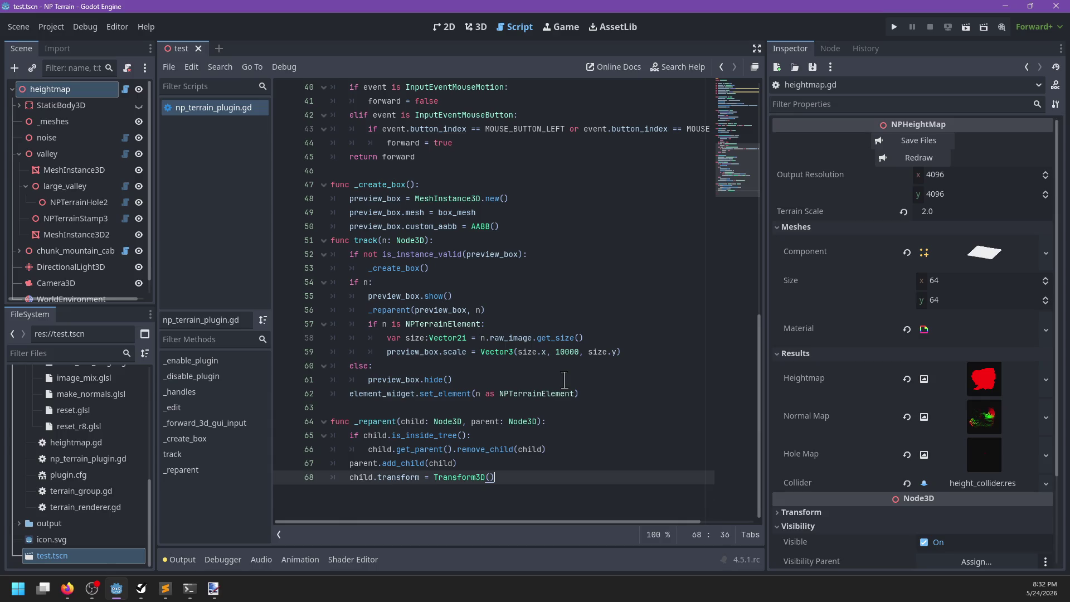
scroll(564, 381, "up", 10)
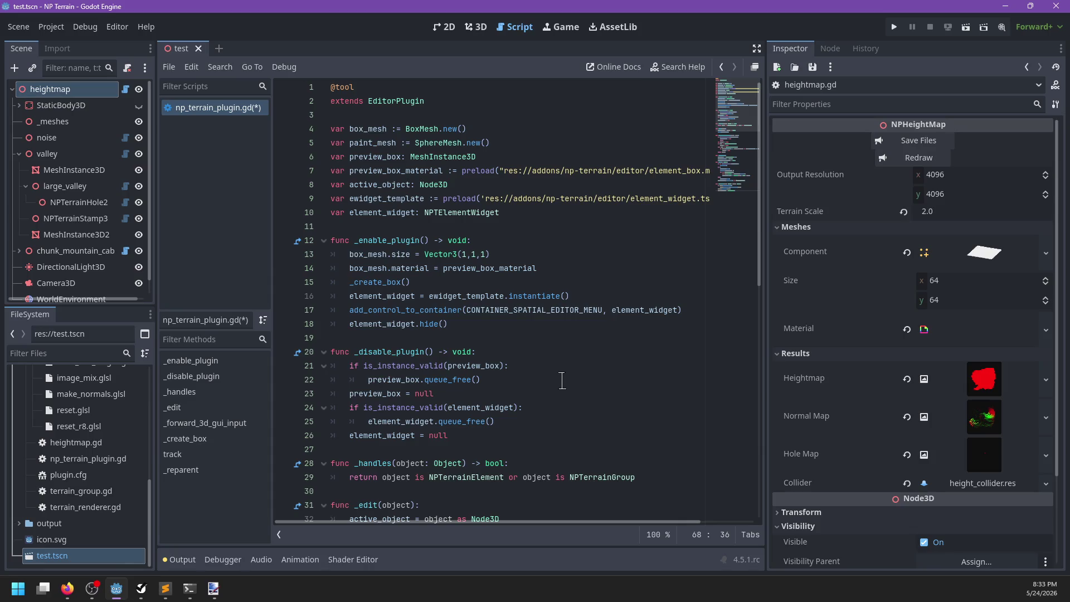
scroll(562, 380, "down", 5)
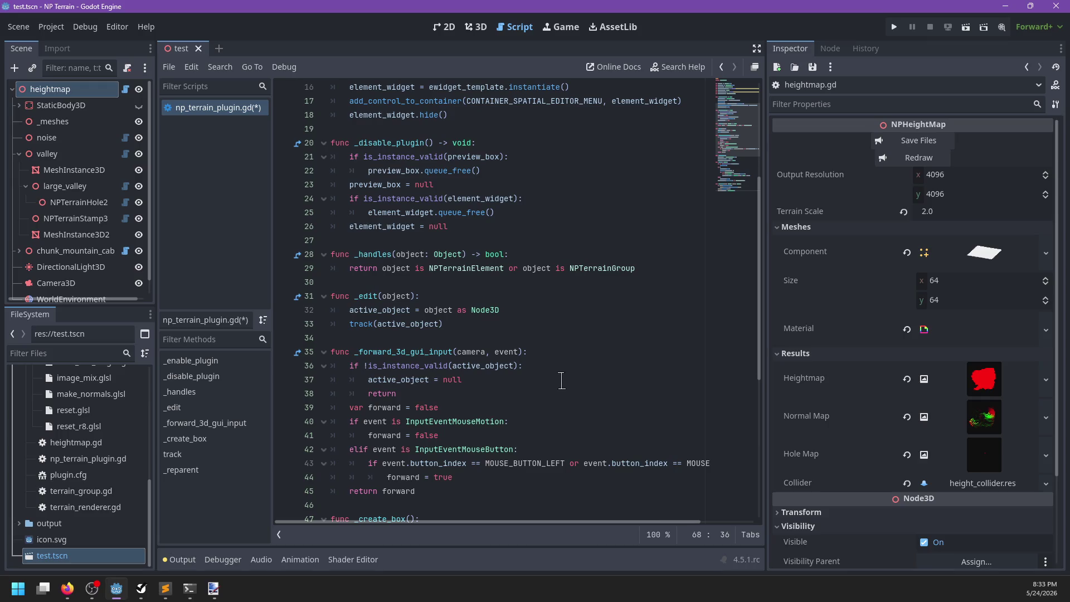
scroll(561, 381, "down", 5)
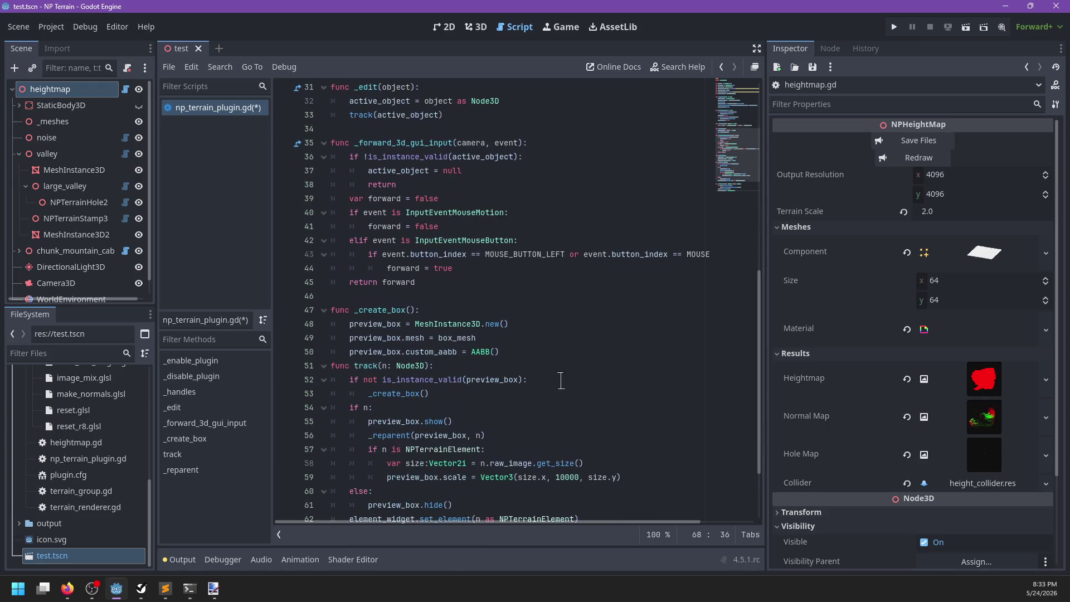
scroll(561, 381, "up", 10)
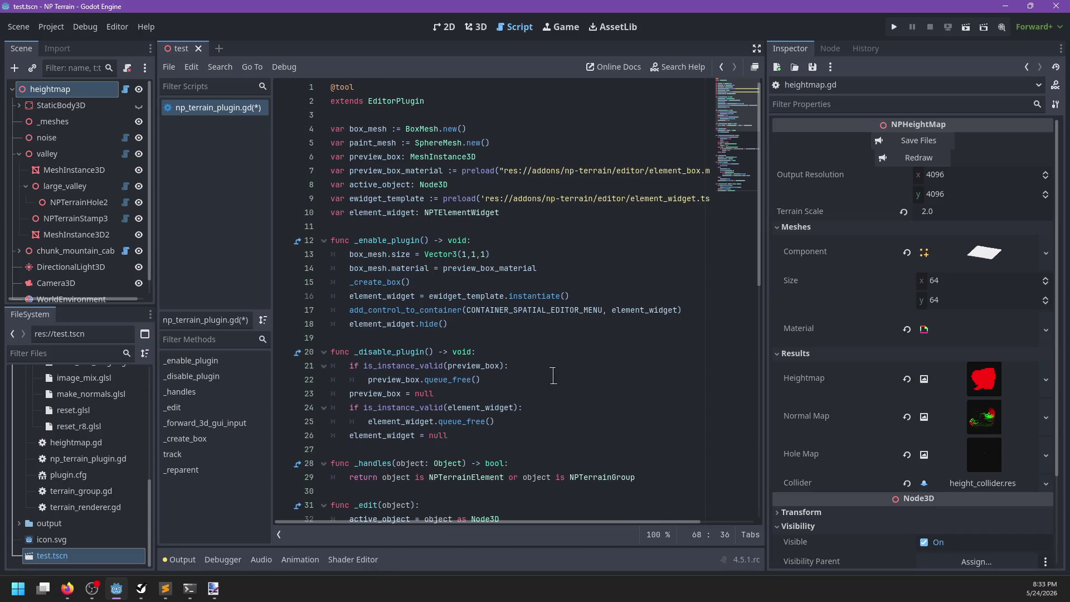
key("ctrl+s")
left_click(463, 212, "ctrl")
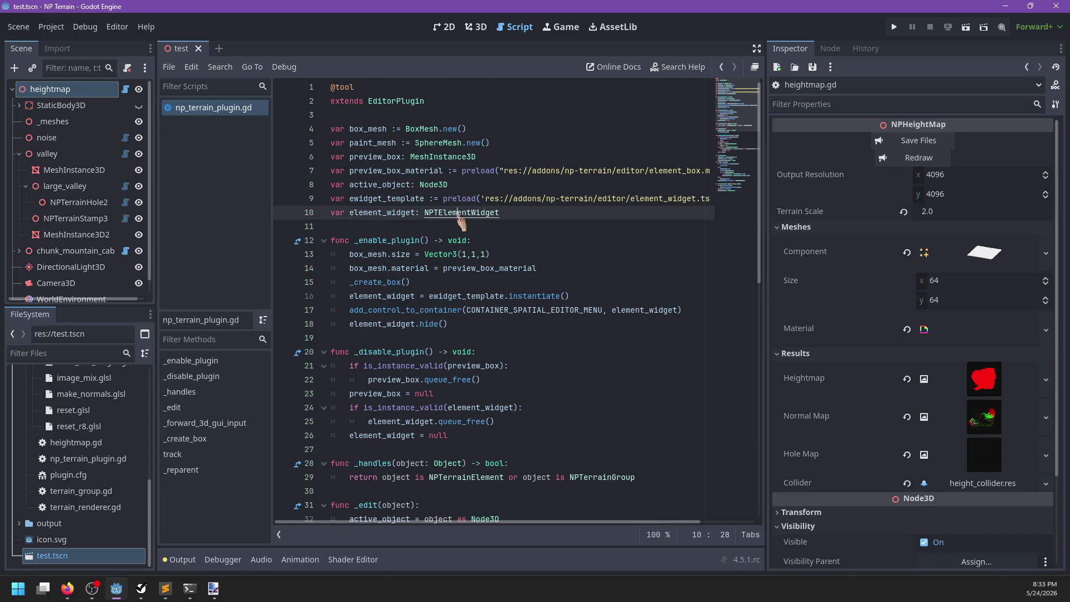
left_click(550, 160)
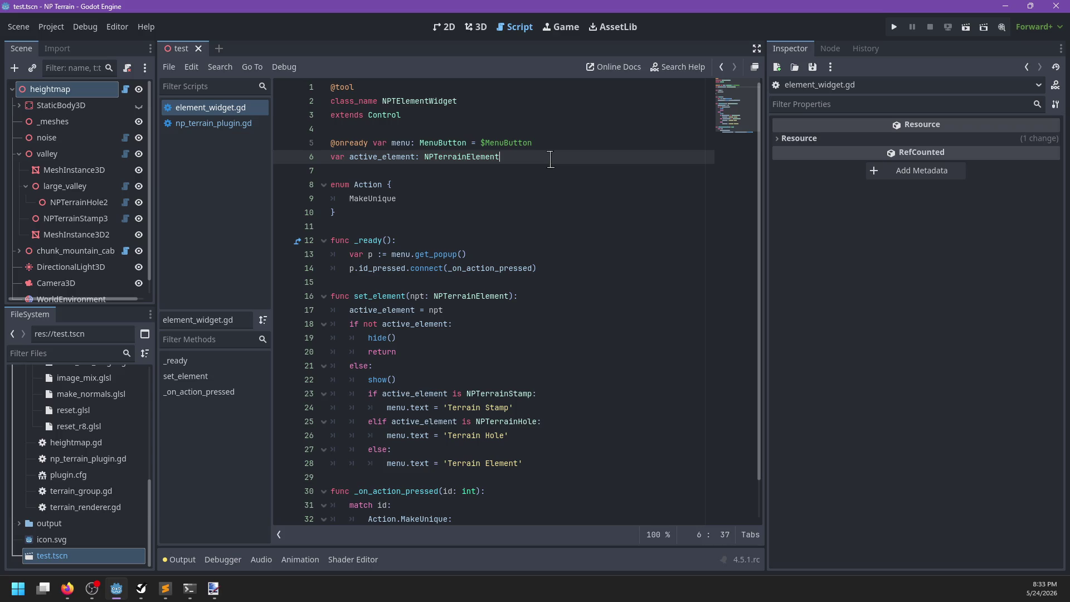
Discard a started paint variable line and open element_widget.tscn via the file filter
key("Return")
type("var paint")
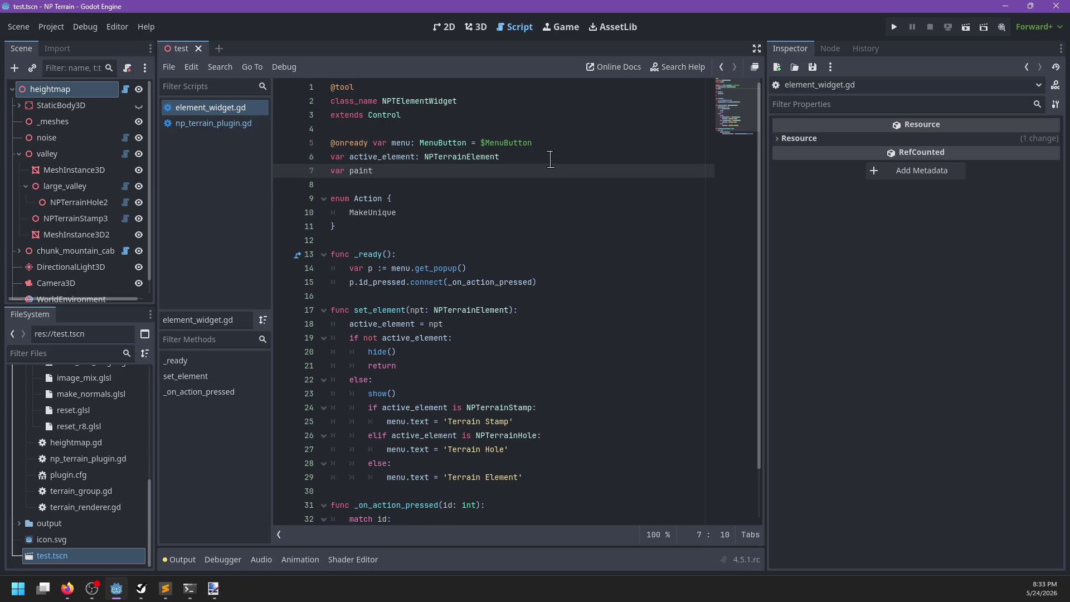
key("BackSpace")
key("BackSpace")
key("BackSpace")
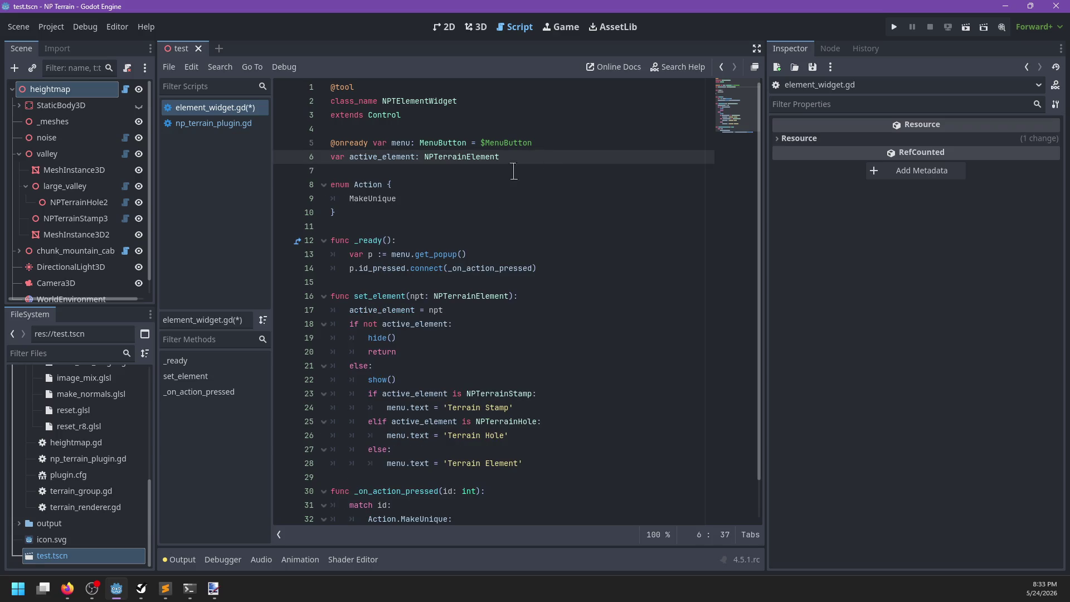
left_click(124, 350)
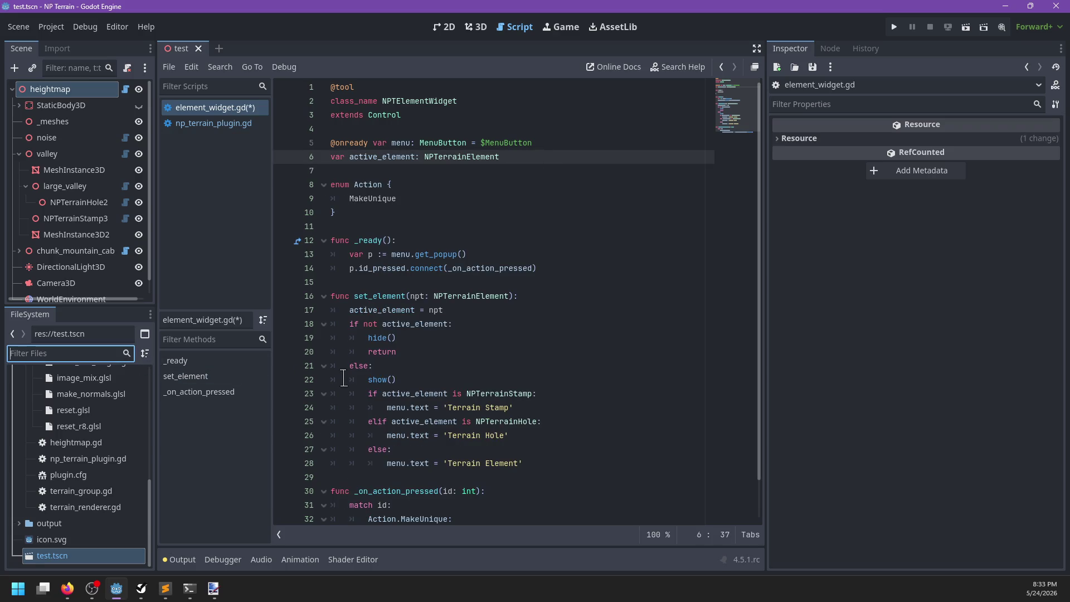
type("menu")
key("BackSpace")
key("BackSpace")
key("BackSpace")
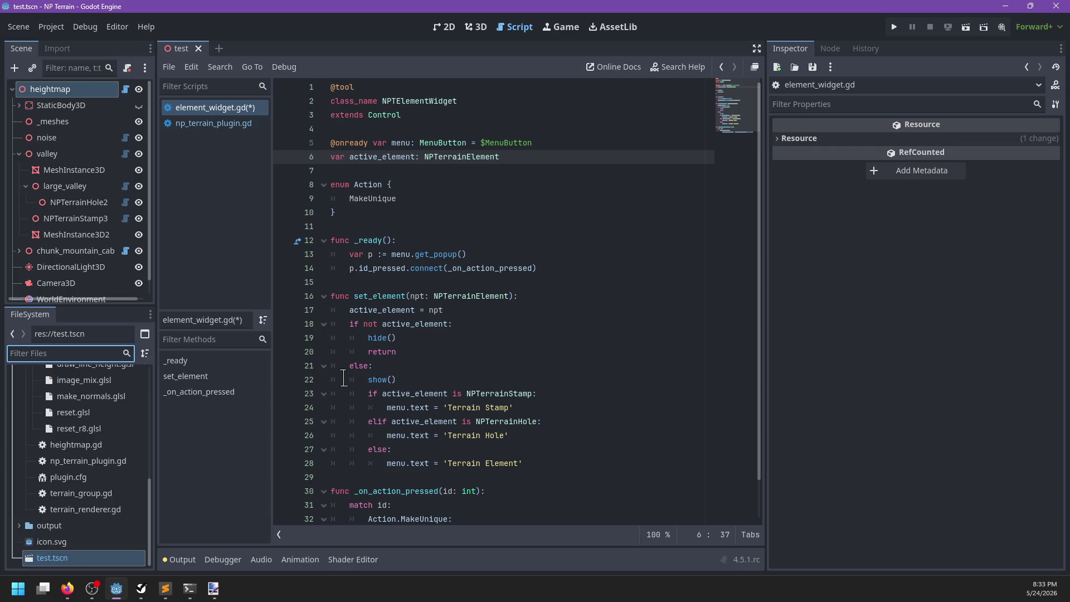
type("wid")
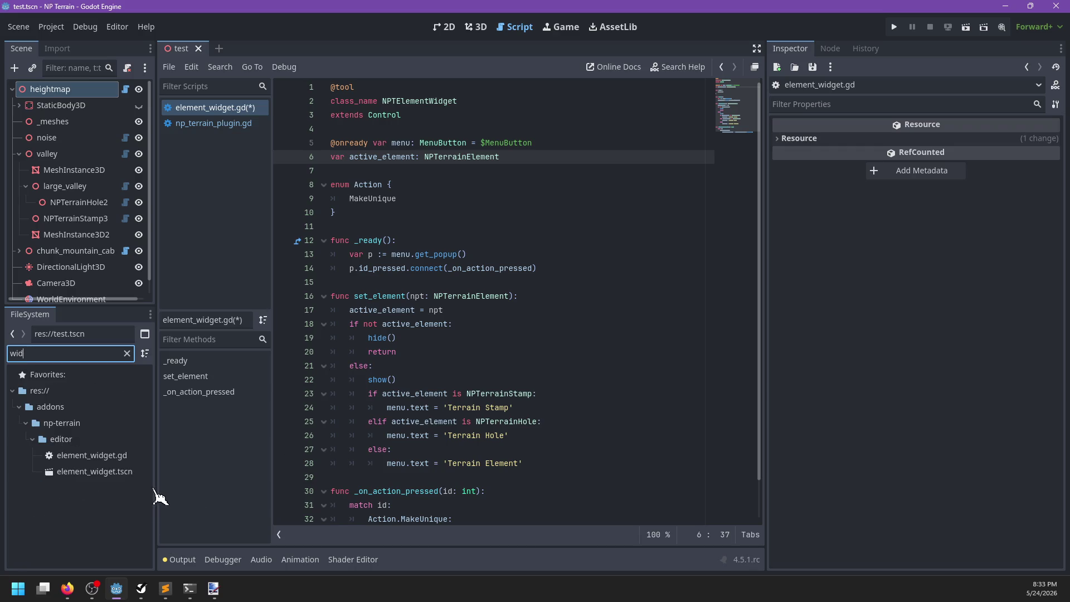
double_click(128, 472)
Add a CheckButton child to the ElementWidget root in the 2D view
left_click(123, 108)
left_click(56, 90)
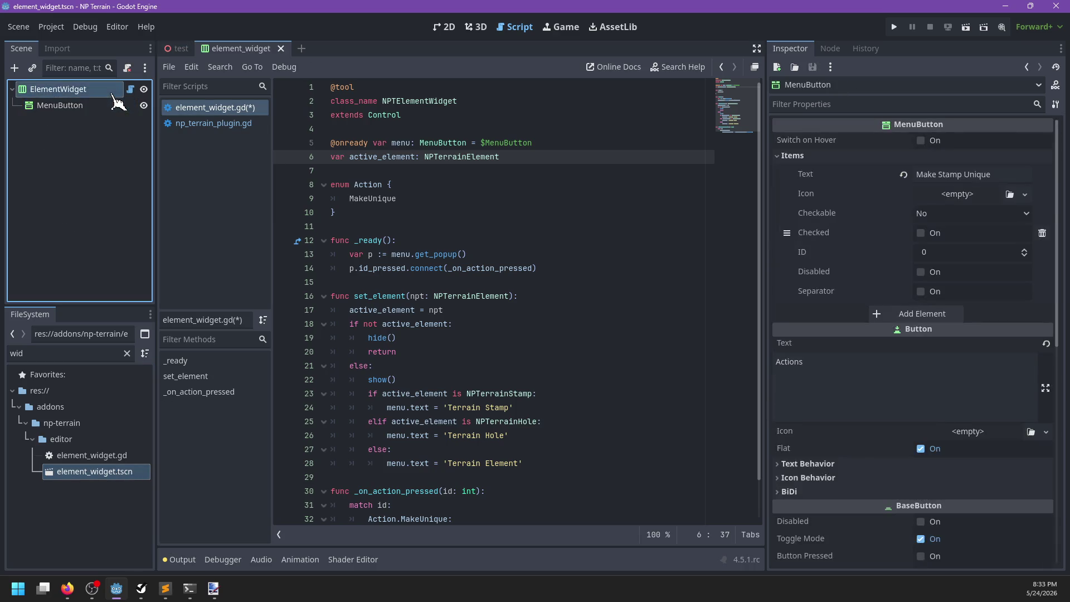
left_click(476, 27)
left_click(453, 27)
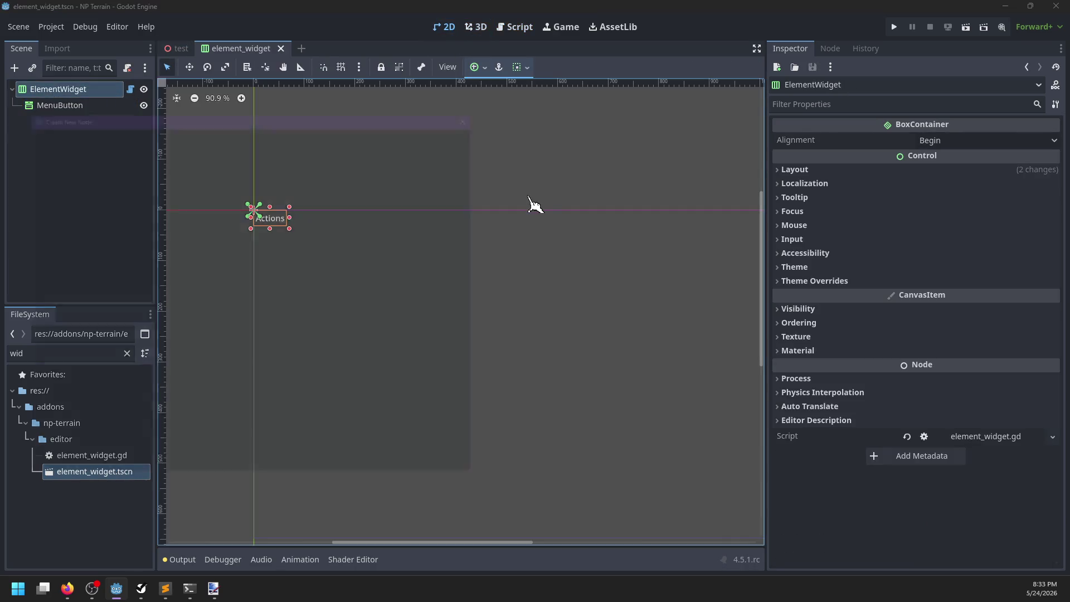
key("ctrl+a")
type("Togg")
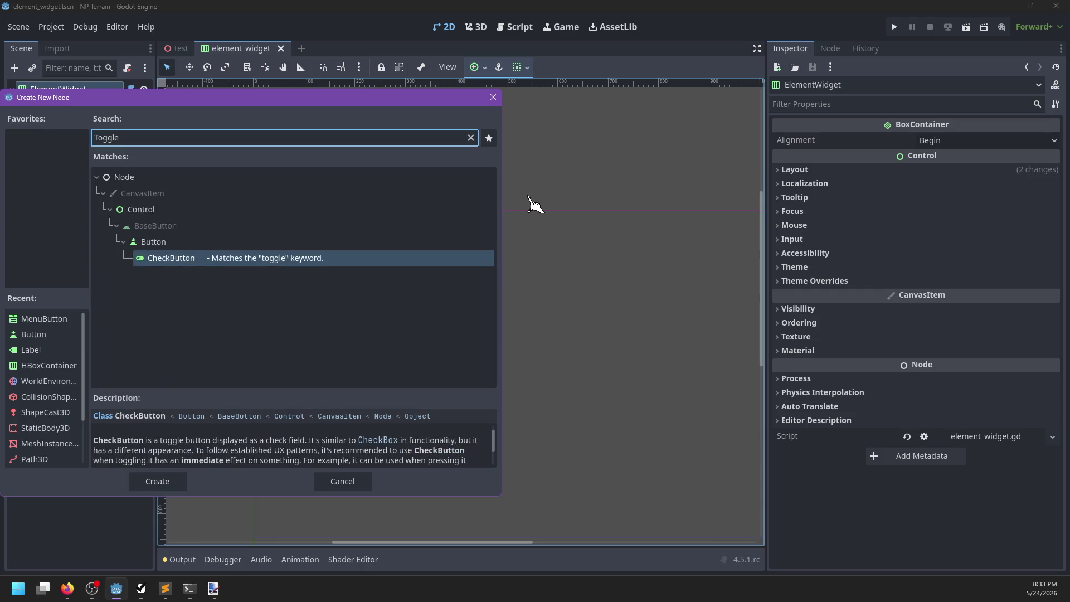
key("Return")
scroll(407, 279, "up", 3)
left_click_drag(406, 279, 520, 327)
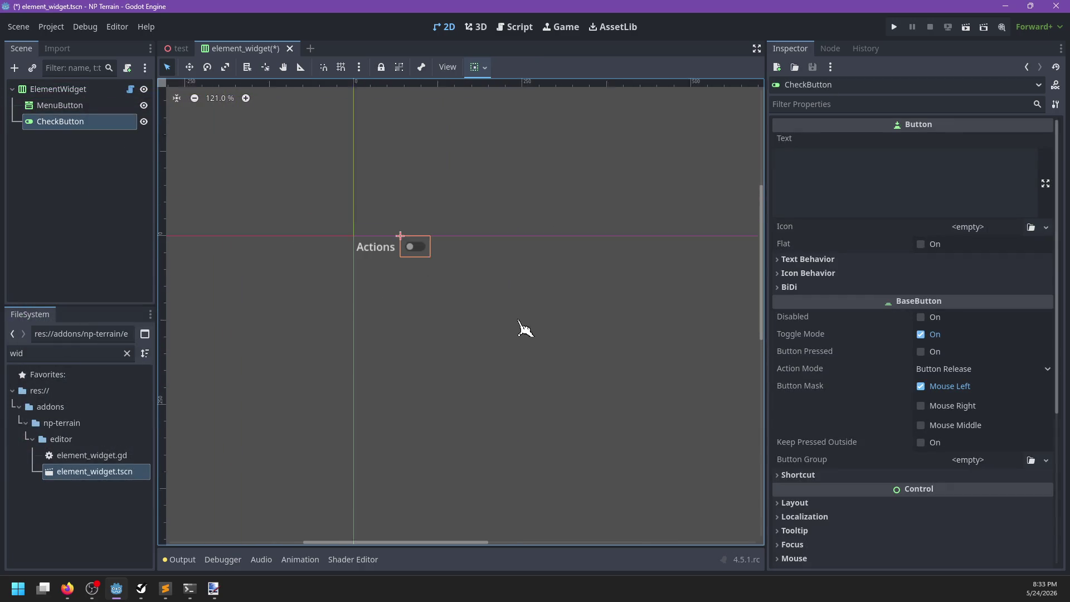
Add a Label child to ElementWidget and move it above the CheckButton
left_click(62, 89)
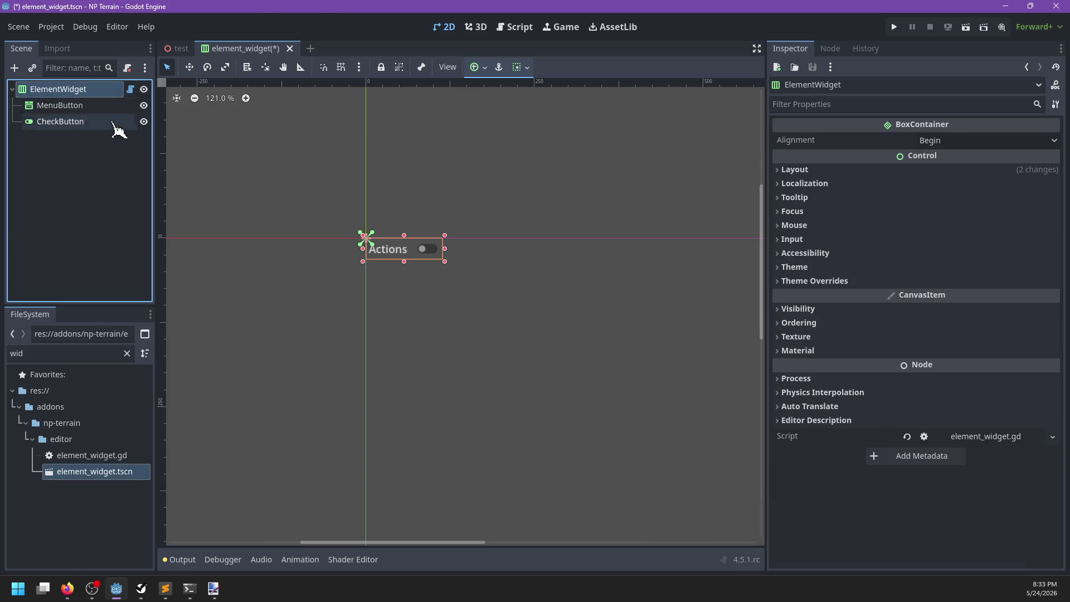
key("ctrl+a")
type("Labe")
key("BackSpace")
key("BackSpace")
key("BackSpace")
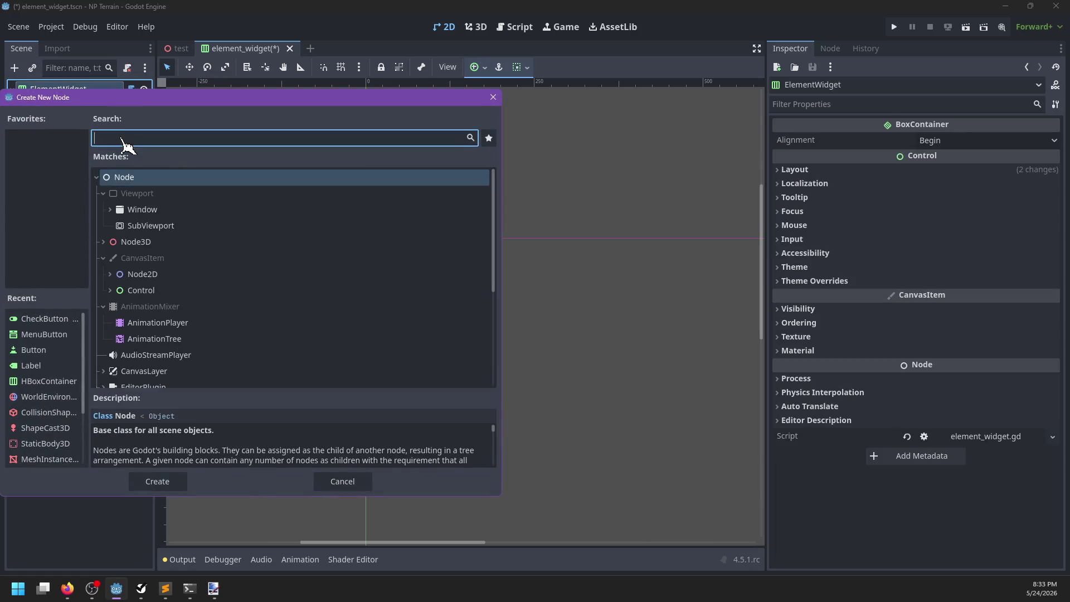
type("A")
key("BackSpace")
type("Label")
key("Return")
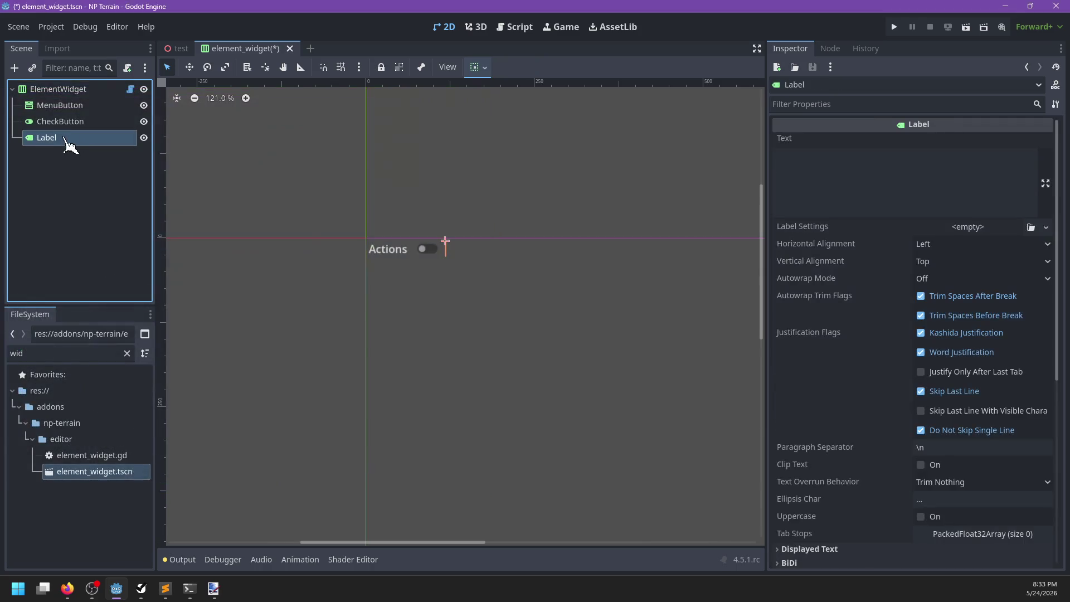
left_click_drag(62, 139, 61, 122)
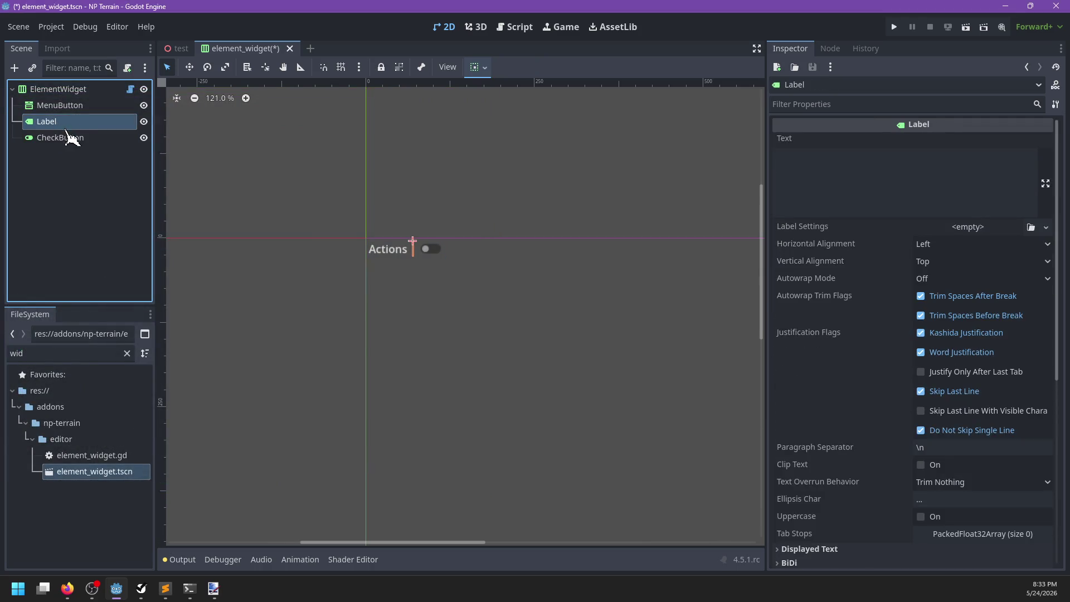
Set the Label's text to 'Editing' and save the scene
left_click(867, 181)
type("Editing")
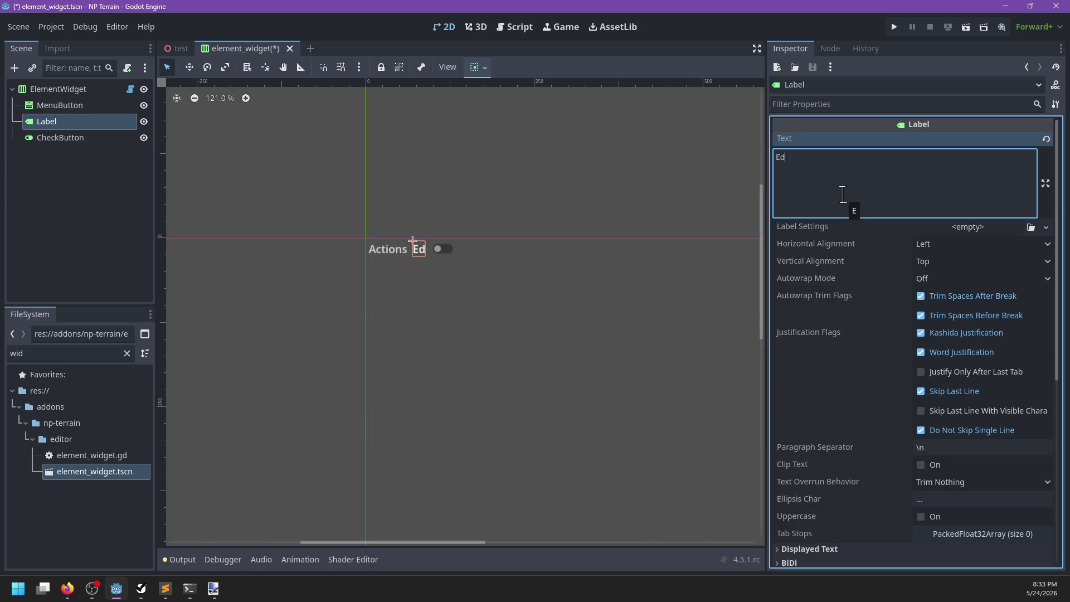
key("ctrl+s")
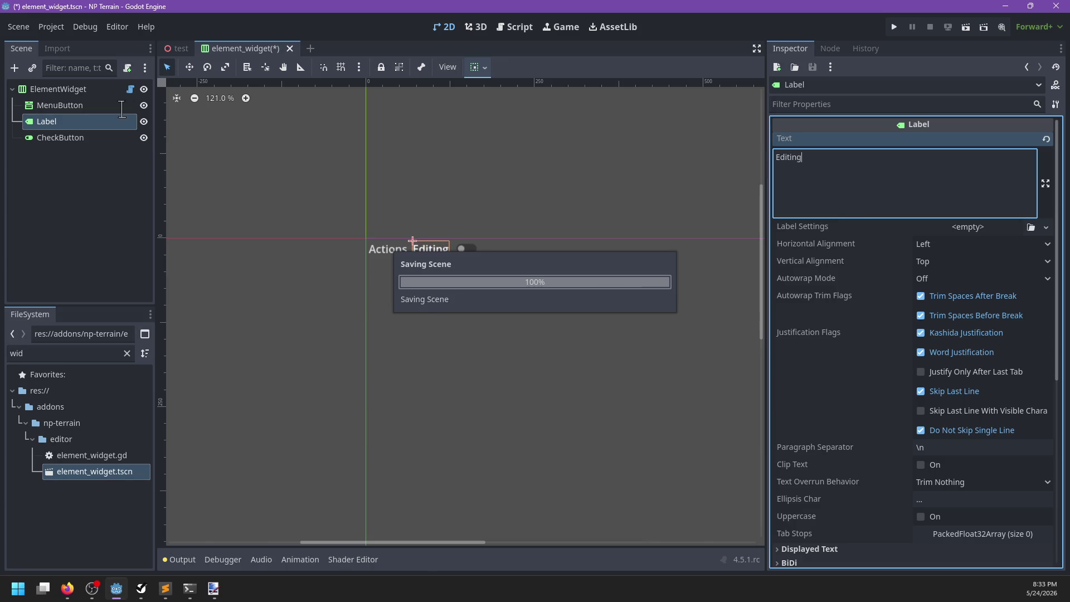
left_click(133, 92)
Declare a new 'var editing:' property below active_element
key("Up")
key("End")
key("Return")
key("BackSpace")
key("BackSpace")
key("BackSpace")
key("Down")
key("Return")
type("var ")
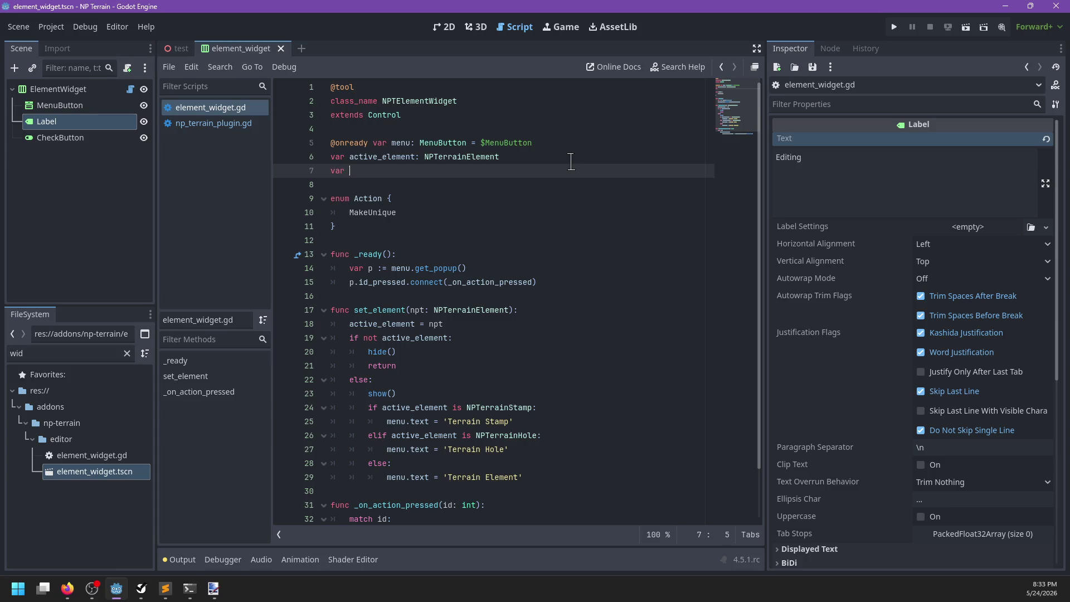
type("editing: bool:")
Write the editing getter reading $CheckButton's pressed property
key("Return")
type("reg")
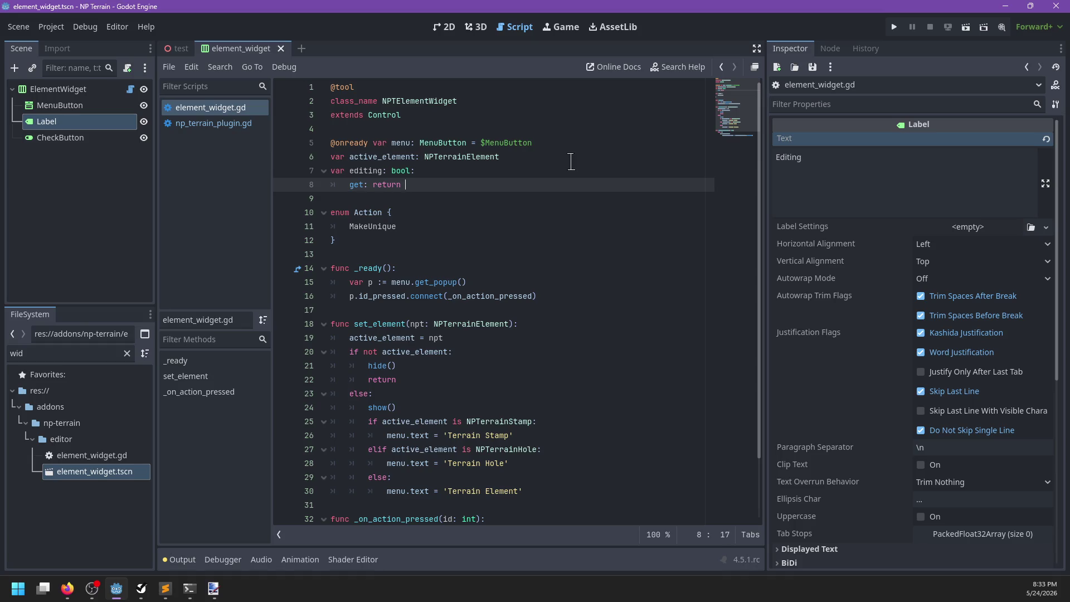
type("C")
key("Return")
type(".pr")
key("Return")
key("Return")
type("set(b): $C")
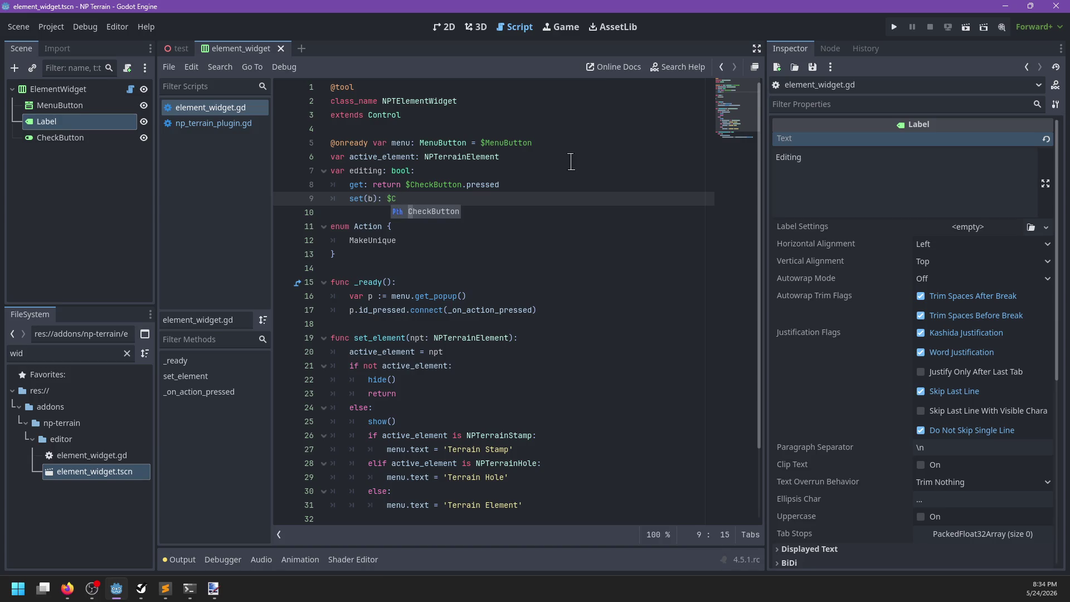
Write the editing setter using $CheckButton.button_pressed
key("Return")
type(".pre")
key("BackSpace")
key("BackSpace")
key("BackSpace")
type("bu")
key("Escape")
type("tton_pressed =")
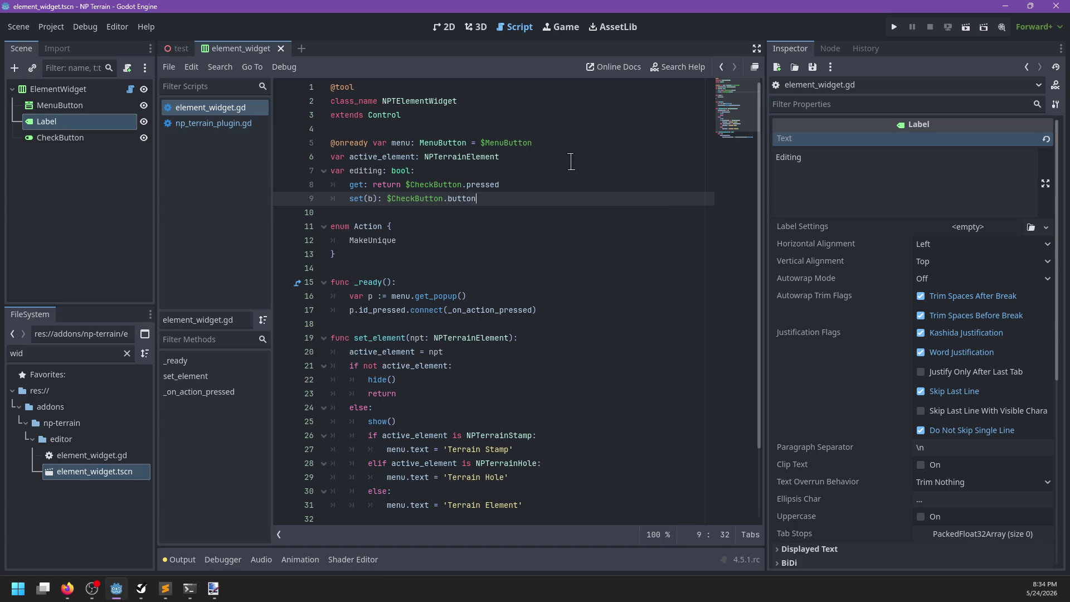
key("Return")
type("b")
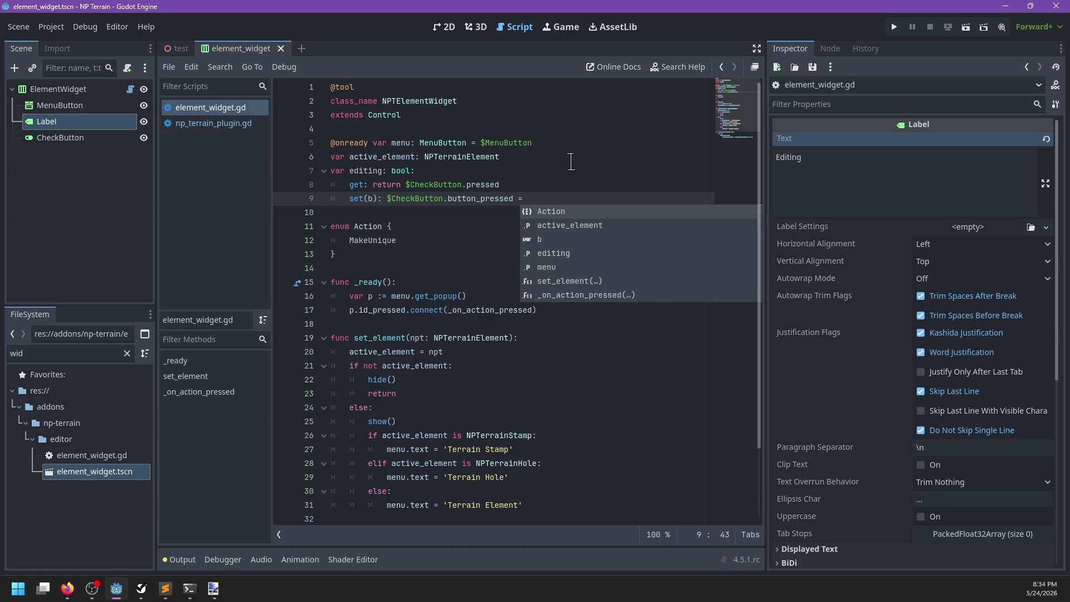
Change the getter to return $CheckButton.button_pressed and save element_widget.gd
key("Escape")
key("Up")
key("ctrl+shift+Left")
type("button_")
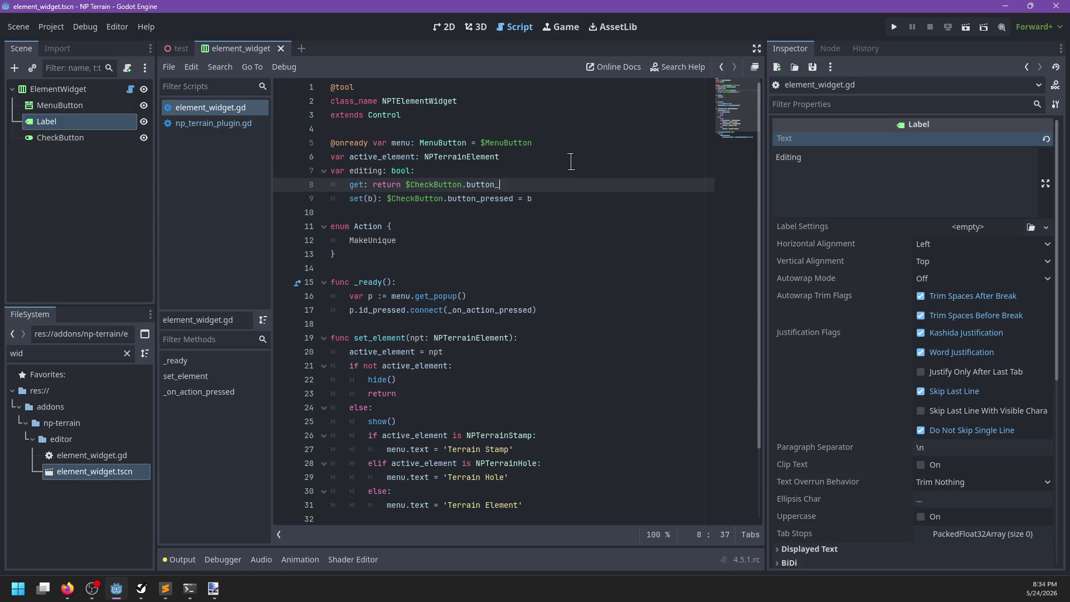
key("ctrl+s")
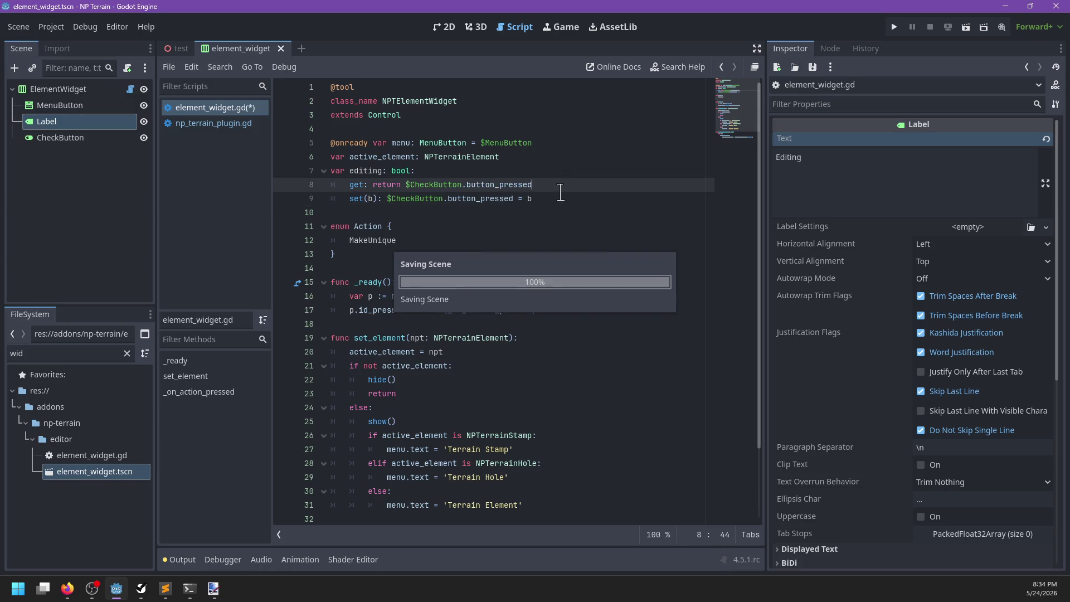
left_click(562, 202)
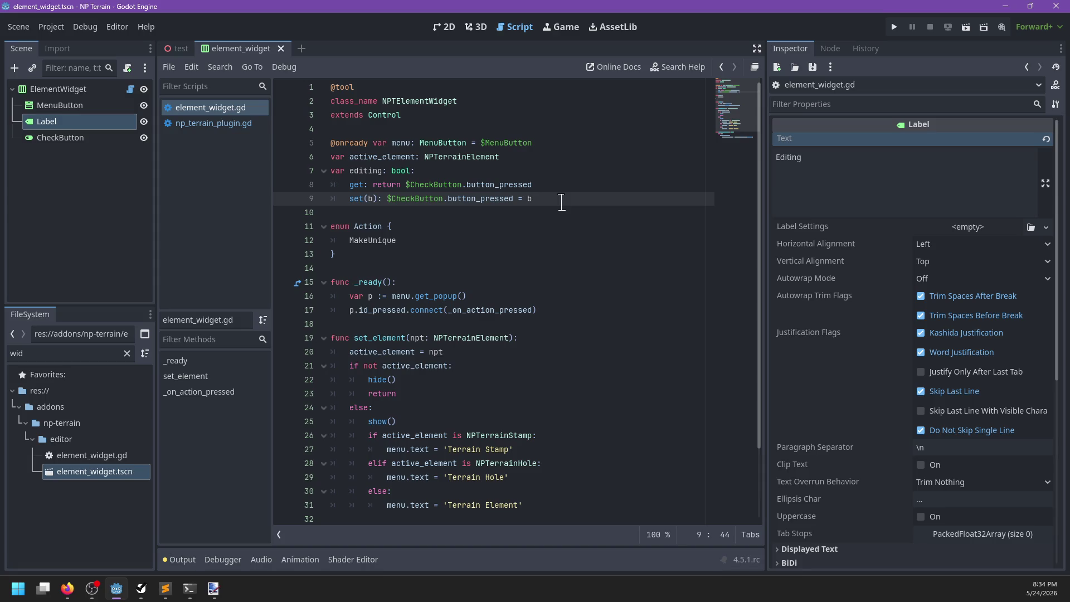
left_click(475, 27)
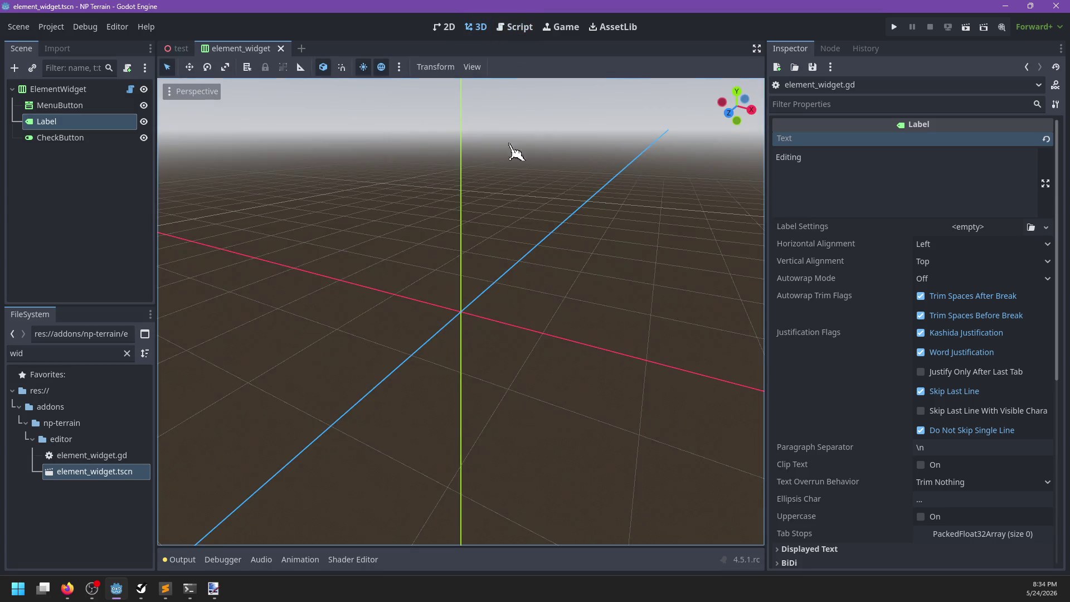
Open the test terrain scene and np_terrain_plugin.gd in the script editor
left_click(450, 27)
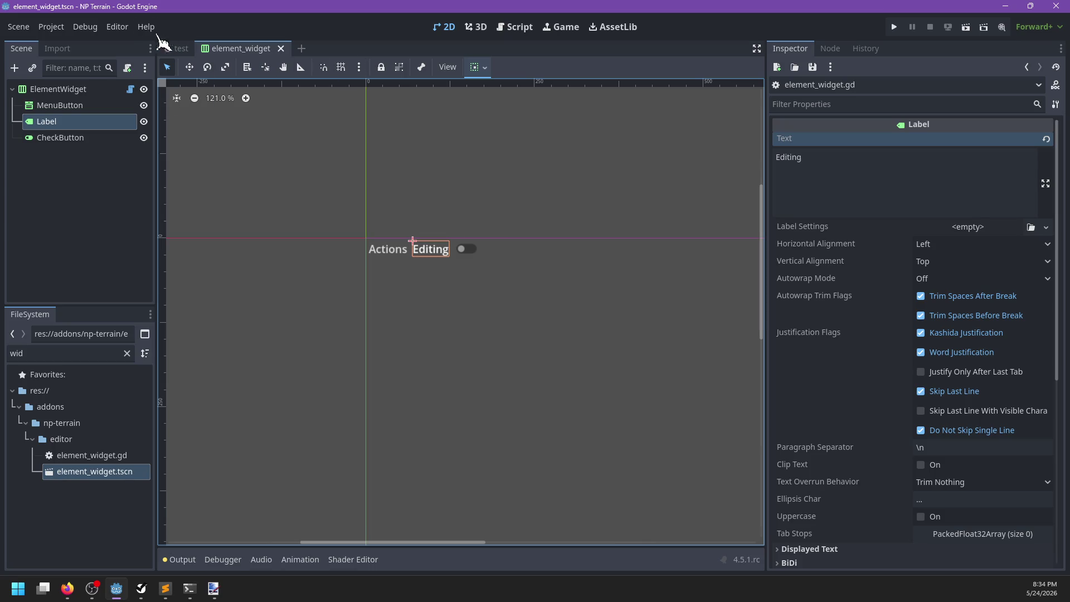
left_click(179, 50)
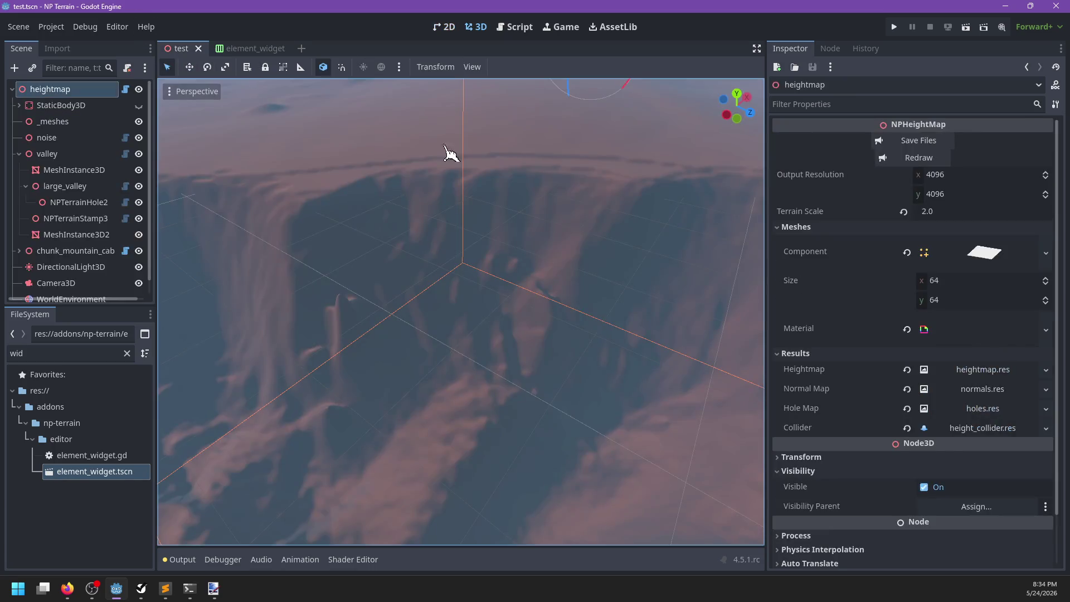
left_click(516, 29)
left_click(214, 123)
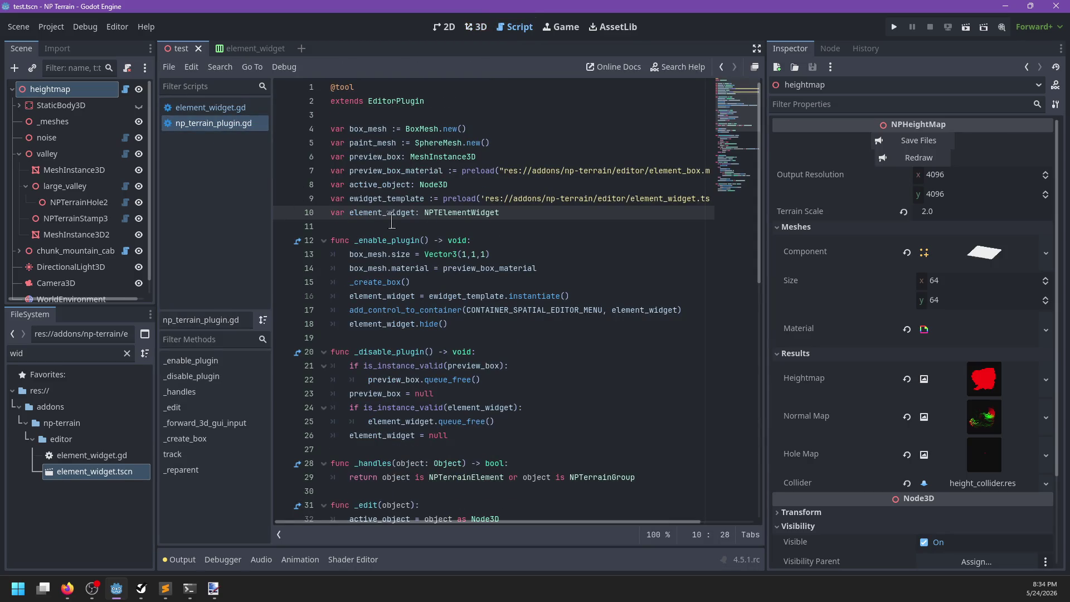
left_click(494, 213, "ctrl")
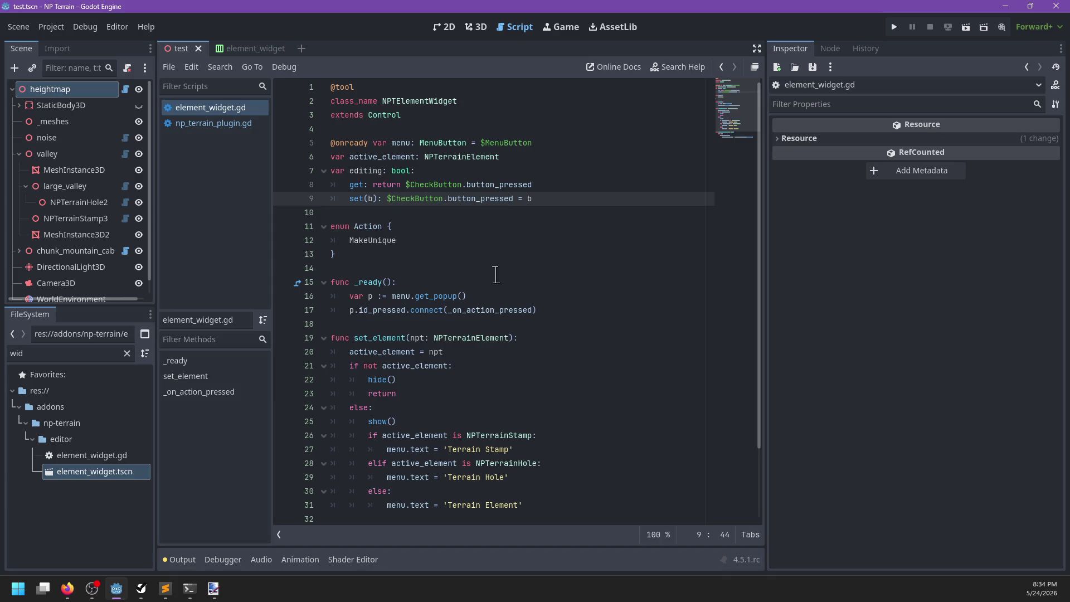
left_click(258, 124)
Insert a blank line after the _create_box function
scroll(513, 323, "down", 6)
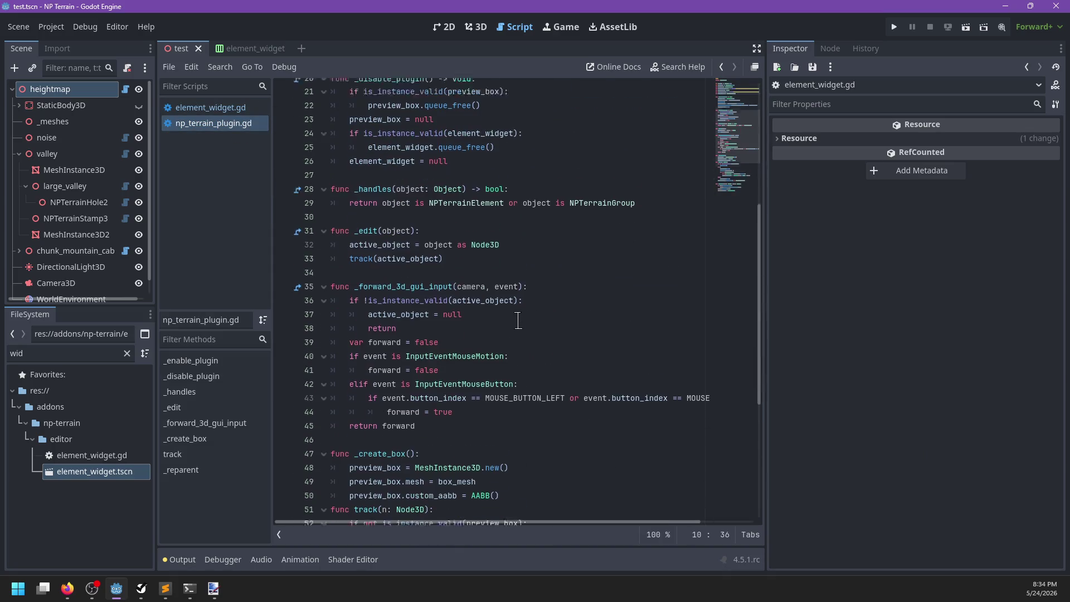
scroll(519, 321, "down", 1)
scroll(459, 313, "down", 5)
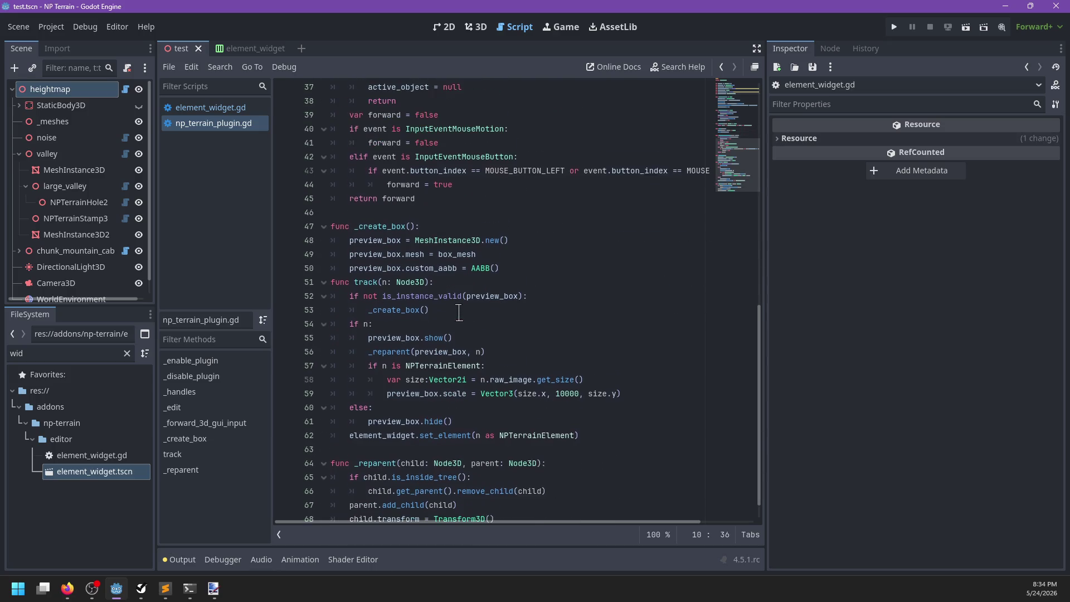
scroll(459, 313, "down", 1)
left_click(511, 243)
key("Return")
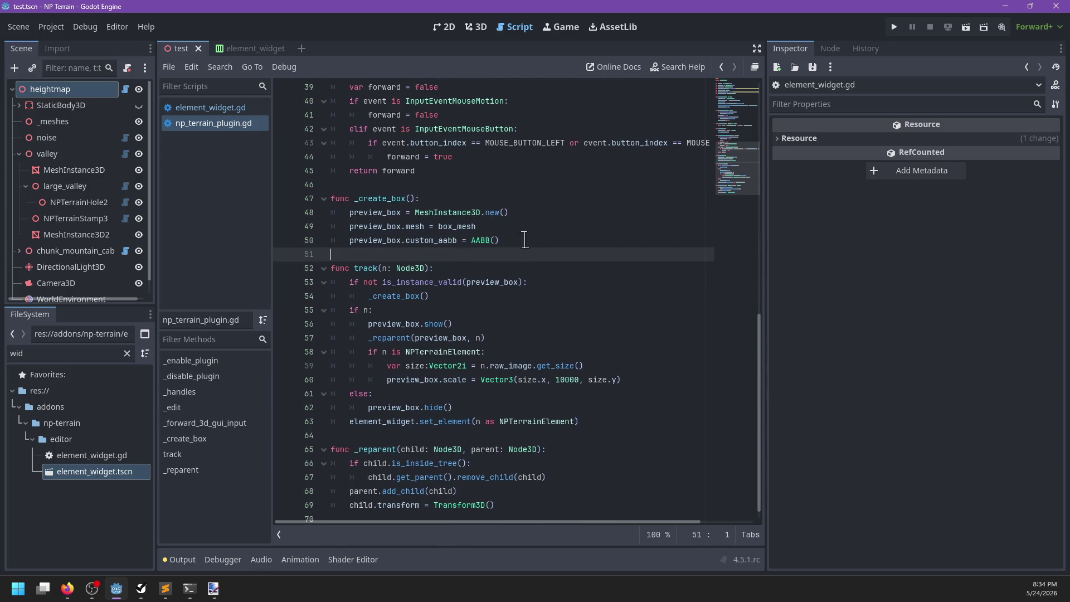
left_click(438, 310)
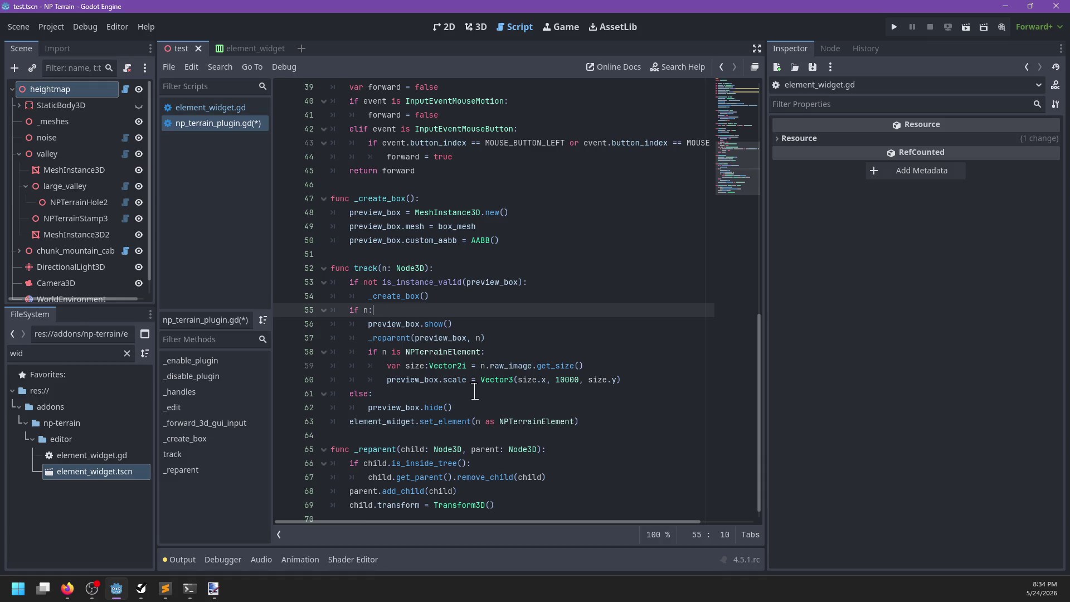
left_click(651, 381)
Declare 'var paint_preview: MeshInstance3D' below the preview_box declaration
scroll(637, 378, "up", 10)
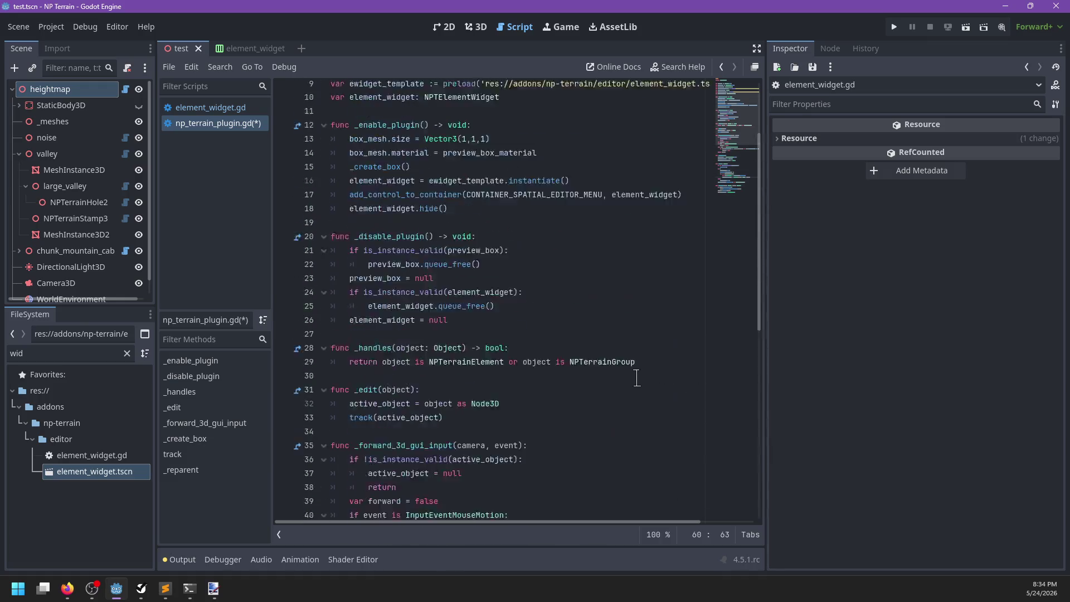
scroll(637, 377, "up", 3)
left_click(500, 157)
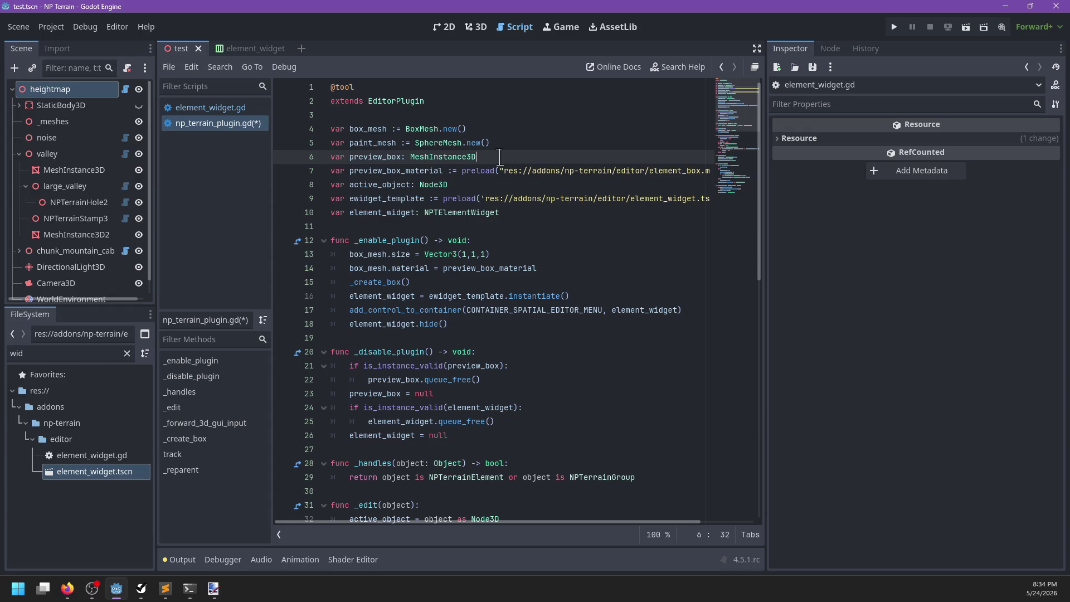
key("Return")
type("var paint_pre")
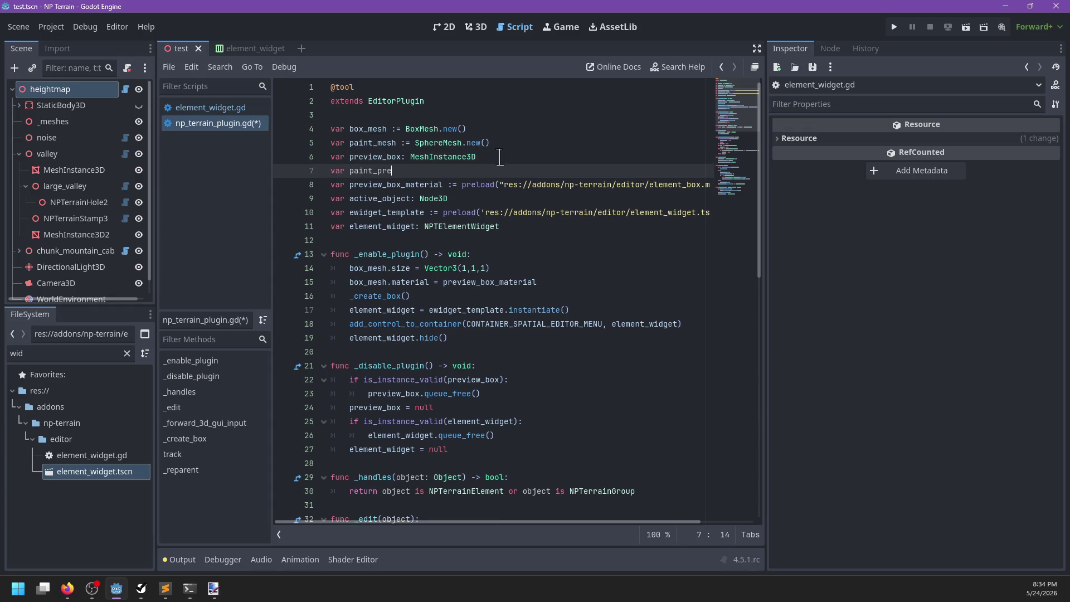
type("view: MeshInstance3D")
key("Escape")
key("Return")
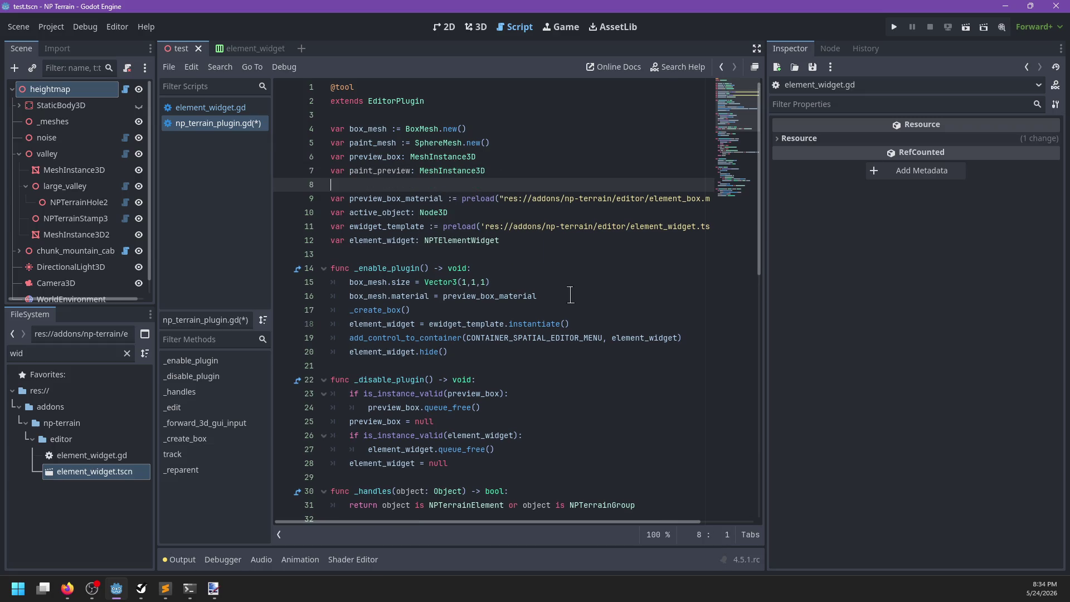
Rename _create_box and its call in track to _create_meshes
left_click(384, 315, "ctrl")
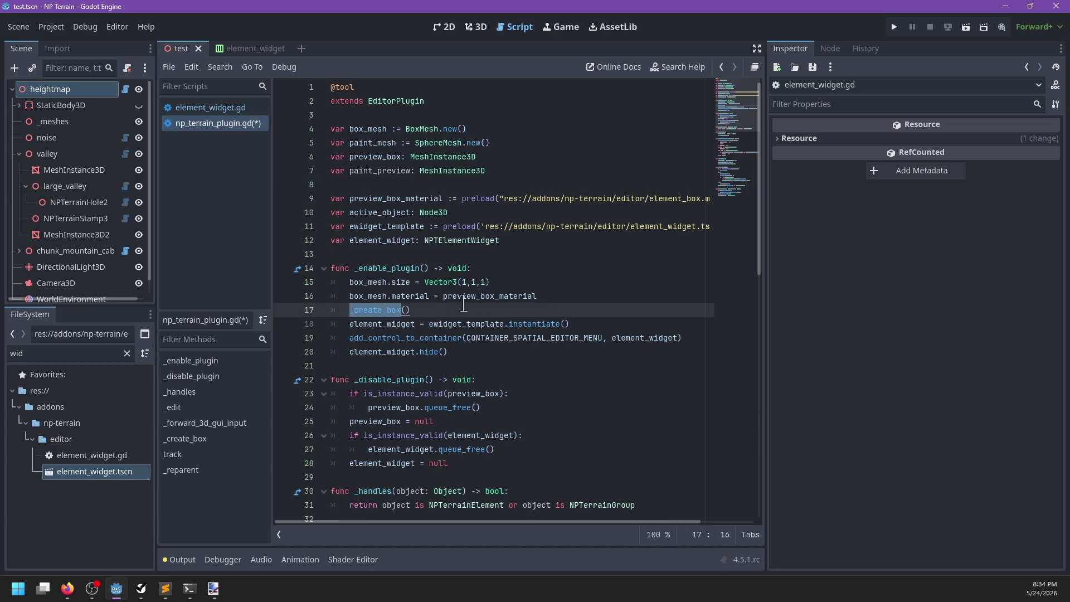
key("BackSpace")
key("BackSpace")
key("BackSpace")
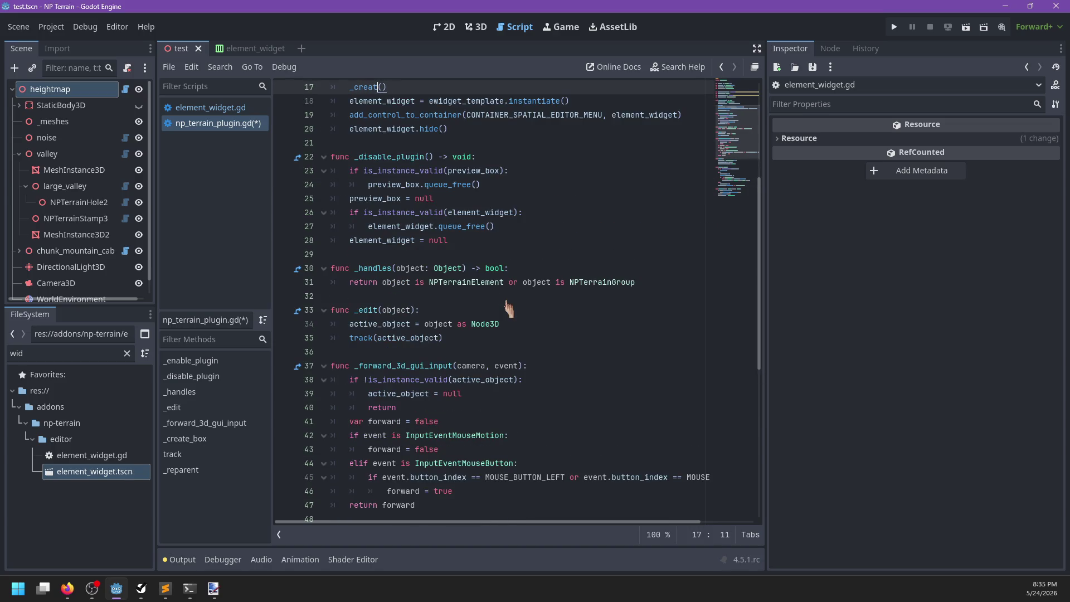
type("e_meshes")
scroll(499, 297, "up", 5)
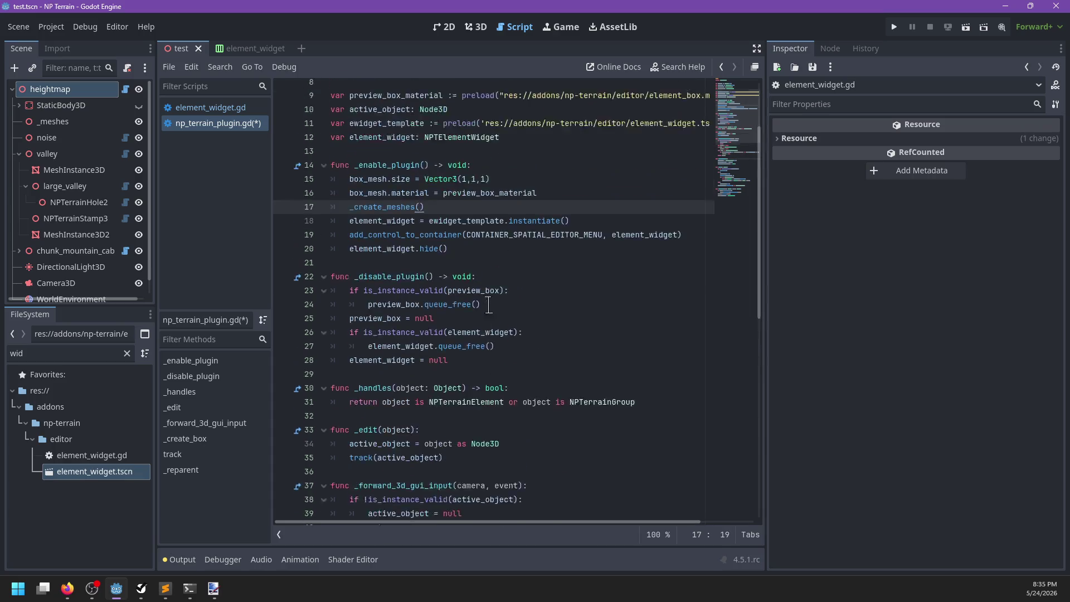
left_click(384, 296, "ctrl")
scroll(430, 319, "down", 2)
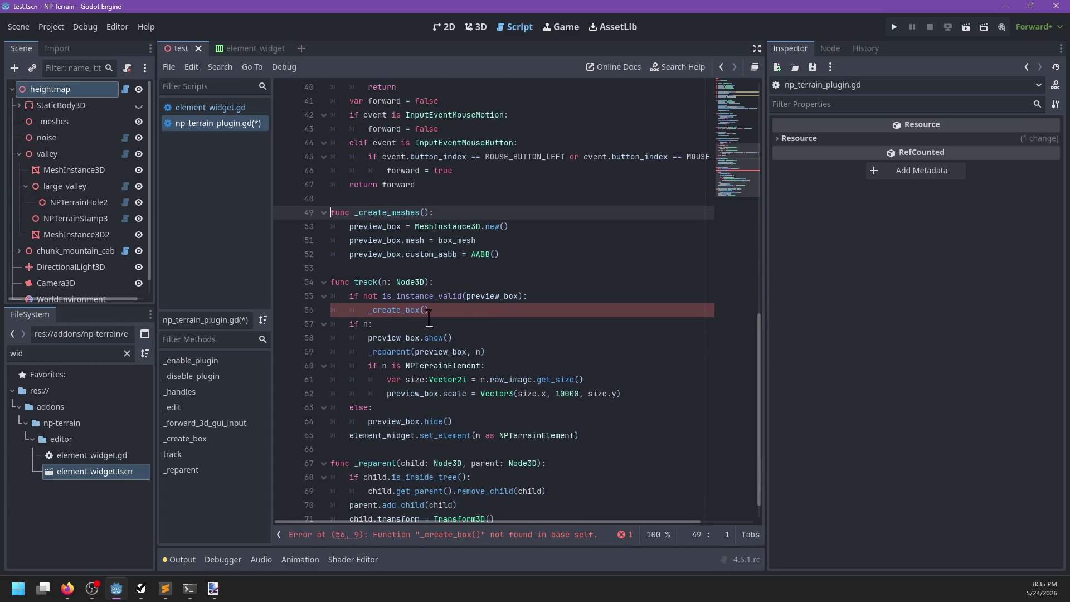
double_click(407, 312)
type("_crea")
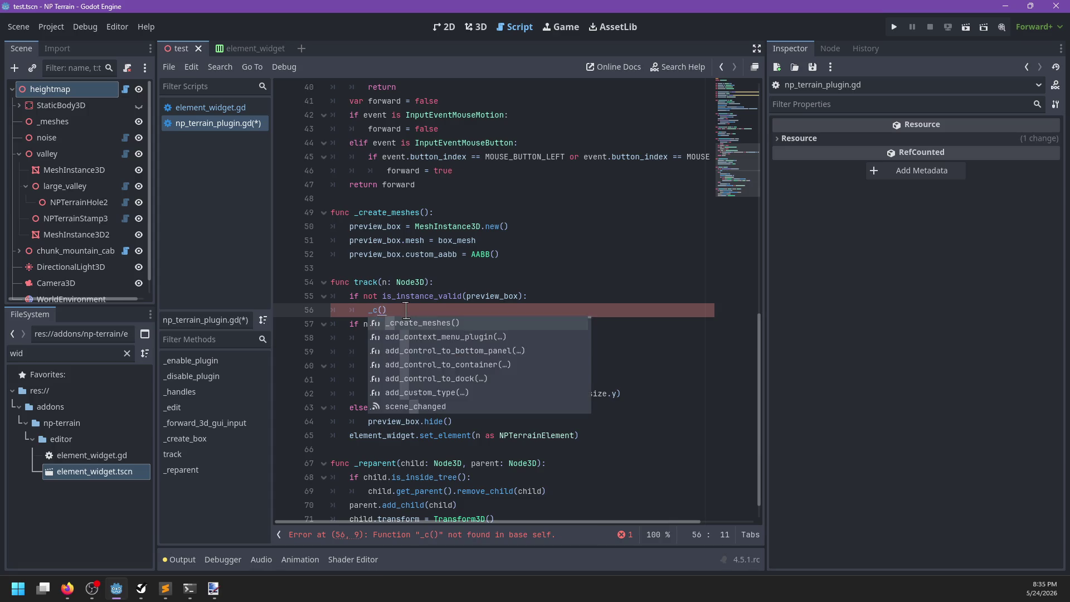
type("teA")
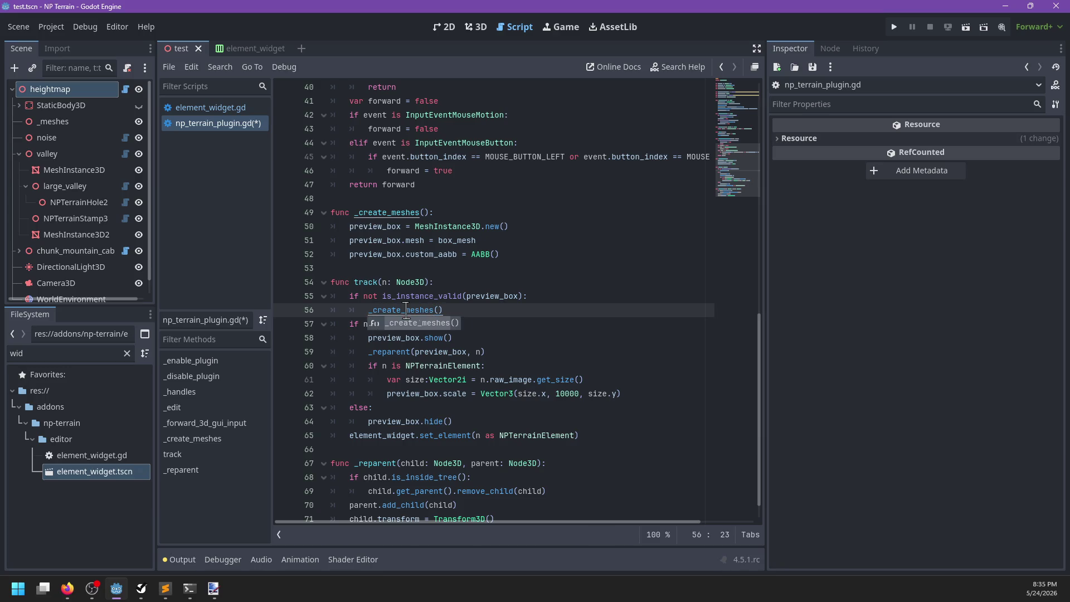
key("Home")
key("Home")
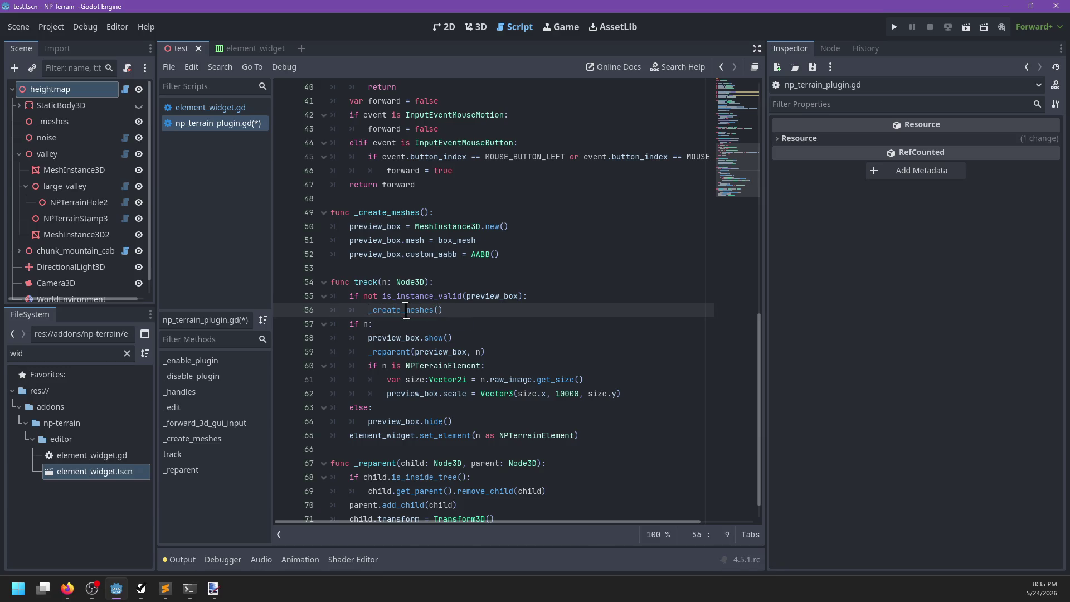
Move the is_instance_valid(preview_box) check from track into _create_meshes
key("shift+Up")
key("shift+Home")
key("BackSpace")
left_click(399, 297, "ctrl")
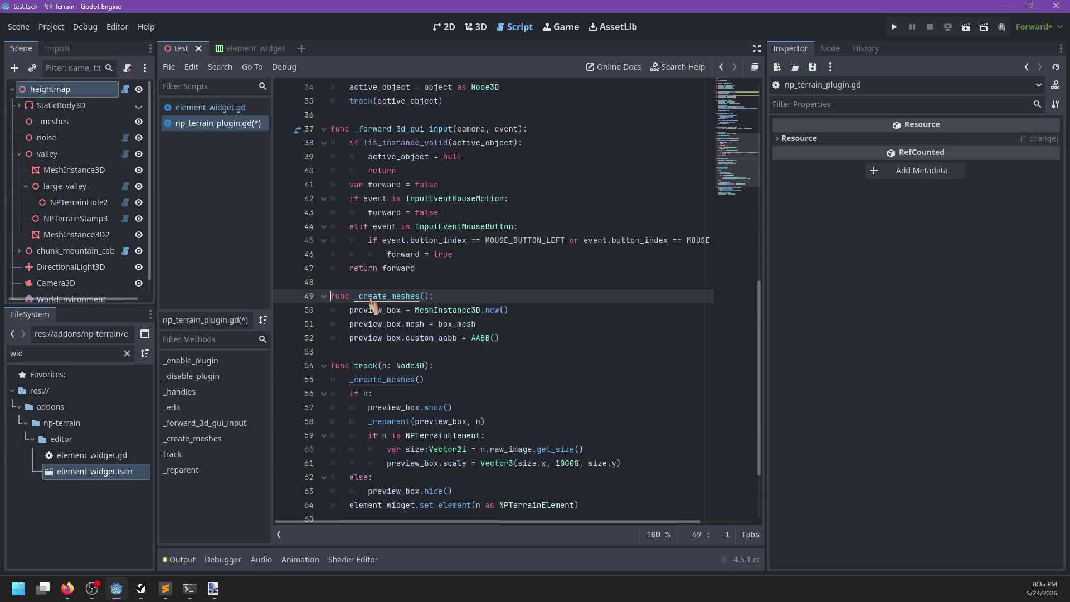
key("Return")
type("if not is_instance_valid(preview_box):")
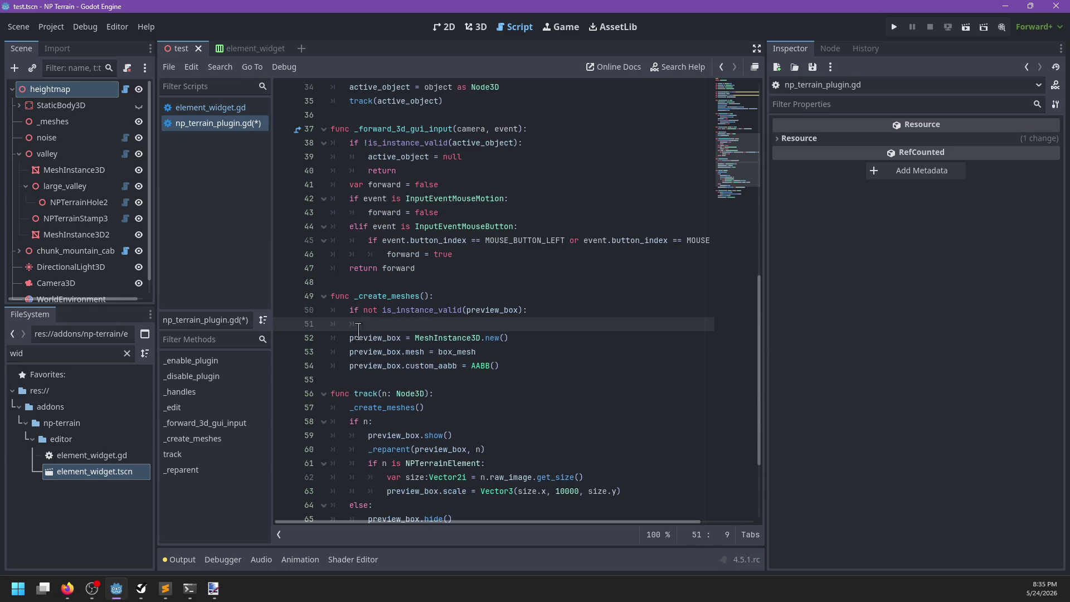
Indent the three preview_box setup lines under the is_instance_valid check
left_click_drag(335, 338, 369, 365)
key("Tab")
key("alt+Up")
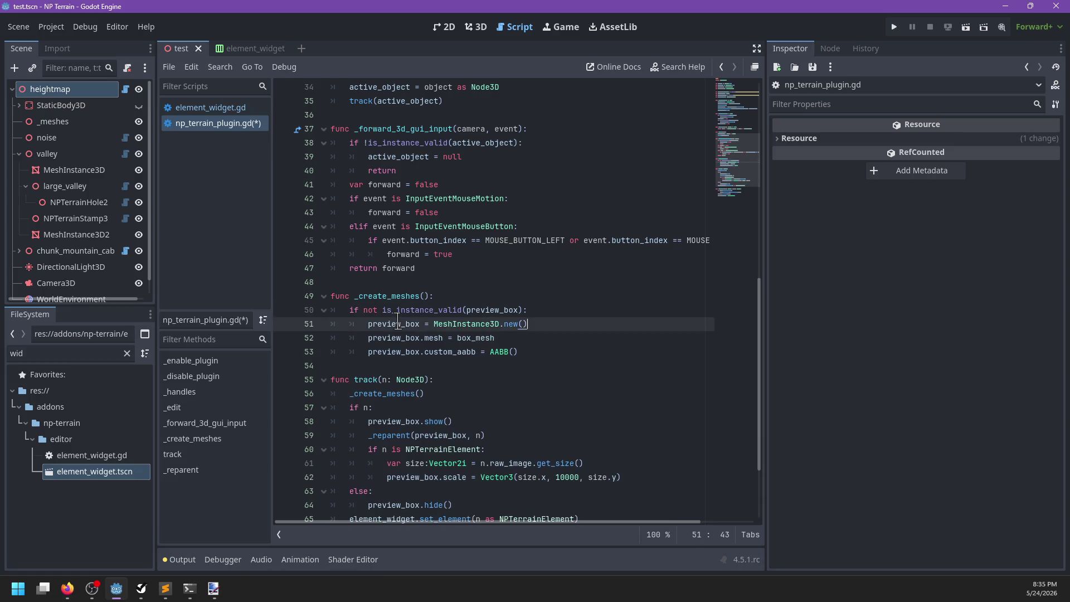
key("Down")
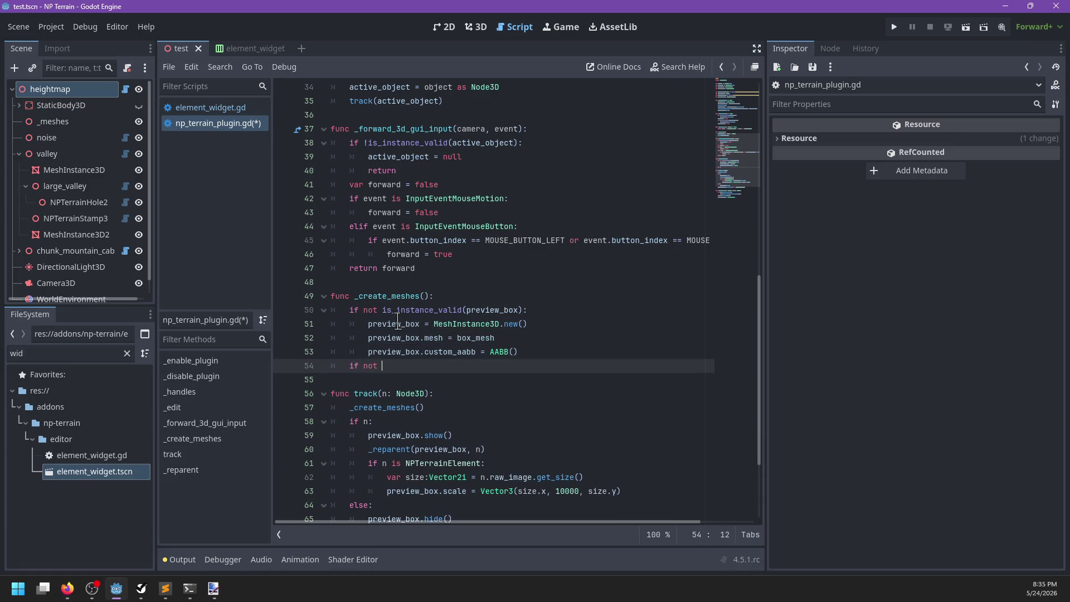
type("d")
key("Escape")
left_click_drag(533, 358, 546, 327)
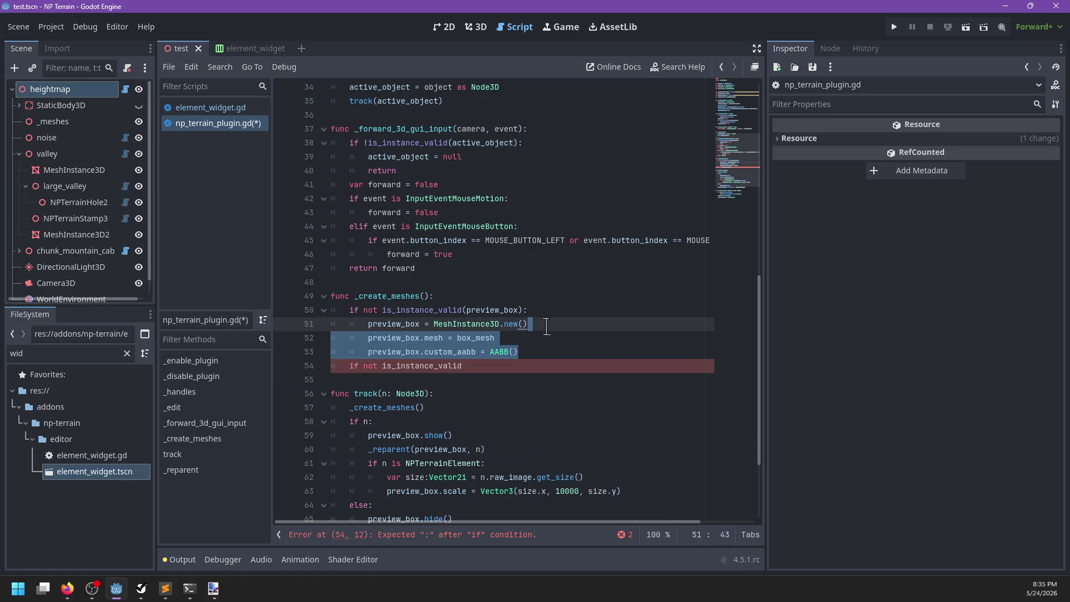
left_click(535, 352)
Add an 'if not is_instance_valid(preview_paint):' check in _create_meshes
key("ctrl+x")
type("(p")
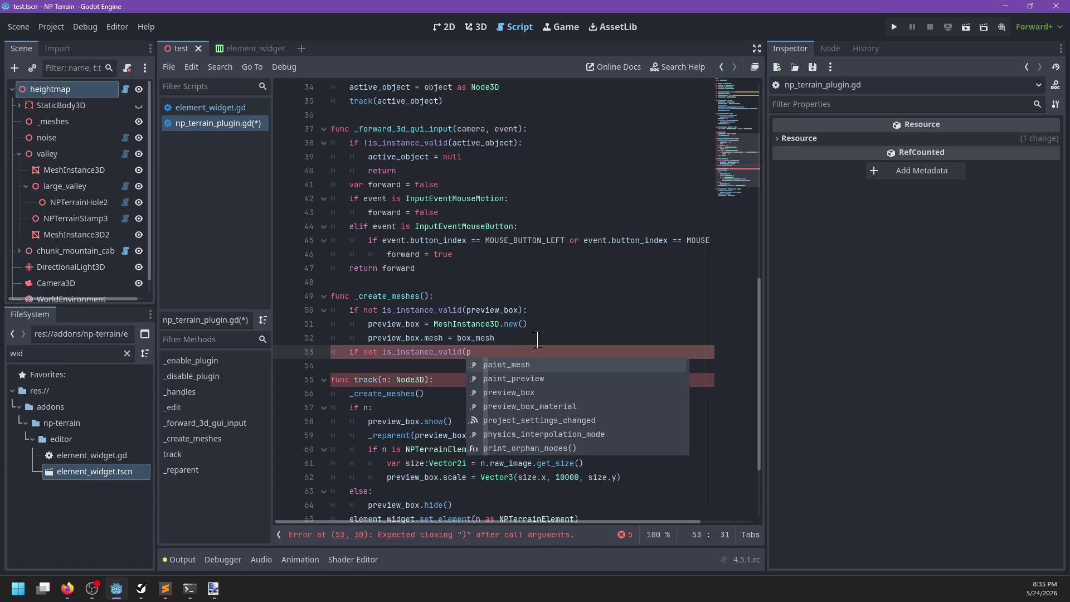
key("Return")
key("ctrl+BackSpace")
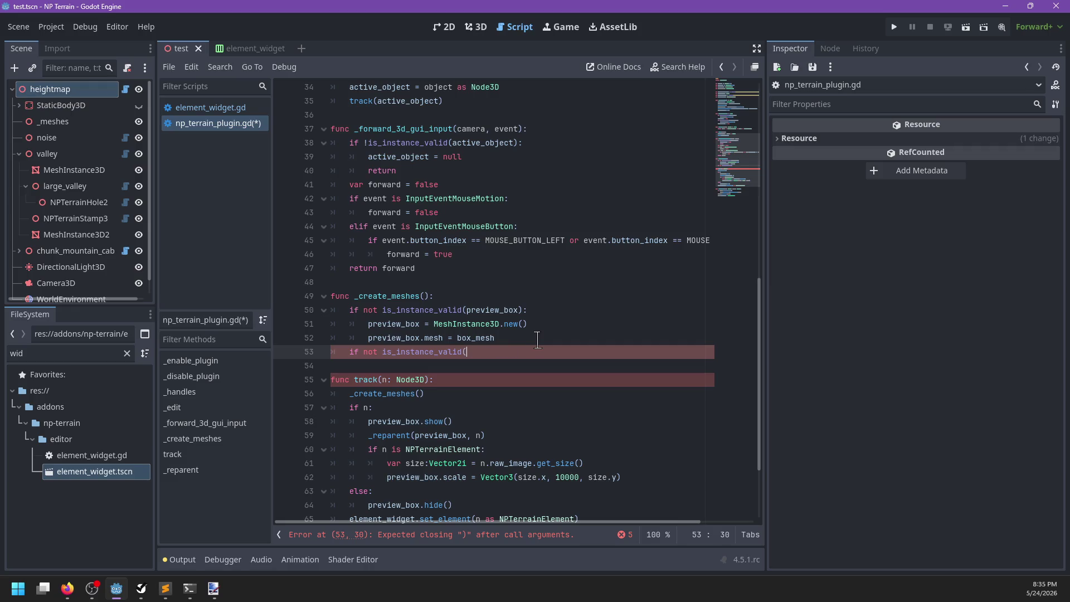
type("pre")
key("BackSpace")
key("BackSpace")
type("ain")
key("Down")
key("Return")
left_click(496, 352, "ctrl")
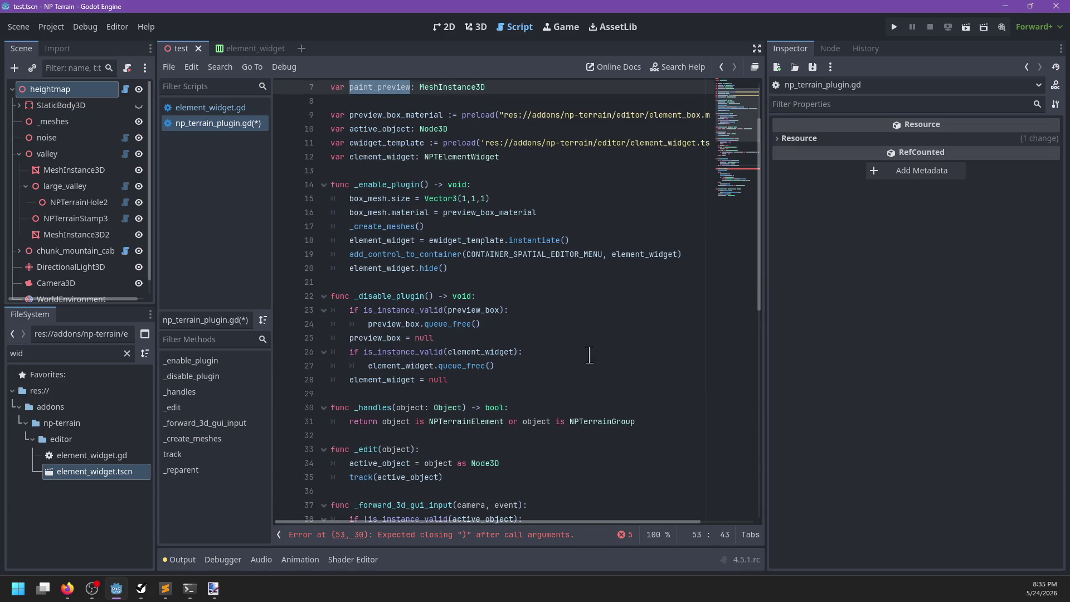
key("ctrl+z")
key("ctrl+z")
key("ctrl+z")
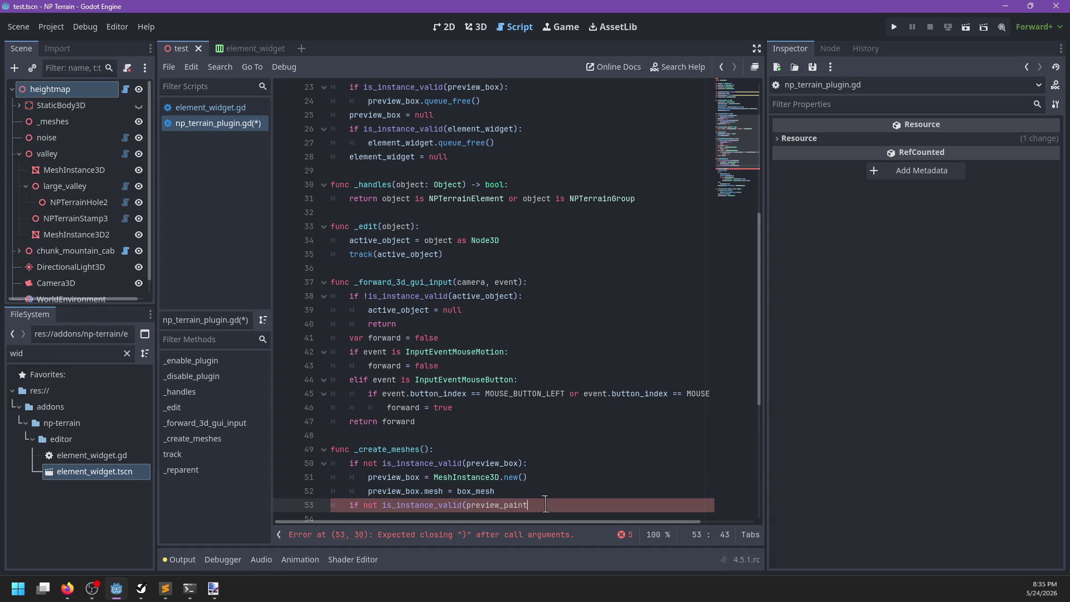
type(":")
key("Return")
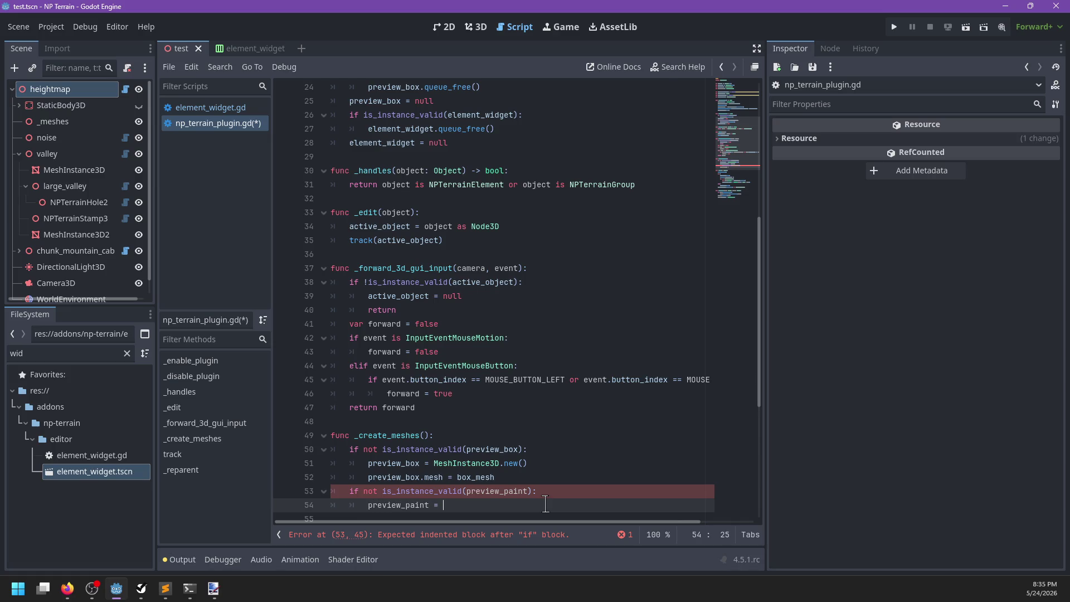
Create preview_paint as MeshInstance3D.new() and assign its mesh = sphere_mesh
type("Meshin")
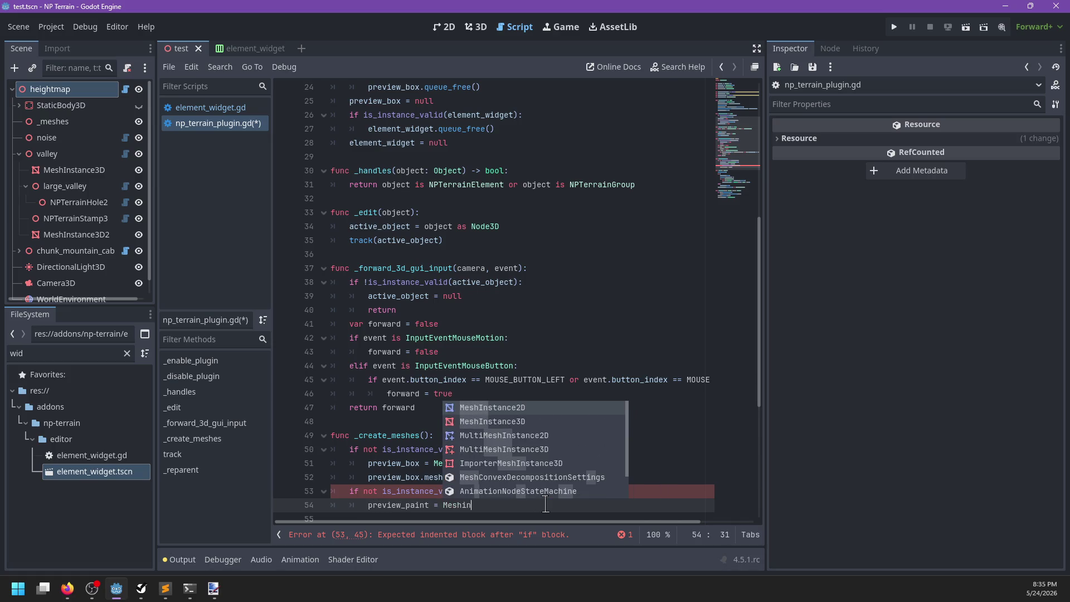
key("Down")
key("Return")
type("()")
key("Return")
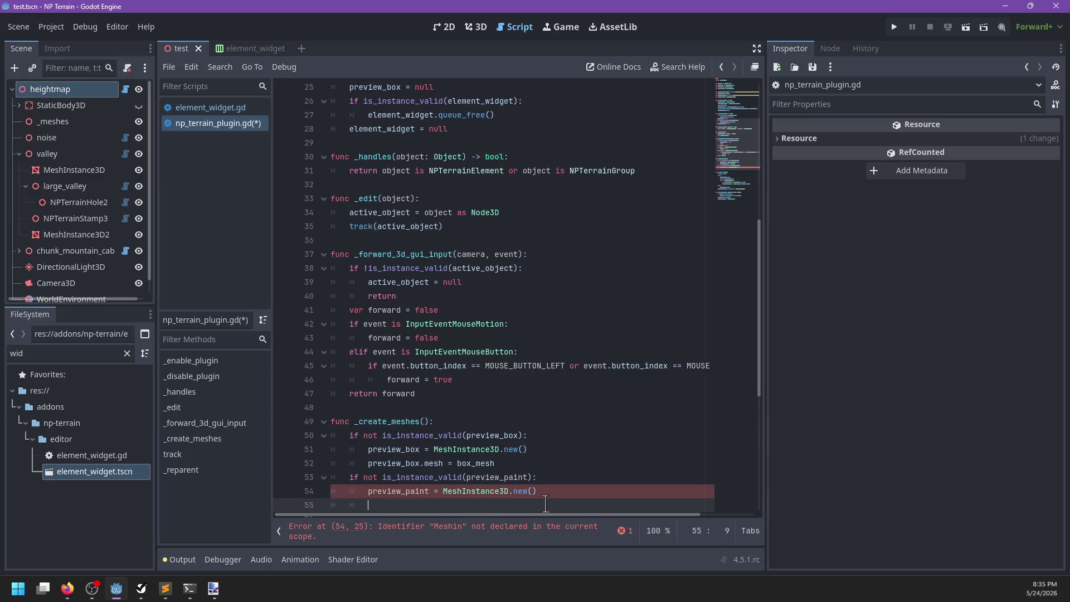
type("pr")
key("Return")
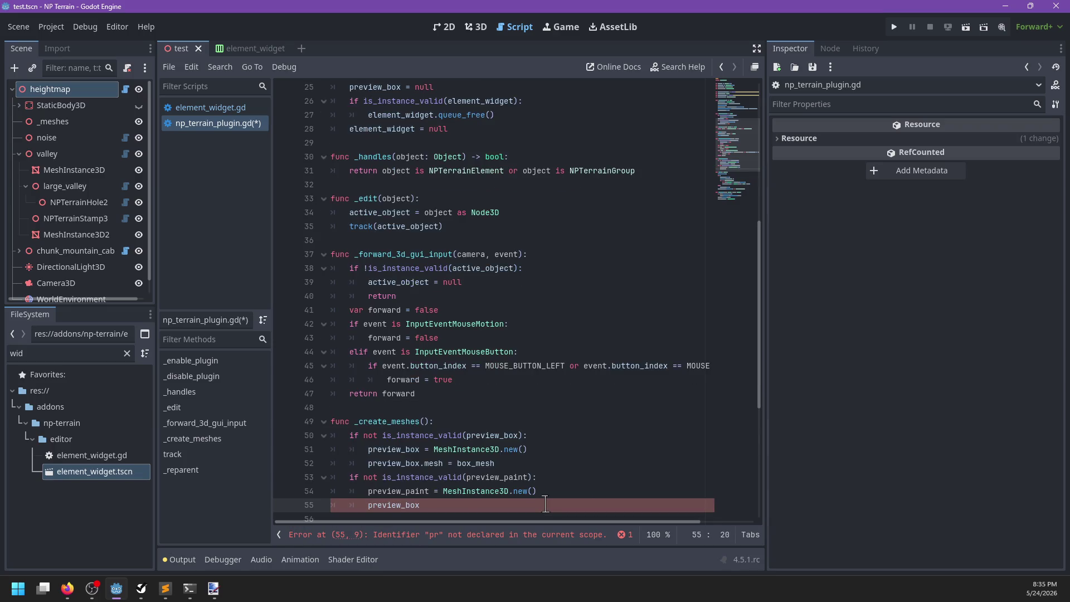
key("BackSpace")
key("BackSpace")
key("BackSpace")
type("paint")
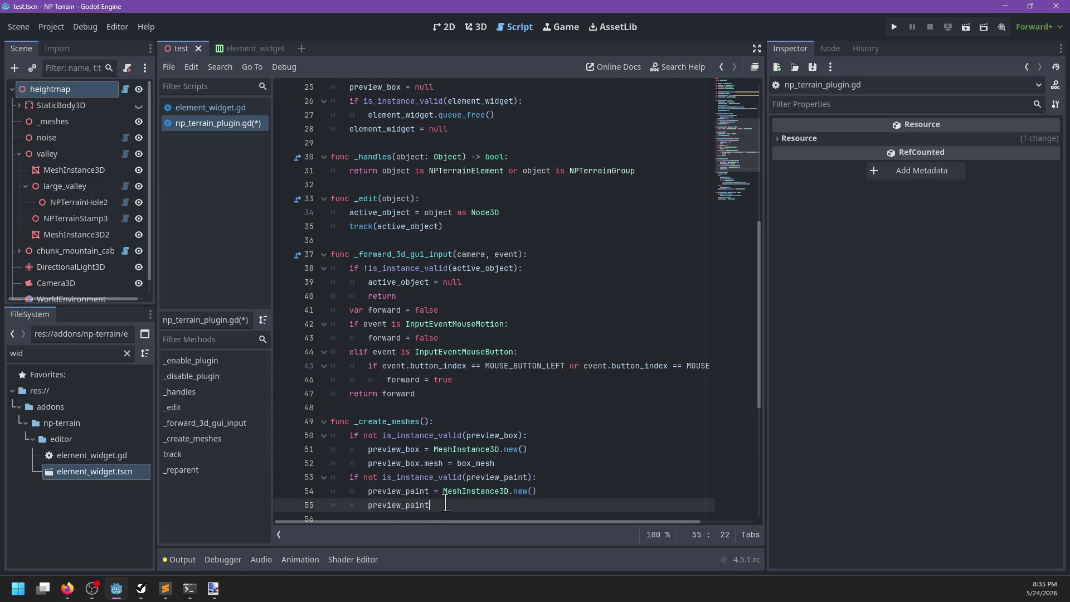
type(".mesh = sph")
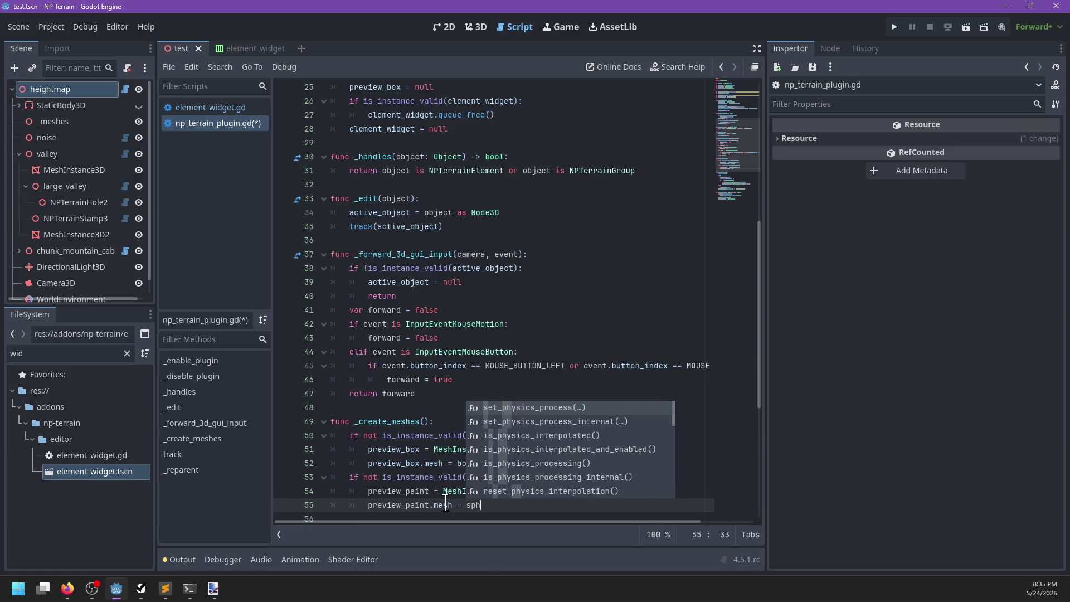
type("ere_mesh")
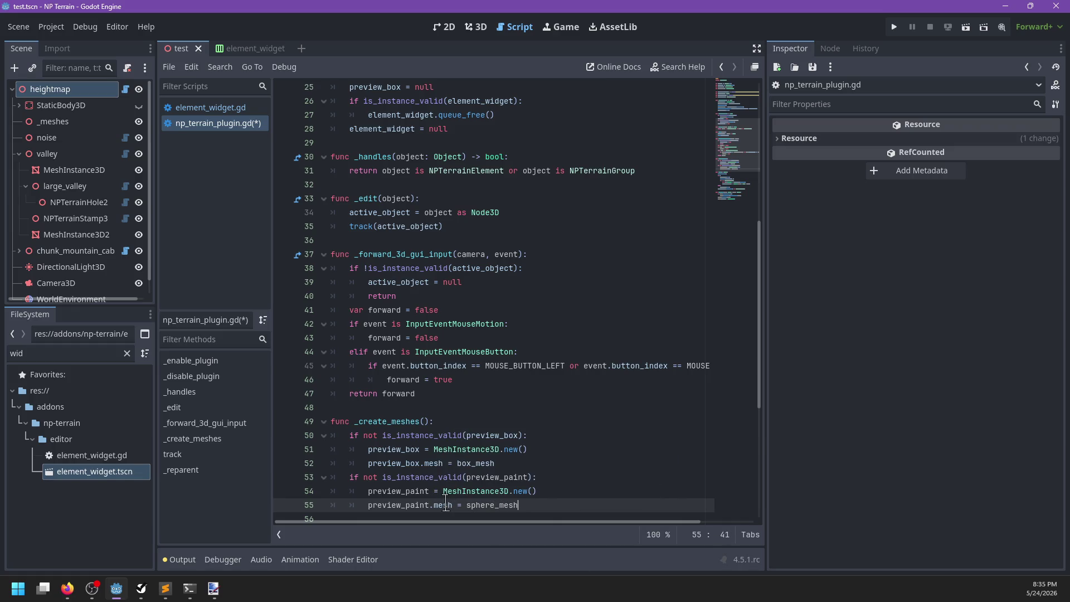
Check the preview_paint declaration, save the scripts, and go to the sphere_mesh error
scroll(446, 505, "down", 3)
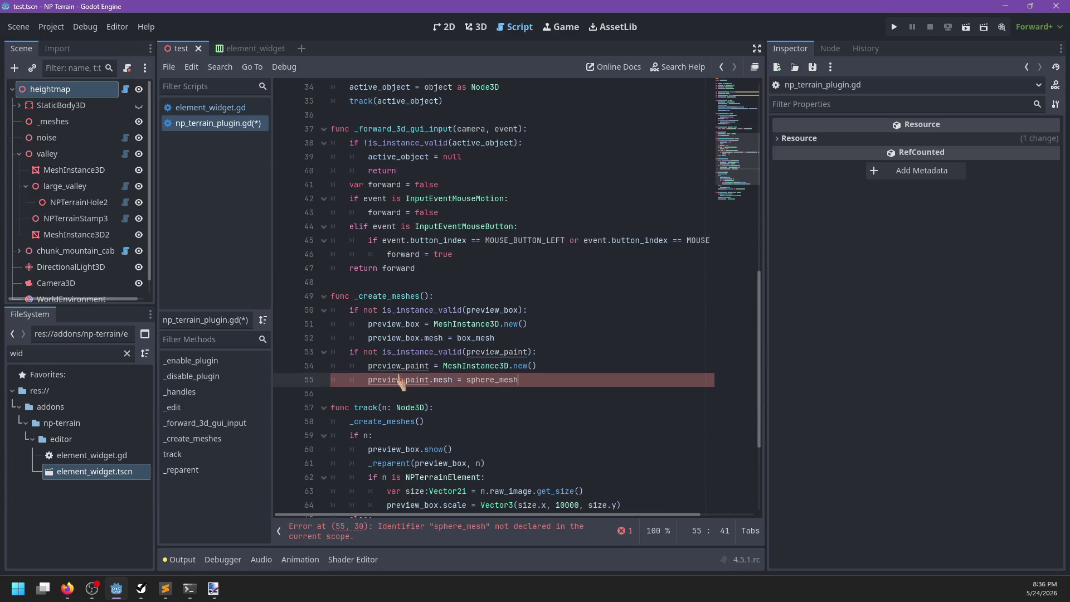
double_click(399, 378)
left_click(409, 379, "ctrl")
double_click(387, 170)
key("ctrl+s")
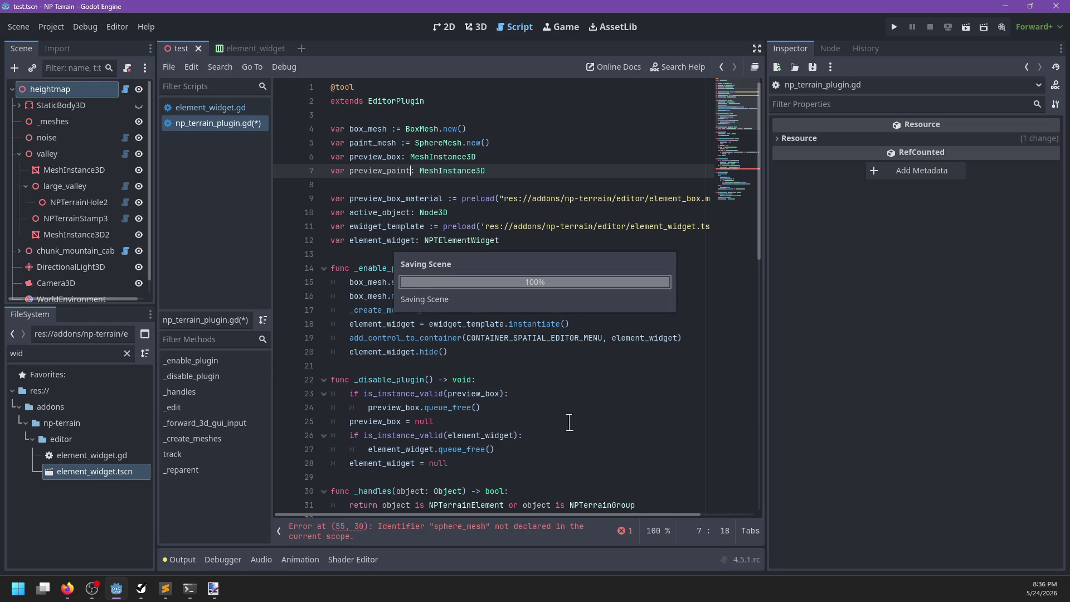
left_click(413, 539)
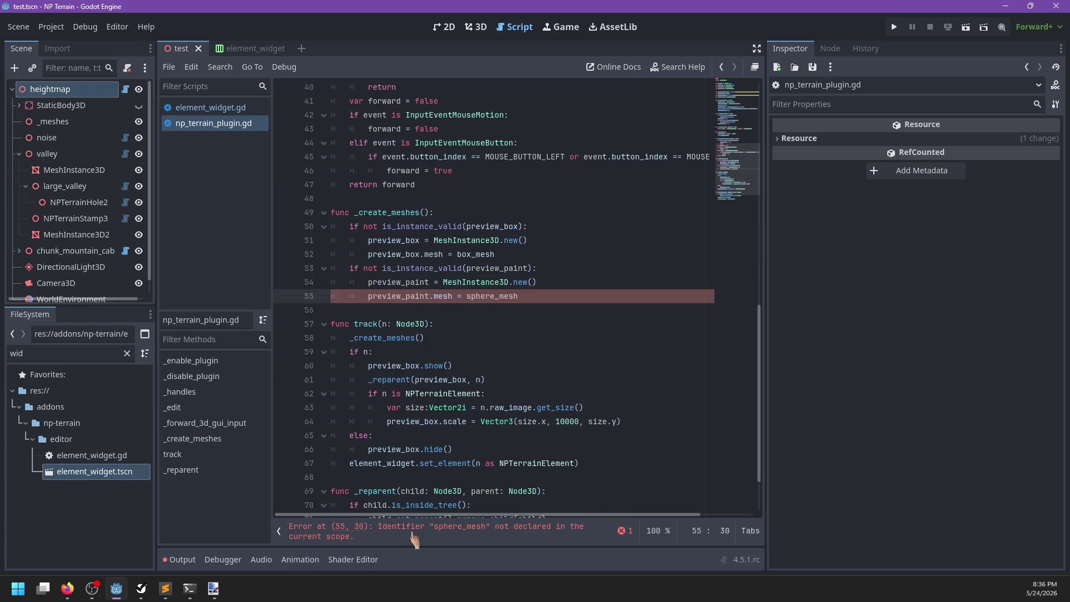
Replace sphere_mesh with paint_mesh and add preview_paint.hide() after preview_box.hide()
double_click(489, 295)
type("p")
double_click(394, 296)
left_click(507, 450)
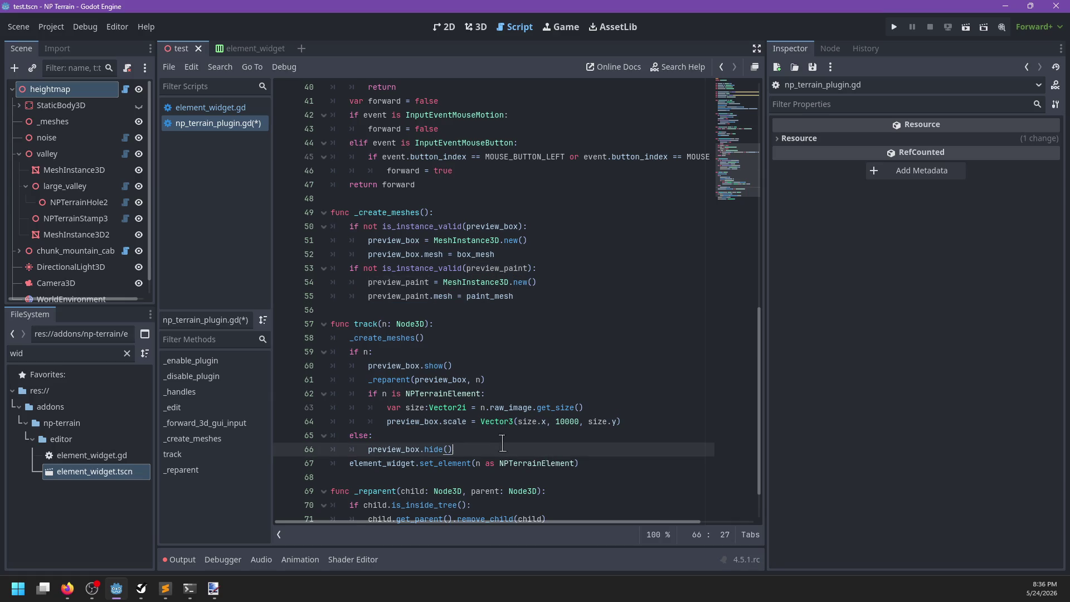
key("Return")
key("ctrl+v")
type(".hide")
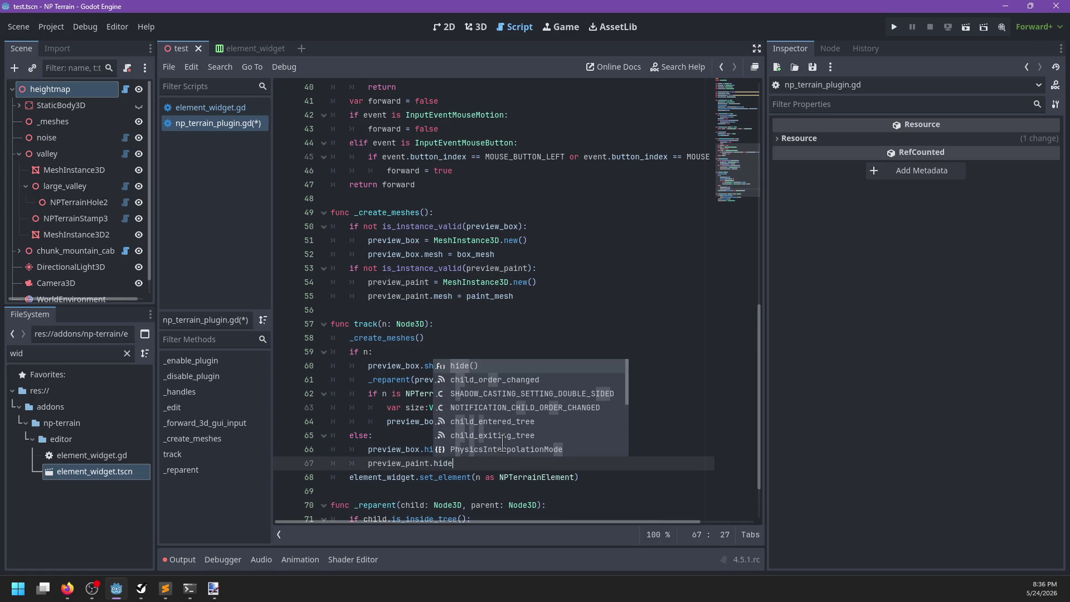
key("Return")
Add 'preview_paint.visible = element_widget.editing' after set_element, then open editing's definition
left_click(485, 367)
key("Return")
key("ctrl+v")
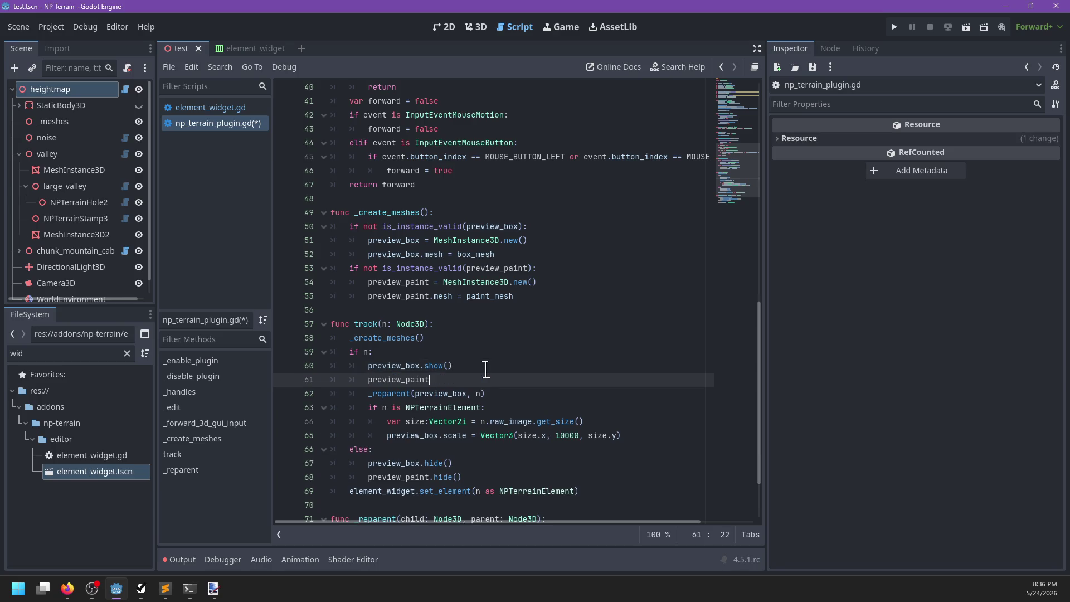
type(".vis")
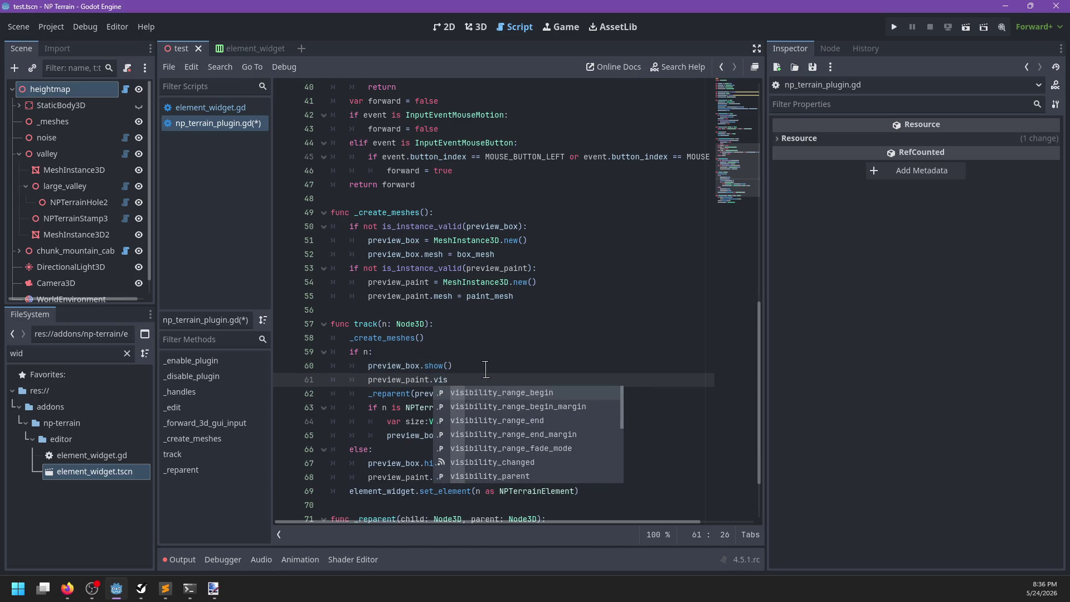
type("ible ")
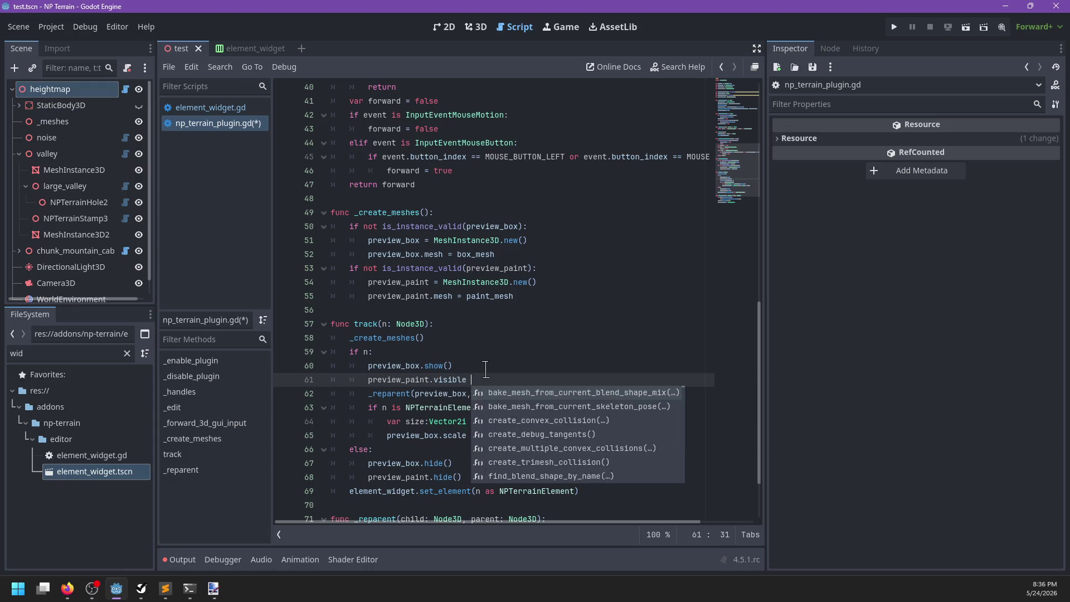
type("=")
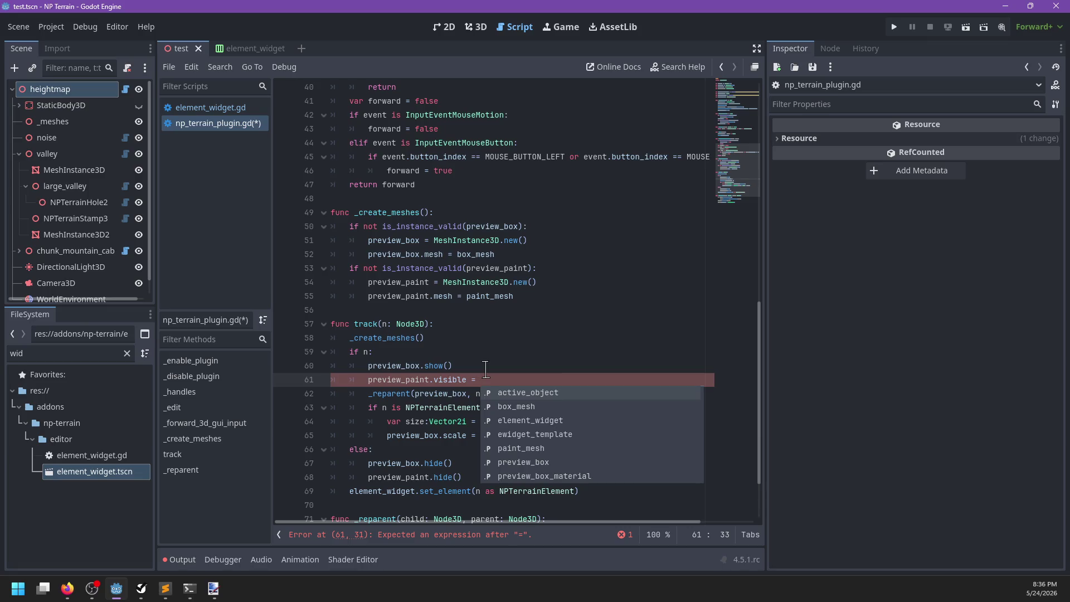
type("element_widget.")
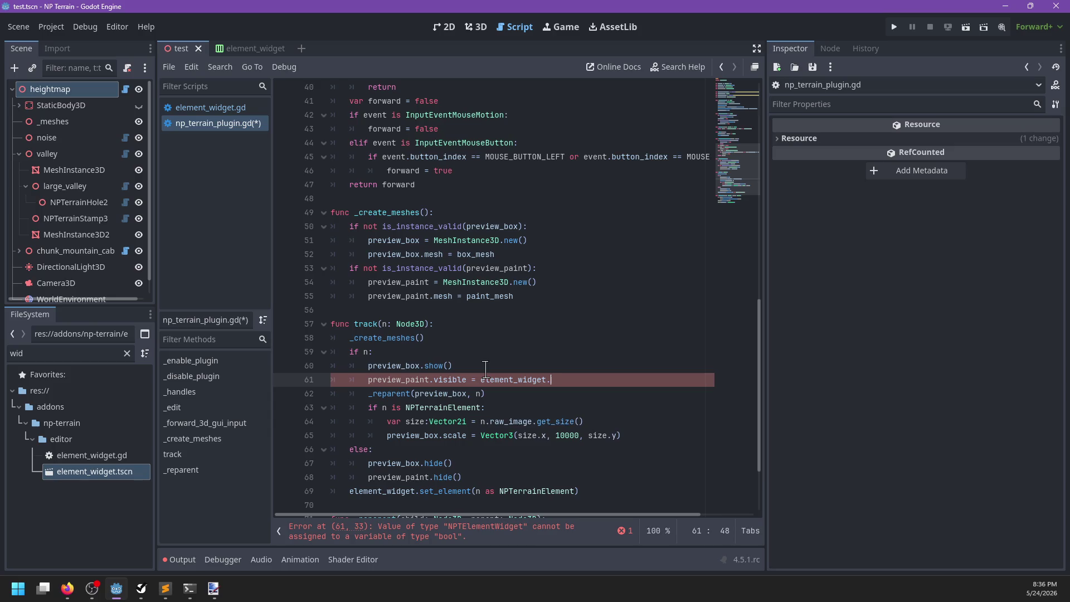
type("ed")
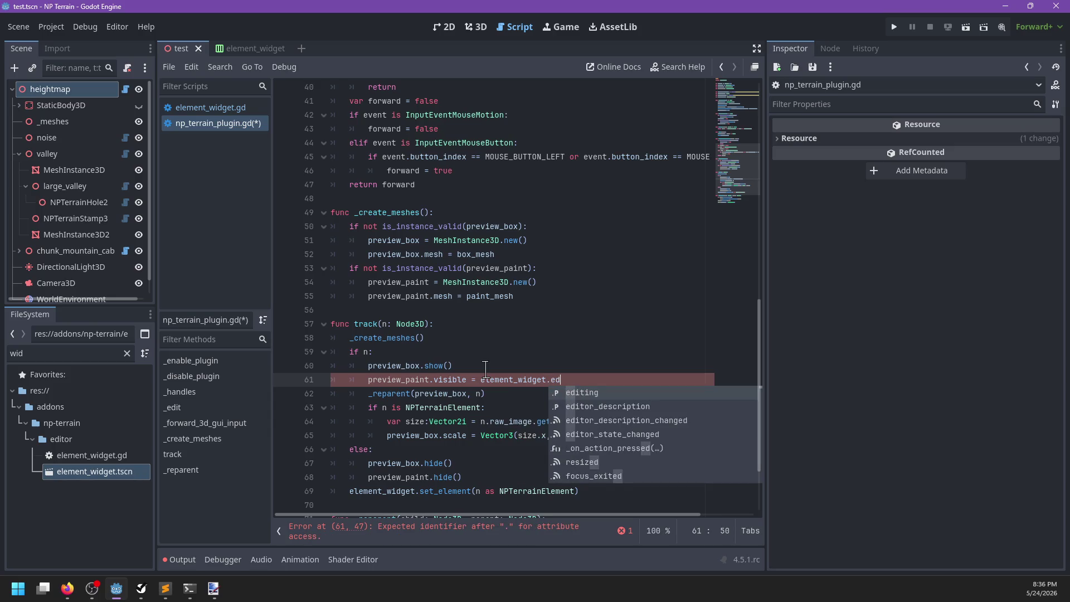
key("Return")
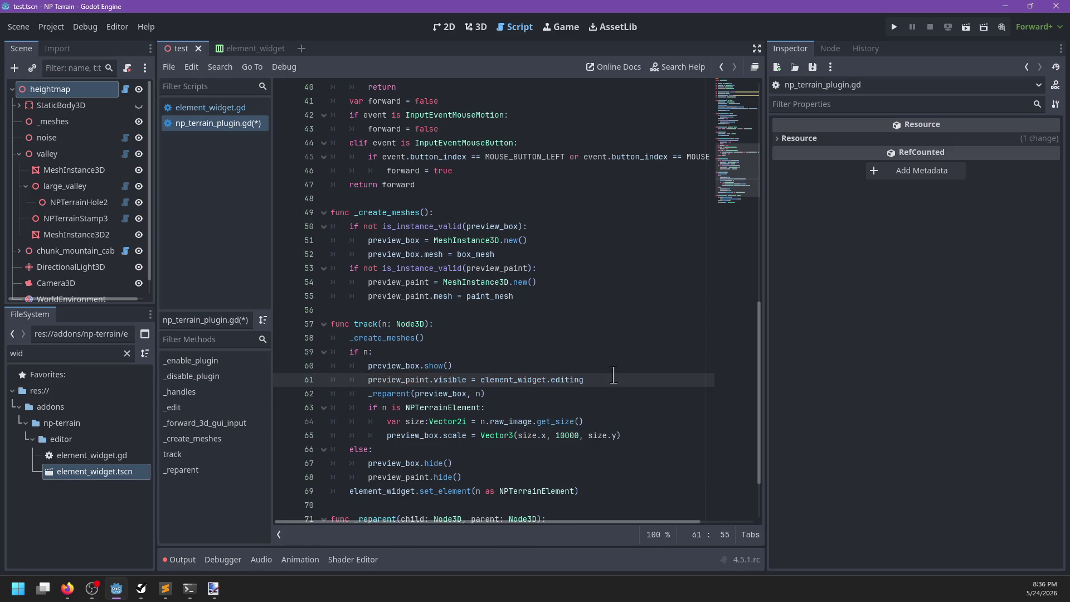
left_click_drag(613, 375, 612, 368)
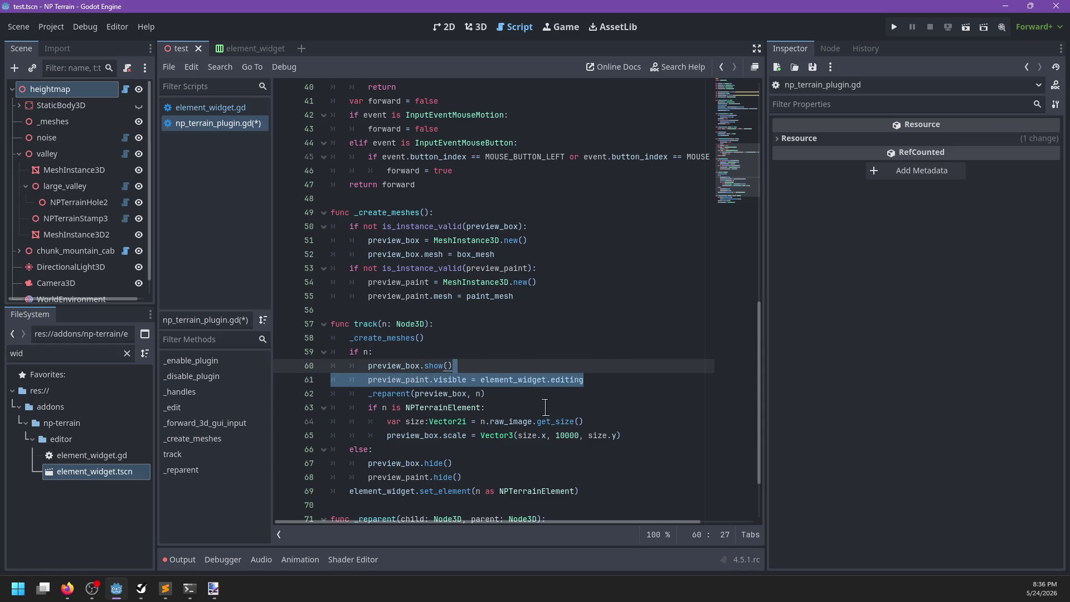
key("ctrl+x")
left_click(602, 472)
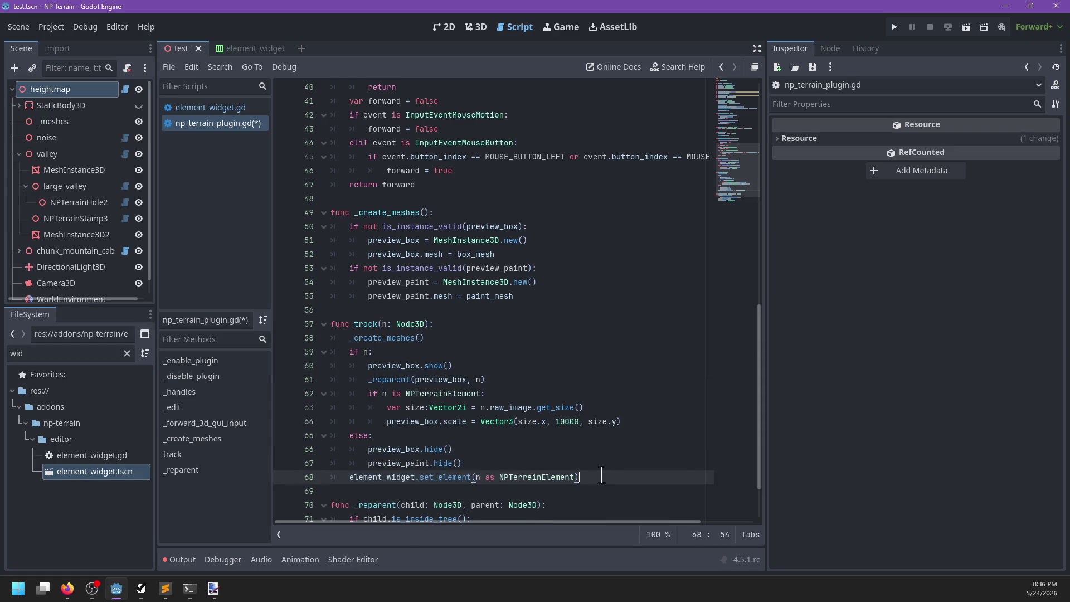
key("ctrl+v")
left_click(368, 491)
key("BackSpace")
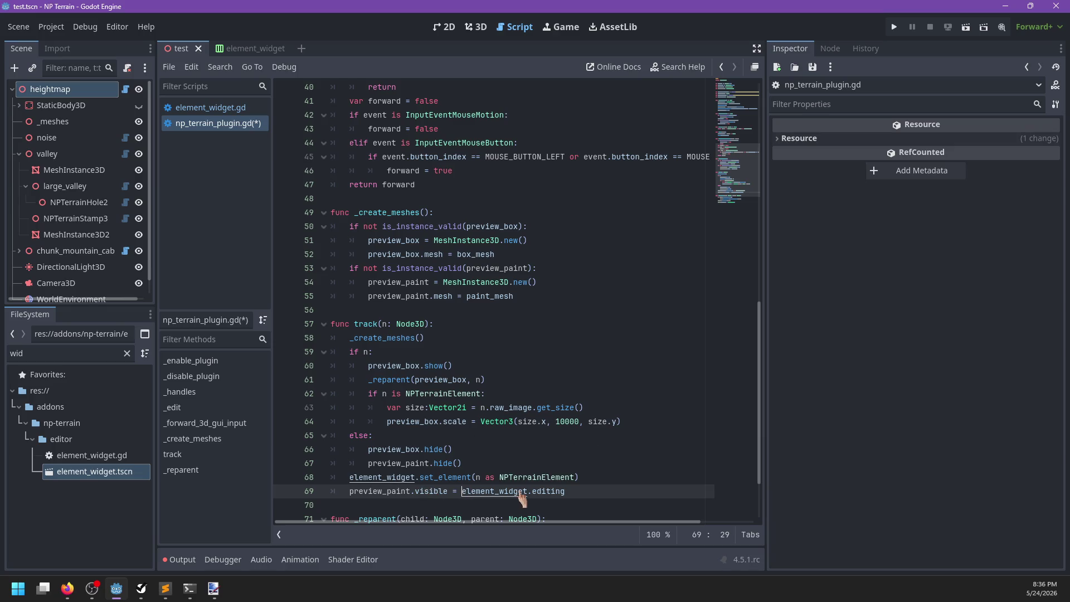
left_click(550, 492, "ctrl")
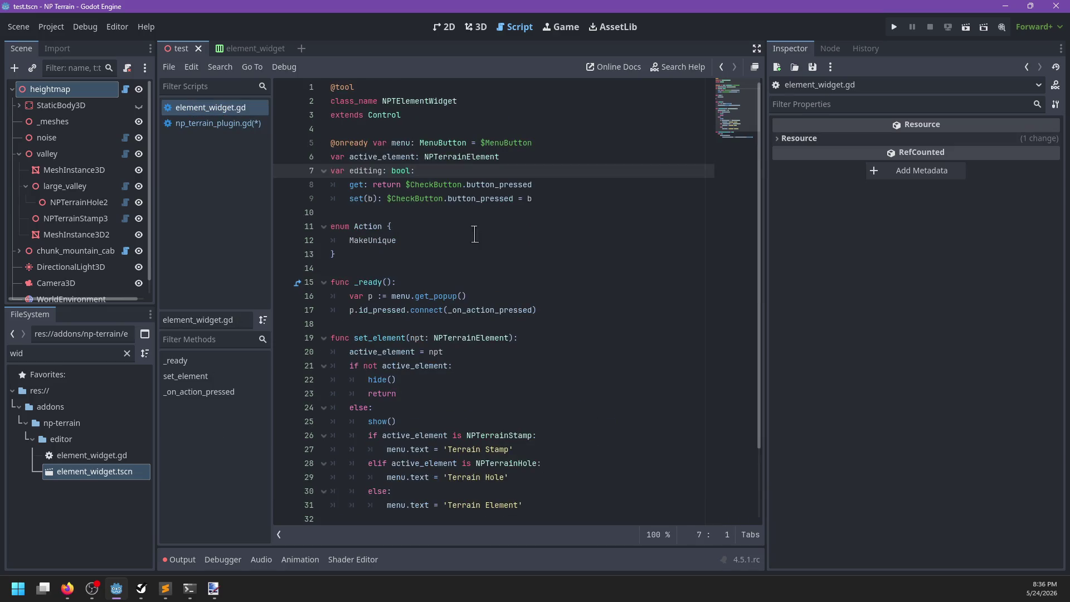
Make the editing getter return active_element and $CheckButton.button_pressed, save, and return to 3D
left_click(403, 184)
type("active_elee")
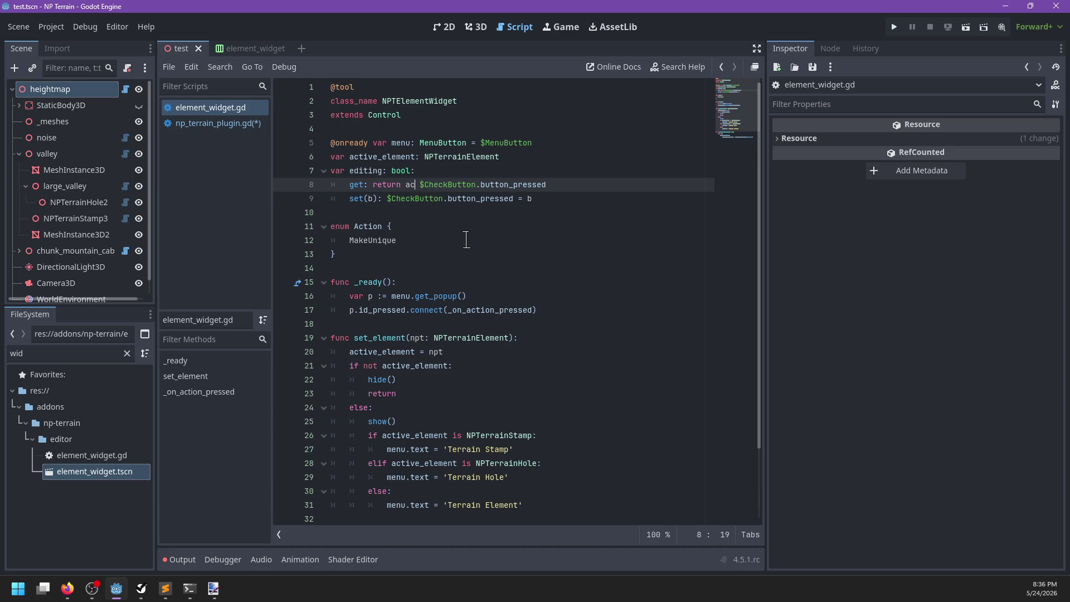
key("Return")
type("and")
key("ctrl+s")
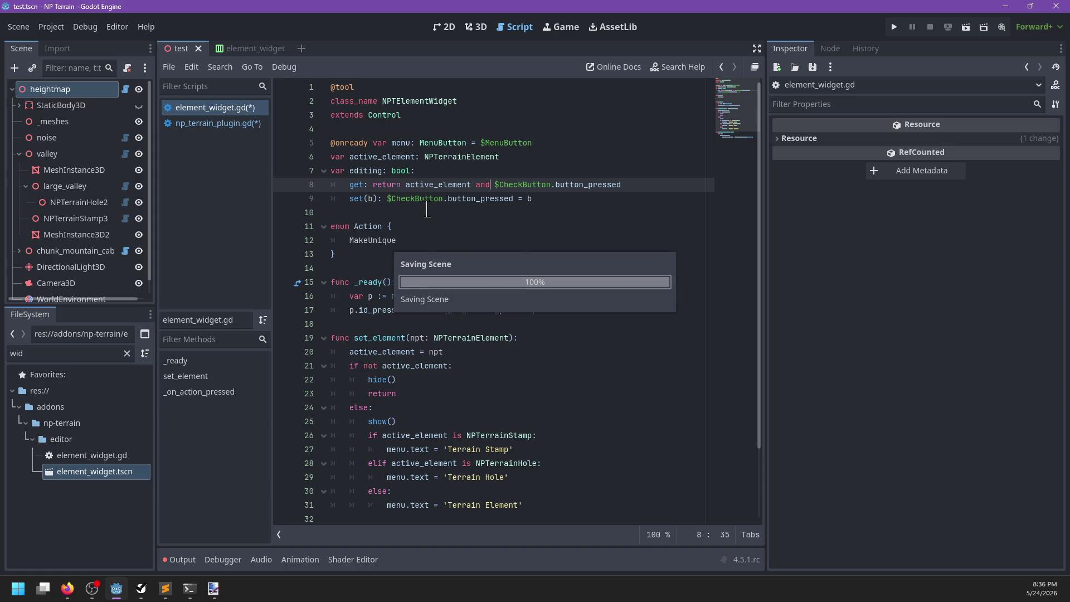
left_click(478, 27)
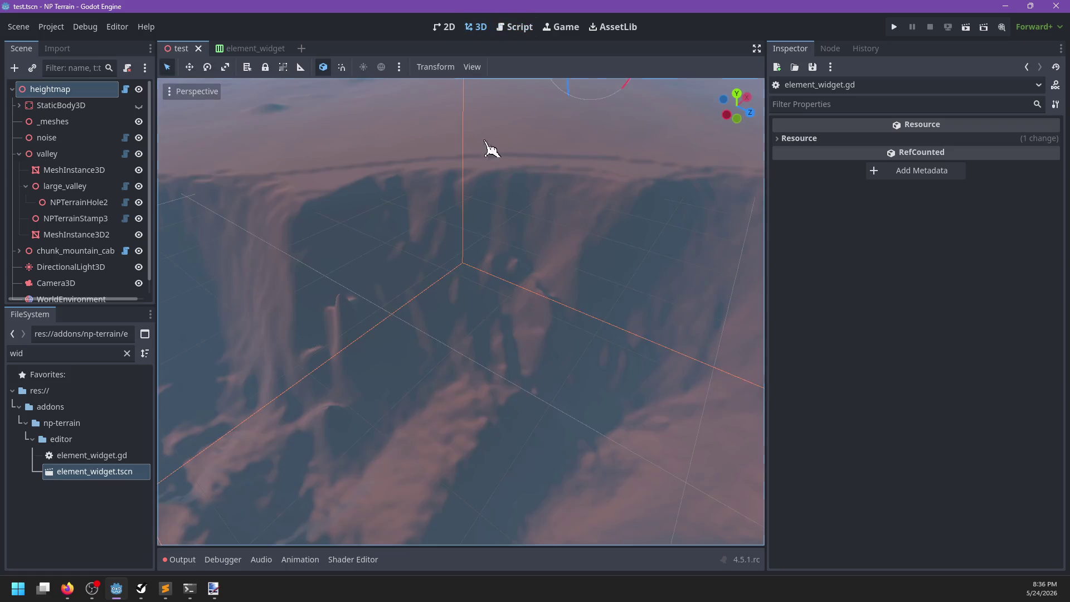
Frame the large_valley stamp and redraw the heightmap from the Inspector
left_click(511, 29)
left_click(473, 29)
scroll(490, 306, "down", 5)
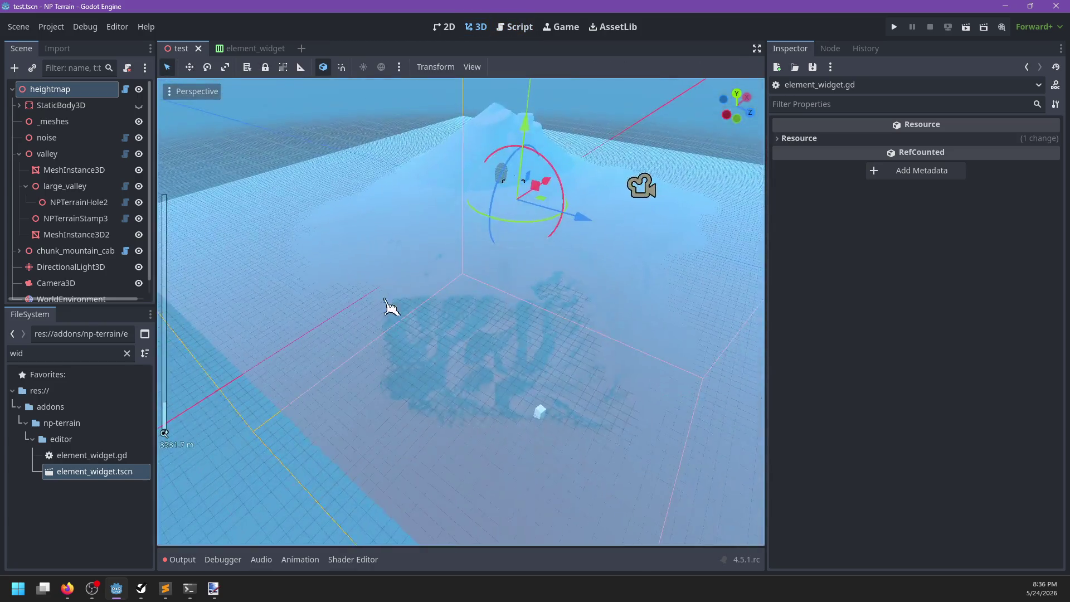
scroll(391, 306, "up", 10)
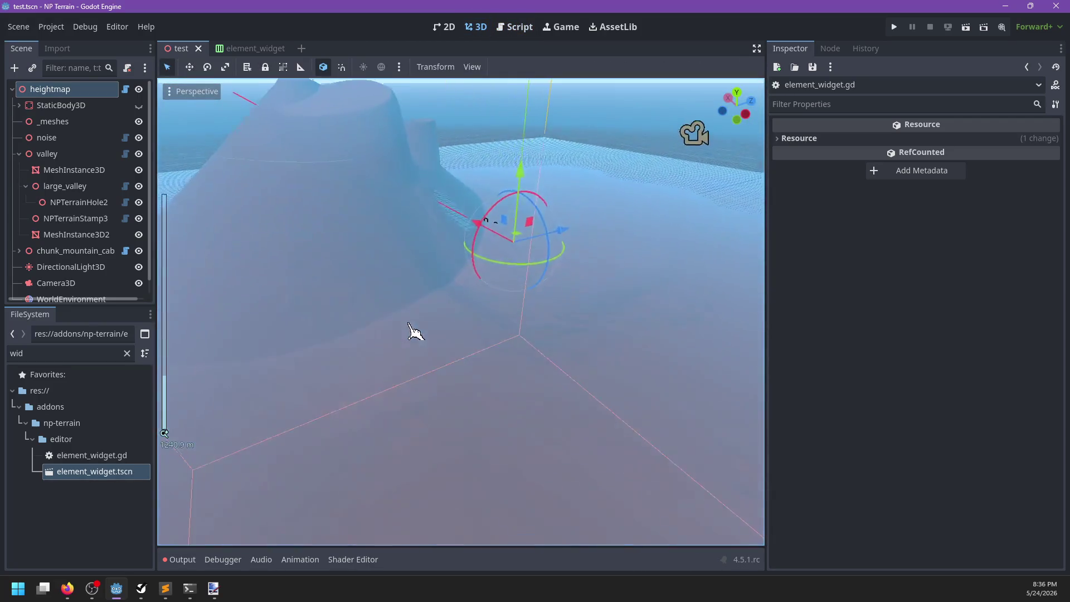
scroll(557, 315, "up", 3)
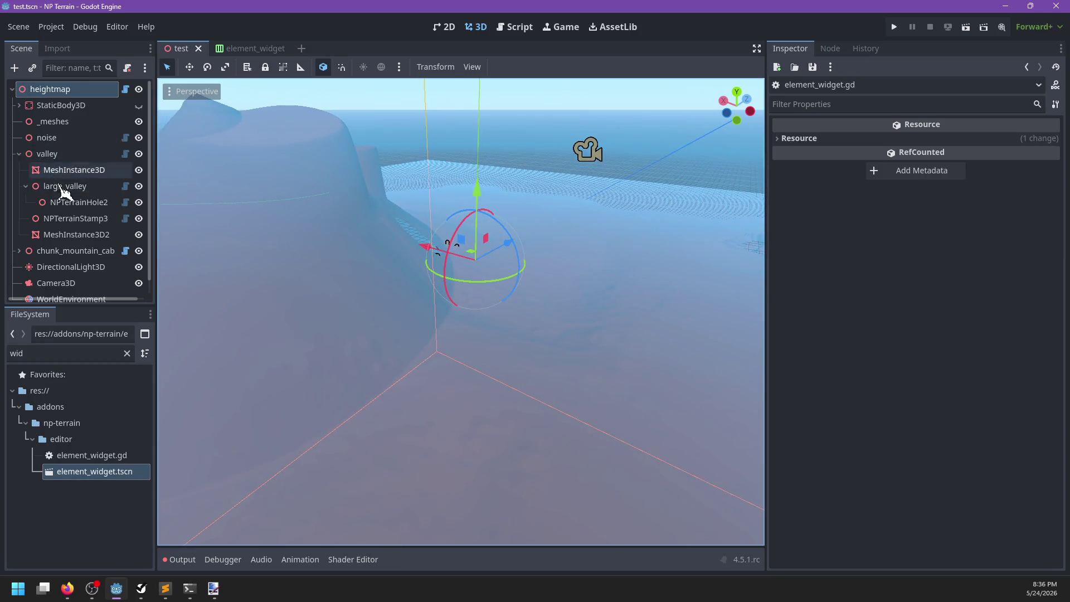
left_click(64, 186)
key("f")
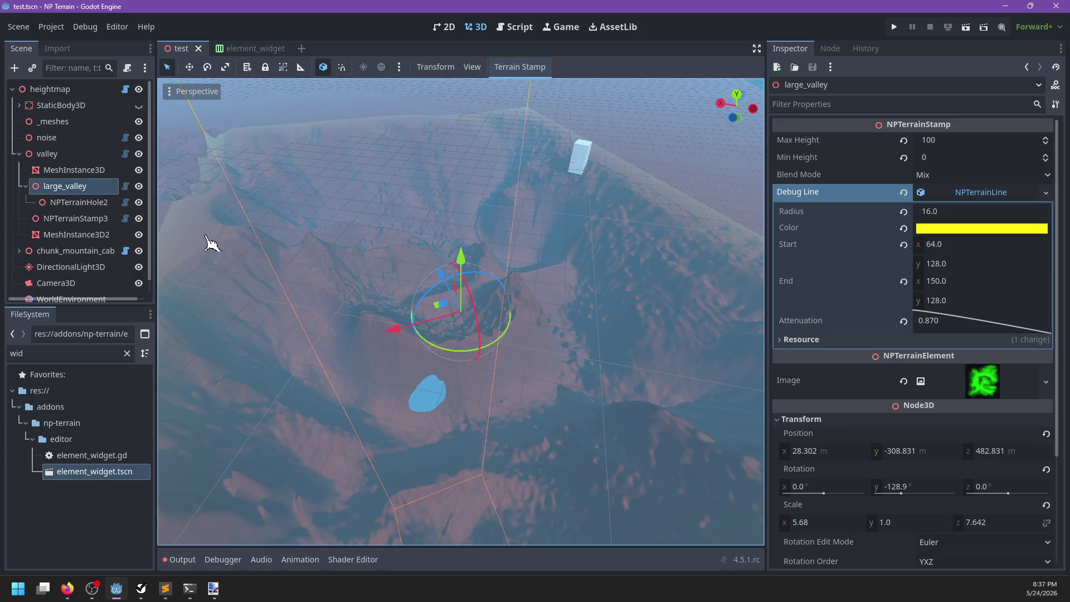
left_click(47, 89)
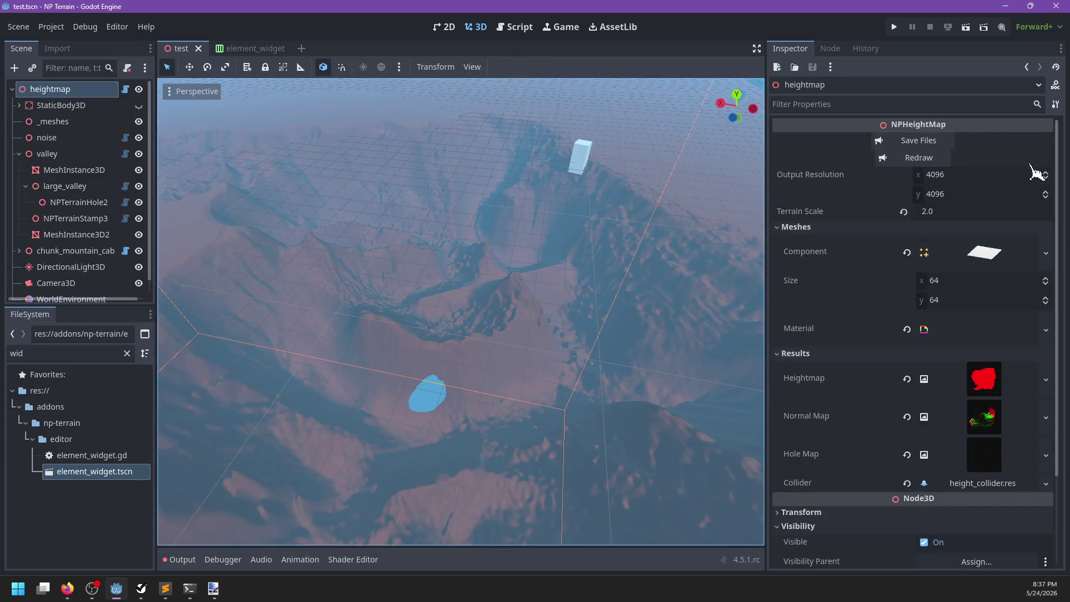
left_click(919, 162)
Reselect large_valley and clear the CheckButton and null-instance errors from the Output log
scroll(487, 307, "down", 2)
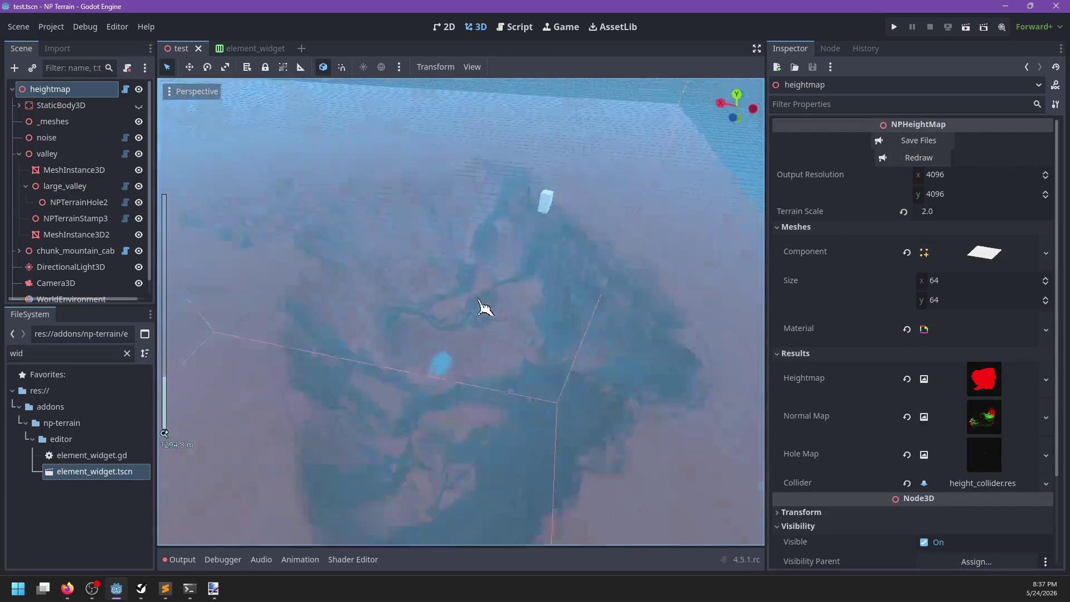
left_click(65, 186)
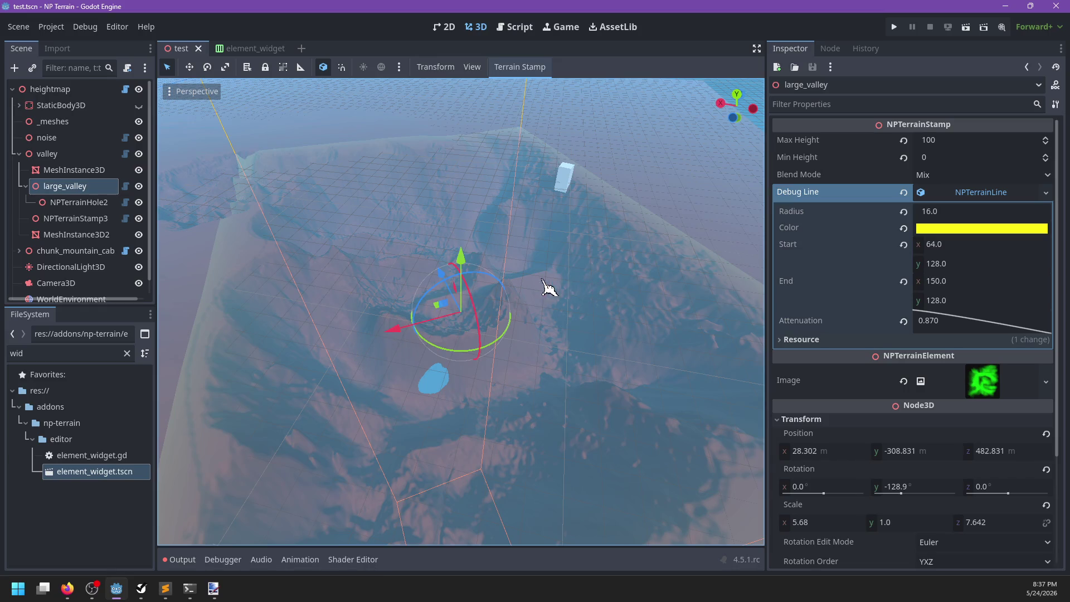
left_click(190, 557)
scroll(320, 478, "up", 3)
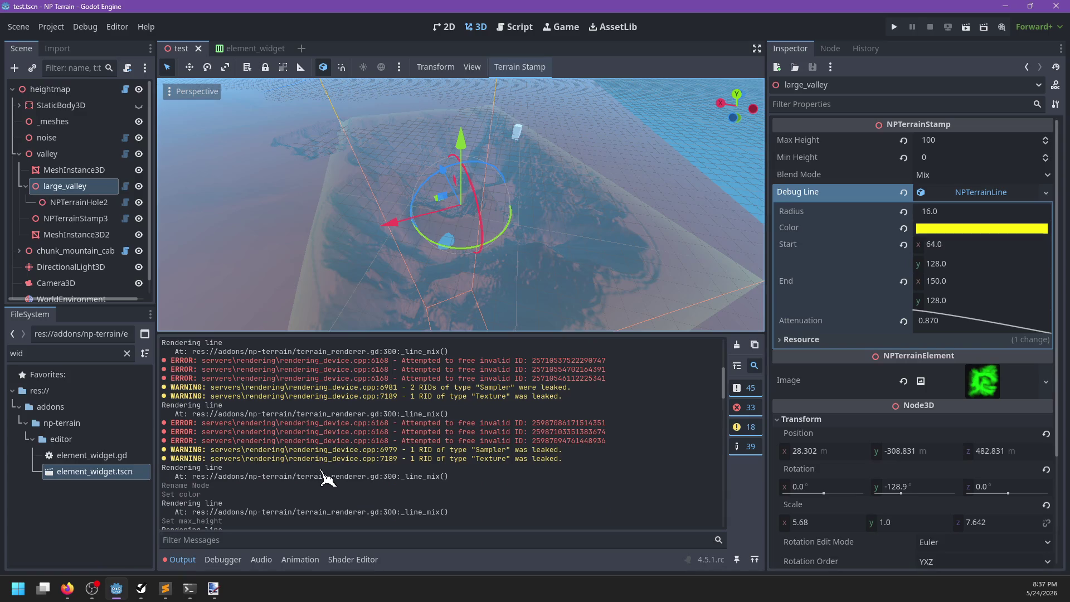
scroll(323, 470, "down", 10)
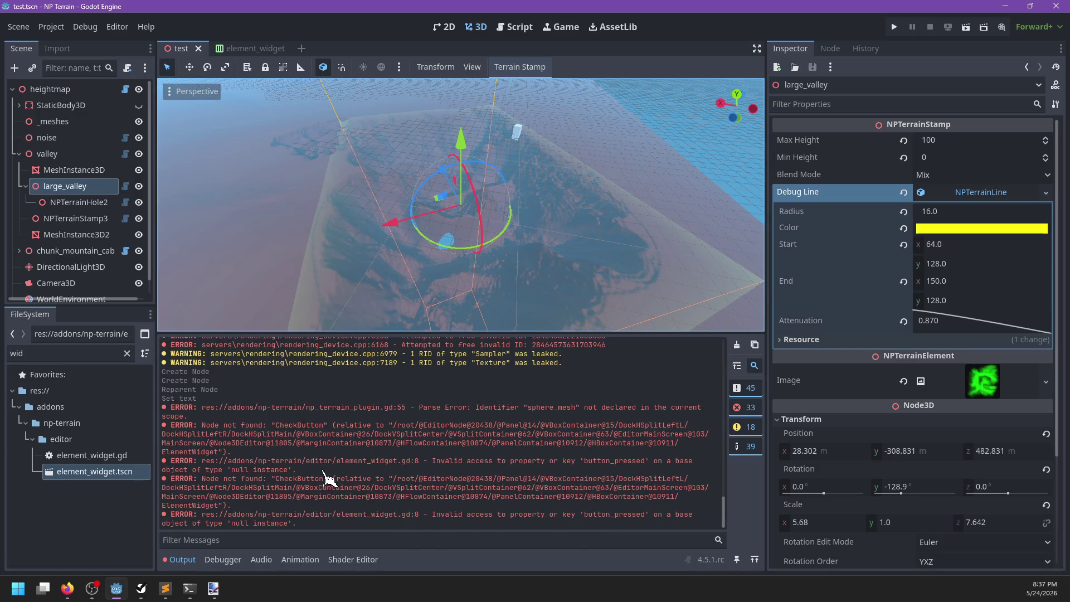
left_click(736, 345)
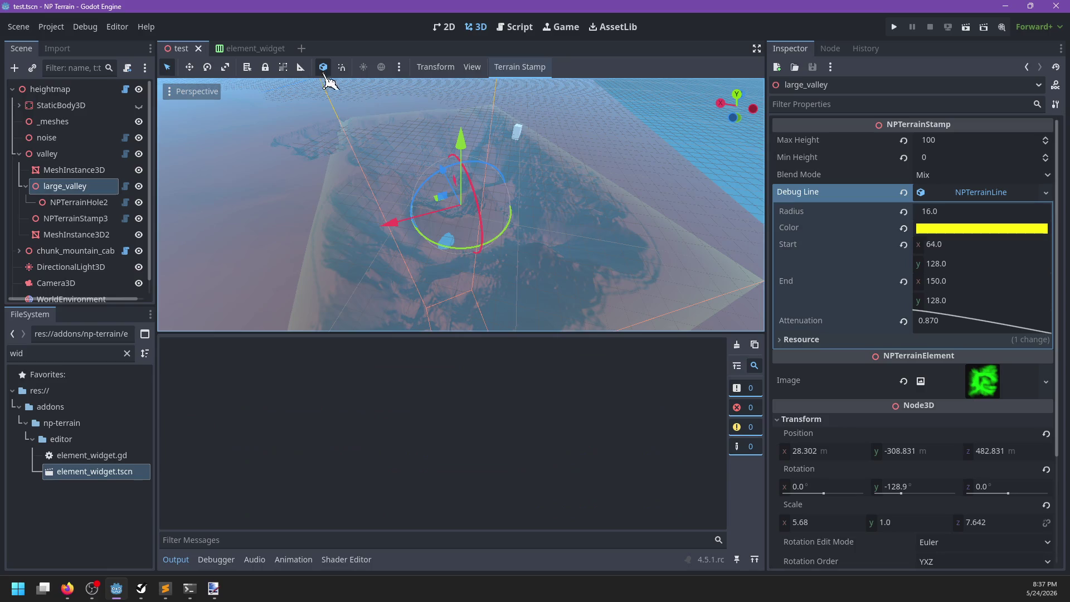
Close the test scene and toggle the NP Terrain plugin off and on in Project Settings
left_click(198, 48)
left_click(51, 27)
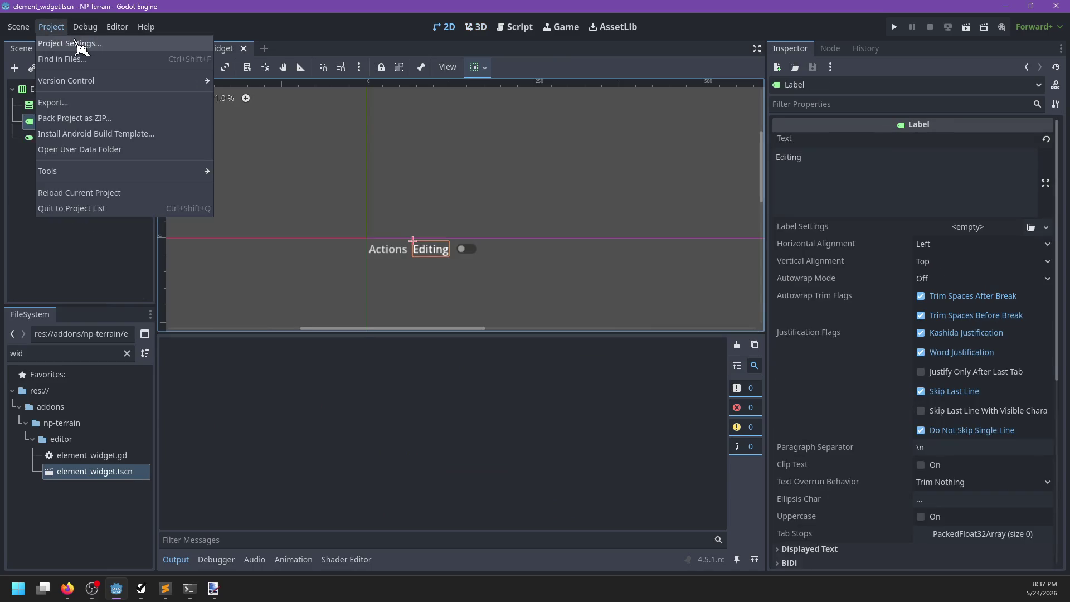
left_click(78, 41)
left_click(231, 176)
left_click(231, 177)
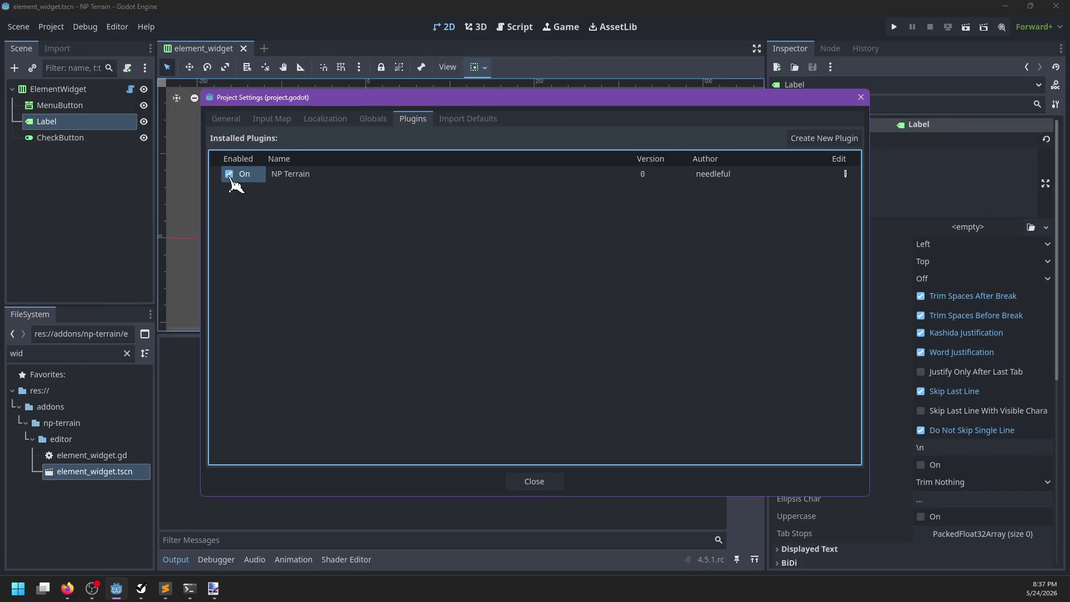
left_click(534, 482)
Filter the FileSystem for 'test' and open test.tscn
left_click(112, 479)
double_click(105, 353)
type("test")
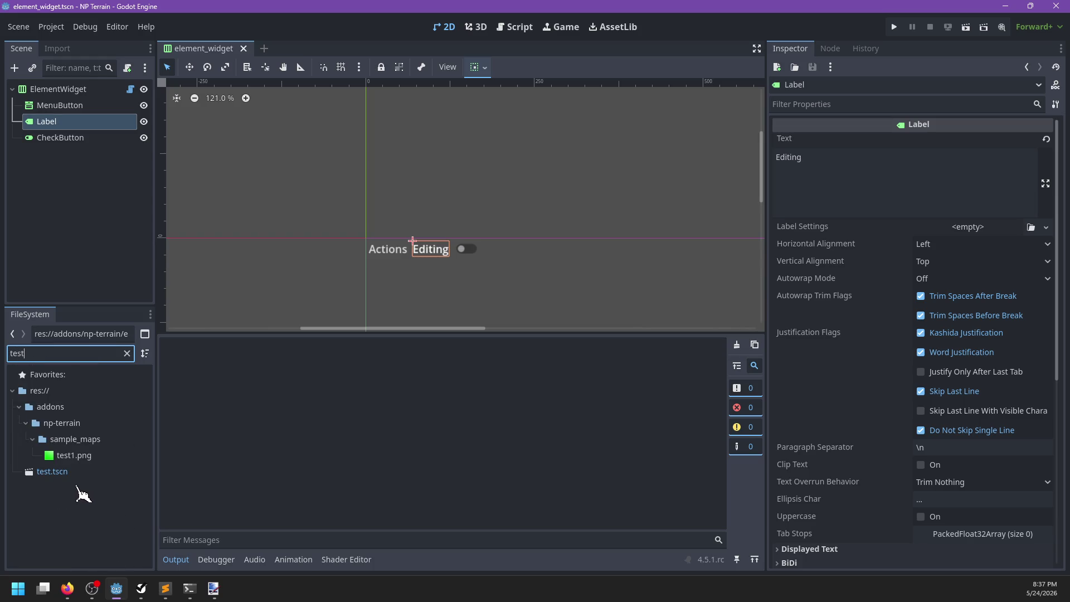
left_click(80, 474)
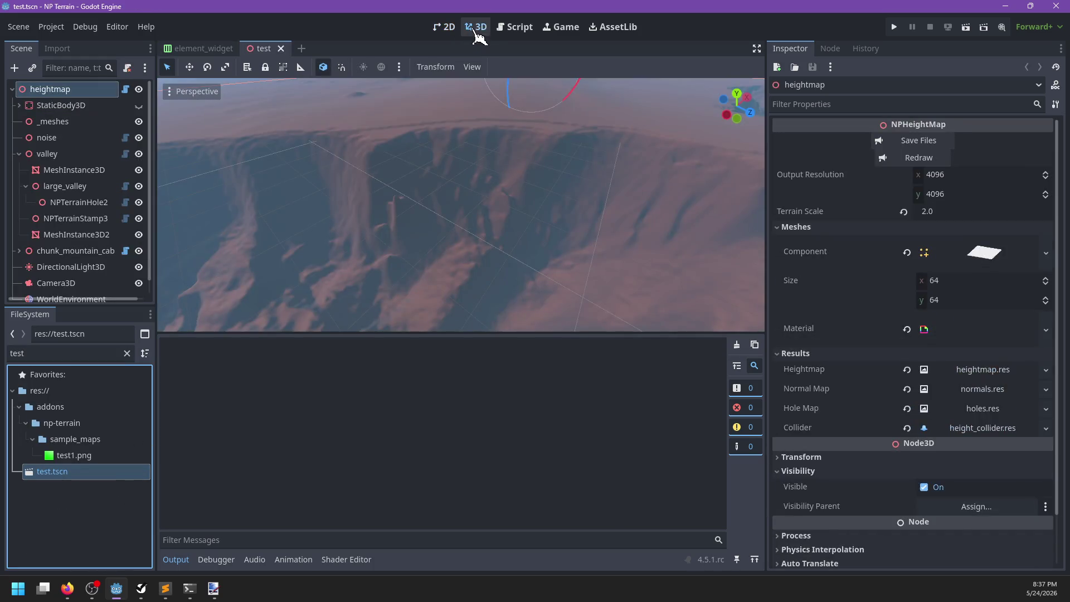
Orbit over the terrain and select the valley group node
mouse_move(515, 264)
left_mouse_down()
mouse_move(466, 306)
mouse_move(480, 182)
mouse_move(580, 223)
mouse_move(493, 226)
left_mouse_up()
scroll(493, 226, "up", 5)
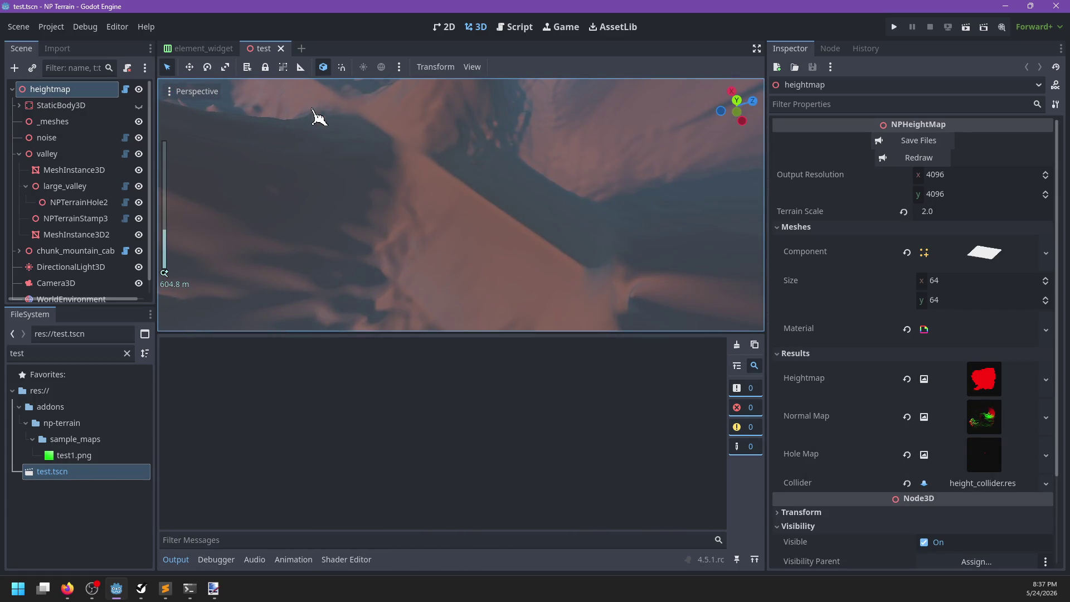
left_click_drag(313, 112, 440, 181)
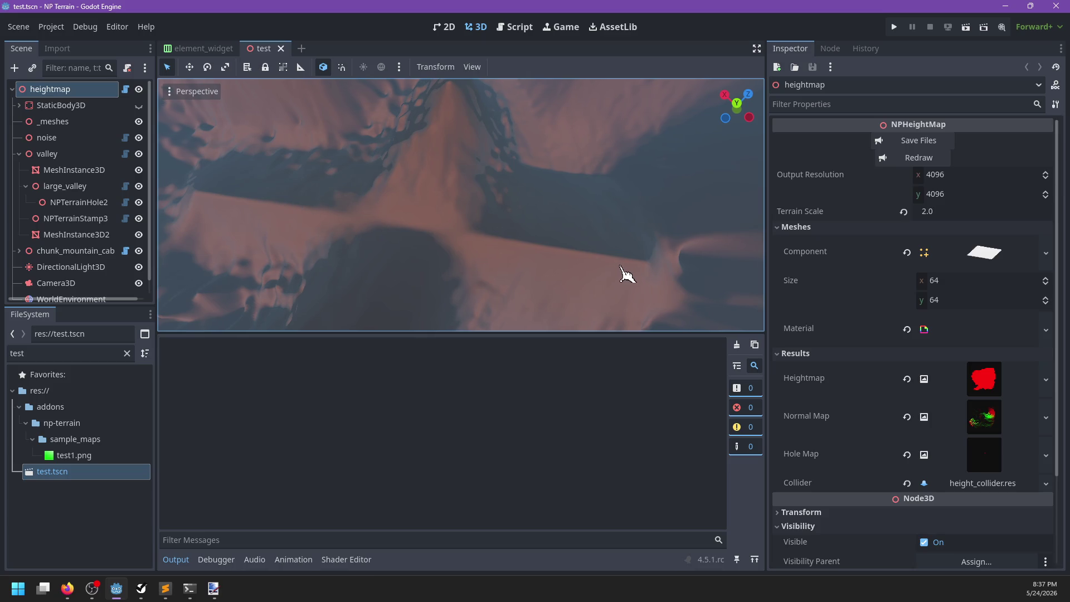
left_click_drag(626, 277, 574, 279)
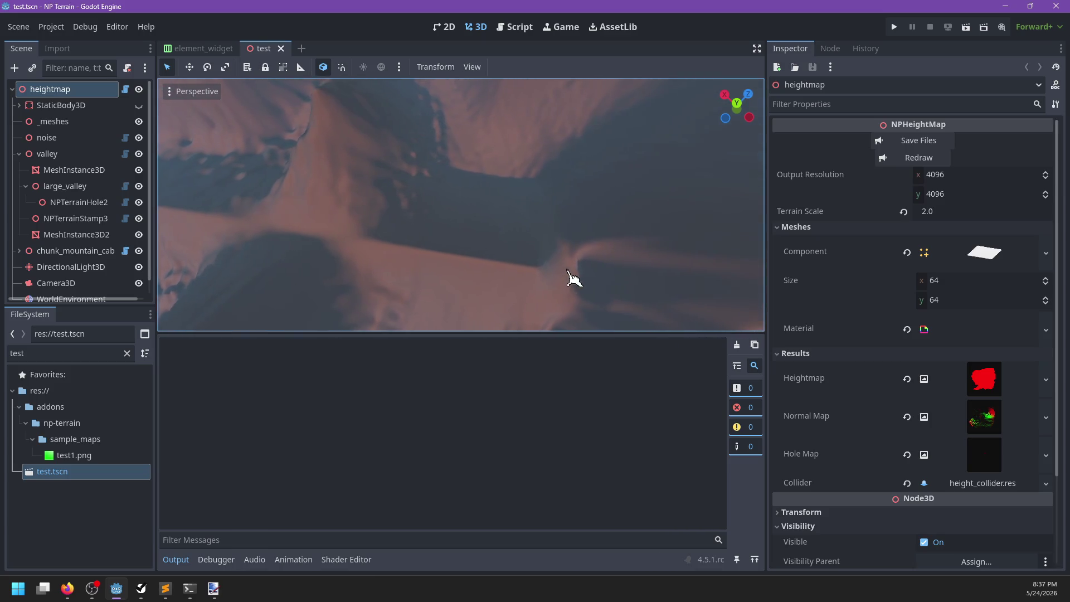
scroll(453, 256, "down", 5)
left_click_drag(453, 255, 387, 229)
scroll(387, 228, "down", 3)
scroll(501, 232, "down", 2)
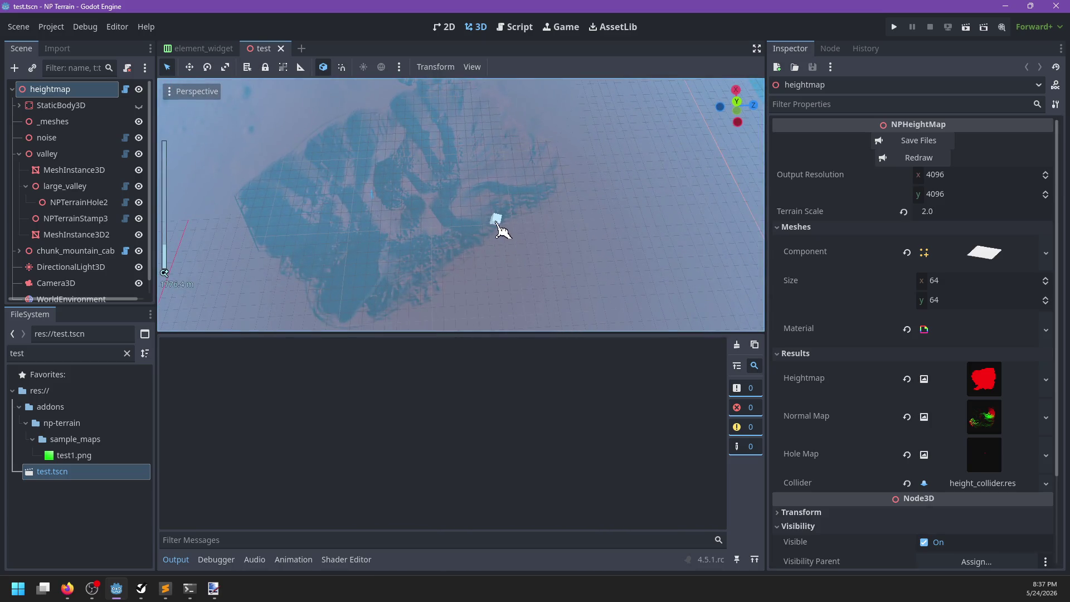
left_click(495, 220)
left_click(48, 154)
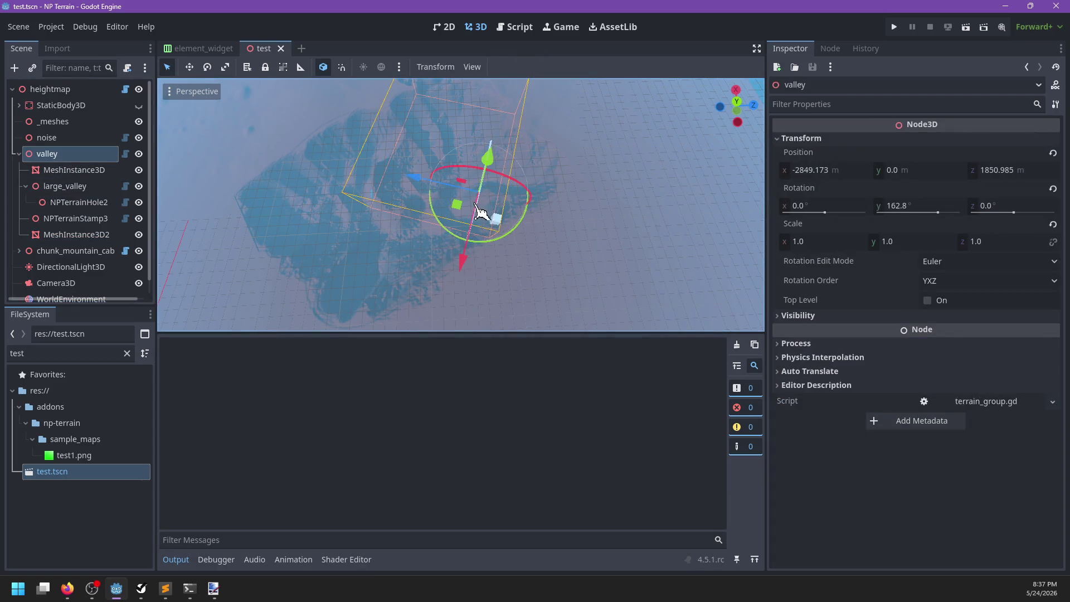
key("e")
key("q")
Open np_terrain_plugin.gd in the script editor
left_click(514, 27)
scroll(480, 245, "down", 1)
scroll(480, 245, "down", 6)
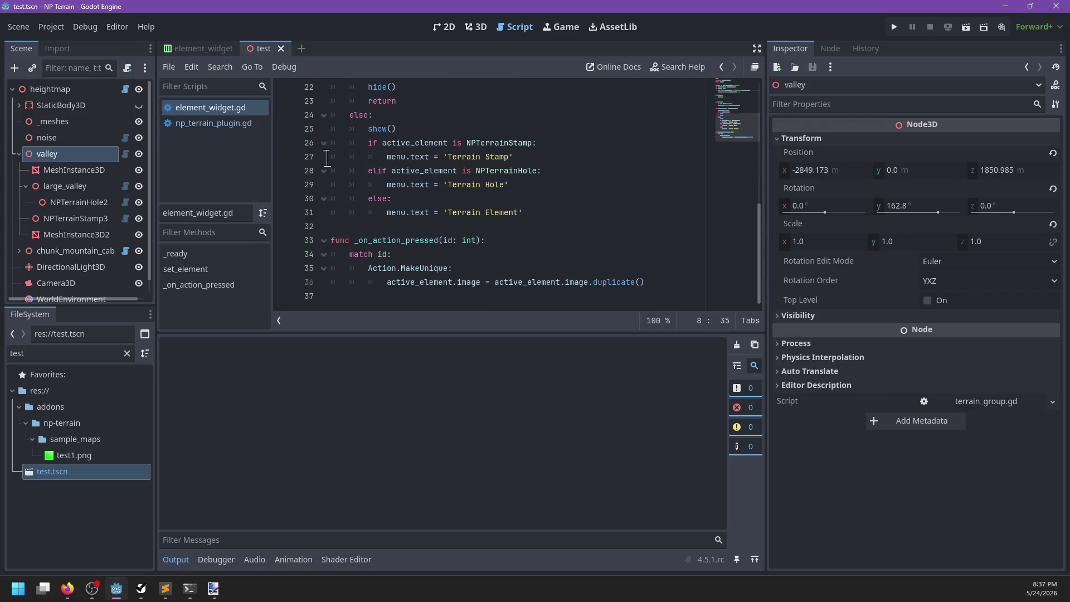
left_click(237, 125)
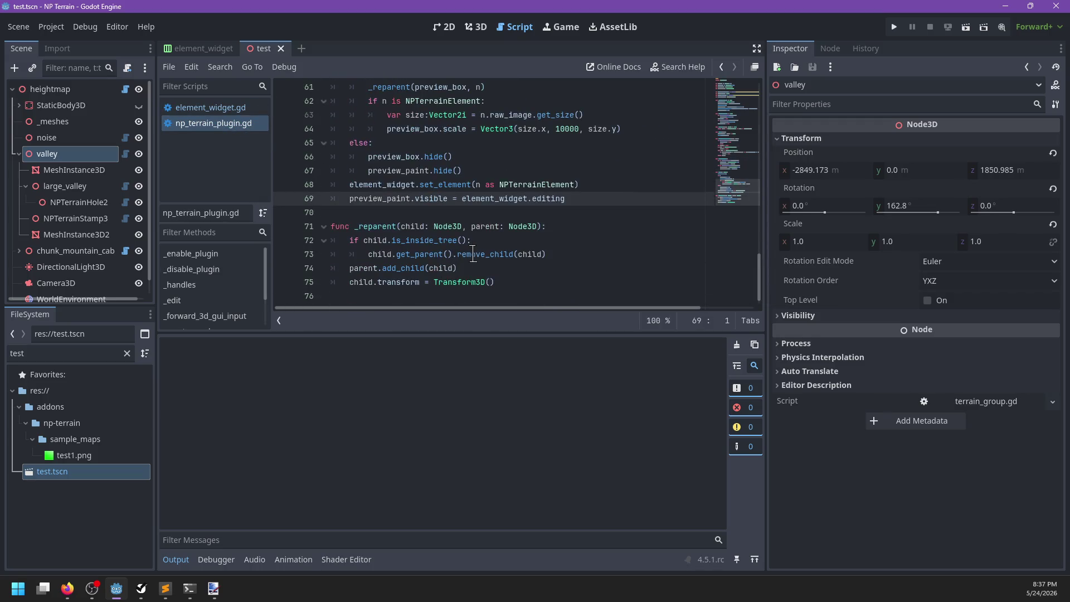
scroll(403, 233, "up", 10)
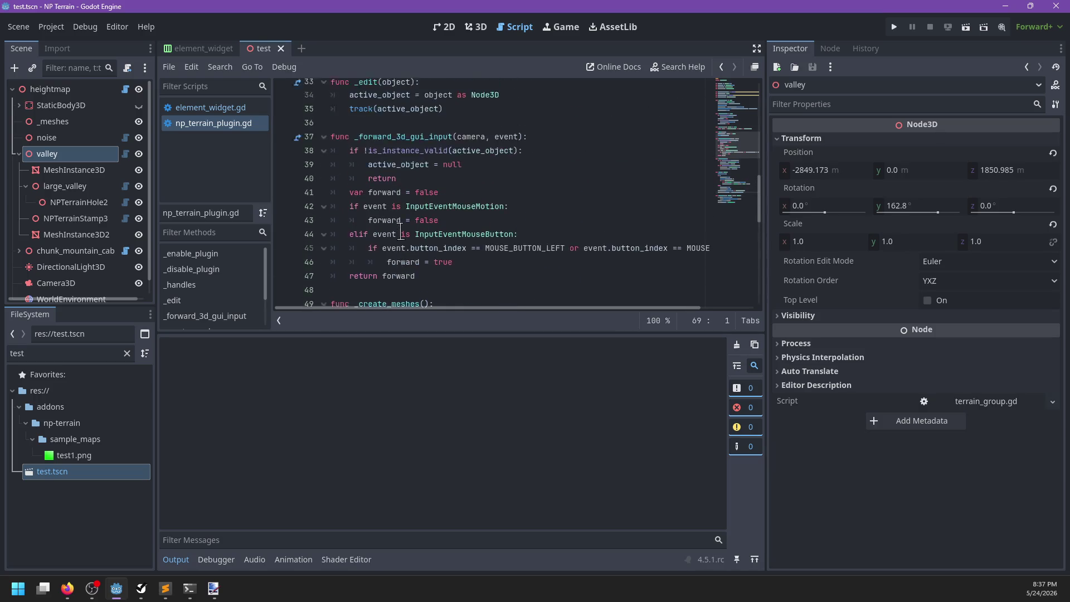
Append 'or !element_widget.editing' to the early-return check on line 38
double_click(403, 216)
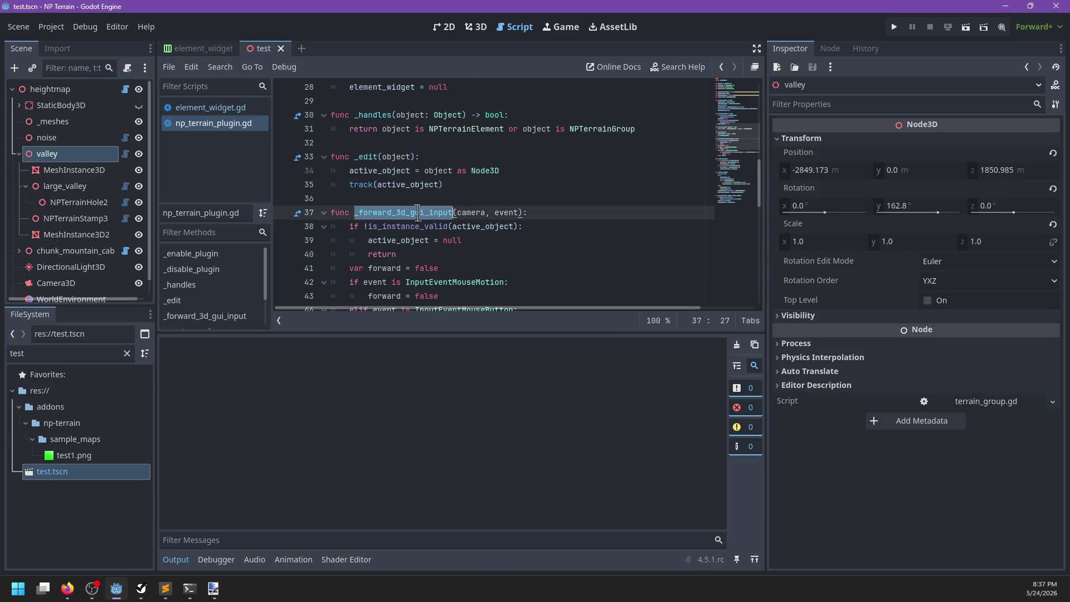
scroll(490, 222, "down", 3)
left_click(513, 184)
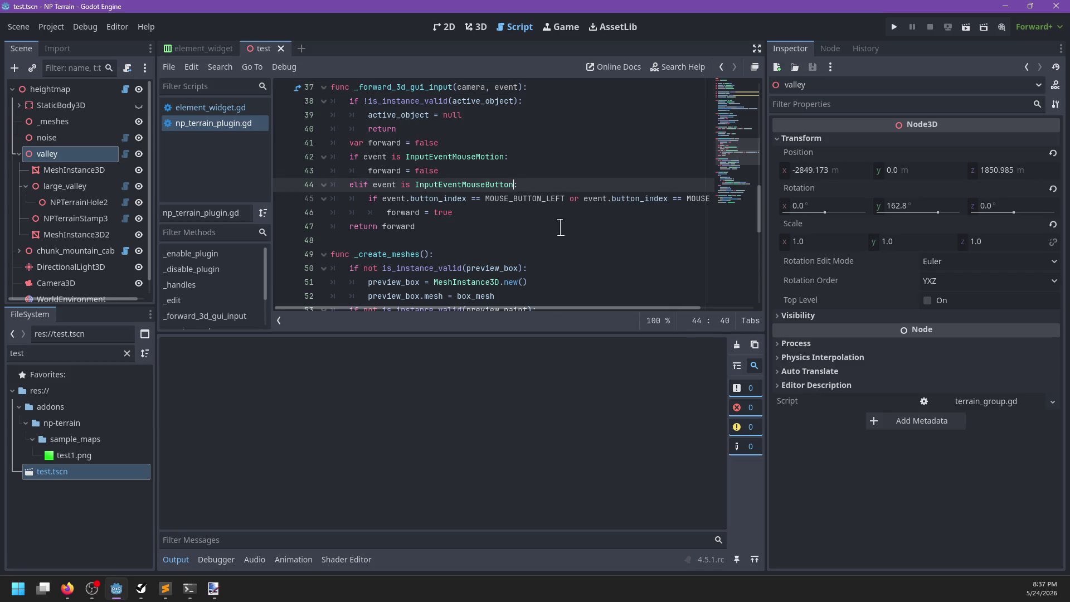
key("Up")
key("Up")
key("Up")
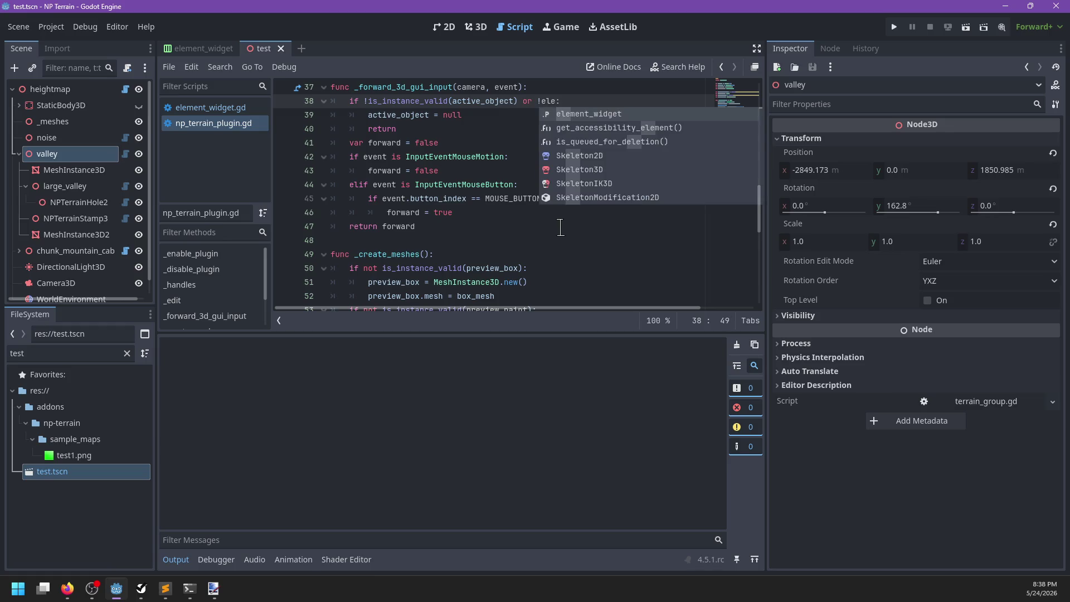
key("Return")
type(".editing")
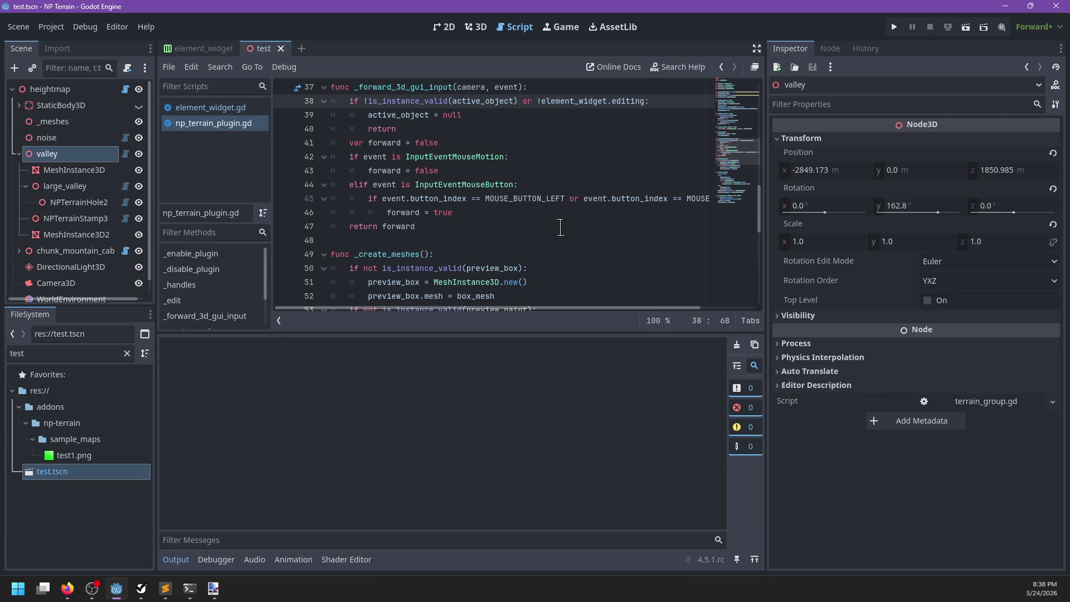
key("ctrl+s")
Delete the 'active_object = null' line, save the script, and return to the 3D view
left_click_drag(515, 115, 311, 107)
key("BackSpace")
key("ctrl+s")
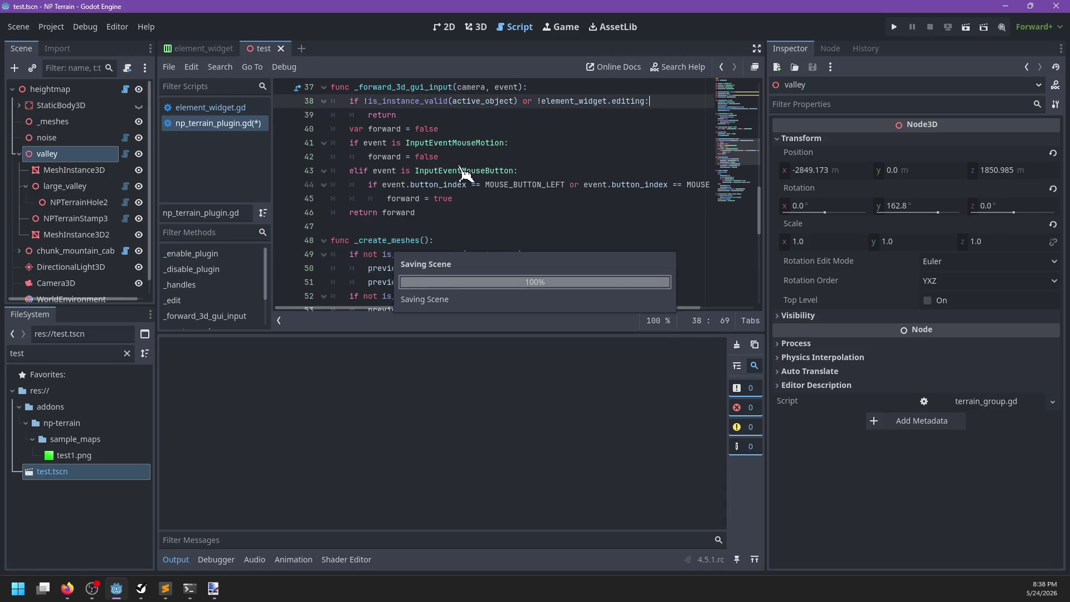
left_click(480, 27)
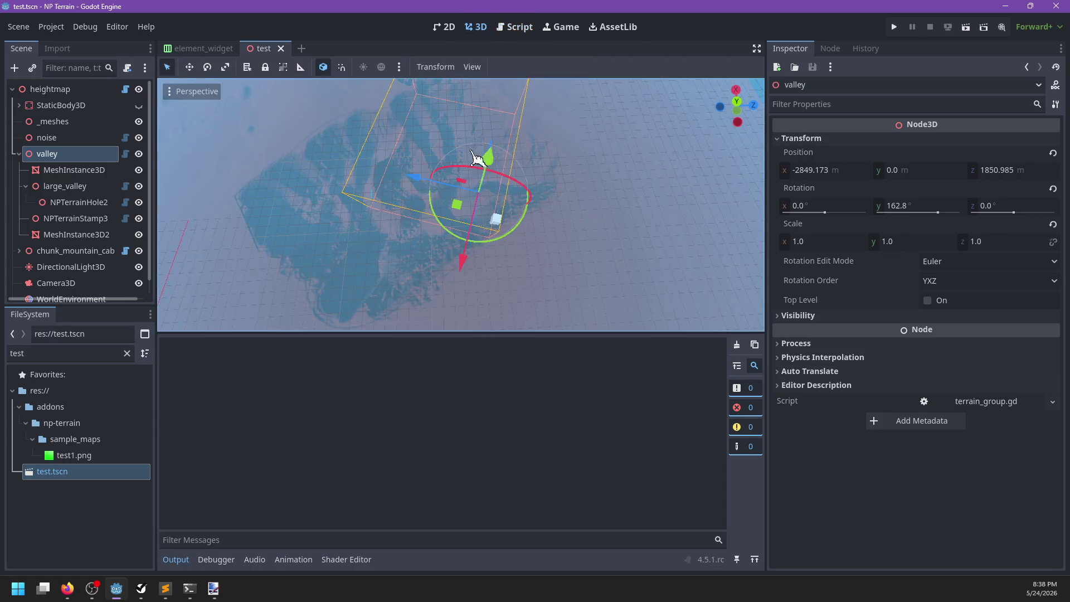
Rotate the selected terrain element and sink it to y -19.537 in the valley
left_click_drag(445, 225, 429, 245)
scroll(440, 239, "up", 3)
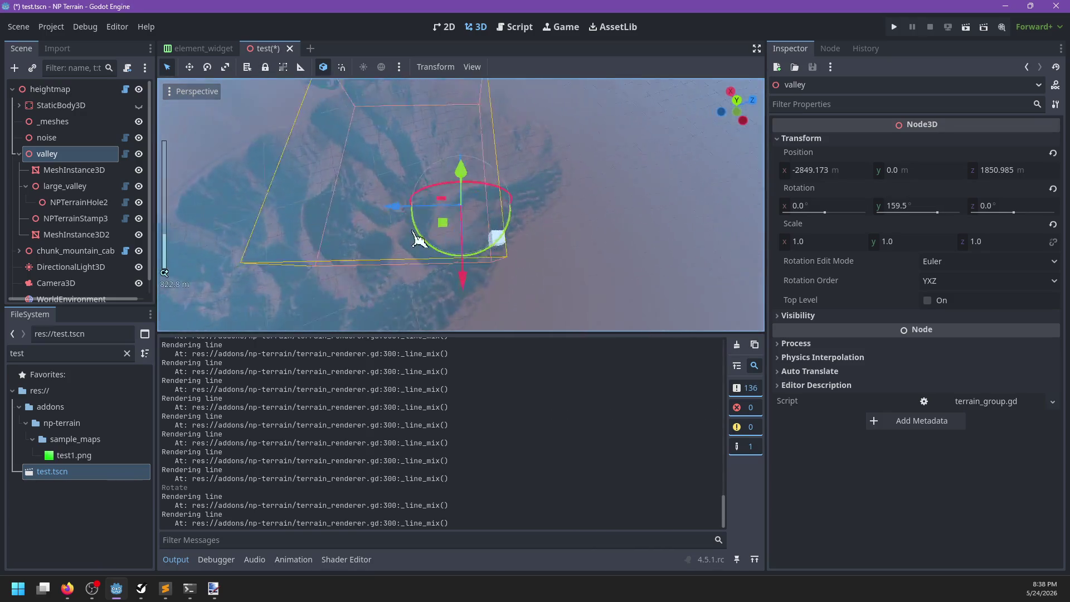
left_click_drag(474, 224, 484, 97)
scroll(489, 156, "down", 3)
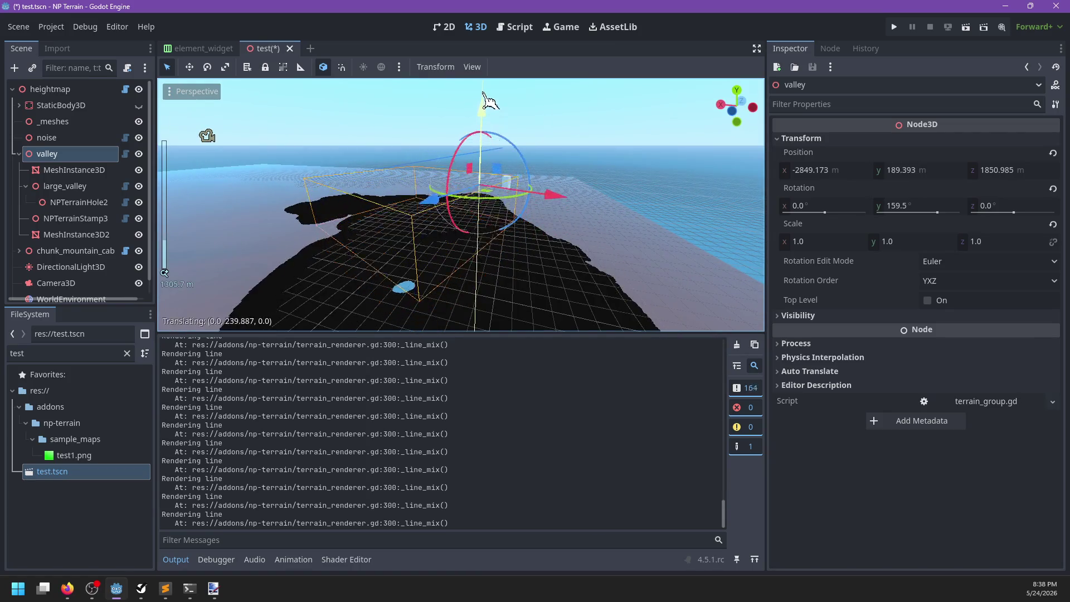
left_click_drag(505, 11, 505, 8)
mouse_move(554, 267)
left_mouse_down()
mouse_move(406, 227)
mouse_move(375, 280)
mouse_move(400, 218)
left_mouse_up()
mouse_move(532, 232)
left_mouse_down()
mouse_move(452, 191)
mouse_move(408, 112)
left_mouse_up()
mouse_move(433, 151)
left_mouse_down()
mouse_move(409, 192)
mouse_move(432, 219)
left_mouse_up()
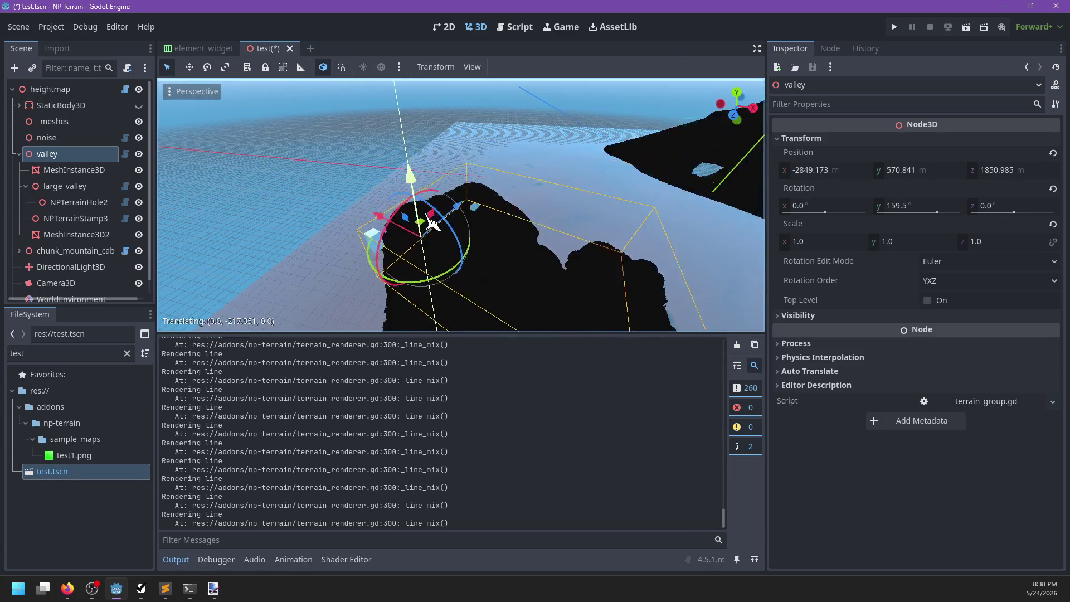
left_click_drag(442, 274, 478, 238)
scroll(461, 195, "up", 3)
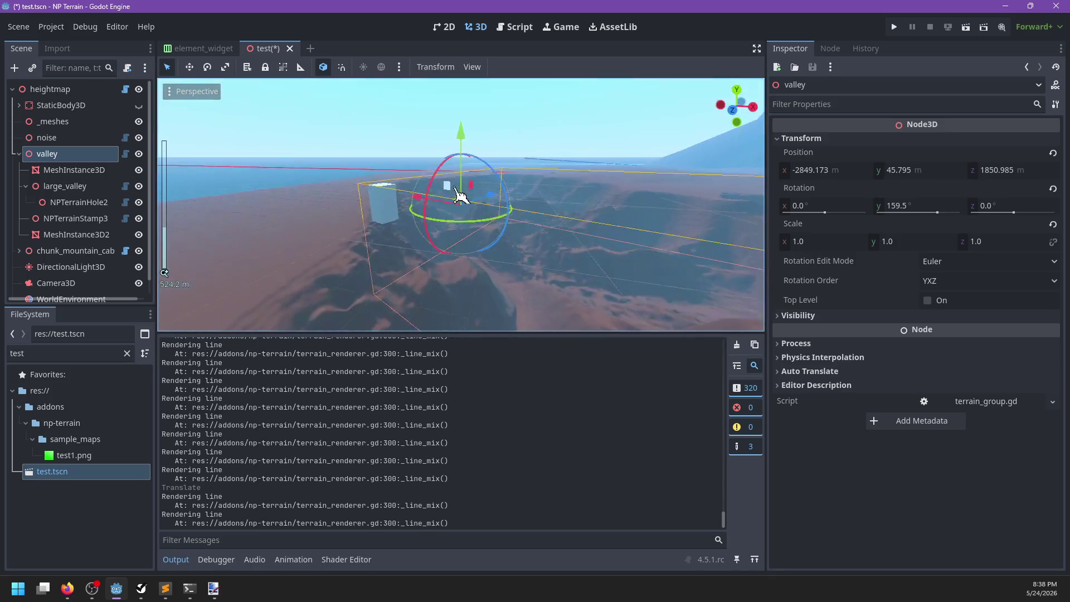
mouse_move(467, 142)
left_mouse_down()
mouse_move(478, 215)
mouse_move(613, 215)
left_mouse_up()
Slide and rotate the element horizontally to a new spot across the terrain
scroll(568, 187, "up", 2)
mouse_move(567, 187)
left_mouse_down()
mouse_move(537, 282)
mouse_move(478, 247)
left_mouse_up()
scroll(372, 226, "down", 3)
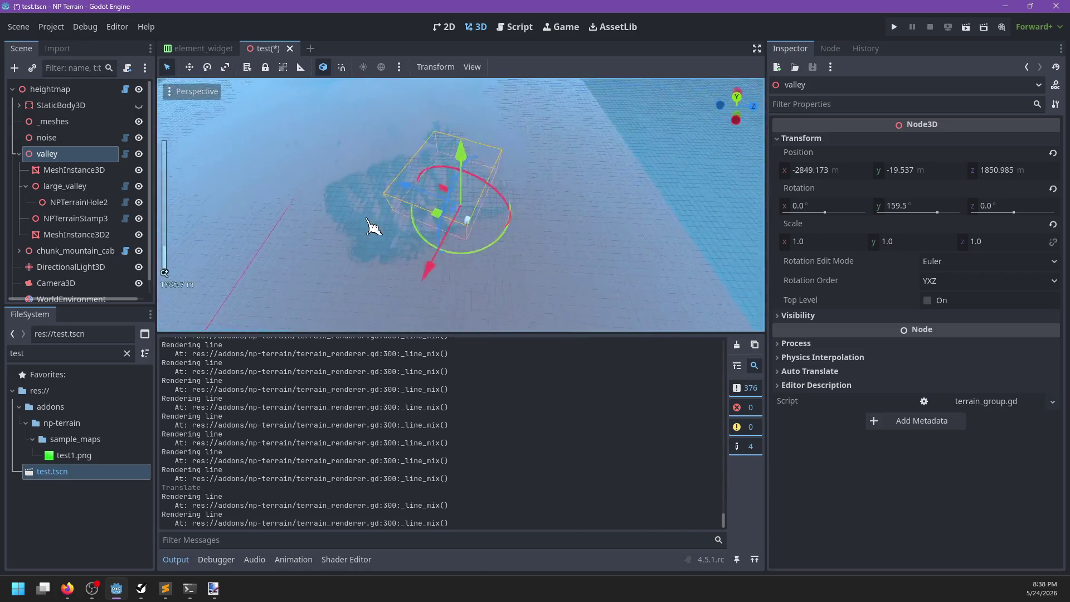
left_click_drag(373, 225, 500, 246)
mouse_move(518, 207)
left_mouse_down()
mouse_move(450, 195)
mouse_move(465, 240)
left_mouse_up()
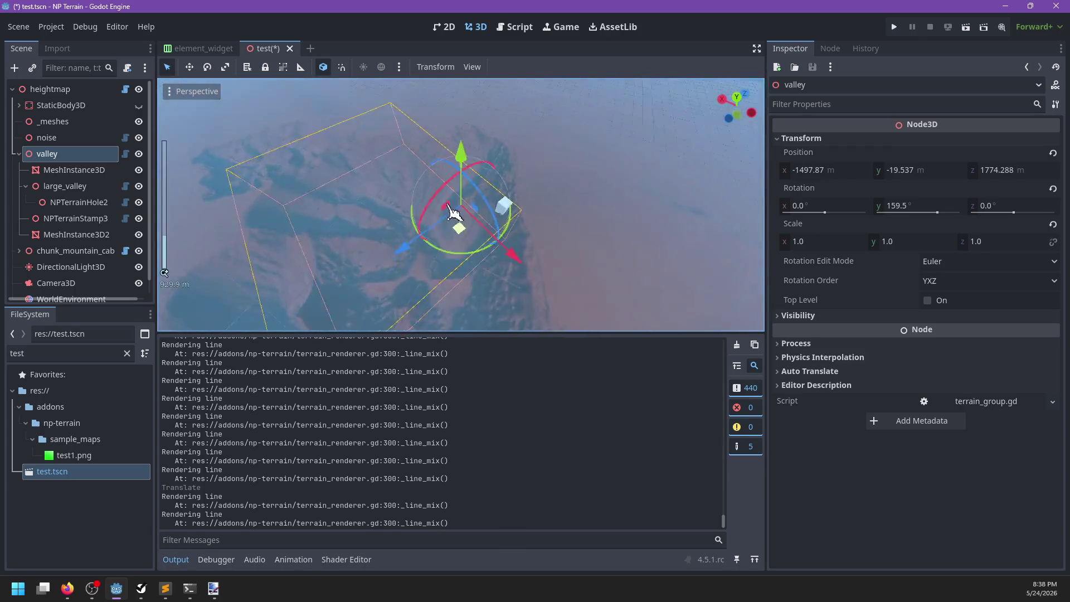
scroll(557, 195, "up", 3)
mouse_move(557, 195)
left_mouse_down()
mouse_move(502, 236)
mouse_move(588, 232)
mouse_move(516, 136)
mouse_move(453, 219)
mouse_move(514, 279)
mouse_move(530, 250)
left_mouse_up()
scroll(526, 233, "down", 5)
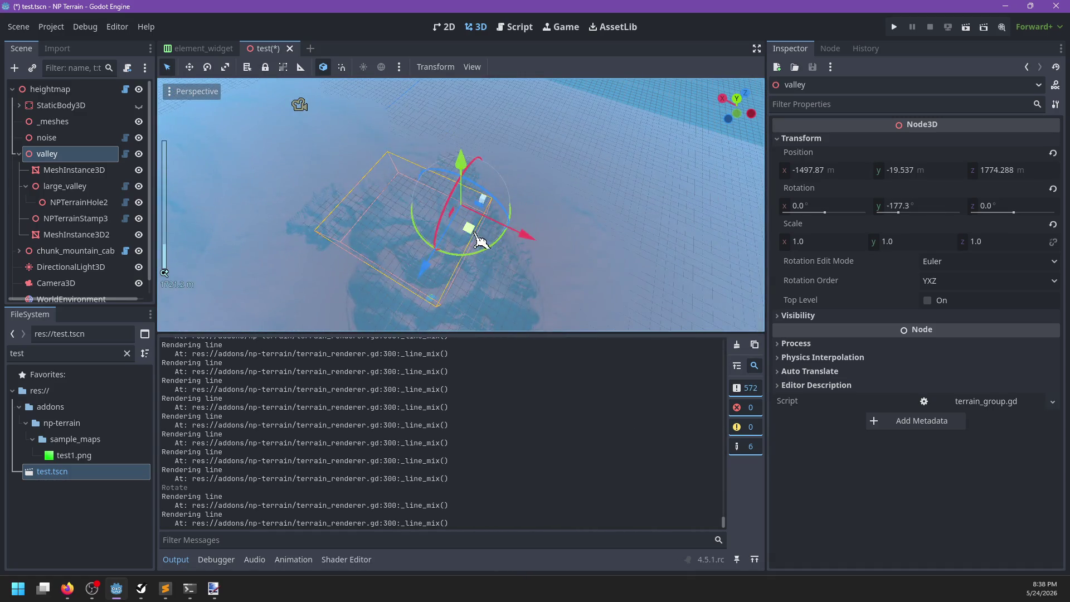
mouse_move(476, 237)
left_mouse_down()
mouse_move(502, 240)
mouse_move(262, 186)
mouse_move(413, 210)
mouse_move(453, 199)
left_mouse_up()
scroll(452, 199, "down", 5)
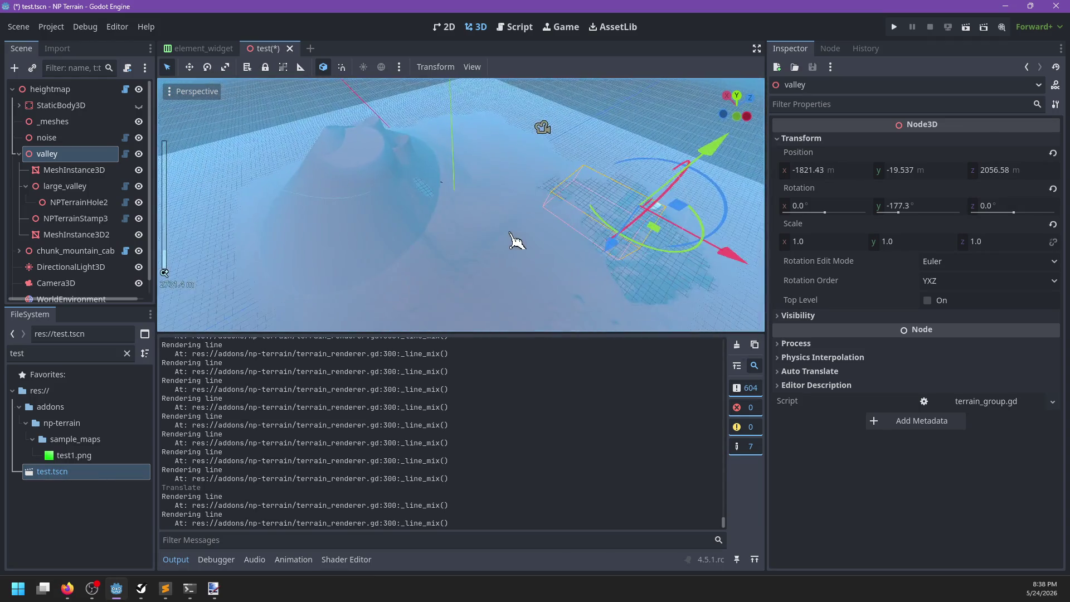
scroll(517, 241, "up", 14)
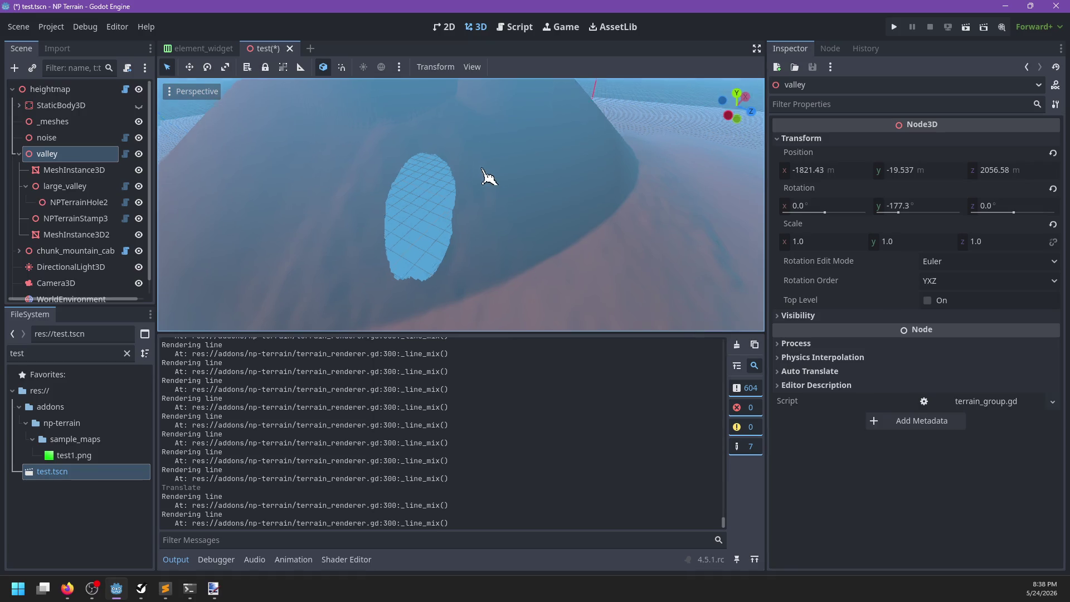
scroll(575, 210, "down", 5)
scroll(87, 192, "down", 1)
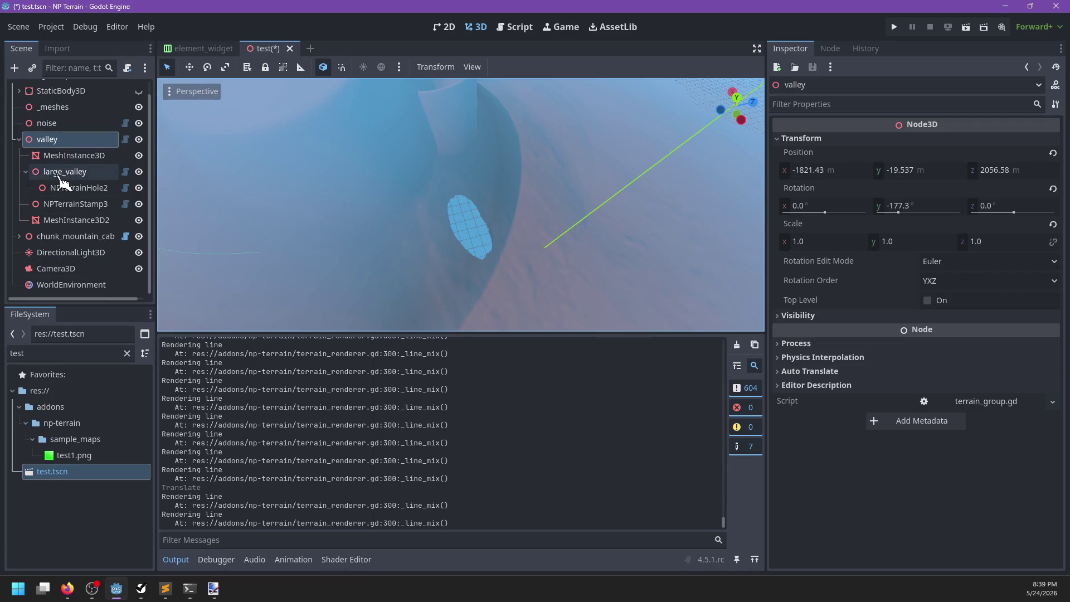
Select NPTerrainHole under chunk_mountain_cabin and rotate it to 82.1° around Y
left_click(19, 236)
scroll(84, 232, "down", 5)
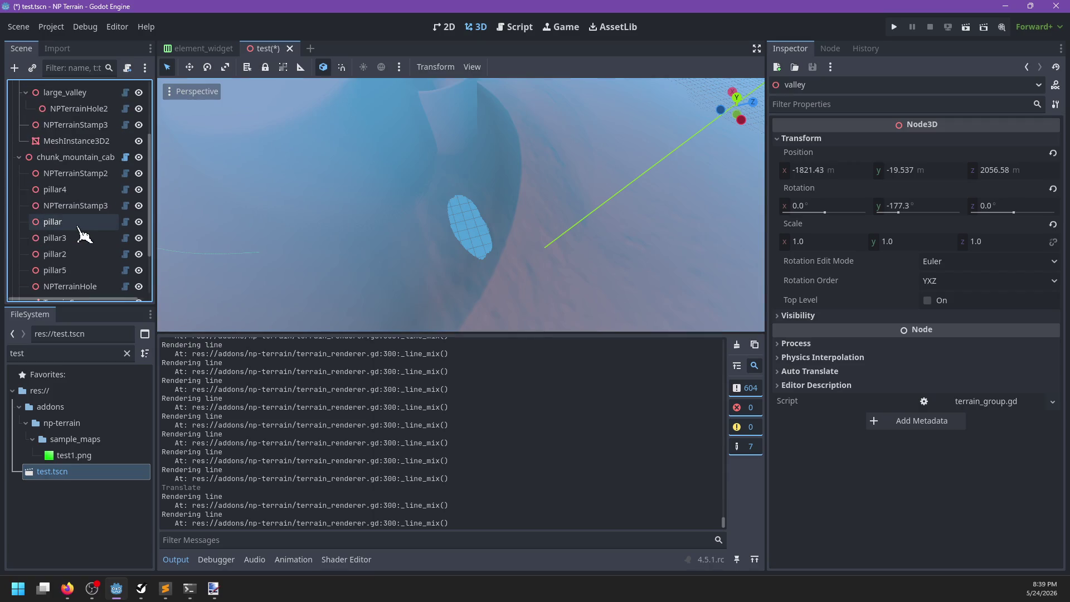
scroll(92, 245, "down", 3)
double_click(94, 236)
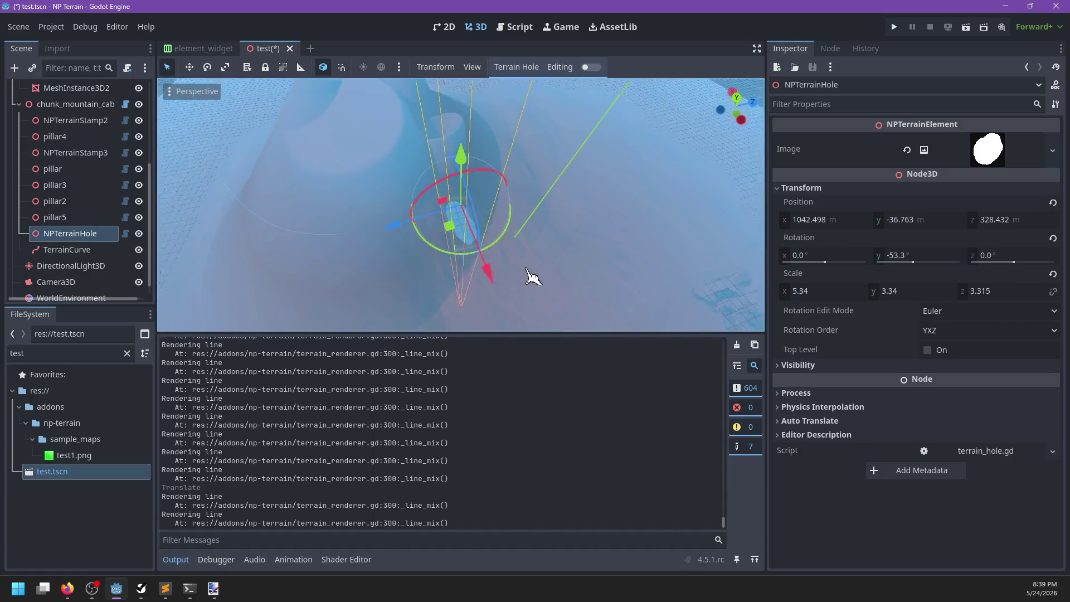
mouse_move(404, 229)
left_mouse_down()
mouse_move(466, 251)
mouse_move(507, 239)
mouse_move(500, 196)
mouse_move(446, 212)
mouse_move(452, 167)
mouse_move(471, 273)
mouse_move(501, 282)
mouse_move(418, 245)
left_mouse_up()
left_click_drag(548, 259, 450, 111)
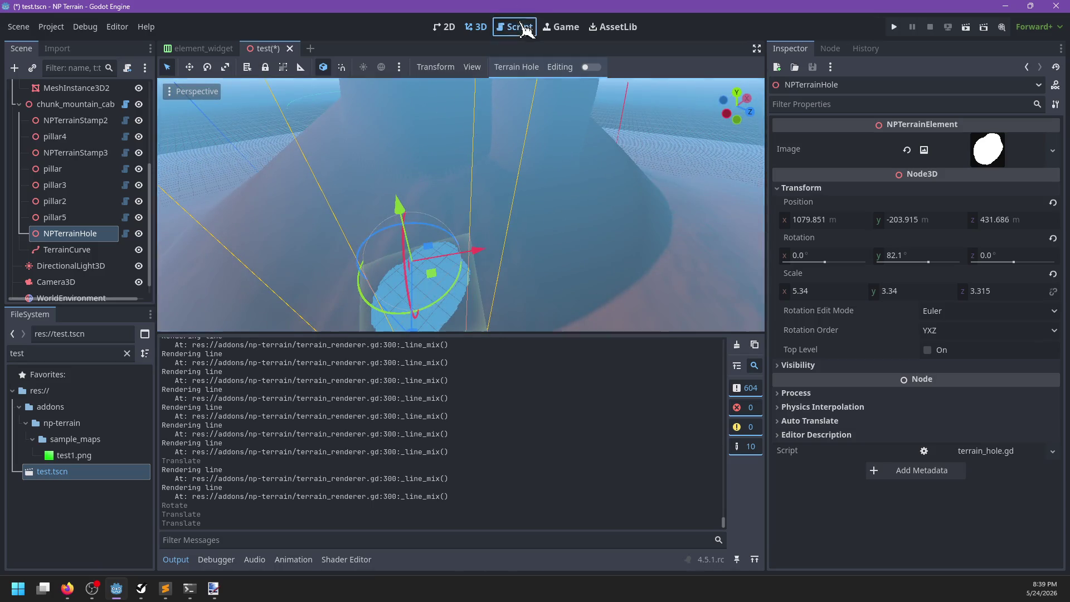
Filter the FileSystem for 'renderer' and open terrain_renderer.gd
left_click(524, 28)
left_click(86, 355)
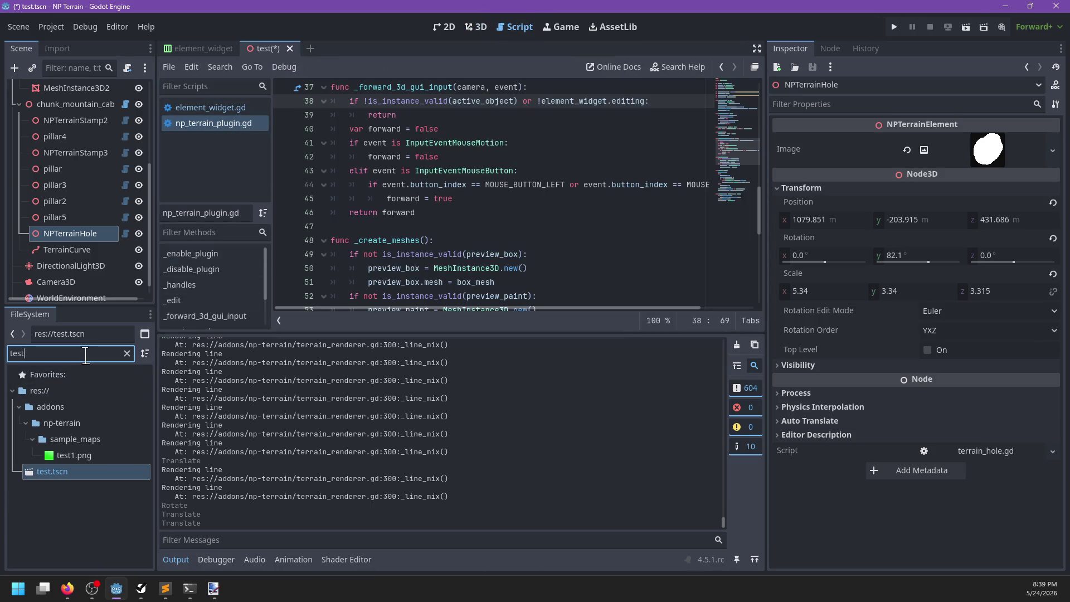
type("re")
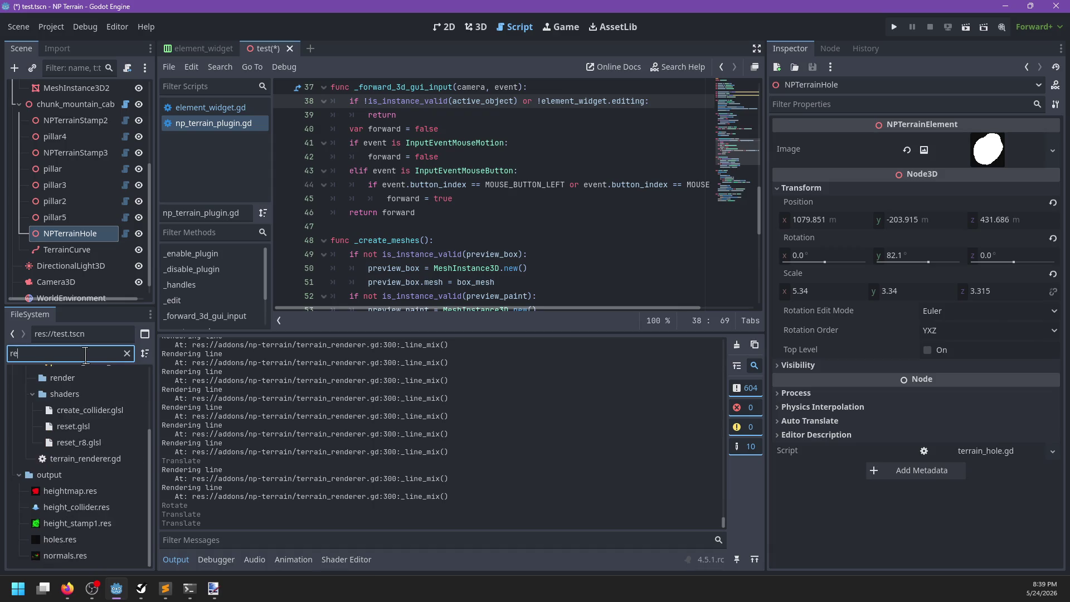
key("BackSpace")
key("BackSpace")
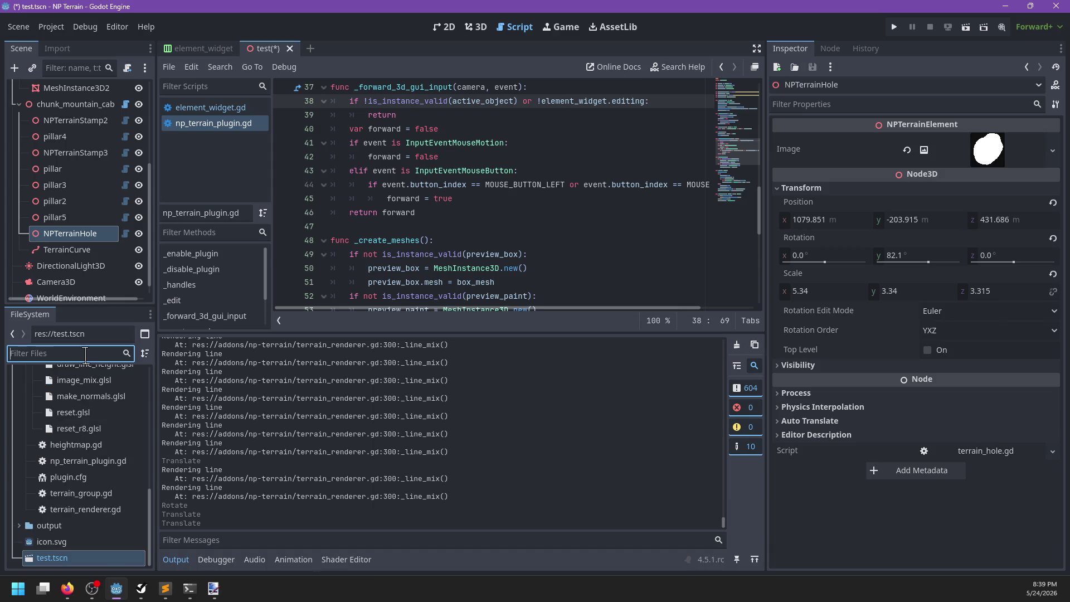
type("render")
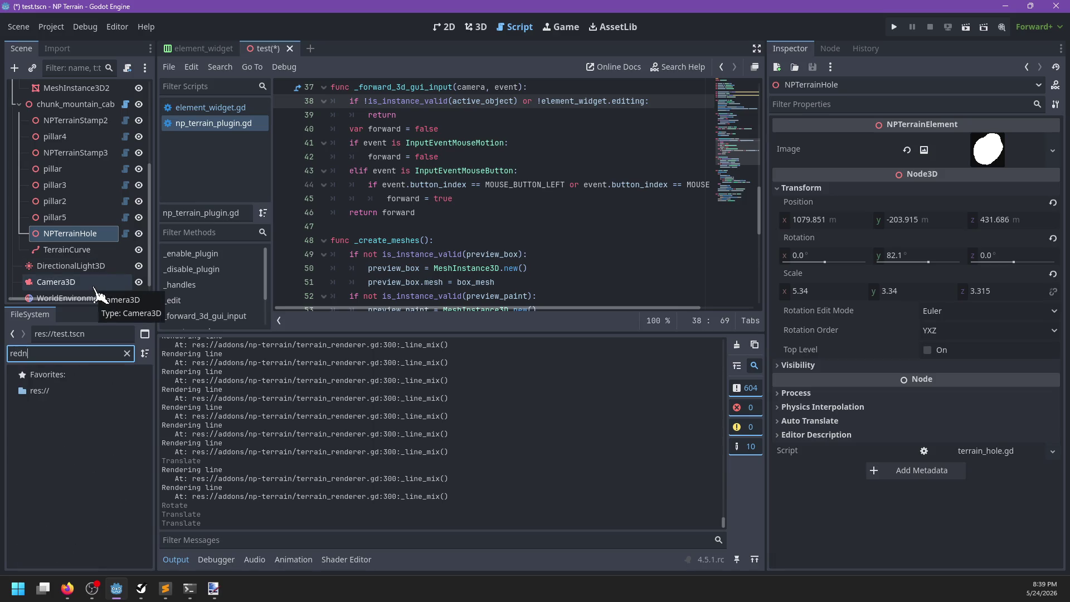
type("er")
left_click(108, 440)
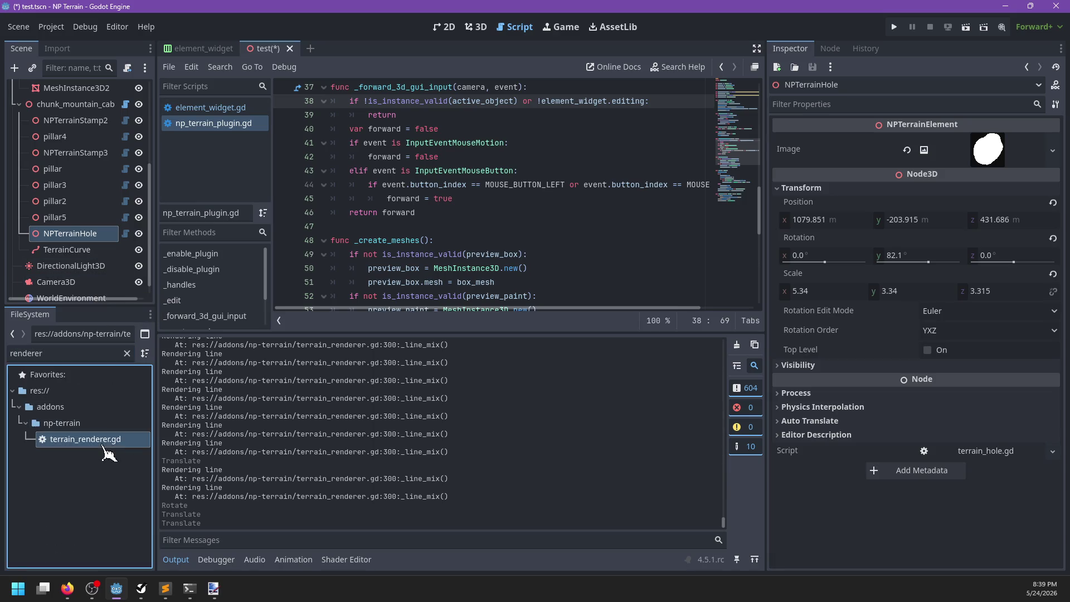
key("Return")
Delete the 'Rendering line' print_debug on line 300, save, and clear the output log
key("ctrl+f")
type("debug_li")
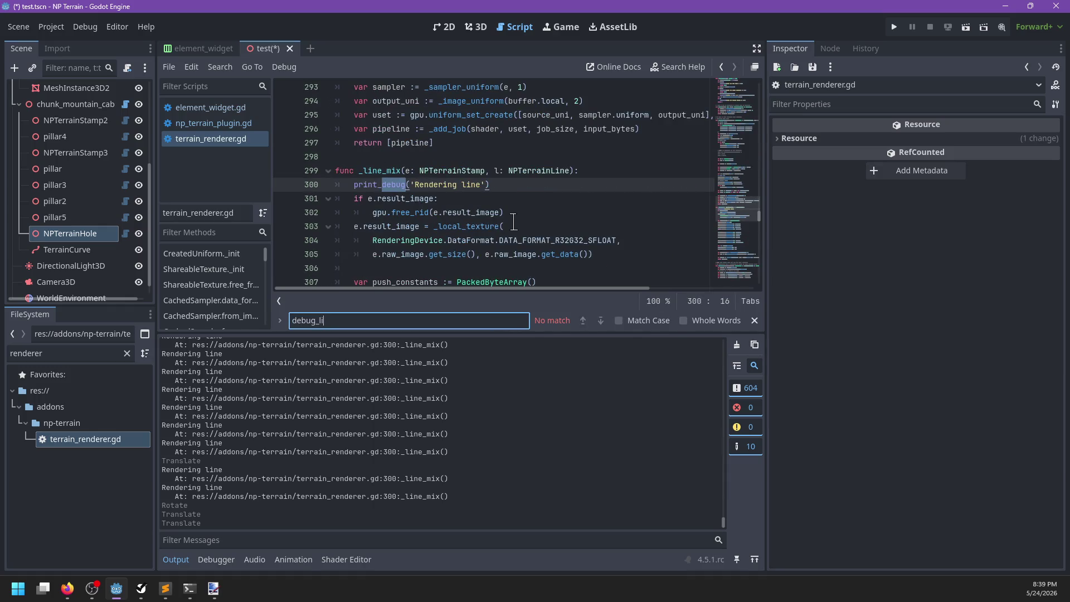
key("Escape")
left_click_drag(510, 184, 608, 168)
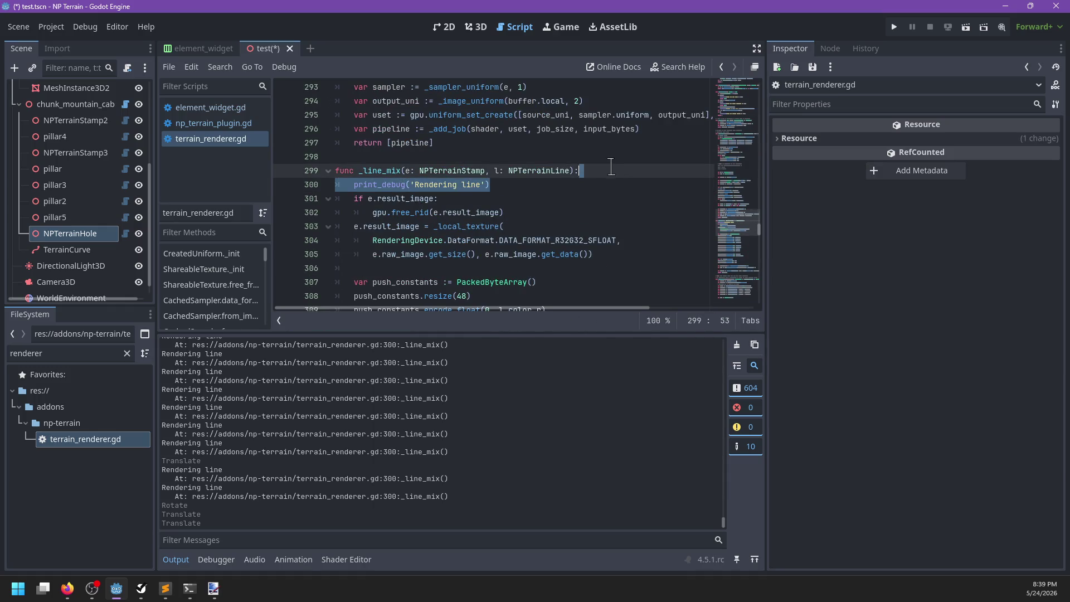
key("BackSpace")
key("ctrl+s")
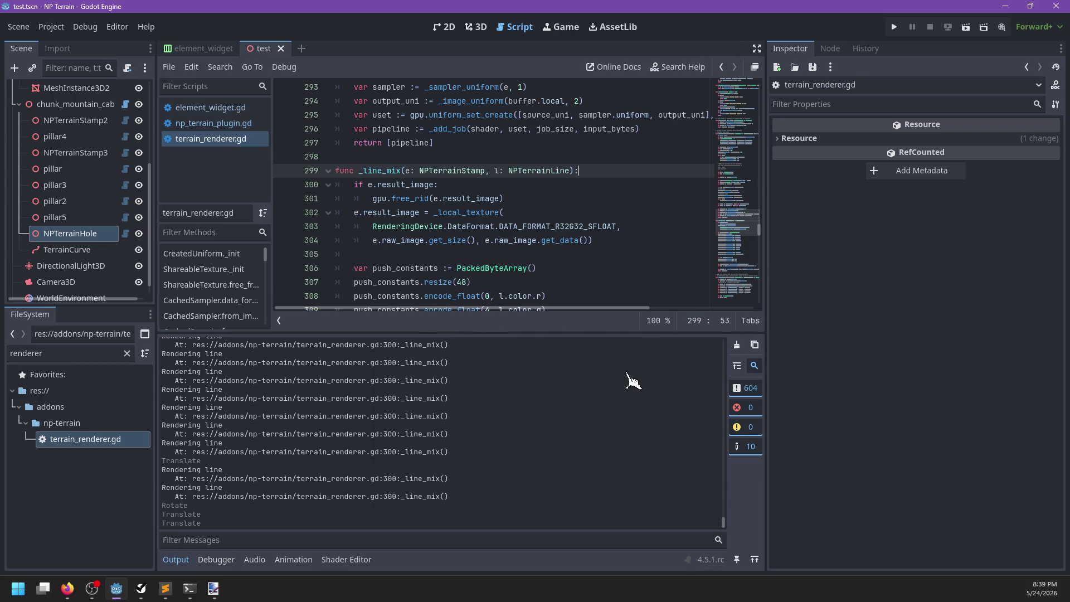
left_click(737, 345)
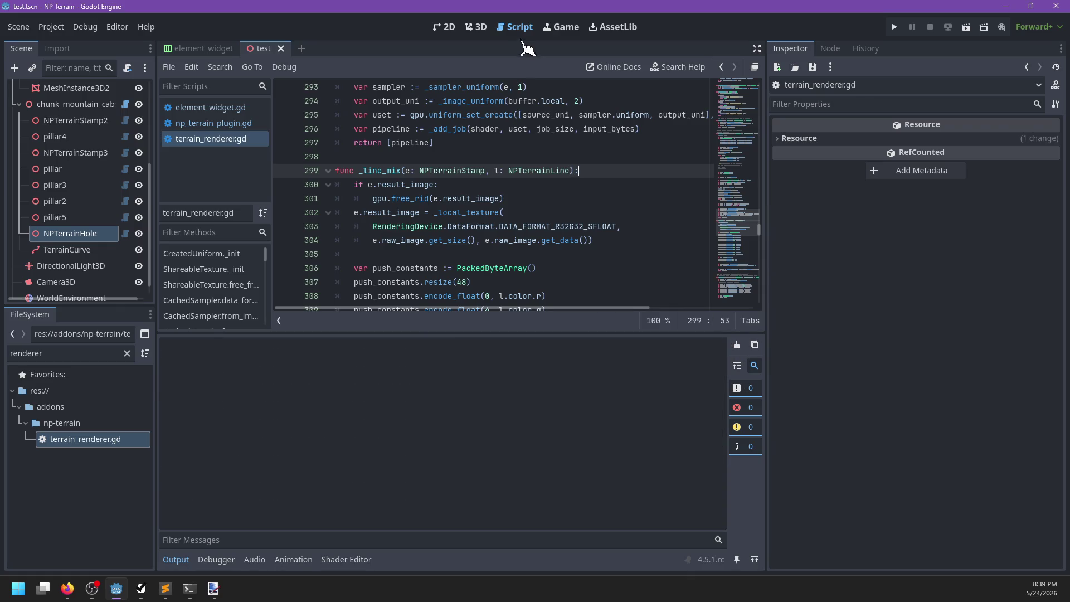
left_click(476, 27)
Move the terrain hole toward the view centre and check its placement from several angles
mouse_move(521, 243)
left_mouse_down()
mouse_move(401, 275)
mouse_move(449, 277)
mouse_move(478, 254)
mouse_move(438, 248)
mouse_move(432, 234)
mouse_move(474, 252)
mouse_move(442, 262)
mouse_move(590, 269)
mouse_move(518, 220)
left_mouse_up()
scroll(472, 251, "up", 3)
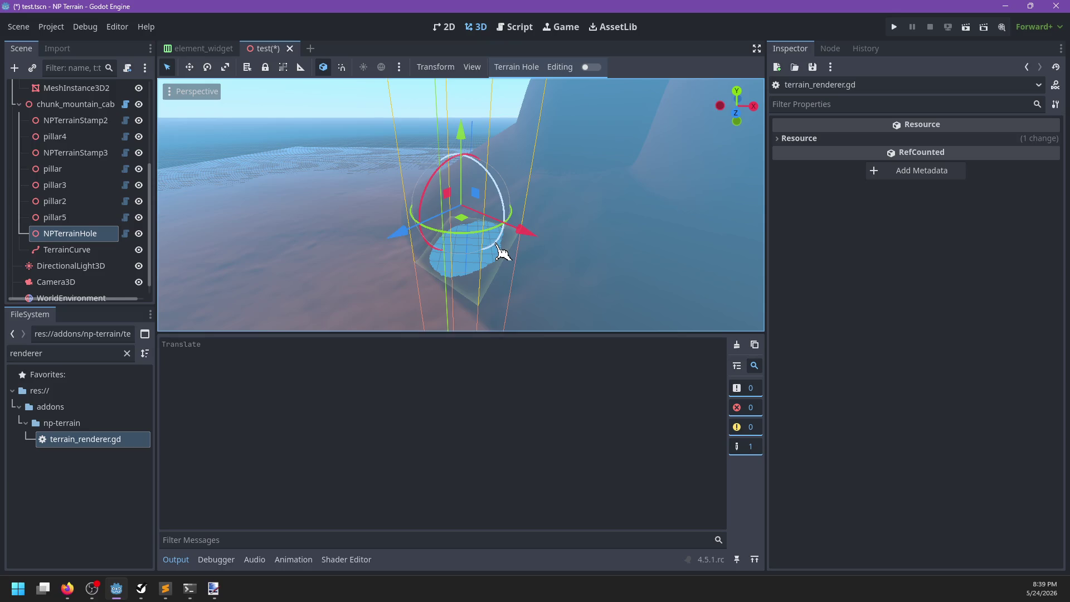
left_click_drag(580, 201, 600, 241)
scroll(599, 212, "down", 2)
mouse_move(602, 196)
left_mouse_down()
mouse_move(544, 244)
mouse_move(513, 258)
mouse_move(556, 228)
mouse_move(485, 258)
mouse_move(506, 239)
mouse_move(504, 141)
mouse_move(472, 147)
mouse_move(418, 223)
mouse_move(593, 253)
mouse_move(478, 208)
mouse_move(492, 292)
mouse_move(487, 262)
mouse_move(516, 306)
left_mouse_up()
scroll(513, 258, "up", 2)
scroll(477, 208, "down", 2)
scroll(516, 306, "down", 4)
scroll(511, 325, "down", 4)
mouse_move(496, 225)
left_mouse_down()
mouse_move(533, 227)
mouse_move(422, 241)
mouse_move(573, 226)
mouse_move(425, 246)
mouse_move(590, 258)
mouse_move(480, 261)
mouse_move(566, 241)
mouse_move(437, 237)
mouse_move(474, 202)
mouse_move(430, 227)
mouse_move(432, 176)
left_mouse_up()
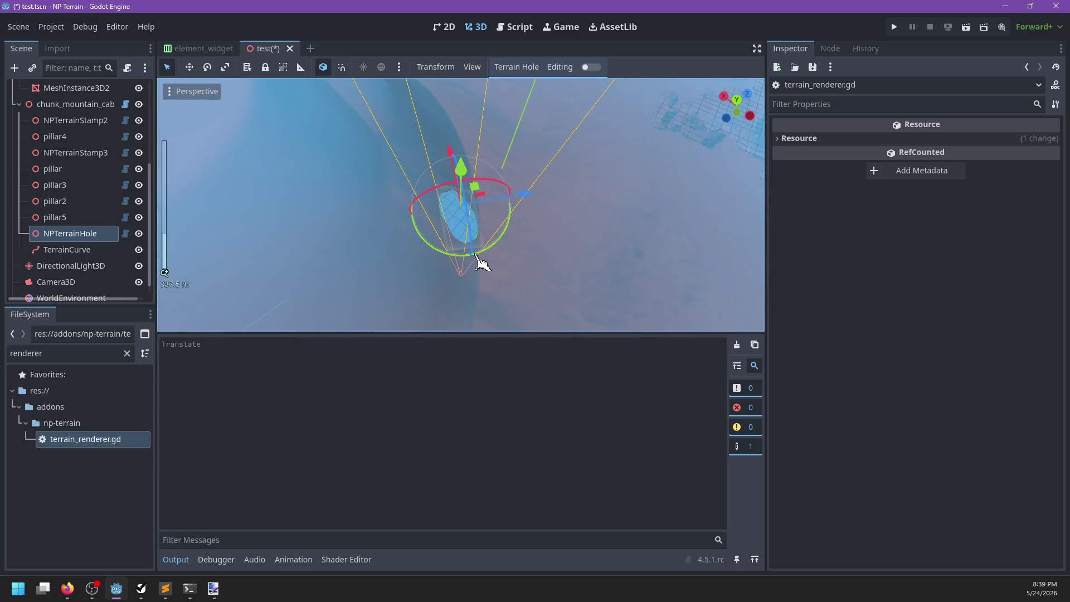
scroll(489, 275, "up", 5)
scroll(502, 255, "down", 10)
Select chunk_mountain_cabin and move it to x 854.997, z -2487.045
left_click(50, 152)
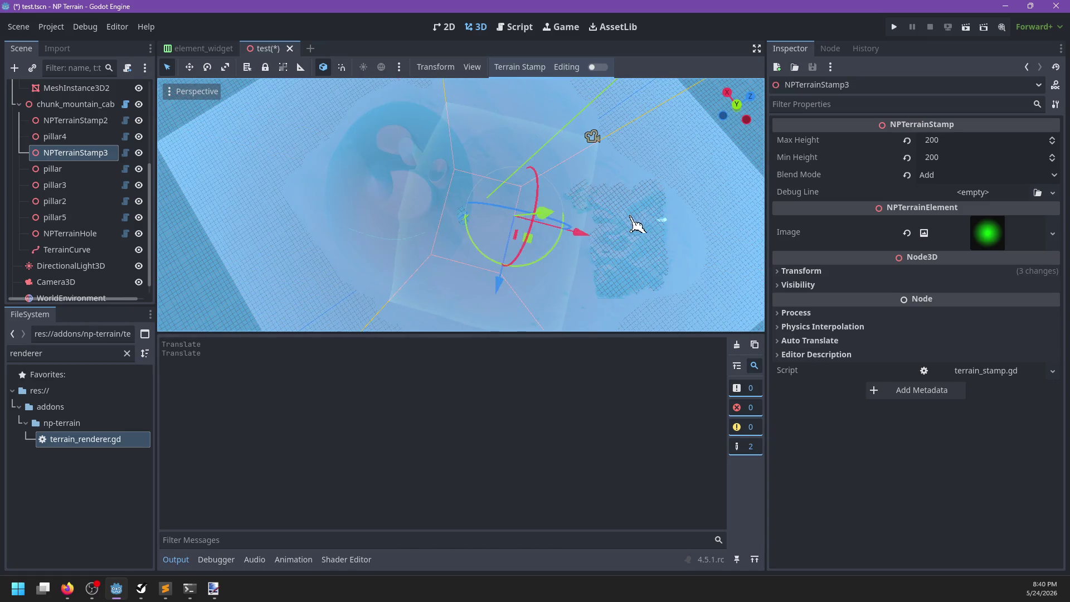
left_click(73, 107)
mouse_move(437, 281)
left_mouse_down()
mouse_move(475, 222)
mouse_move(422, 255)
mouse_move(432, 259)
mouse_move(408, 255)
mouse_move(555, 239)
mouse_move(370, 239)
mouse_move(450, 151)
left_mouse_up()
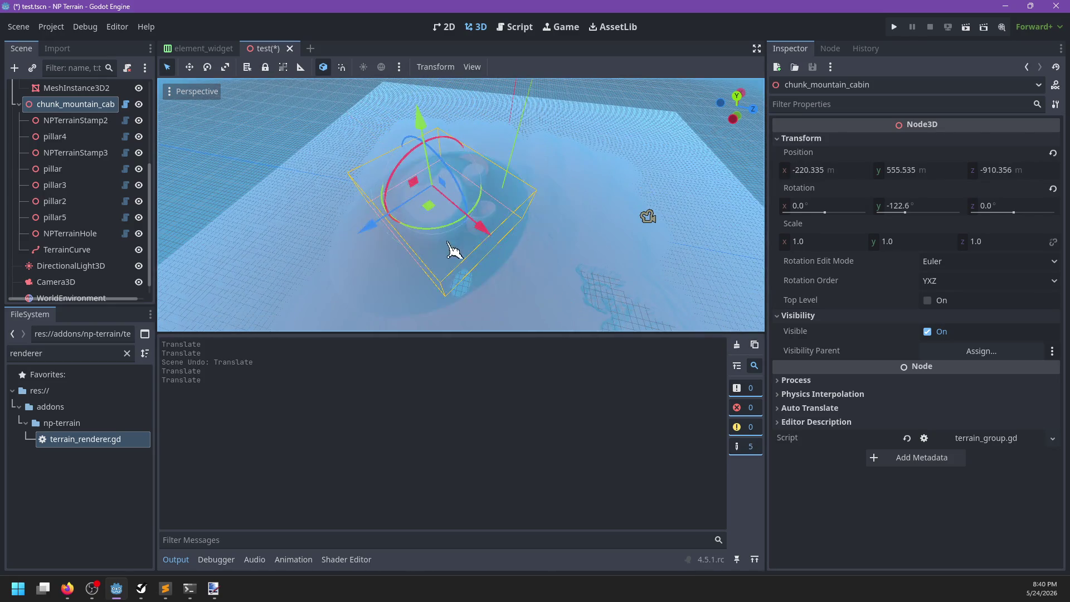
left_click_drag(452, 247, 449, 234)
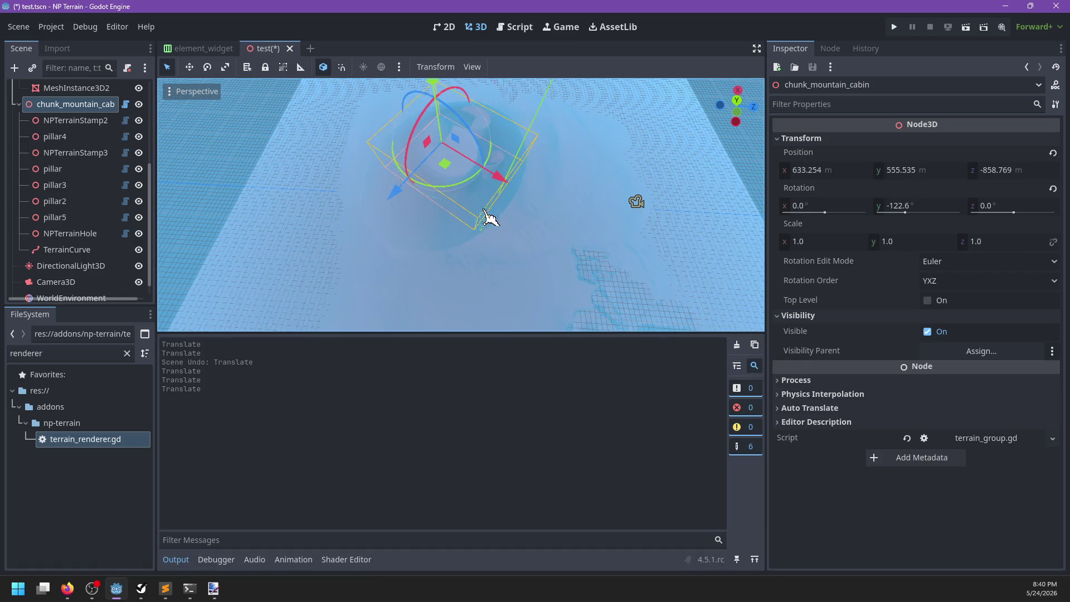
scroll(483, 210, "down", 5)
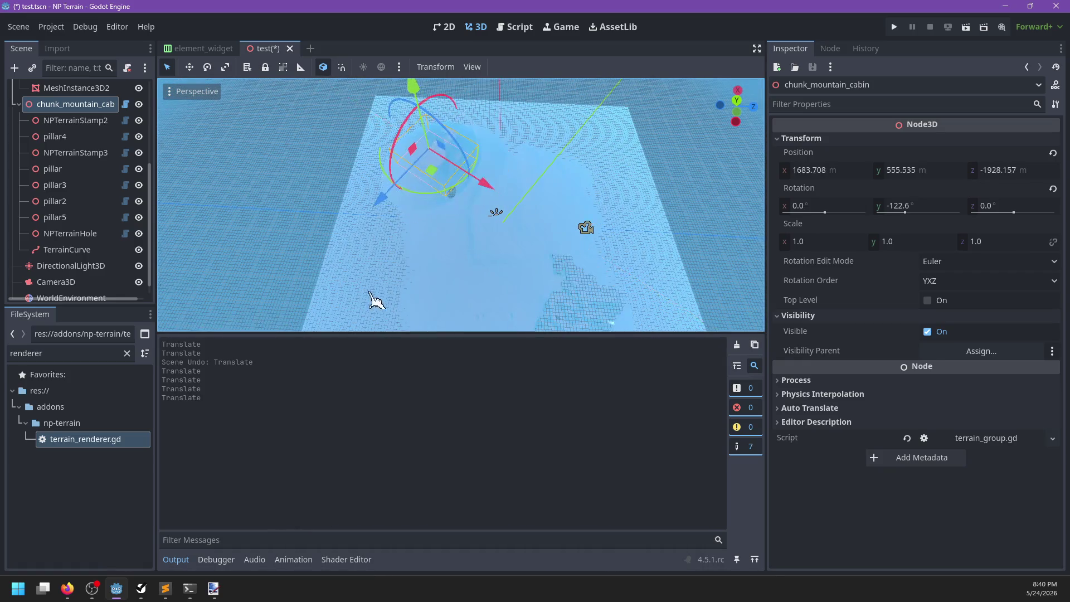
scroll(494, 208, "up", 5)
mouse_move(458, 239)
left_mouse_down()
mouse_move(383, 239)
mouse_move(501, 306)
mouse_move(501, 282)
mouse_move(400, 220)
left_mouse_up()
scroll(526, 270, "down", 5)
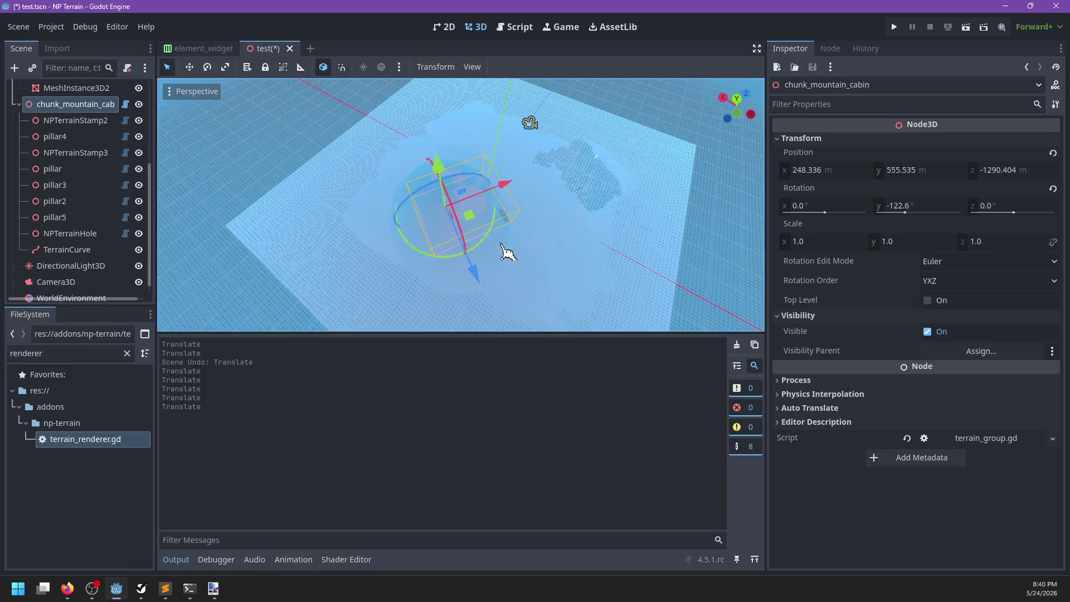
mouse_move(500, 246)
left_mouse_down()
mouse_move(434, 216)
mouse_move(312, 253)
left_mouse_up()
mouse_move(478, 222)
left_mouse_down()
mouse_move(477, 231)
mouse_move(479, 192)
left_mouse_up()
Select and frame the cube mesh, then save the scene
scroll(596, 228, "up", 3)
mouse_move(578, 215)
left_mouse_down()
mouse_move(509, 230)
mouse_move(509, 240)
left_mouse_up()
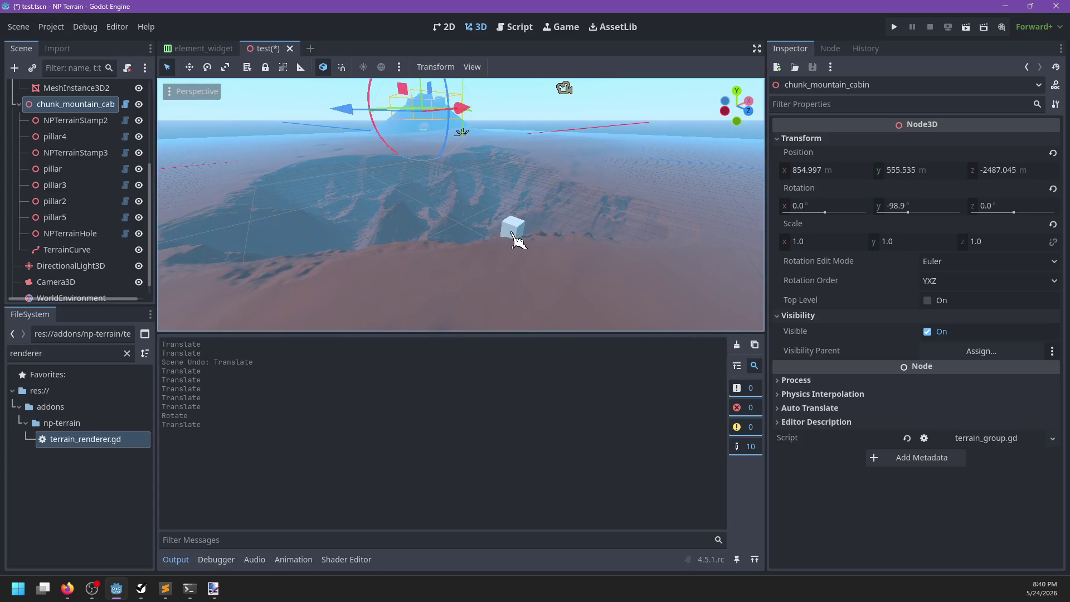
left_click(513, 231)
key("f")
key("ctrl+s")
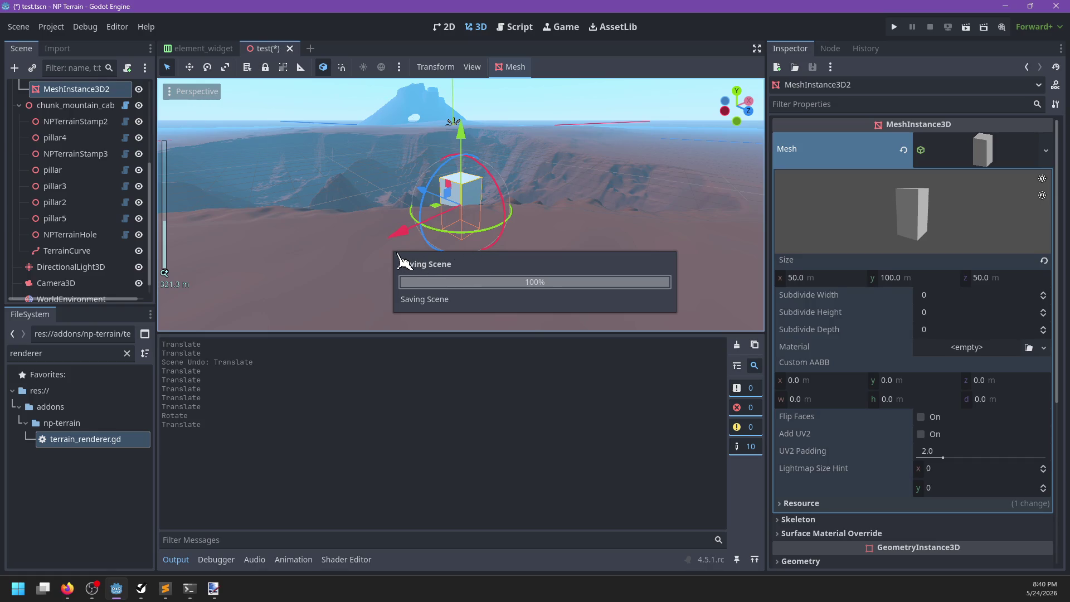
Collapse the output panel and rotate the cube about 13 degrees
scroll(499, 269, "up", 5)
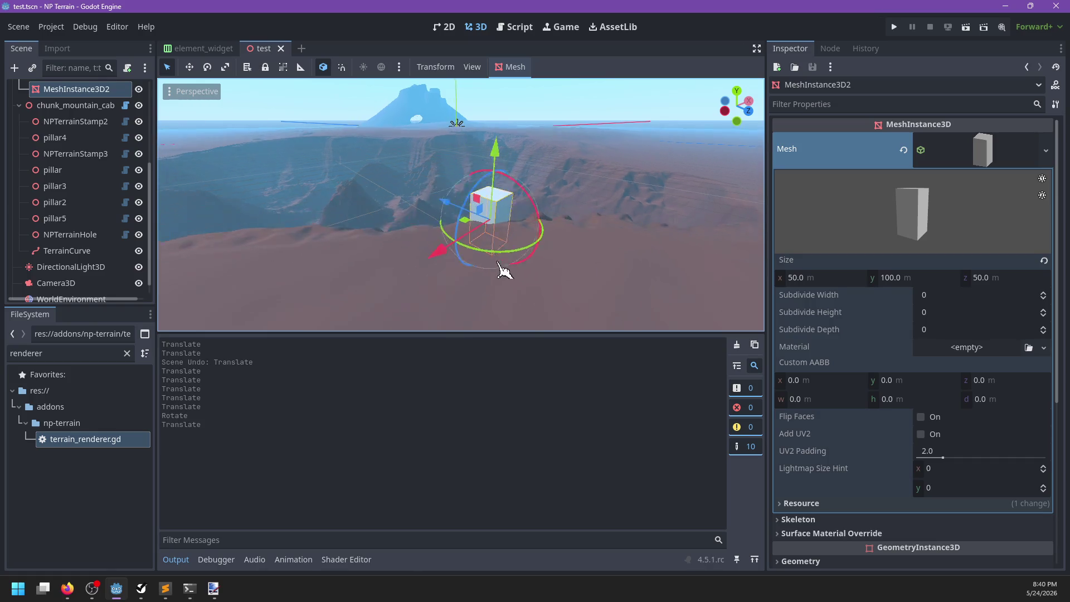
mouse_move(446, 233)
left_mouse_down()
mouse_move(406, 227)
mouse_move(481, 229)
left_mouse_up()
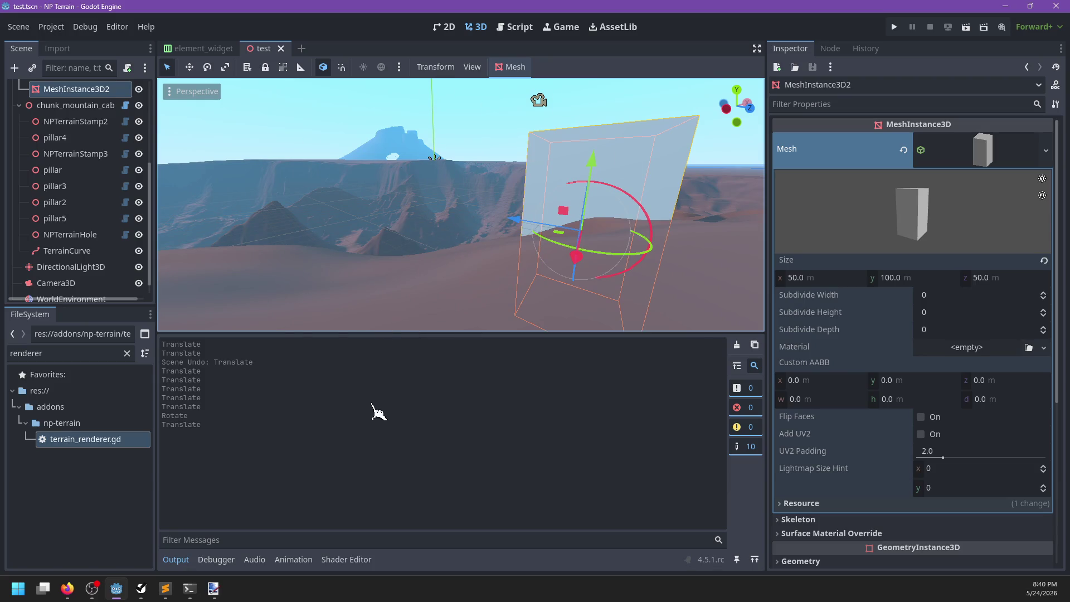
left_click(176, 559)
scroll(468, 335, "down", 6)
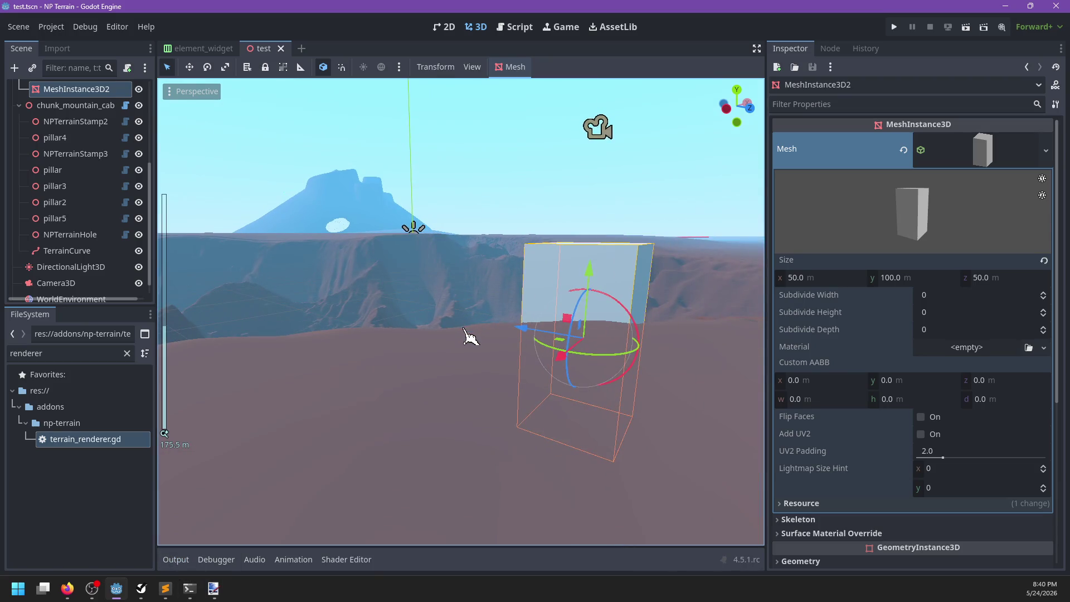
scroll(465, 341, "down", 5)
mouse_move(457, 356)
left_mouse_down()
mouse_move(394, 449)
mouse_move(435, 406)
mouse_move(377, 363)
mouse_move(569, 343)
mouse_move(399, 373)
mouse_move(600, 332)
mouse_move(487, 373)
mouse_move(501, 375)
mouse_move(353, 379)
mouse_move(433, 389)
mouse_move(356, 365)
mouse_move(348, 382)
mouse_move(404, 395)
left_mouse_up()
scroll(432, 389, "up", 3)
scroll(432, 390, "up", 5)
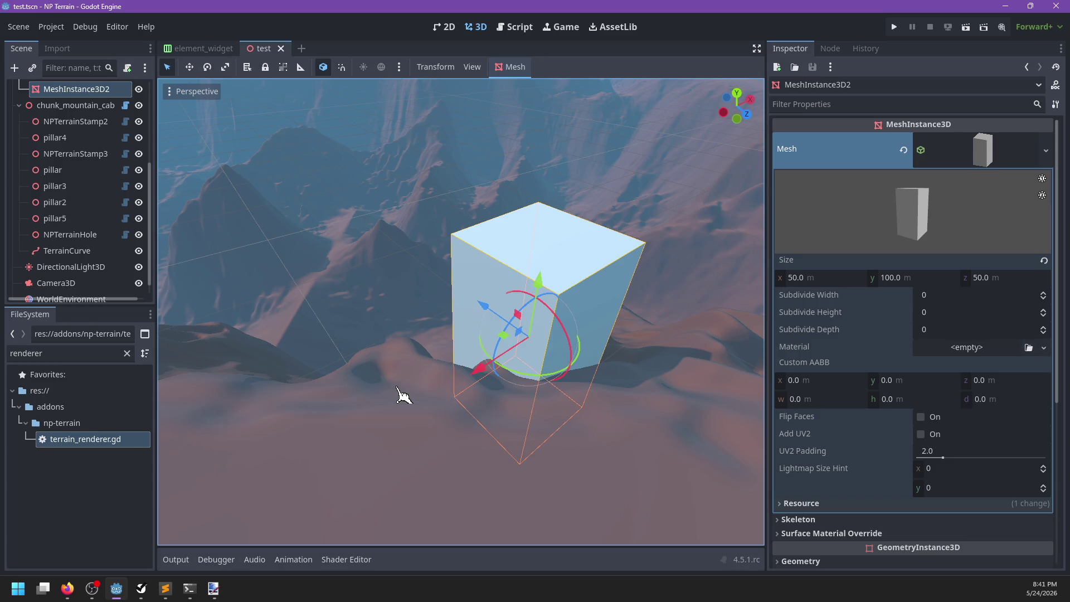
mouse_move(520, 372)
left_mouse_down()
mouse_move(500, 366)
mouse_move(513, 332)
mouse_move(538, 353)
left_mouse_up()
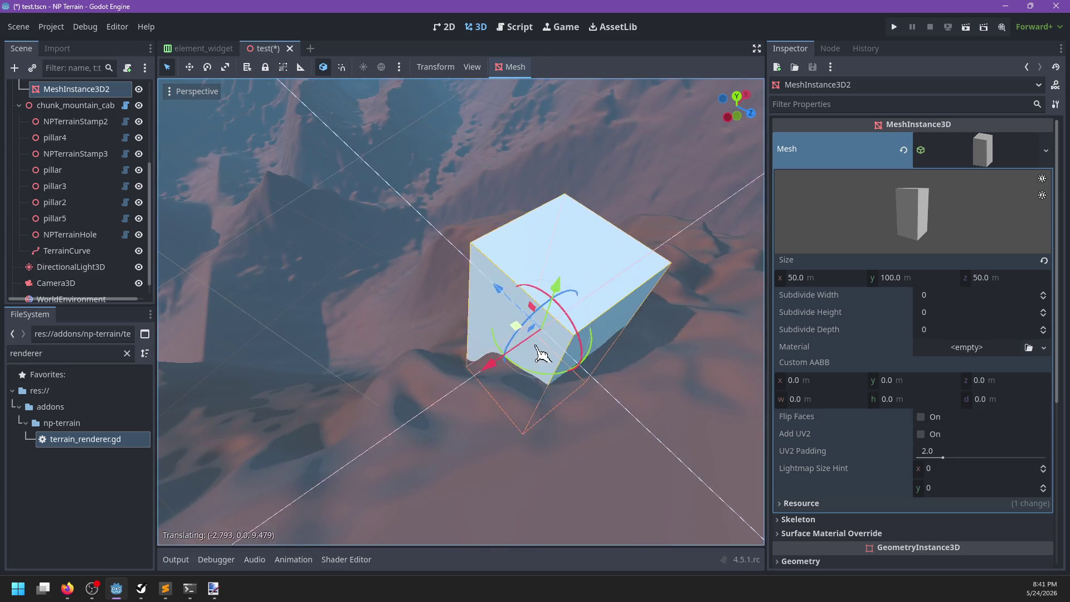
scroll(550, 382, "down", 4)
scroll(540, 384, "down", 5)
Survey the mountainous terrain from above and save the scene
mouse_move(539, 401)
left_mouse_down()
mouse_move(294, 253)
mouse_move(382, 370)
mouse_move(529, 368)
mouse_move(554, 346)
mouse_move(547, 396)
mouse_move(449, 360)
mouse_move(434, 385)
left_mouse_up()
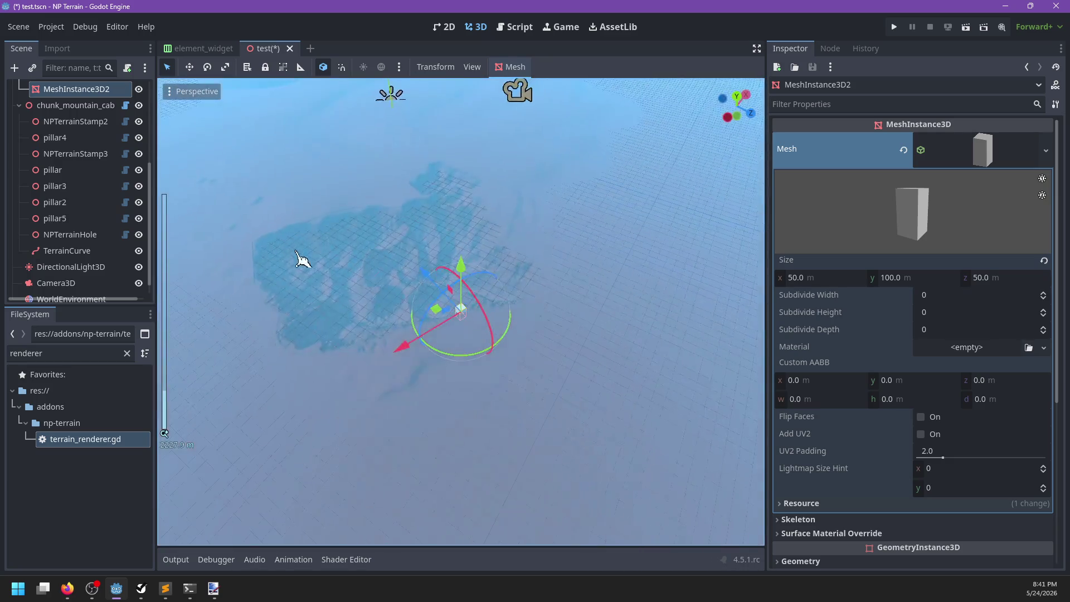
scroll(452, 368, "down", 1)
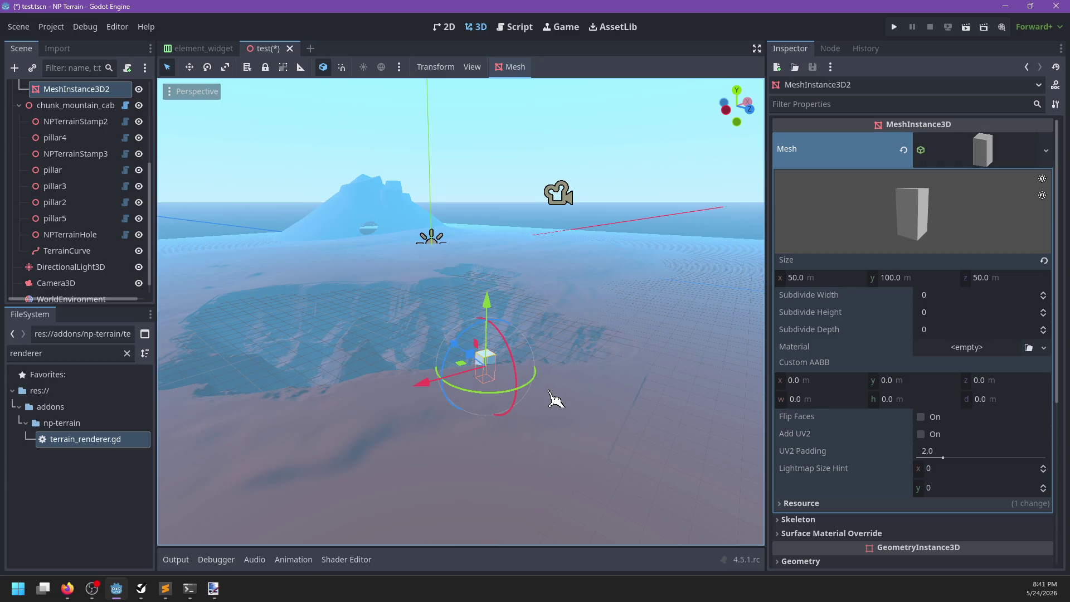
mouse_move(539, 389)
left_mouse_down()
mouse_move(514, 411)
mouse_move(490, 387)
mouse_move(557, 375)
mouse_move(521, 251)
left_mouse_up()
scroll(522, 251, "down", 2)
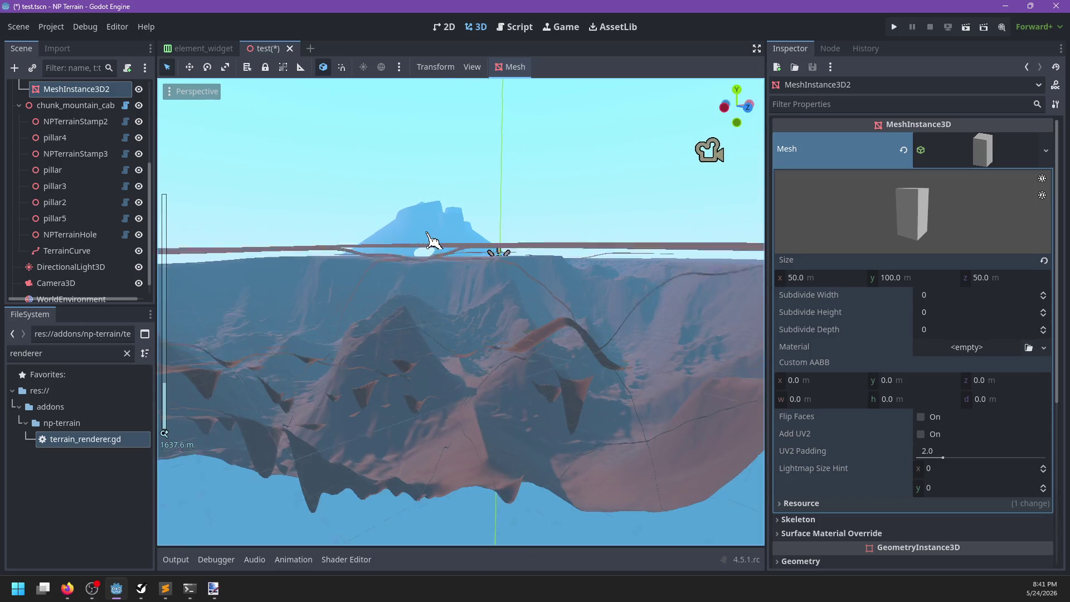
scroll(451, 379, "down", 3)
mouse_move(458, 415)
left_mouse_down()
mouse_move(457, 426)
mouse_move(406, 383)
mouse_move(431, 373)
mouse_move(392, 365)
left_mouse_up()
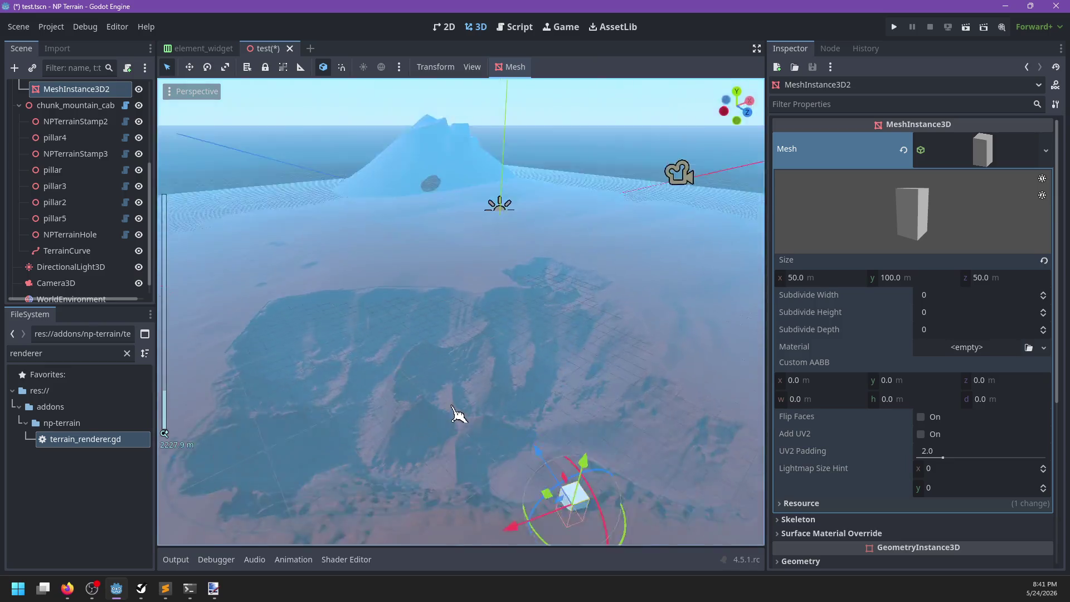
key("ctrl+s")
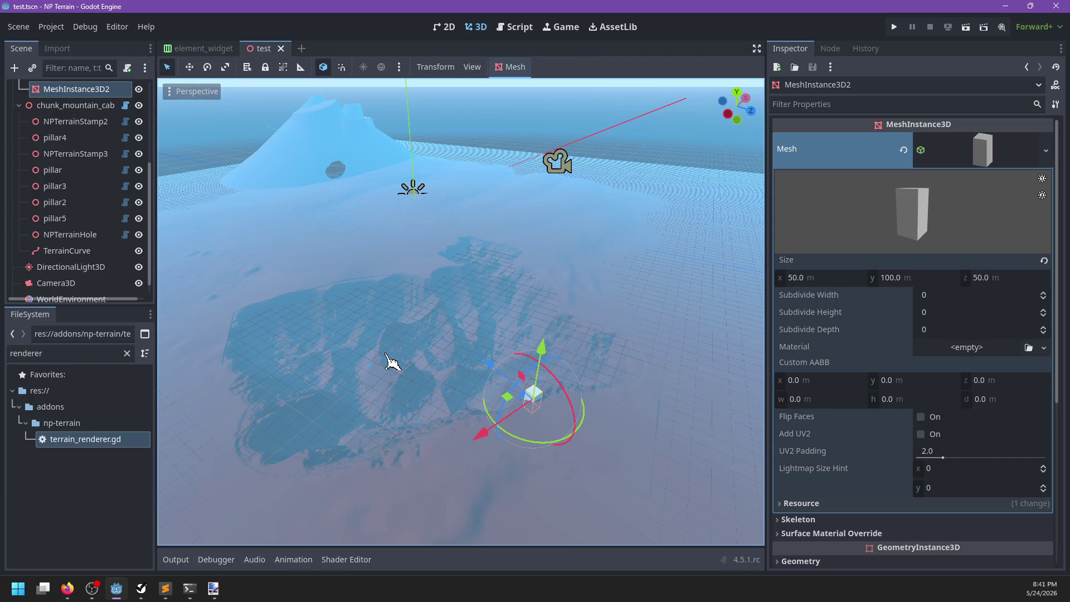
Orbit and zoom around the mountain terrain to inspect it
mouse_move(398, 377)
left_mouse_down()
mouse_move(411, 341)
mouse_move(516, 327)
mouse_move(442, 349)
mouse_move(493, 349)
mouse_move(401, 376)
mouse_move(335, 352)
mouse_move(437, 366)
mouse_move(460, 349)
left_mouse_up()
scroll(437, 365, "up", 4)
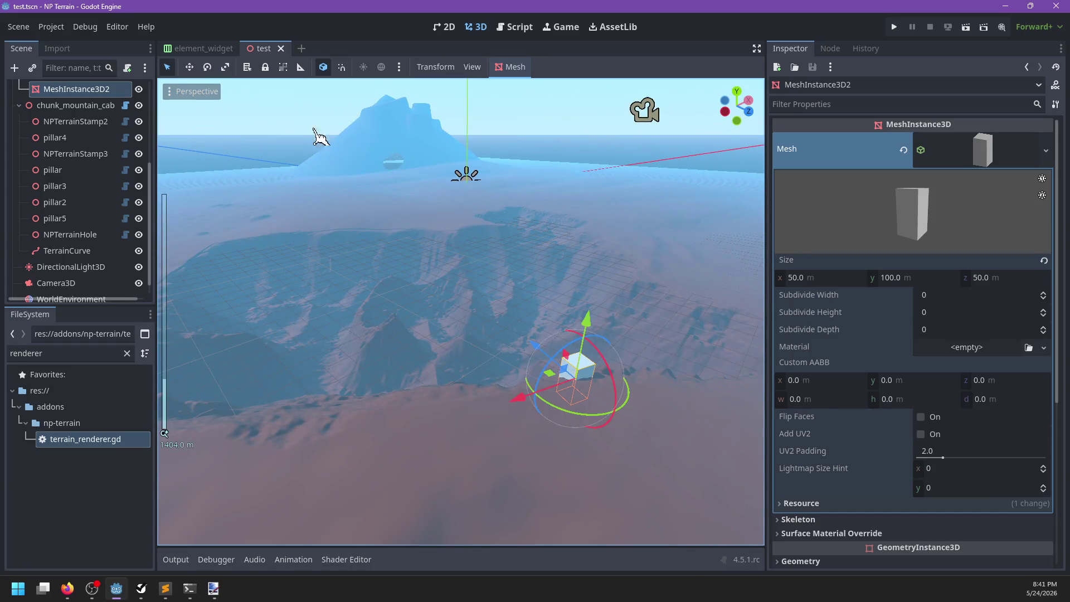
mouse_move(378, 162)
left_mouse_down()
mouse_move(372, 270)
mouse_move(370, 258)
mouse_move(336, 249)
mouse_move(358, 246)
mouse_move(446, 296)
left_mouse_up()
mouse_move(316, 310)
left_mouse_down()
mouse_move(349, 346)
mouse_move(429, 354)
mouse_move(388, 336)
mouse_move(487, 344)
mouse_move(434, 326)
mouse_move(353, 332)
mouse_move(370, 342)
mouse_move(490, 332)
mouse_move(409, 334)
mouse_move(501, 313)
mouse_move(444, 341)
mouse_move(368, 354)
mouse_move(595, 279)
mouse_move(542, 310)
mouse_move(513, 258)
mouse_move(600, 310)
mouse_move(601, 294)
mouse_move(635, 289)
mouse_move(617, 285)
mouse_move(520, 361)
left_mouse_up()
scroll(446, 334, "up", 3)
scroll(595, 279, "down", 3)
scroll(601, 294, "up", 3)
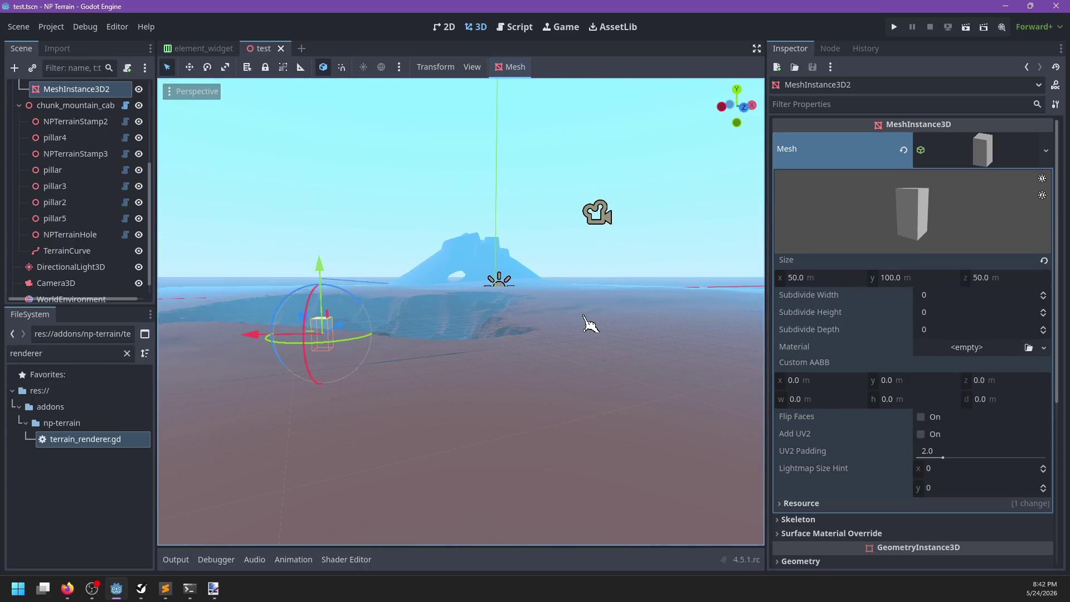
mouse_move(581, 321)
left_mouse_down()
mouse_move(530, 366)
mouse_move(423, 396)
mouse_move(336, 342)
mouse_move(554, 303)
mouse_move(411, 327)
mouse_move(578, 313)
mouse_move(517, 353)
mouse_move(569, 353)
mouse_move(598, 378)
mouse_move(461, 390)
mouse_move(447, 265)
mouse_move(457, 353)
mouse_move(399, 342)
mouse_move(392, 446)
mouse_move(410, 252)
mouse_move(494, 325)
mouse_move(353, 296)
mouse_move(344, 327)
mouse_move(380, 312)
mouse_move(559, 372)
mouse_move(487, 371)
mouse_move(554, 332)
mouse_move(549, 375)
mouse_move(545, 348)
mouse_move(423, 310)
mouse_move(401, 382)
mouse_move(576, 310)
mouse_move(613, 352)
mouse_move(489, 351)
mouse_move(479, 379)
left_mouse_up()
scroll(554, 303, "up", 5)
scroll(462, 389, "up", 5)
scroll(461, 388, "down", 5)
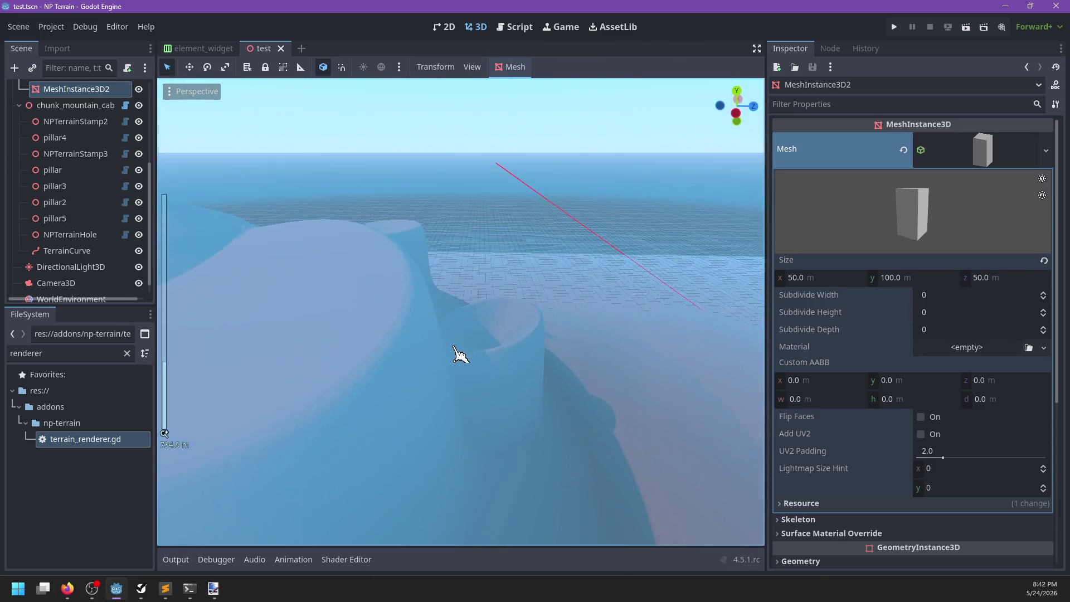
scroll(456, 353, "up", 5)
scroll(408, 249, "up", 3)
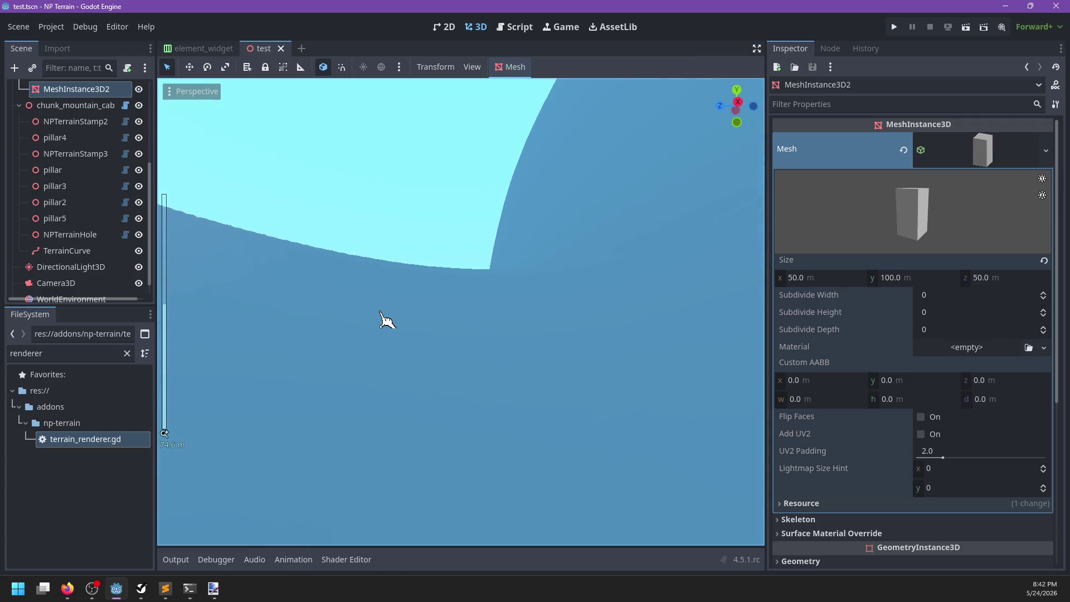
scroll(381, 313, "down", 15)
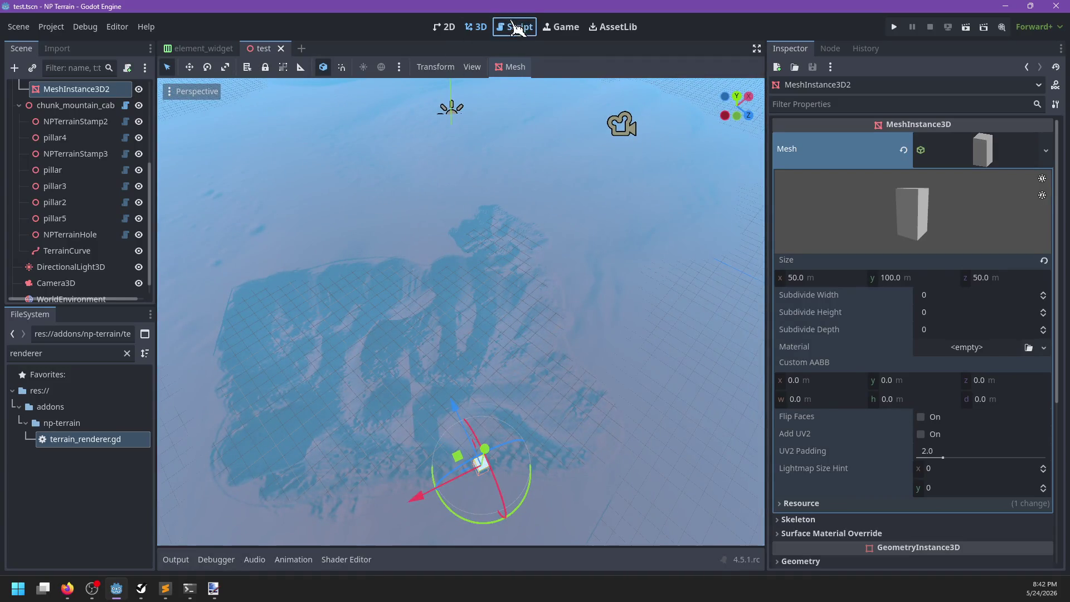
Check plugin.gd in Sublime Text, then open np_terrain_plugin.gd in Godot's script editor
left_click(517, 28)
key("alt+Tab")
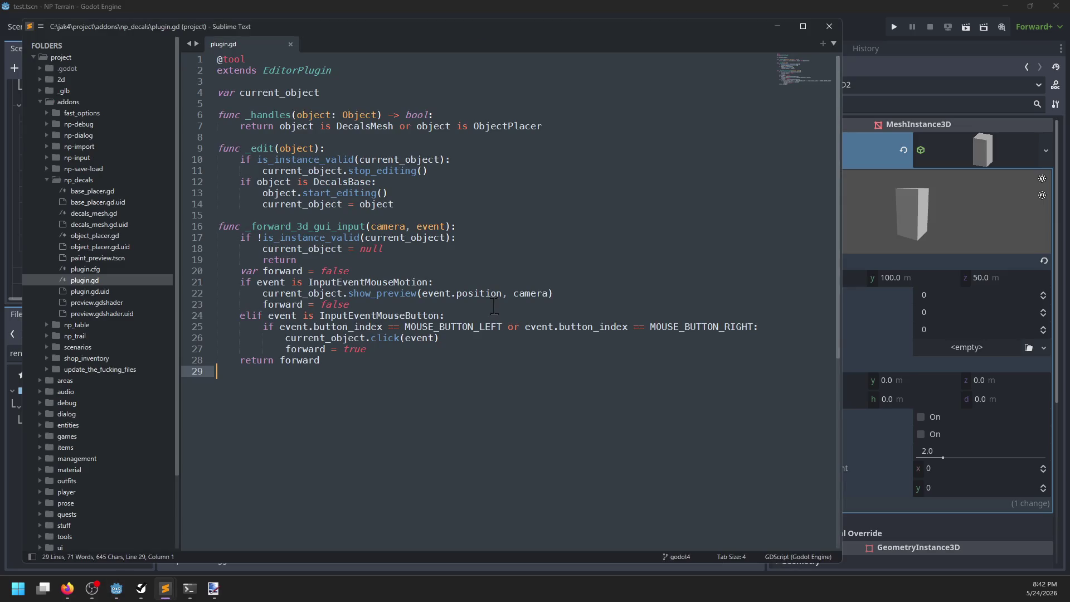
key("alt+Tab")
left_click(227, 125)
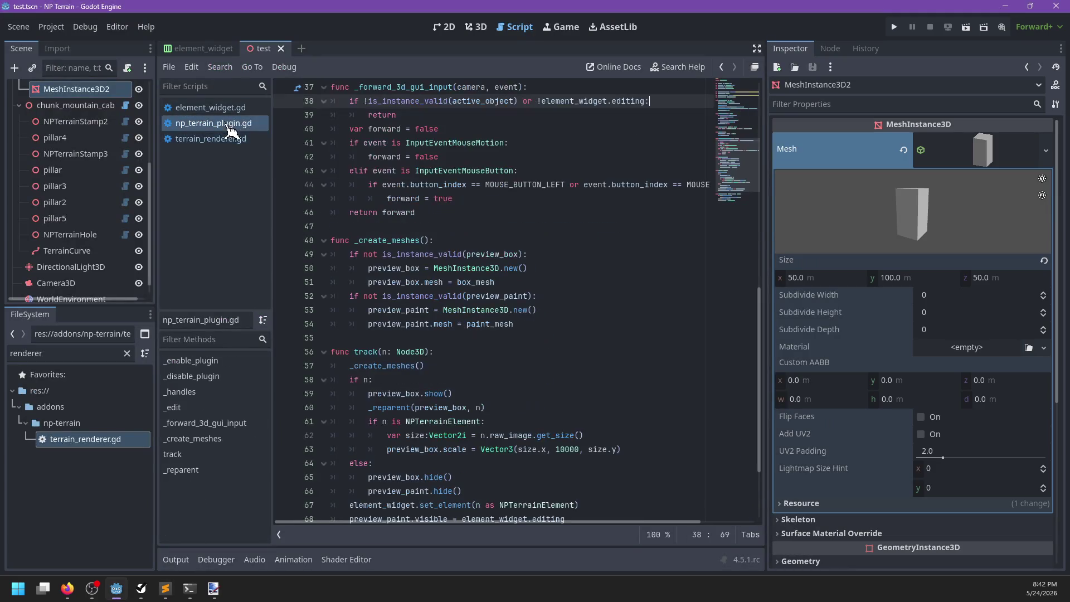
left_click(477, 27)
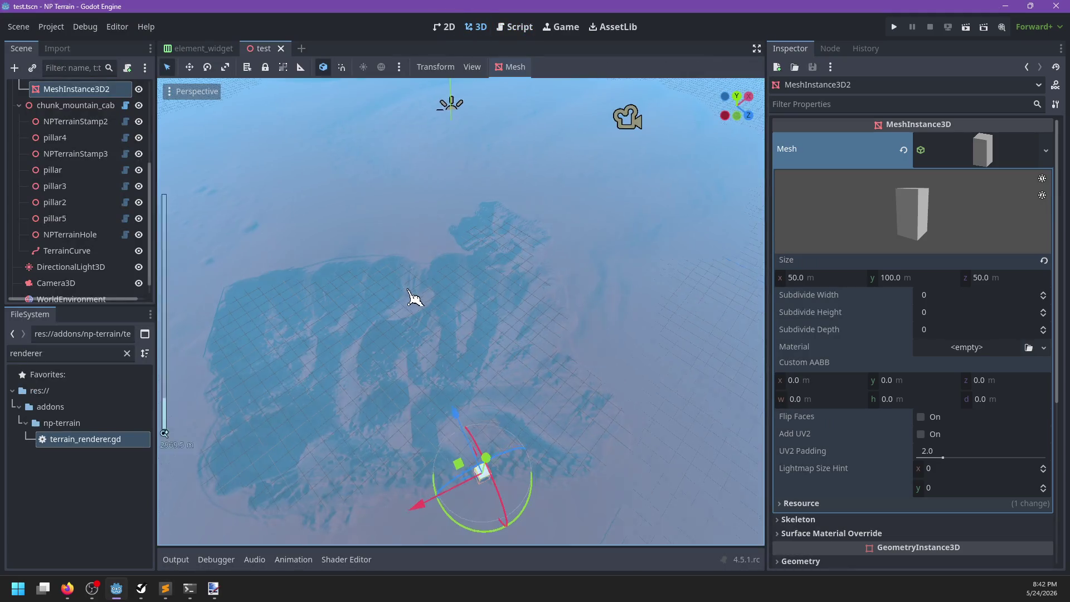
scroll(368, 312, "up", 3)
scroll(84, 167, "up", 5)
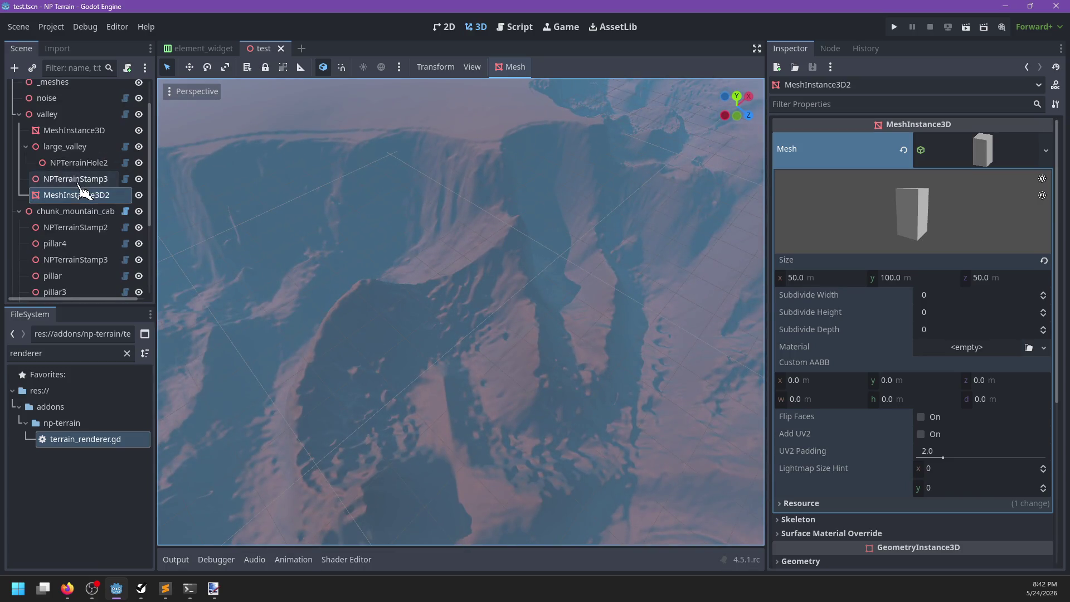
left_click(74, 129)
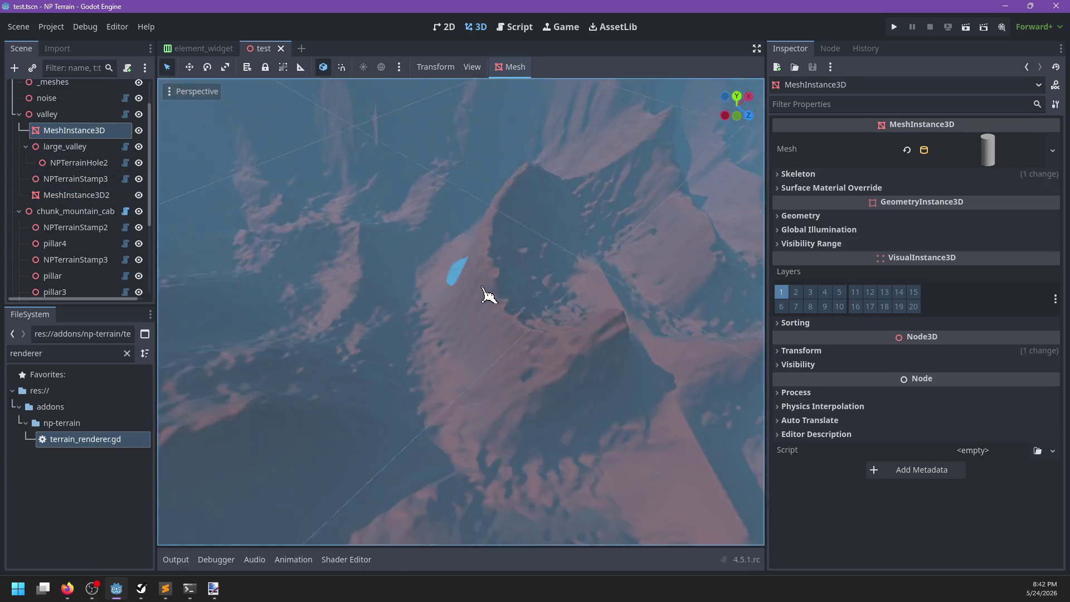
left_click(515, 27)
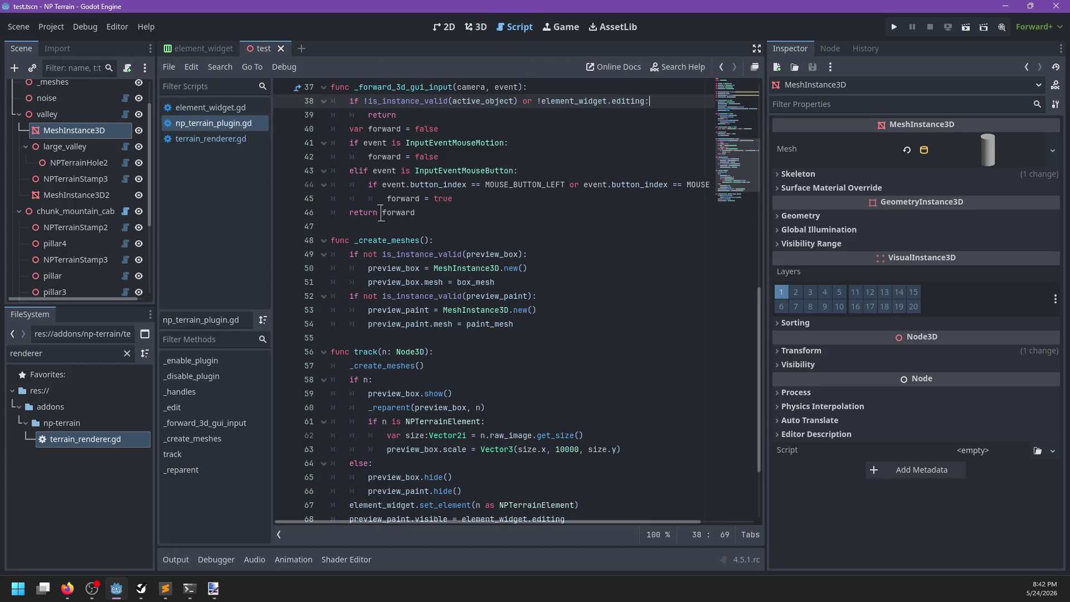
Append 'and element_widget.editing' to the InputEventMouseButton elif on line 43
scroll(502, 234, "up", 1)
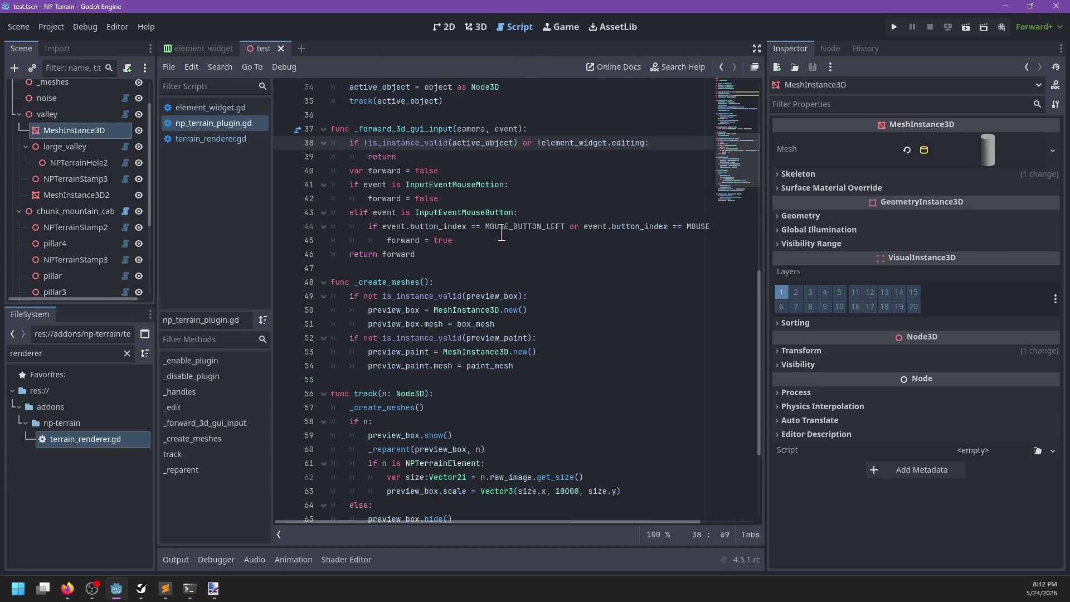
left_click(446, 197)
left_click(467, 239)
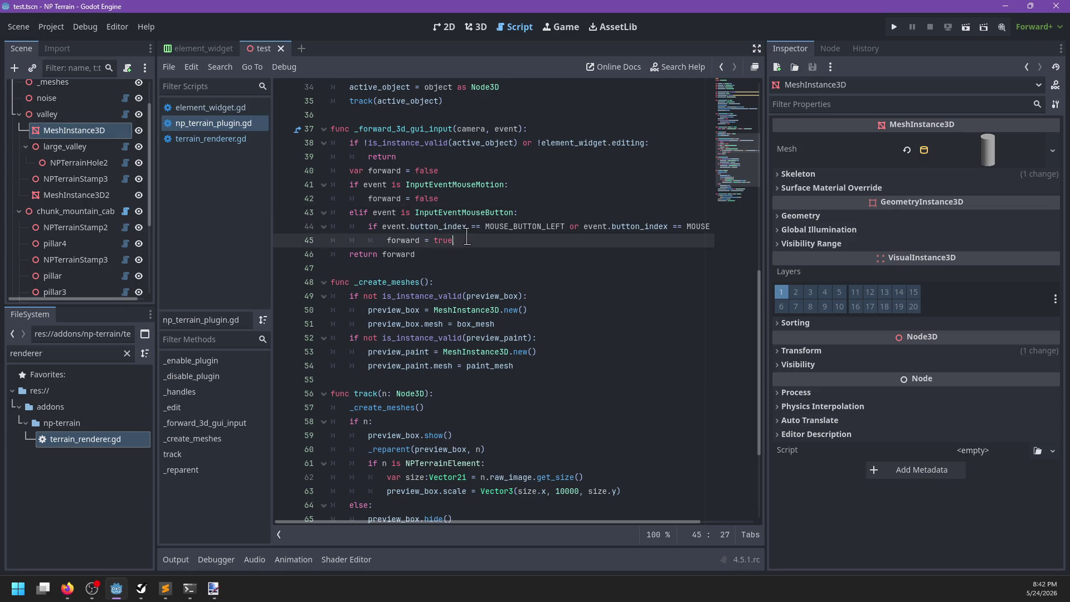
left_click(514, 212)
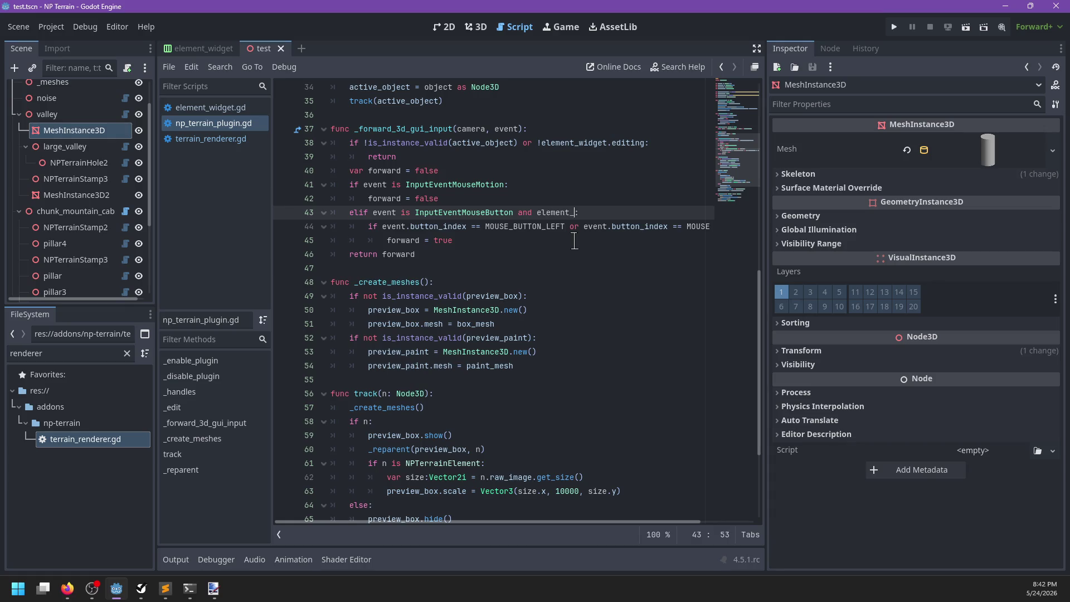
type("widget.editing")
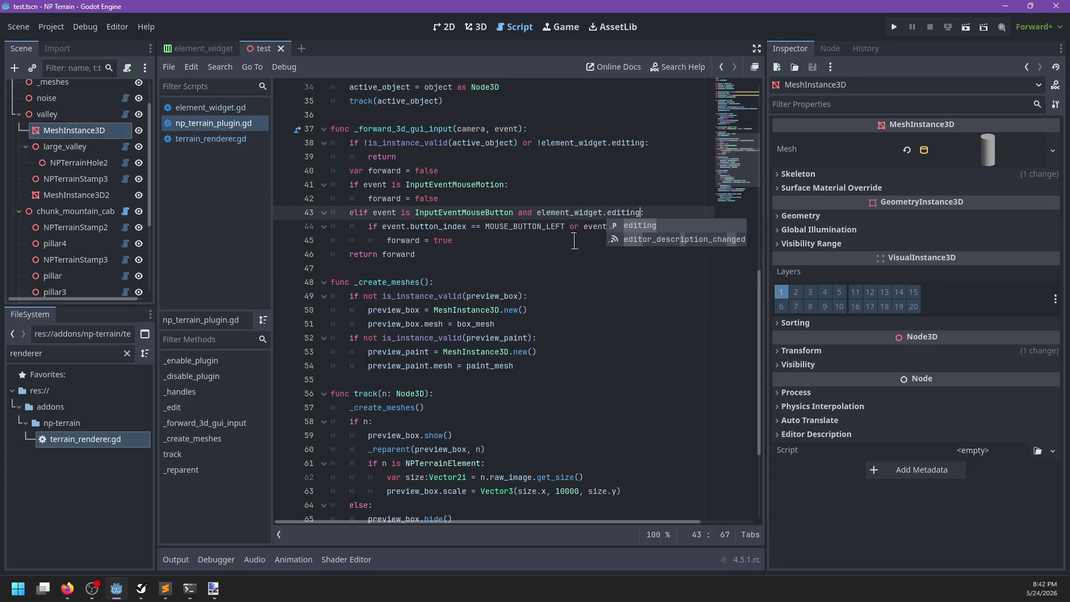
Remove the editing check from line 38's early return, save, and return to 3D
left_click_drag(520, 142, 644, 144)
key("BackSpace")
key("ctrl+s")
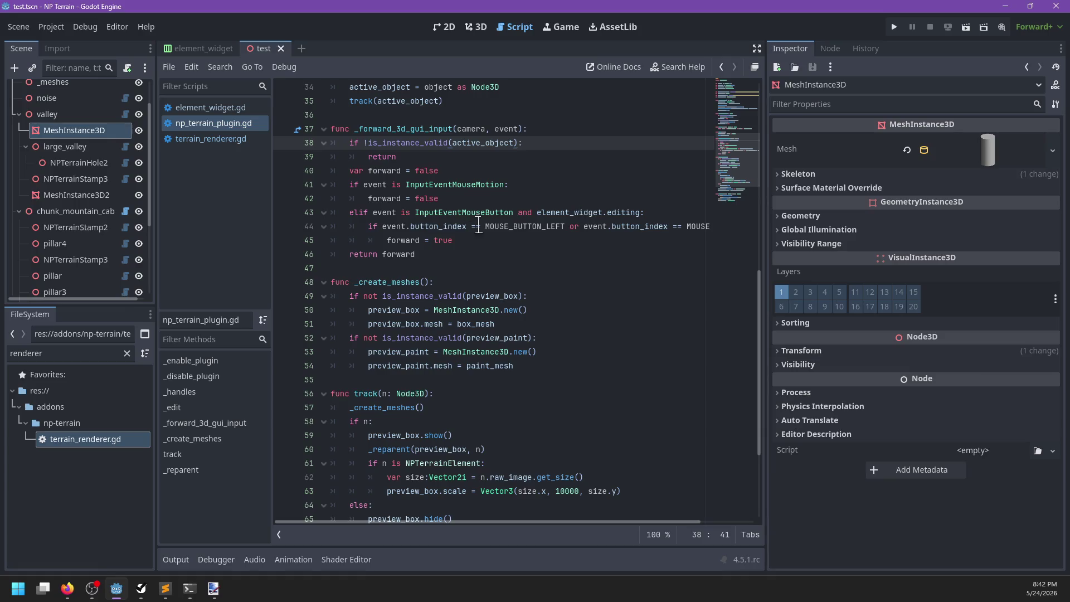
left_click(590, 212)
left_click(475, 27)
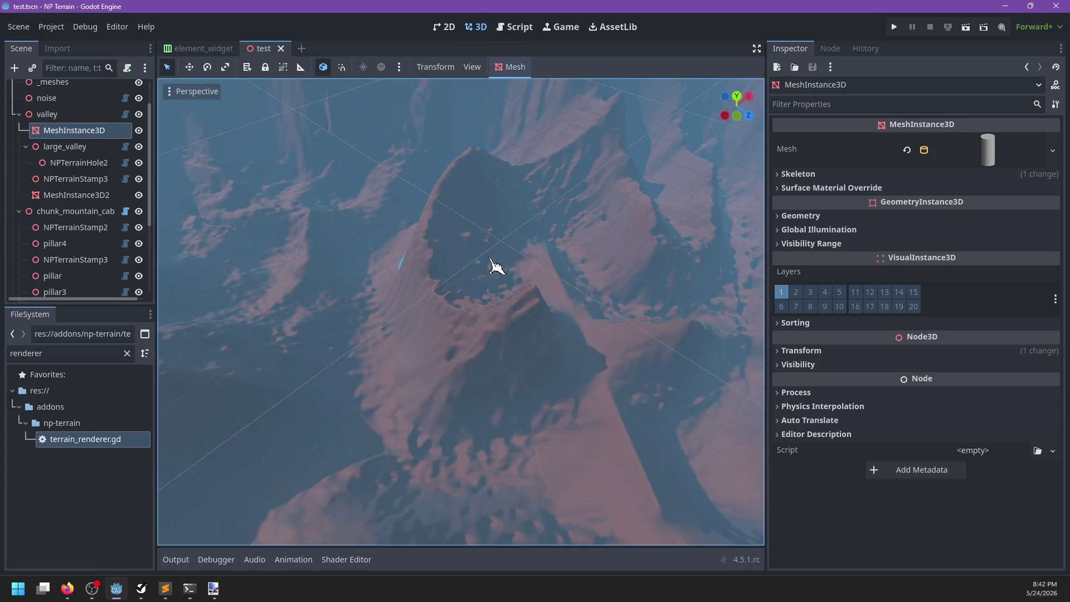
Select and frame large_valley, enable Editing, and drag the stamp across the terrain
left_click(67, 196)
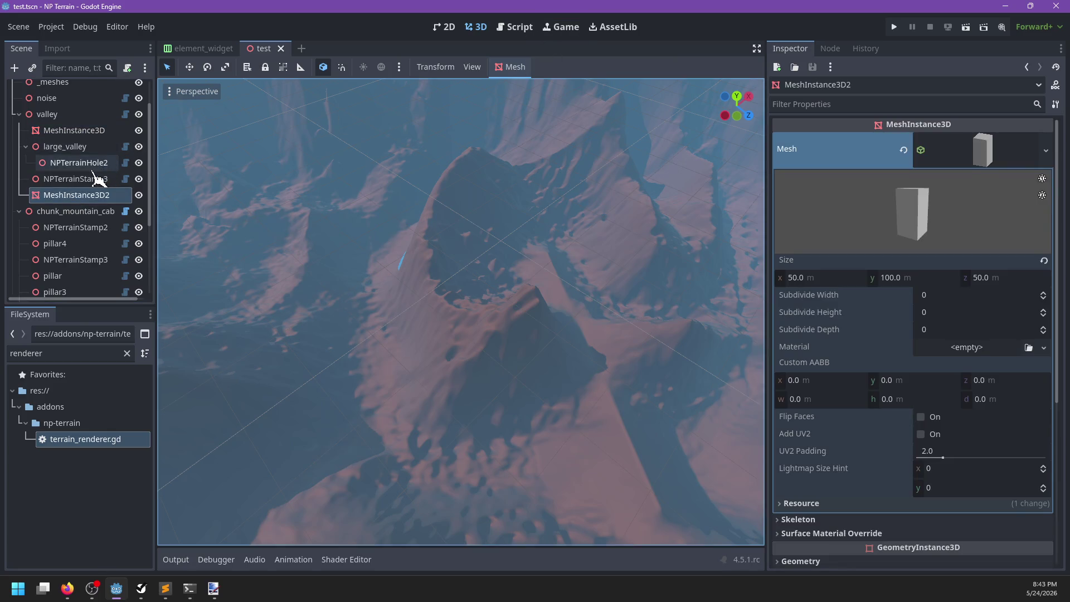
left_click(77, 149)
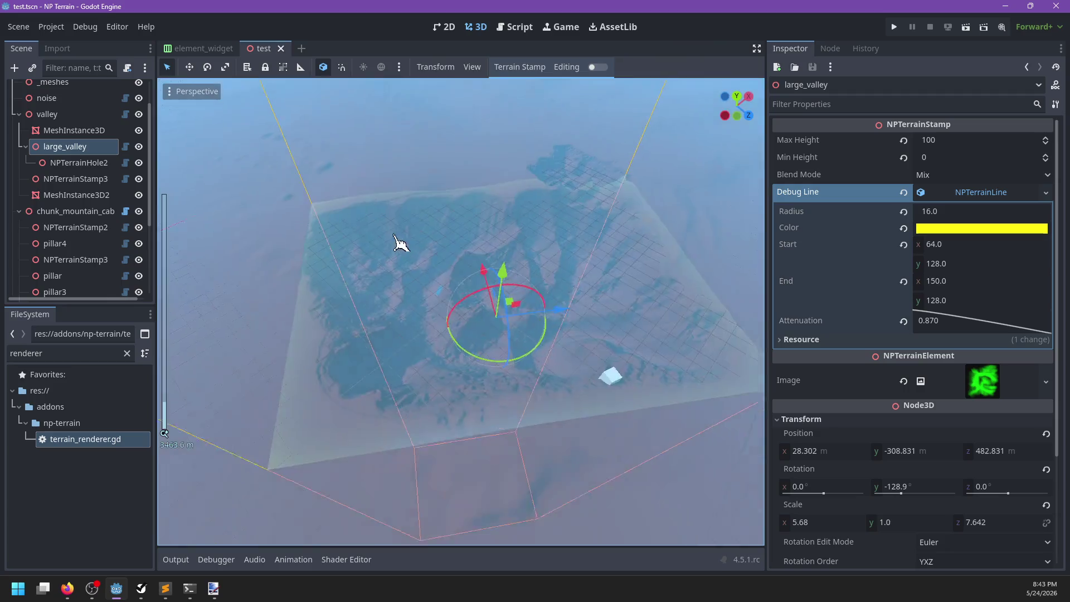
key("f")
left_click(598, 67)
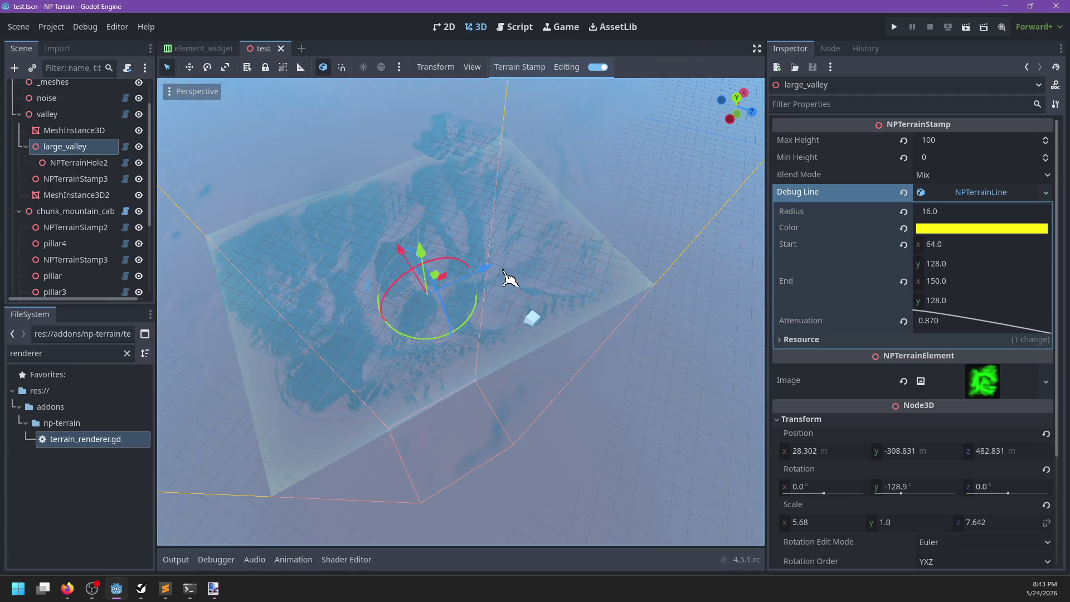
mouse_move(477, 277)
left_mouse_down()
mouse_move(518, 279)
mouse_move(468, 306)
mouse_move(540, 318)
mouse_move(462, 317)
left_mouse_up()
Zoom and orbit along the valley to inspect the moved stamp, then reselect large_valley
scroll(468, 306, "up", 5)
scroll(522, 295, "up", 4)
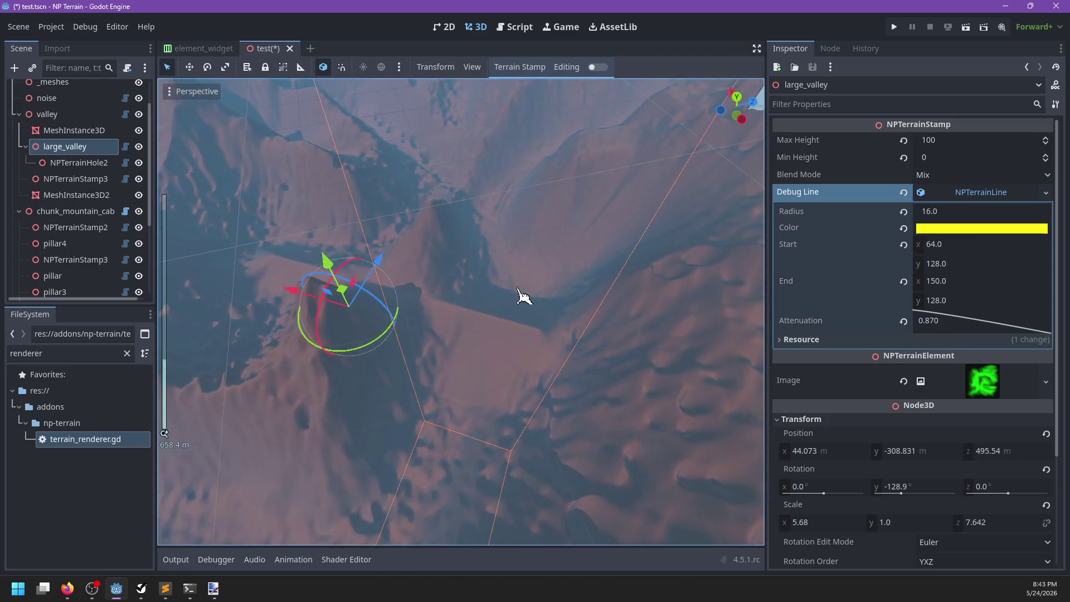
scroll(578, 292, "down", 4)
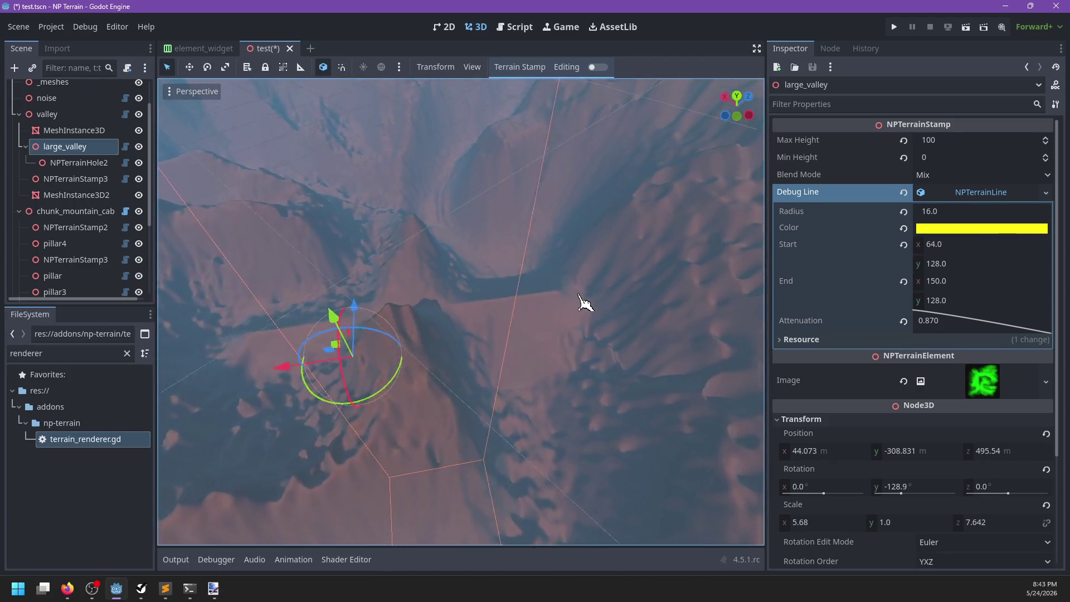
mouse_move(604, 269)
left_mouse_down()
mouse_move(521, 346)
mouse_move(545, 365)
mouse_move(461, 335)
left_mouse_up()
scroll(520, 347, "up", 4)
scroll(462, 335, "up", 4)
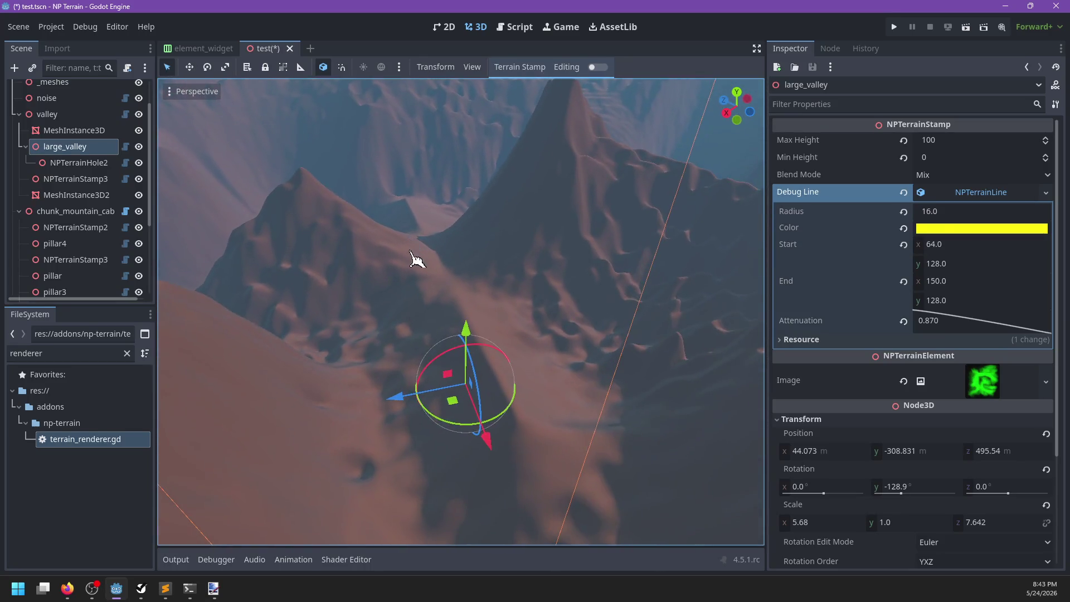
mouse_move(512, 376)
left_mouse_down()
mouse_move(406, 203)
mouse_move(578, 282)
mouse_move(545, 274)
mouse_move(449, 311)
mouse_move(458, 317)
mouse_move(437, 330)
mouse_move(275, 362)
mouse_move(333, 346)
mouse_move(457, 270)
mouse_move(494, 270)
mouse_move(440, 317)
left_mouse_up()
left_click(59, 178)
left_click(65, 146)
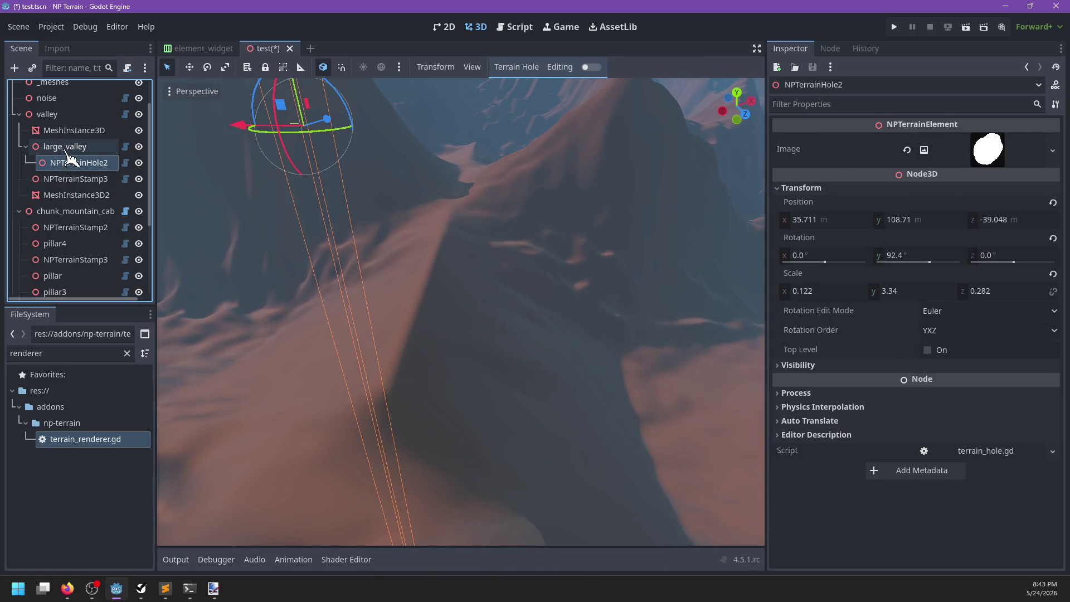
Set the stamp's attenuation to 0.153 and redraw the heightmap
left_click_drag(948, 318, 1066, 284)
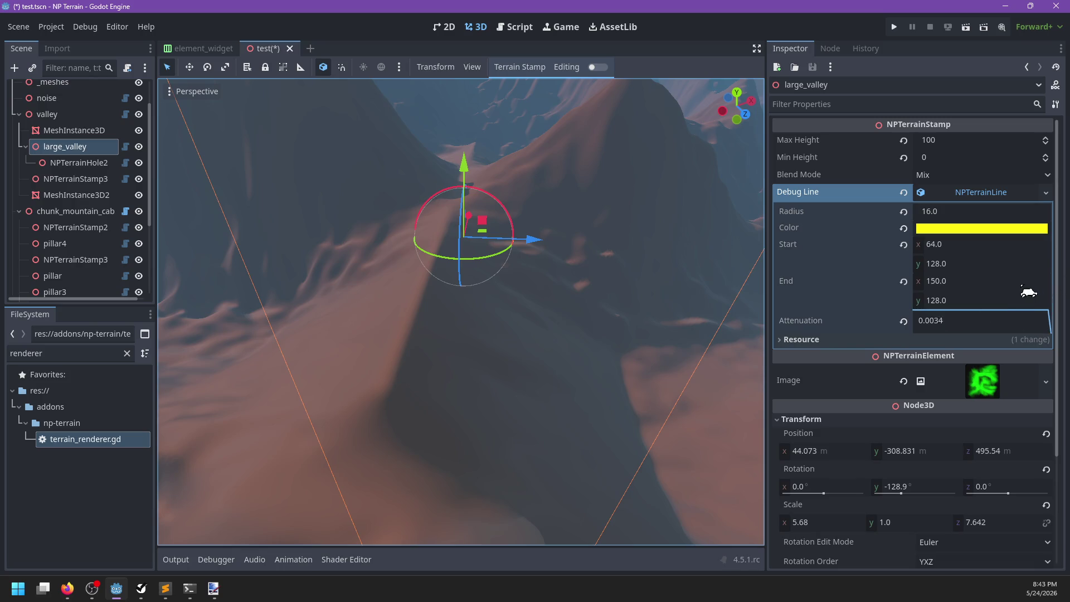
left_click_drag(966, 316, 977, 313)
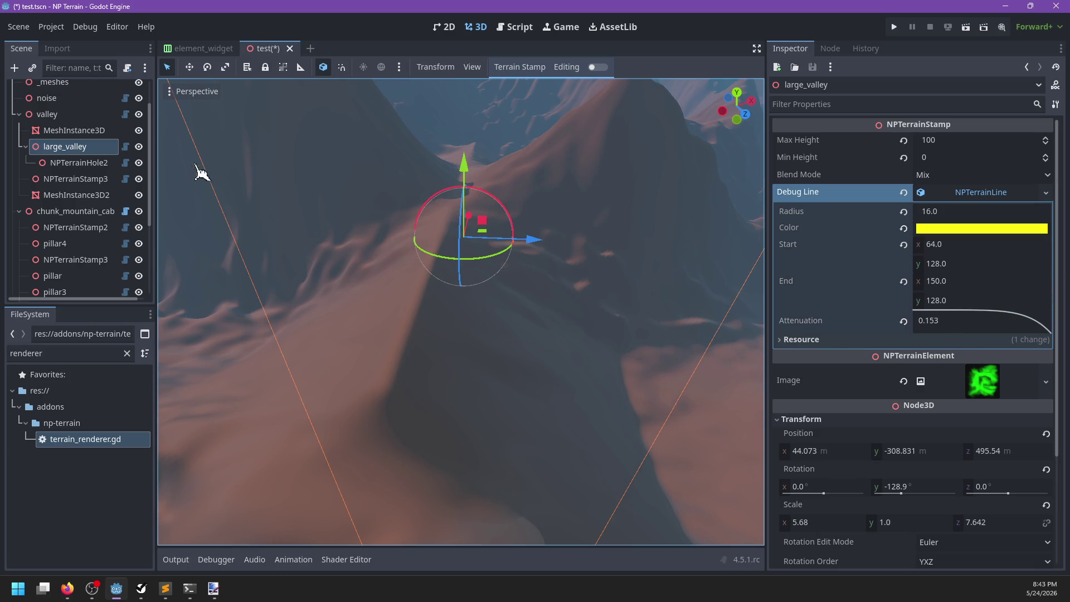
scroll(69, 111, "up", 3)
left_click(53, 89)
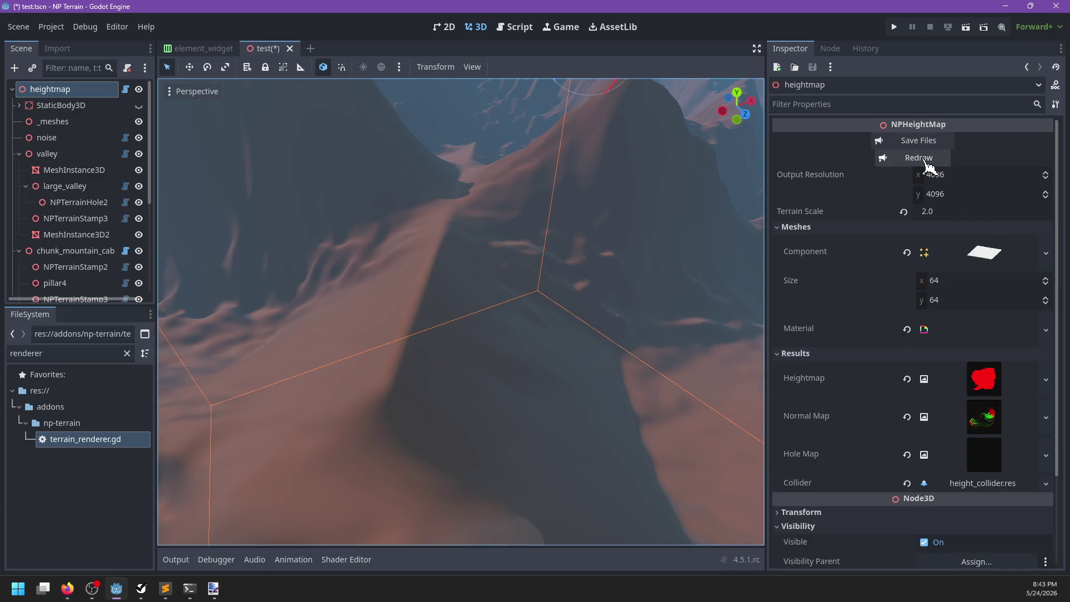
left_click(925, 161)
Refocus large_valley and raise its Attenuation to 11.3
scroll(478, 304, "down", 5)
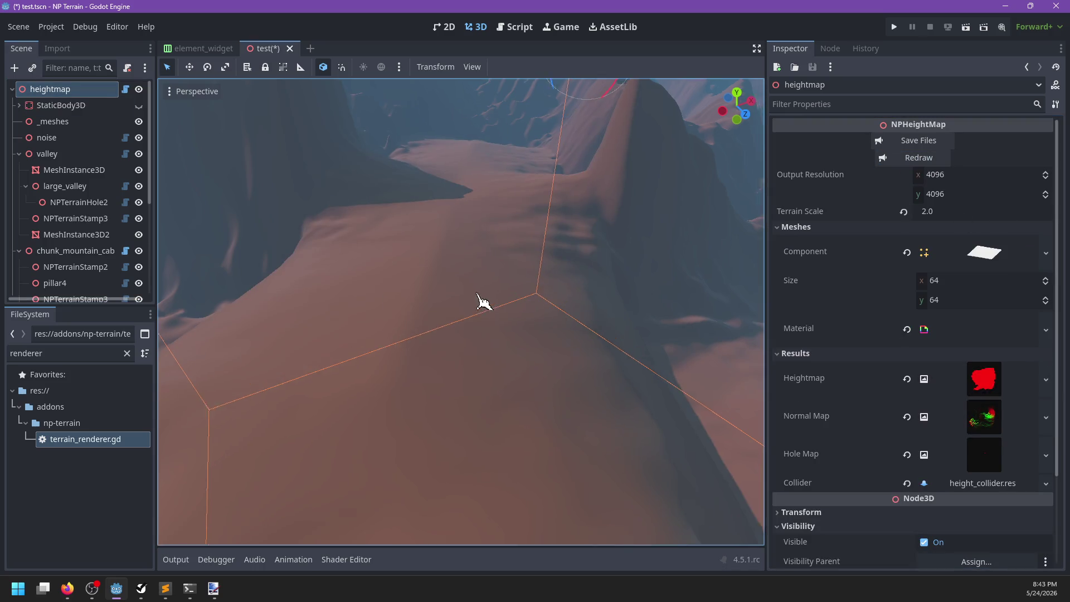
scroll(482, 290, "down", 5)
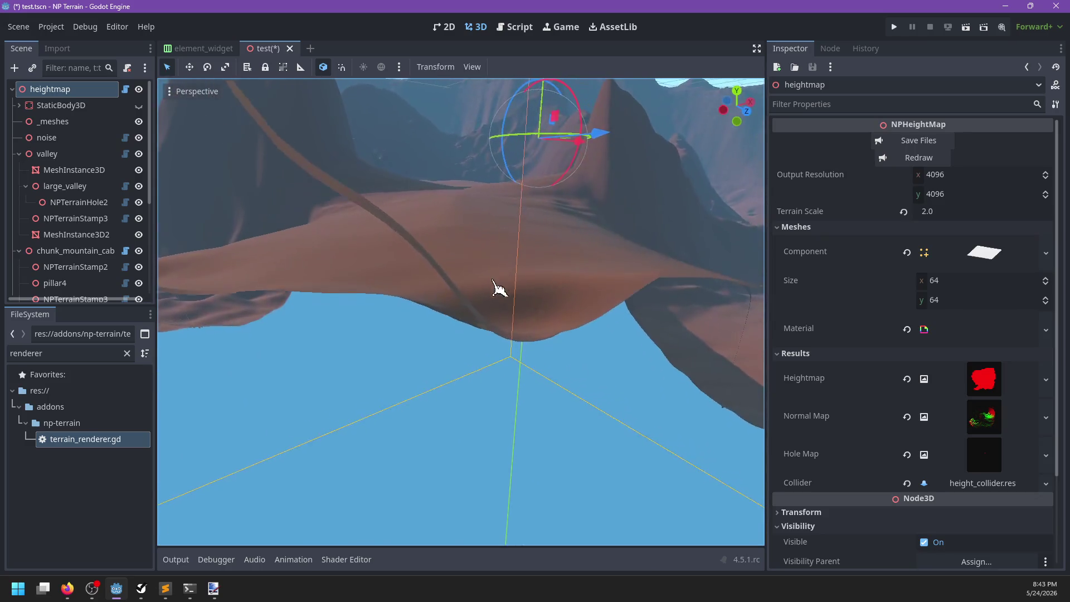
scroll(476, 313, "down", 5)
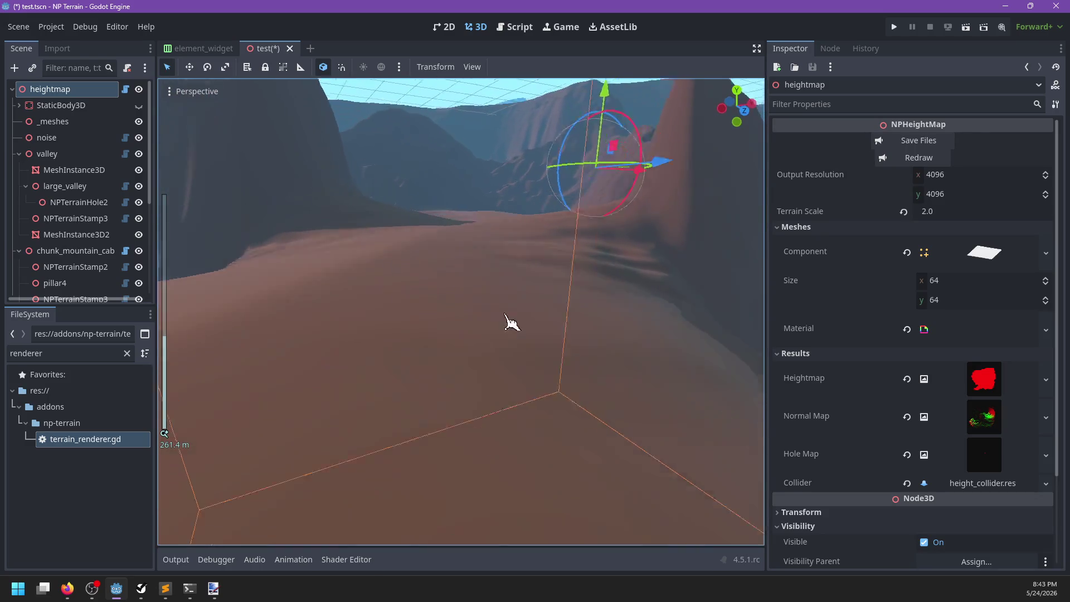
scroll(462, 368, "down", 5)
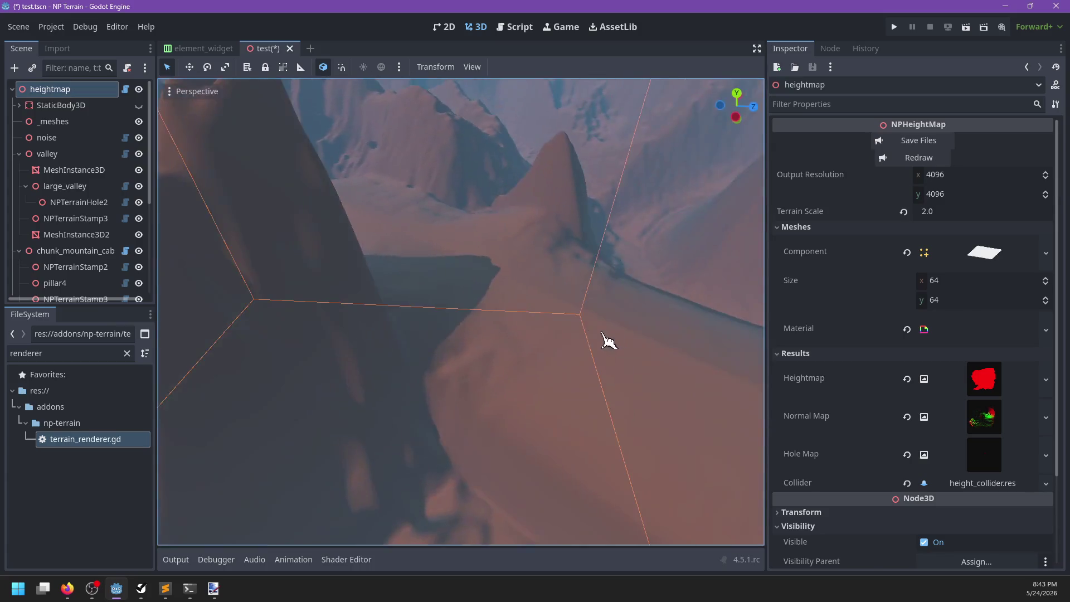
scroll(534, 312, "up", 4)
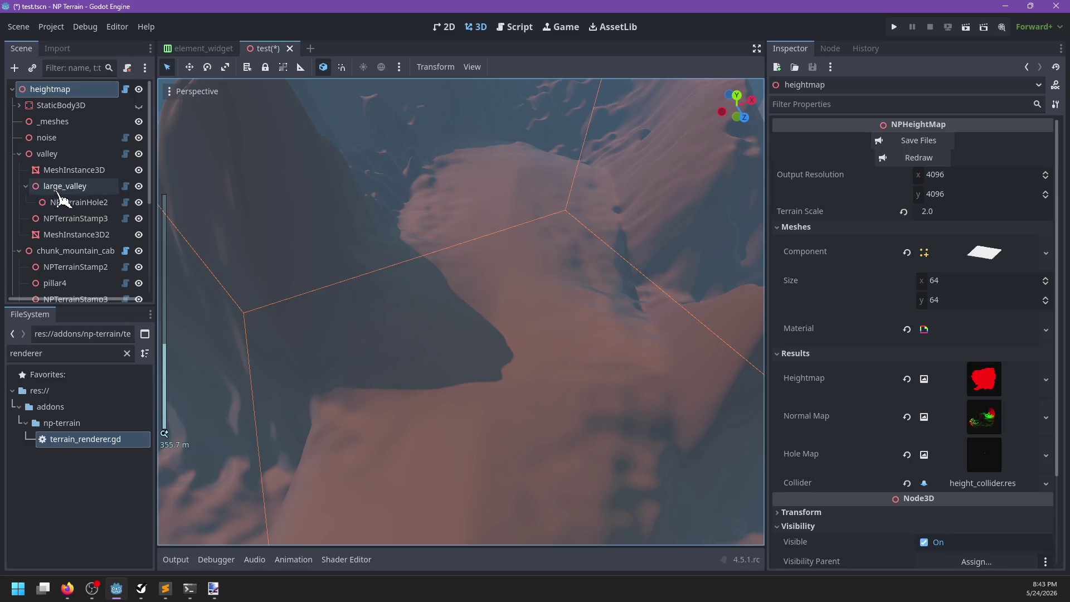
double_click(65, 186)
left_click_drag(1007, 320, 917, 348)
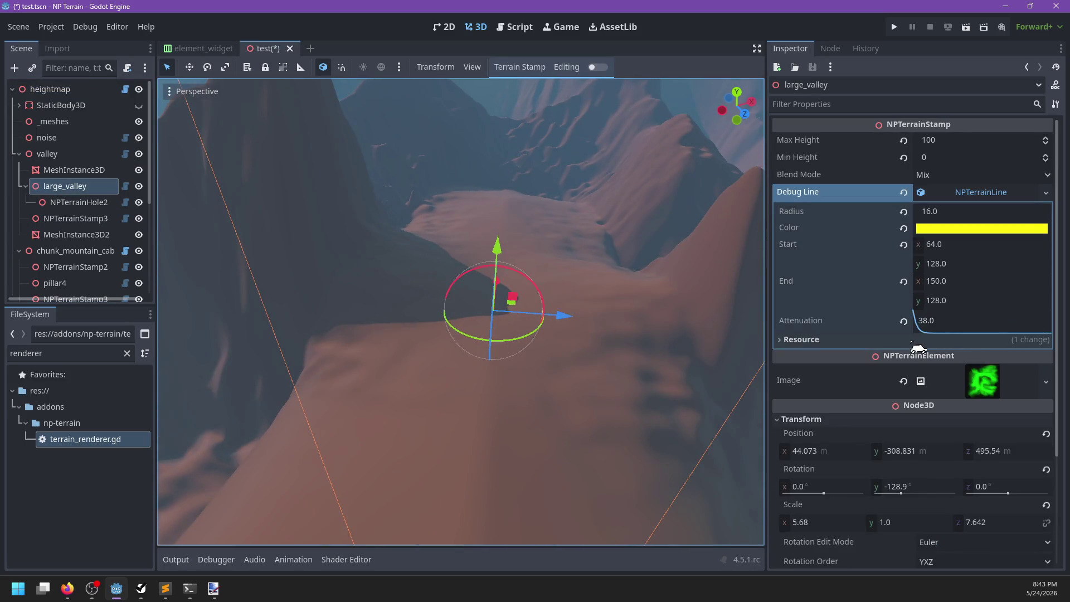
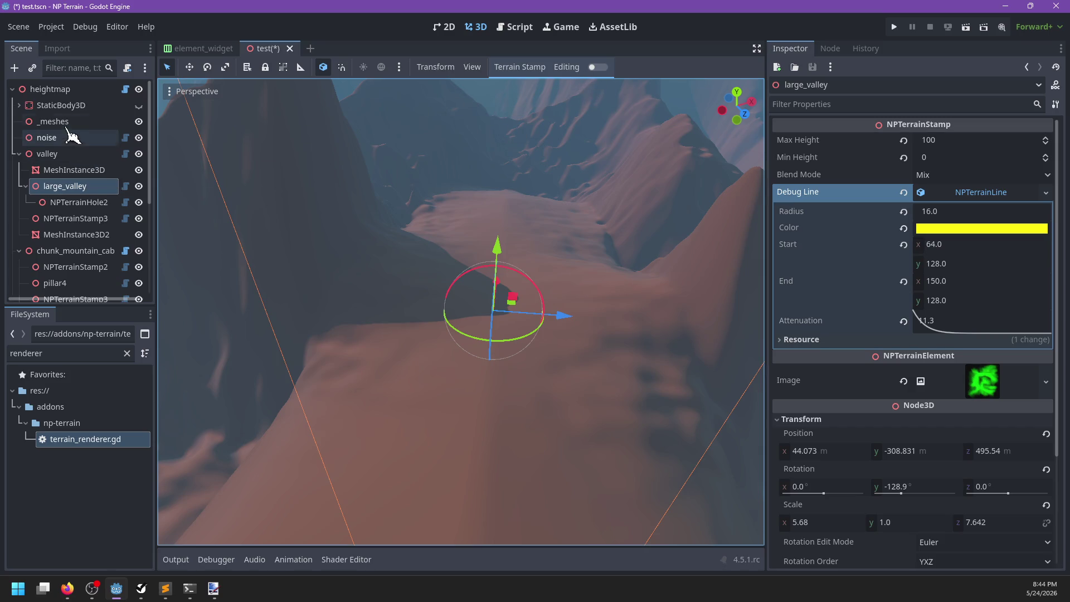
Regenerate the heightmap terrain, save test.tscn with Ctrl+S, and open np_terrain_plugin.gd in the Script editor
left_click(50, 90)
left_click(919, 157)
mouse_move(490, 315)
left_mouse_down()
mouse_move(497, 296)
mouse_move(475, 267)
mouse_move(494, 269)
mouse_move(495, 325)
mouse_move(498, 315)
mouse_move(472, 336)
left_mouse_up()
scroll(491, 312, "down", 3)
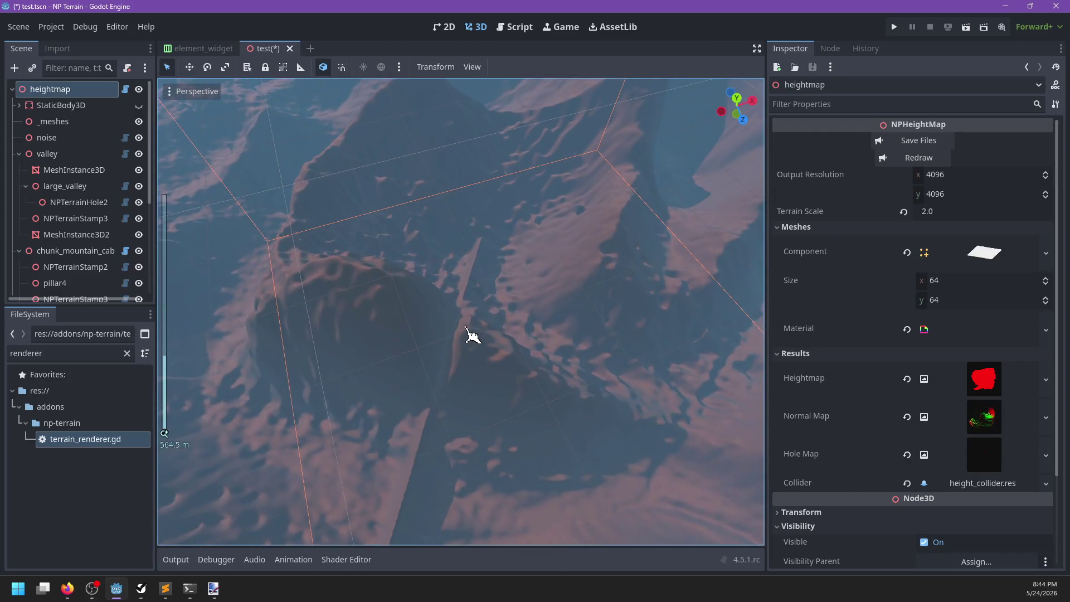
key("ctrl+s")
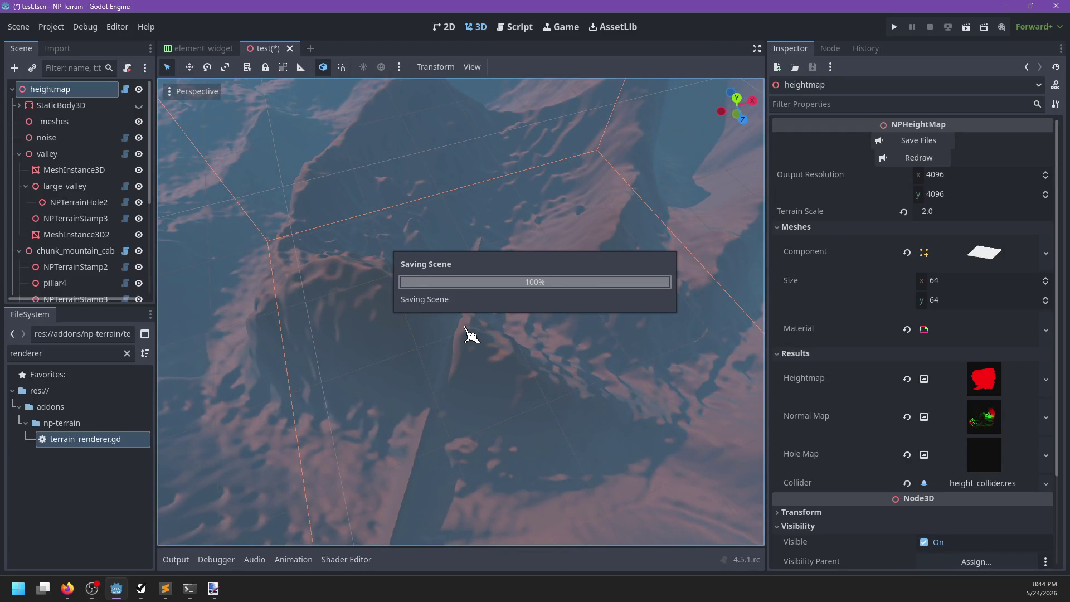
left_click(519, 28)
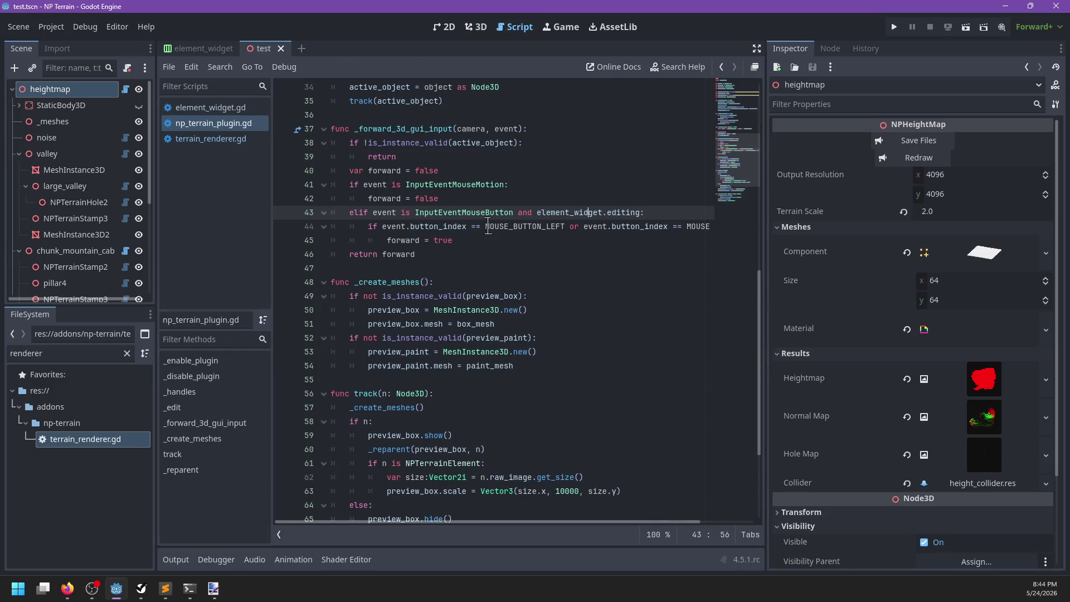
Replace forward = true with return true and change return forward to return false
left_click(454, 199)
key("Return")
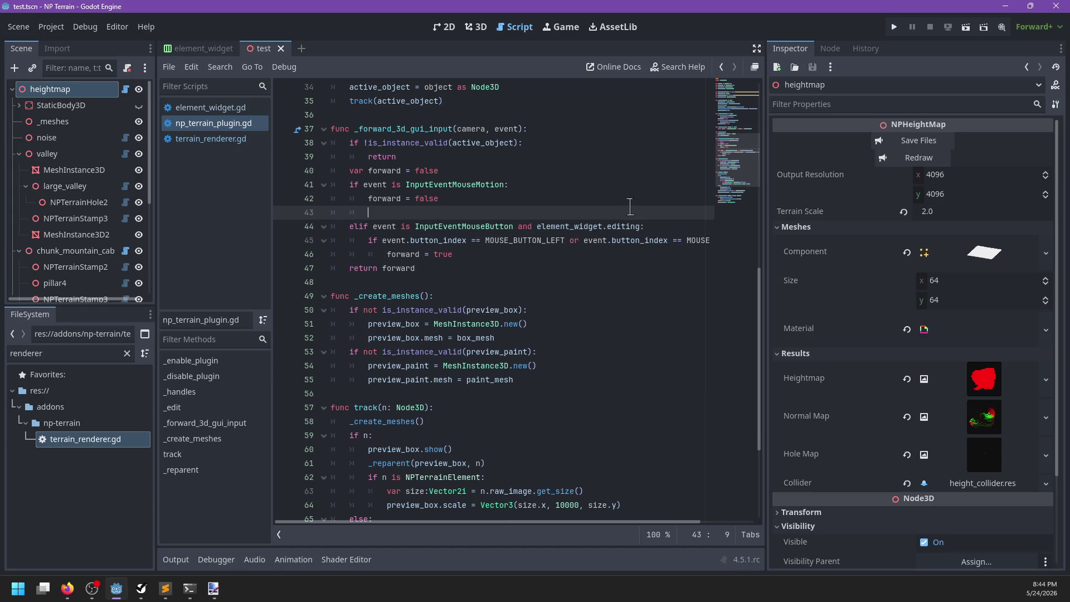
key("alt+Up")
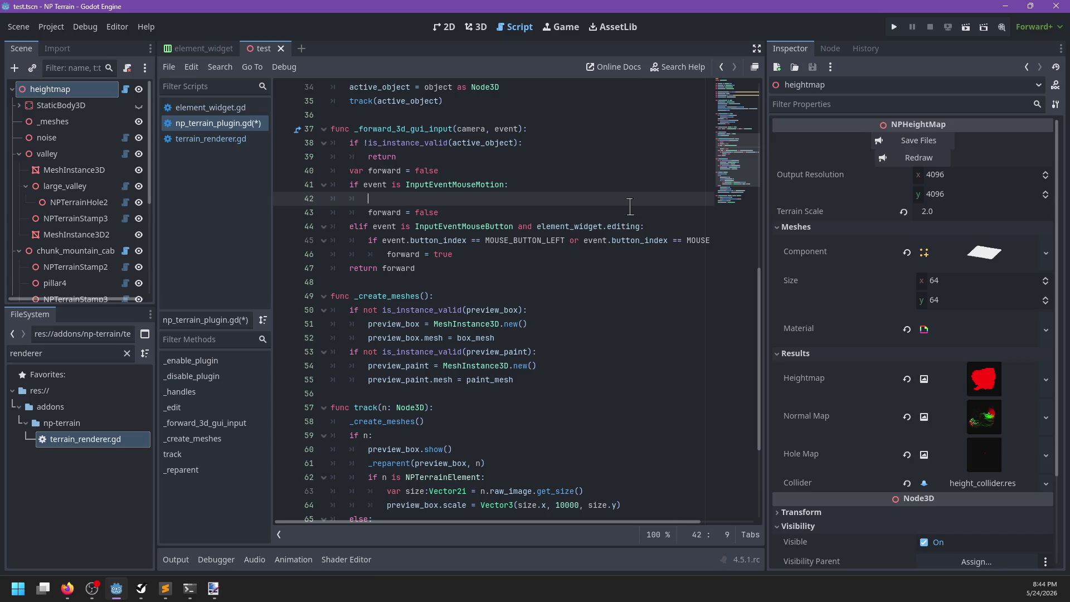
left_click(461, 260)
key("shift+Home")
type("re")
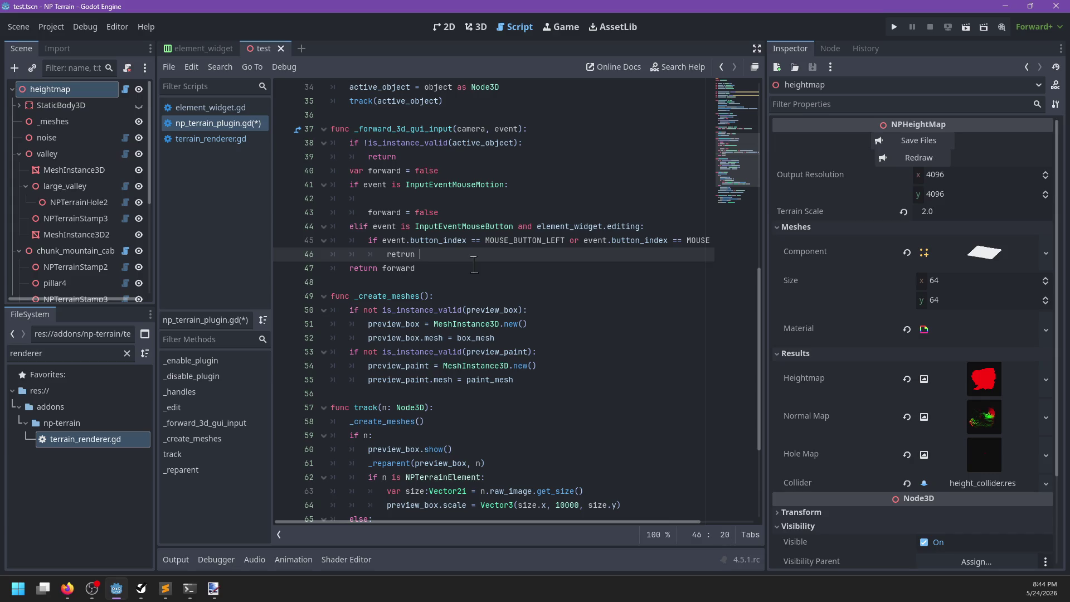
type("ue")
left_click(474, 265)
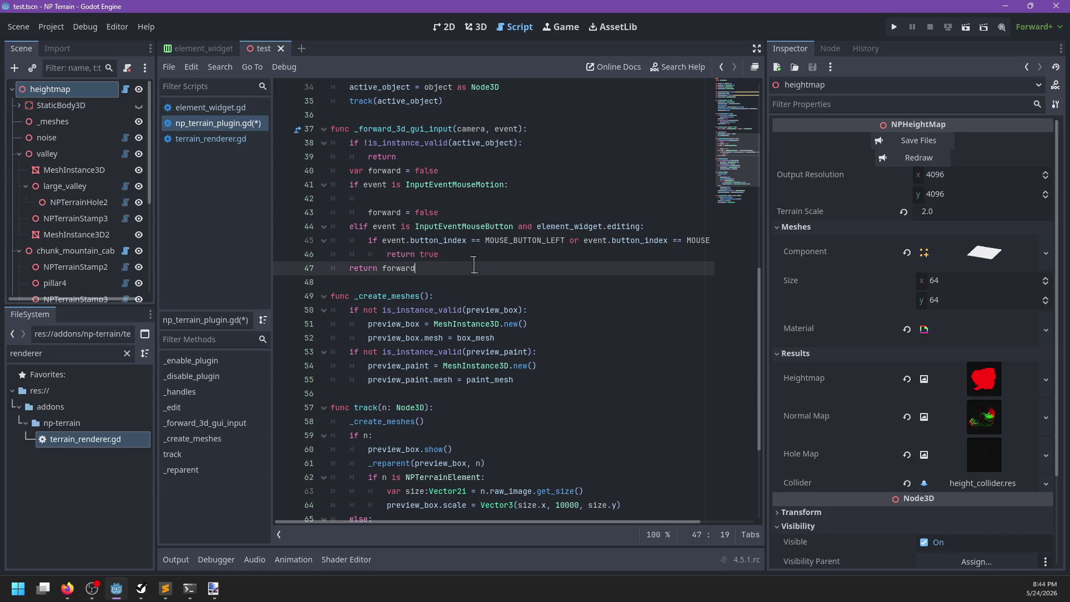
type("lse")
Delete the leftover forward = false line and the var forward = false declaration
left_click_drag(465, 215, 458, 151)
key("BackSpace")
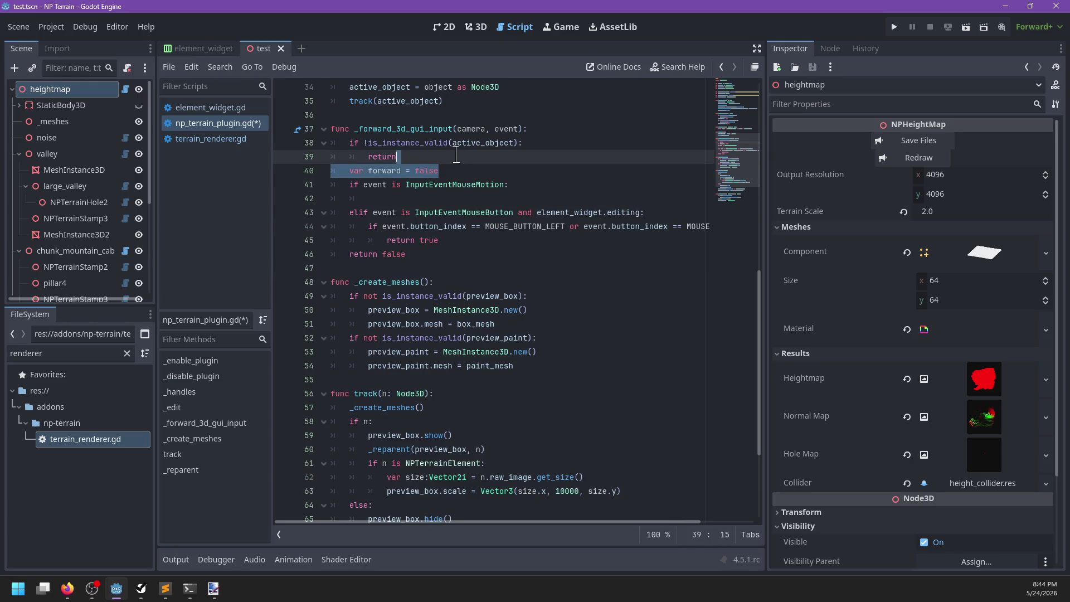
key("BackSpace")
left_click(477, 184)
scroll(477, 263, "up", 2)
scroll(476, 263, "up", 1)
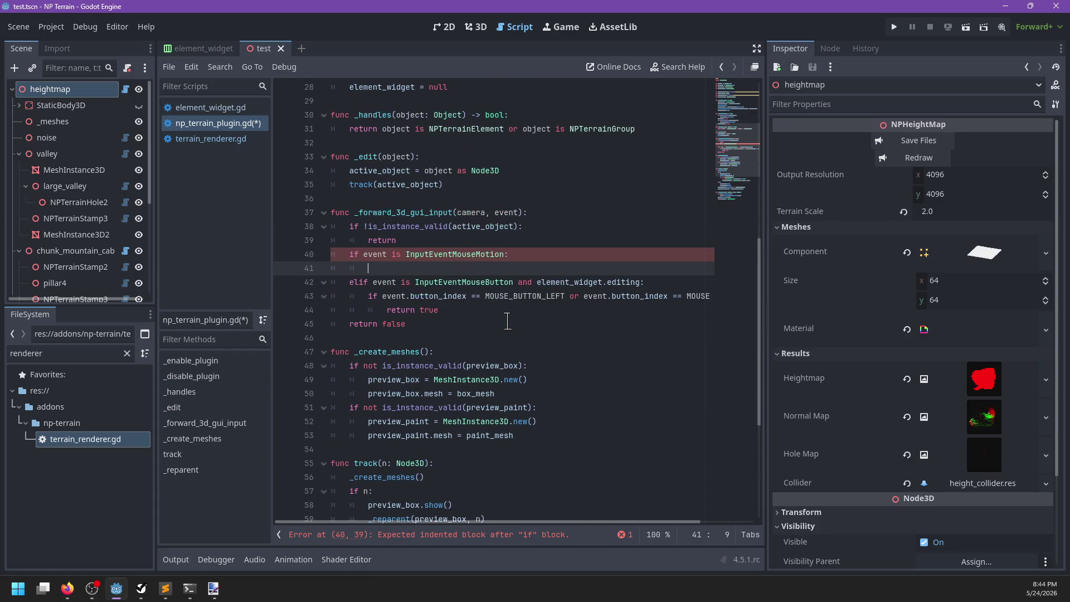
Call update_preview_position in the motion branch and indent event handling under 'if element_widget.editing:'
type("ps")
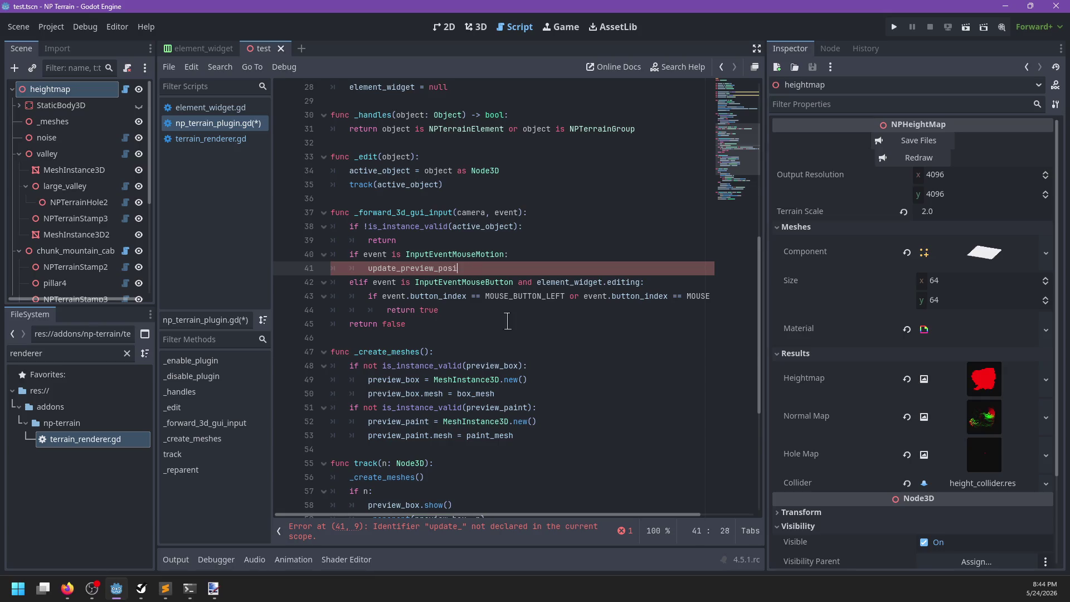
type("()")
key("Up")
key("Up")
key("Return")
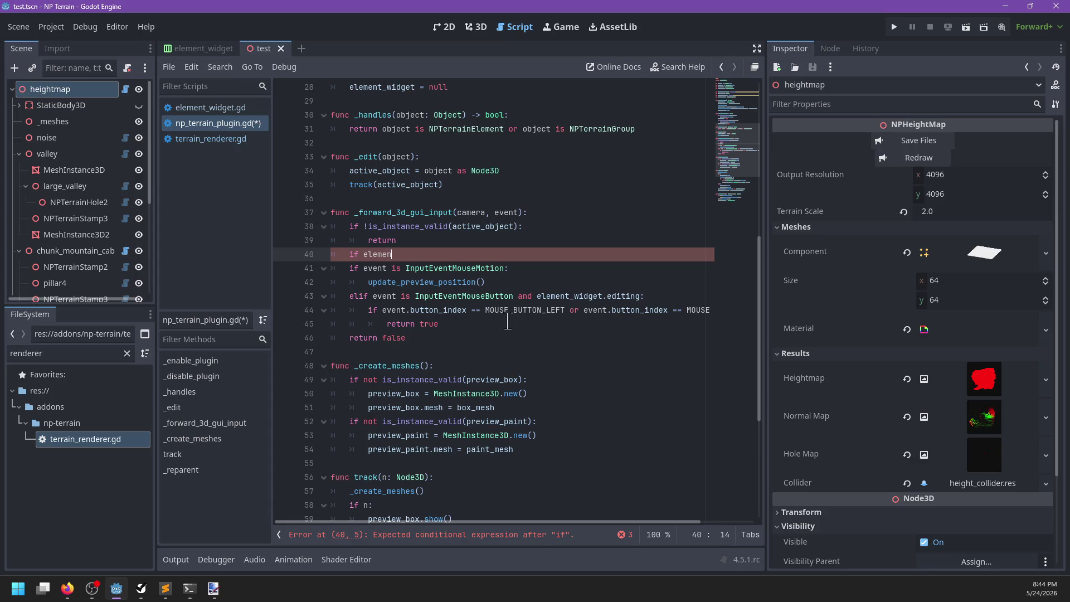
type("t_widget.ed")
type("iting:")
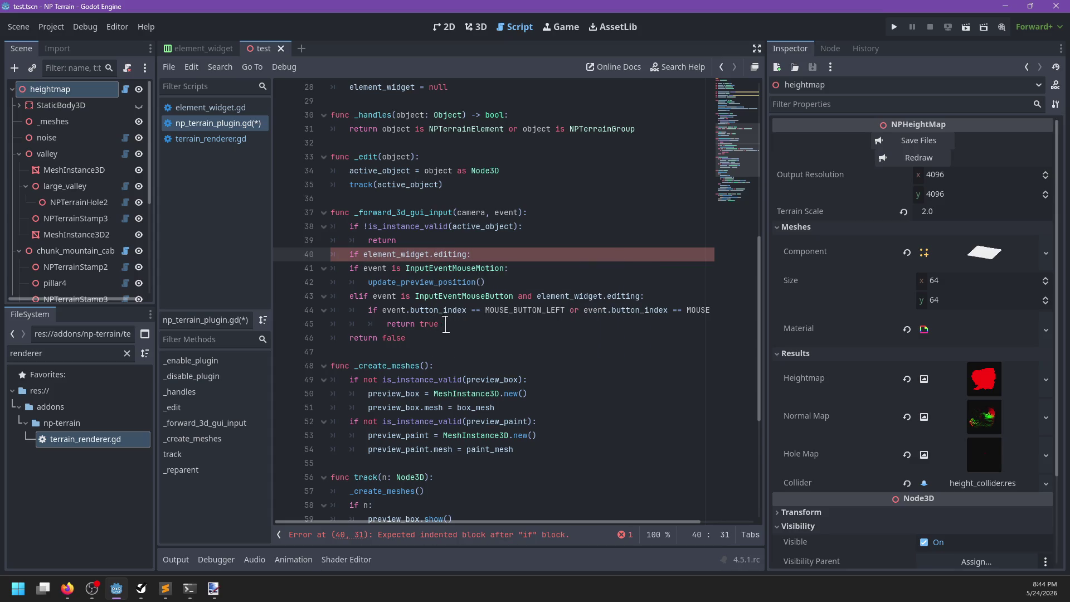
left_click_drag(442, 326, 340, 269)
key("Tab")
left_click(635, 297)
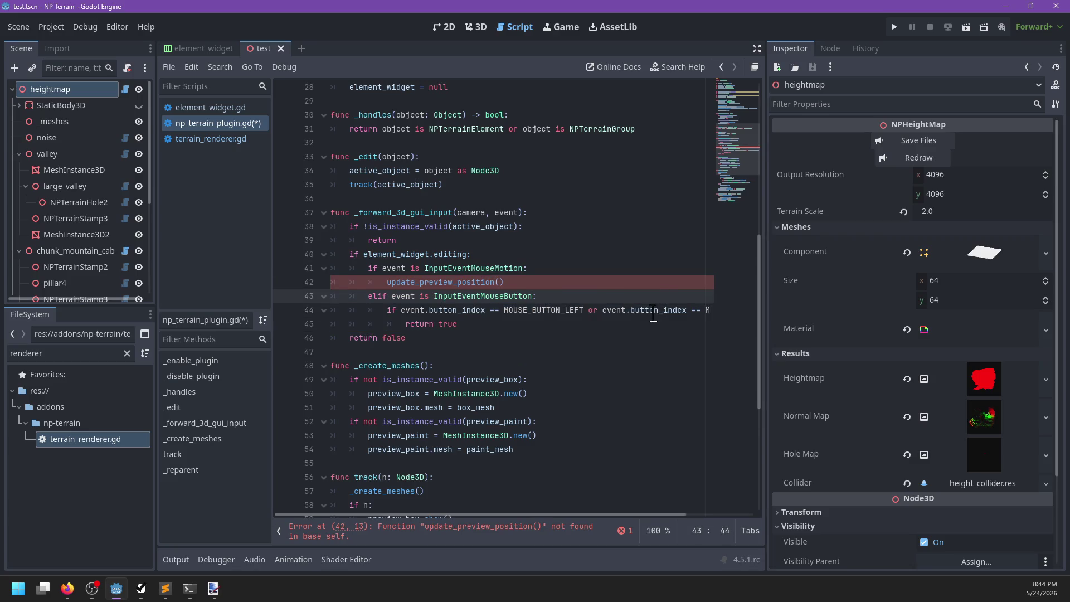
Pass event.relative to update_preview_position, check its docs, then start replacing it with a position property
key("Up")
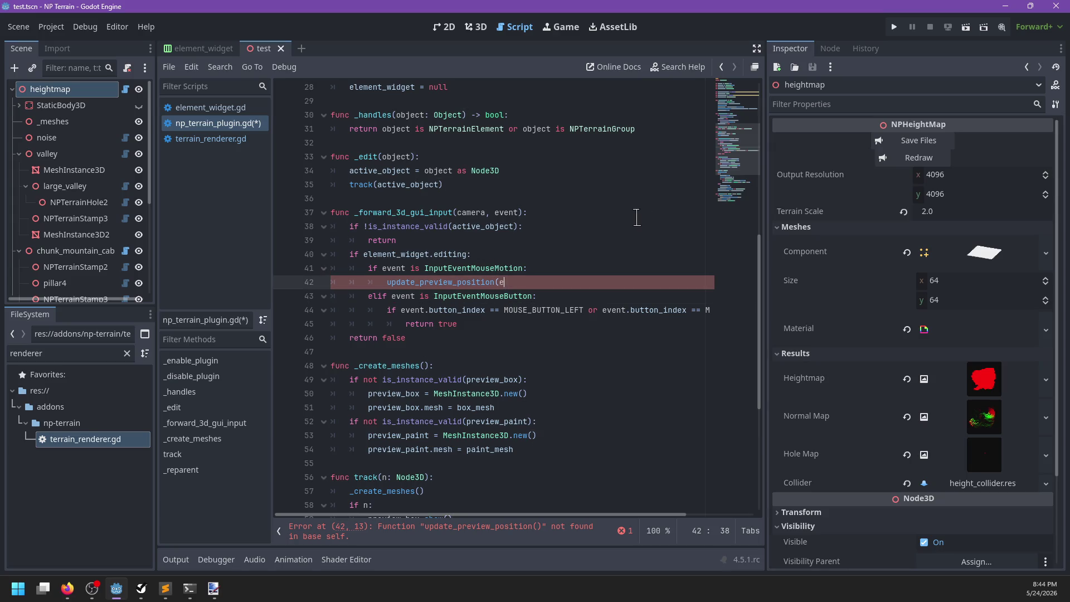
type("vent.")
type("re")
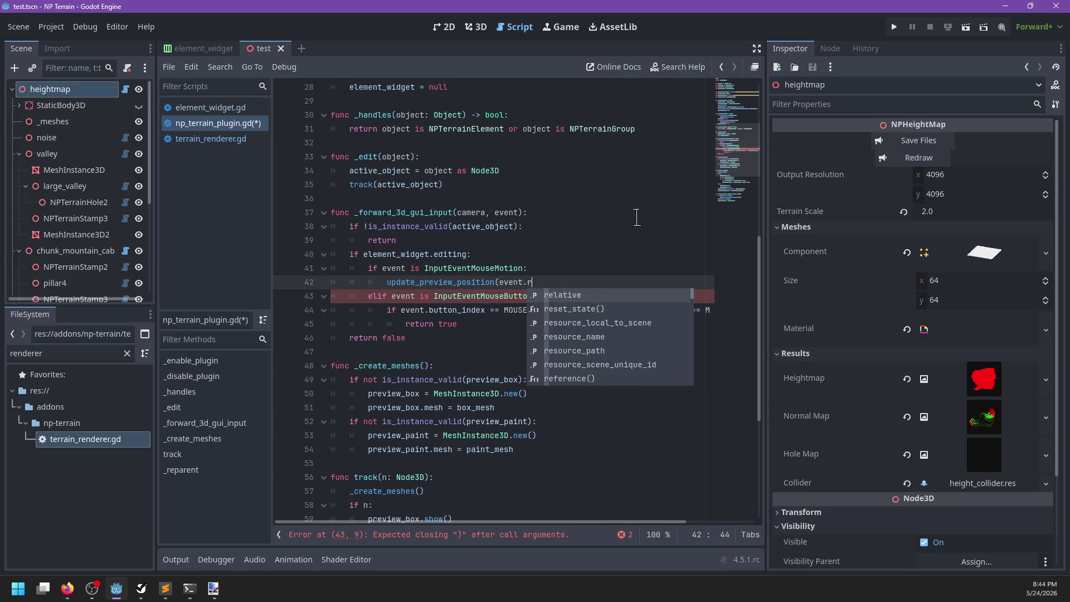
key("Return")
type(")")
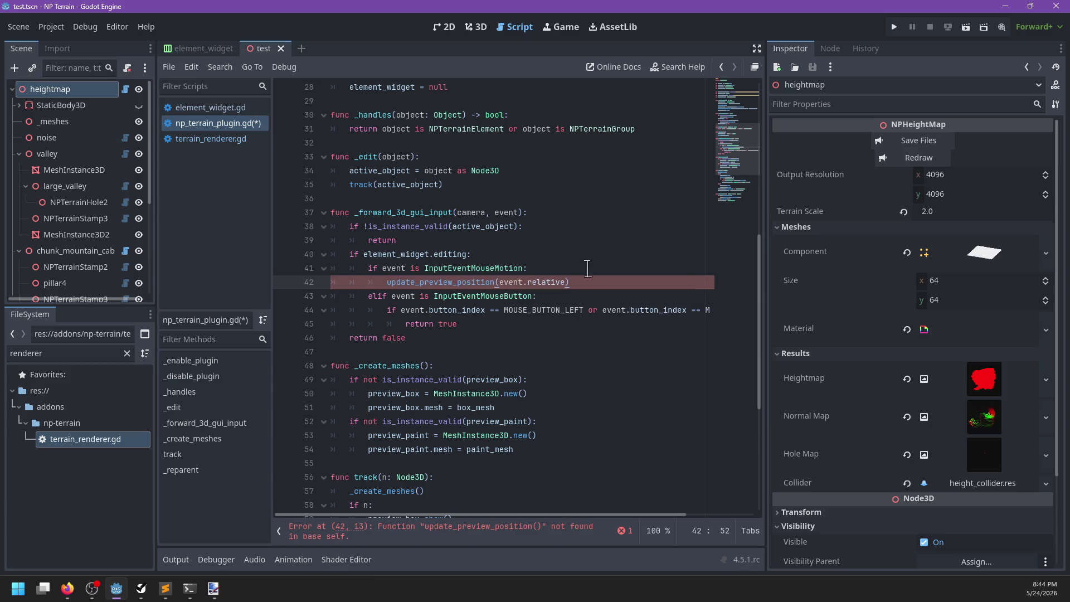
left_click(538, 283, "ctrl")
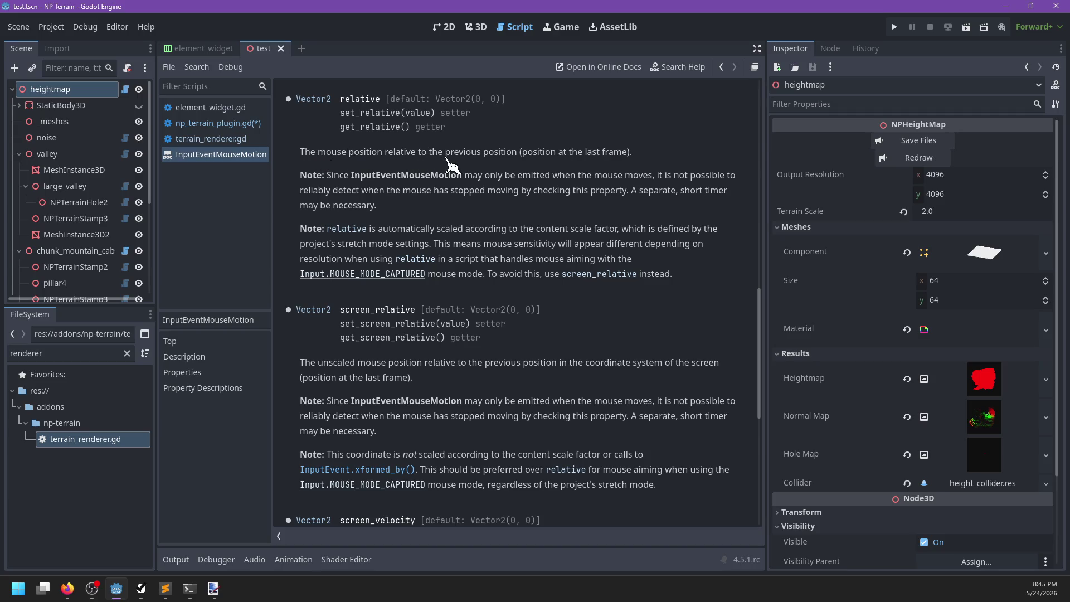
left_click(229, 124)
double_click(543, 283)
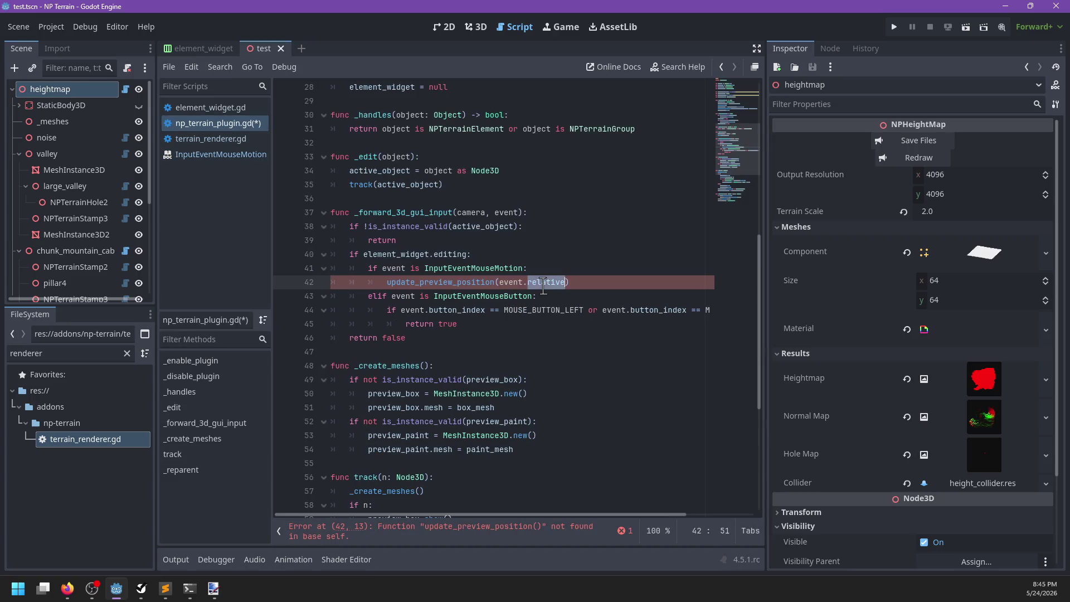
key("BackSpace")
type("abs")
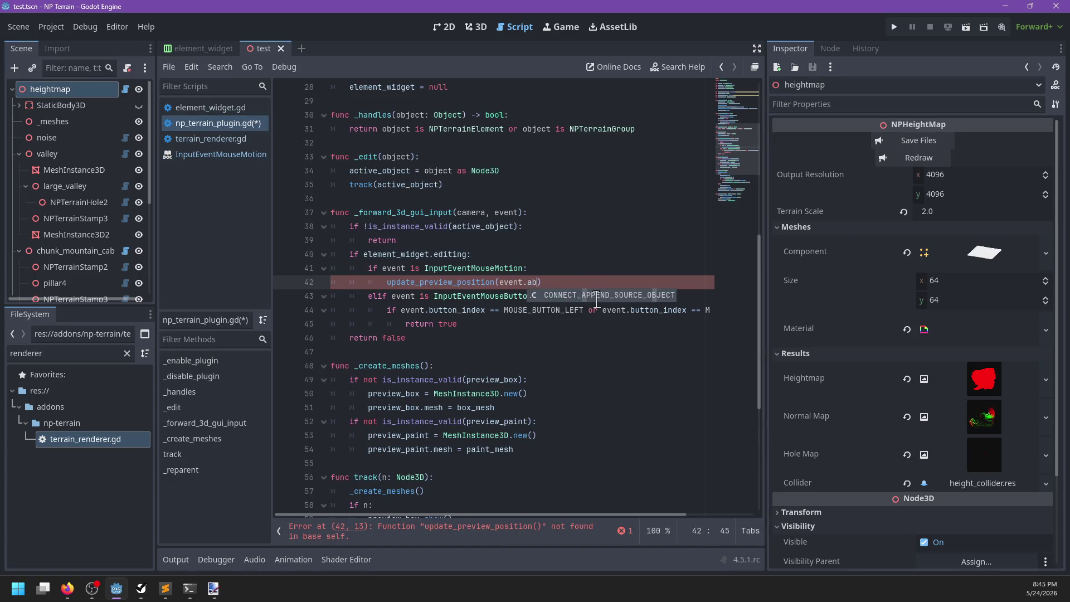
type("o")
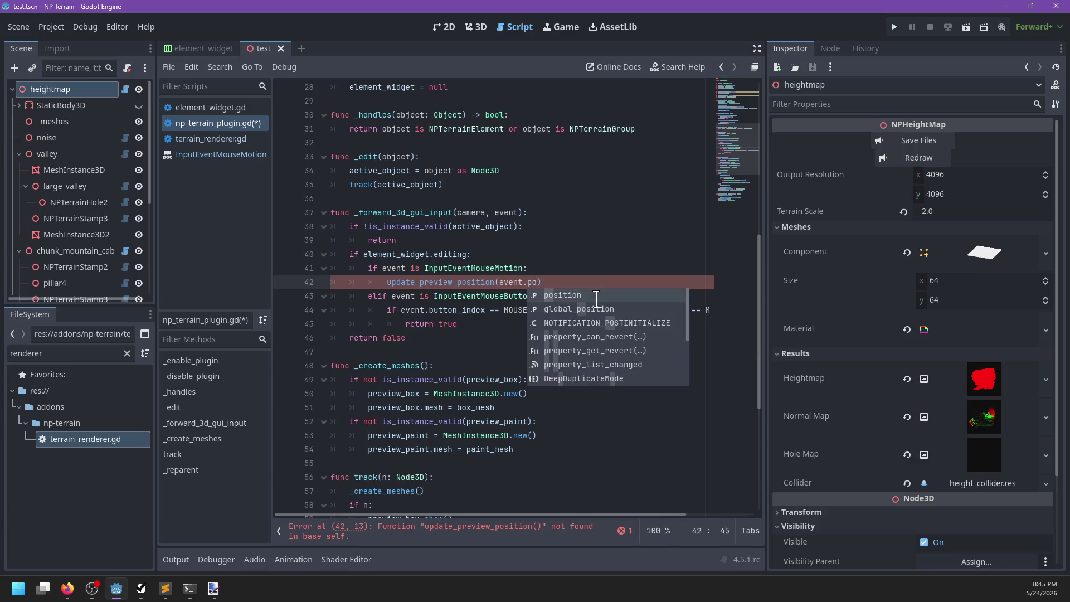